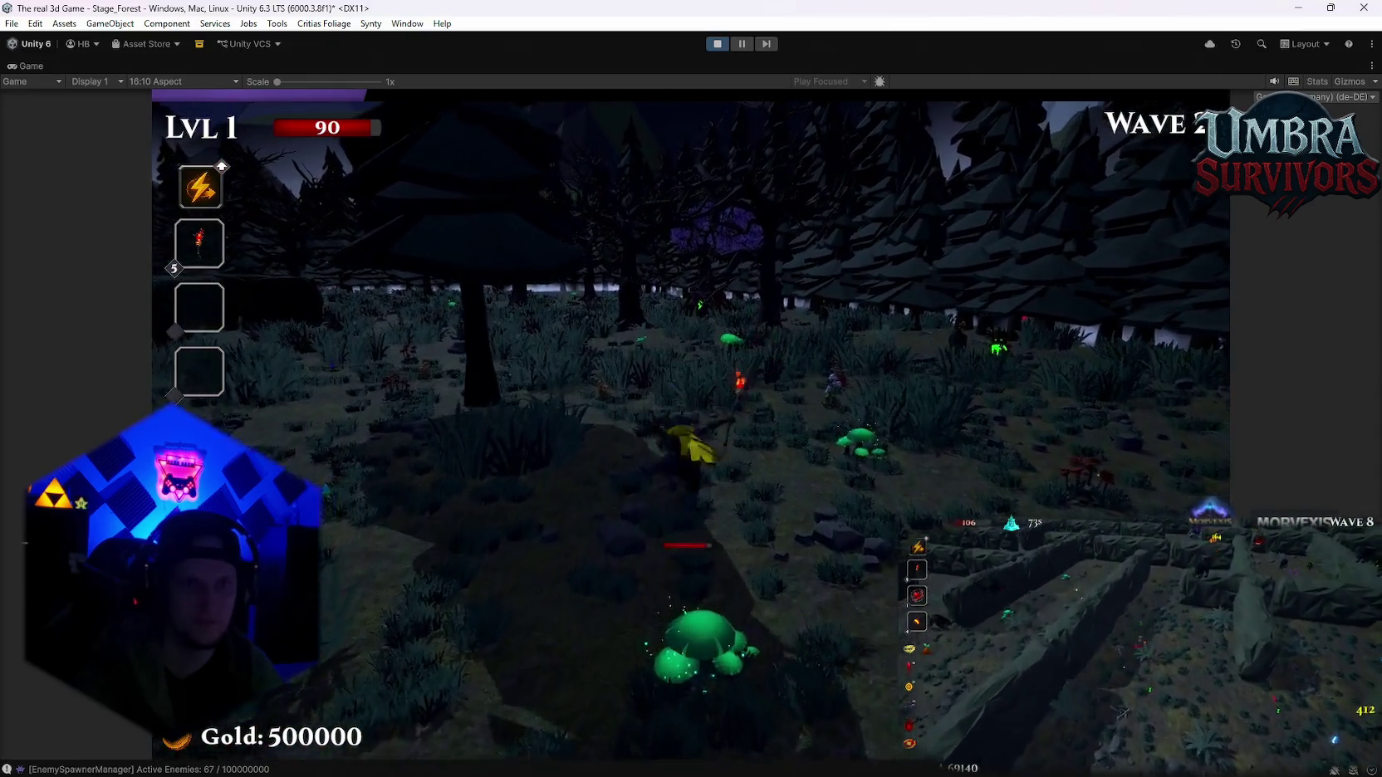
- Walk into the forest and collect the Pot of Greed and Blood Crystal relics, taking an upgrade card on the way
{"action": "key", "text": "w"}
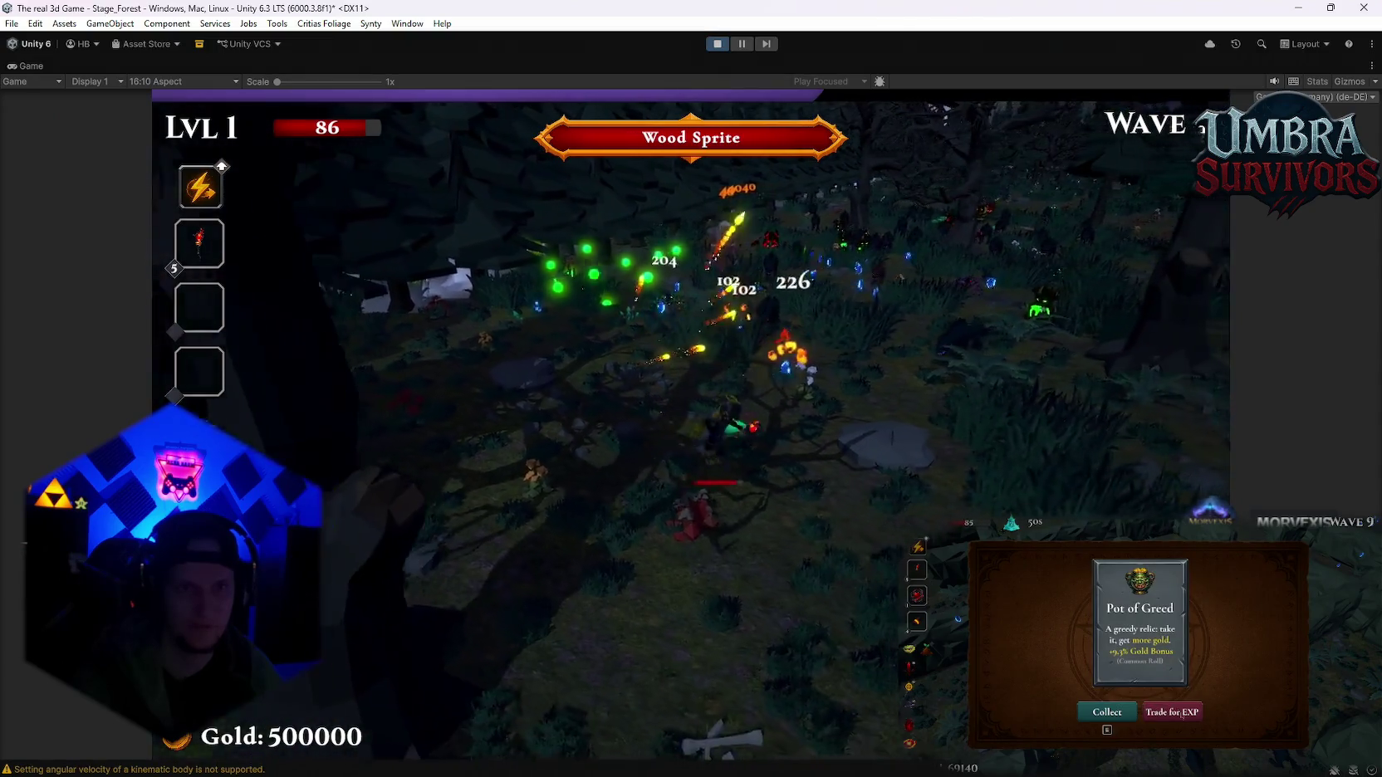
{"action": "key", "text": "e"}
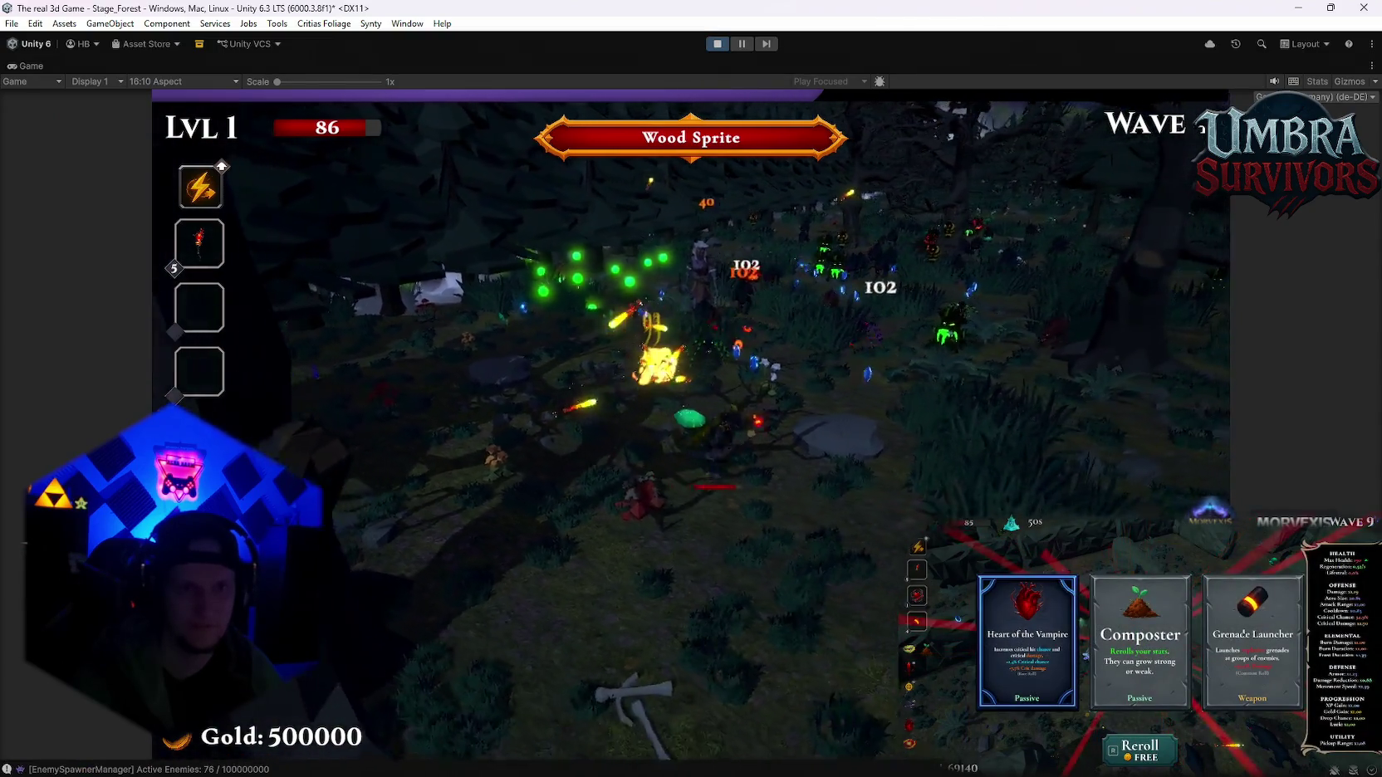
{"action": "key", "text": "e"}
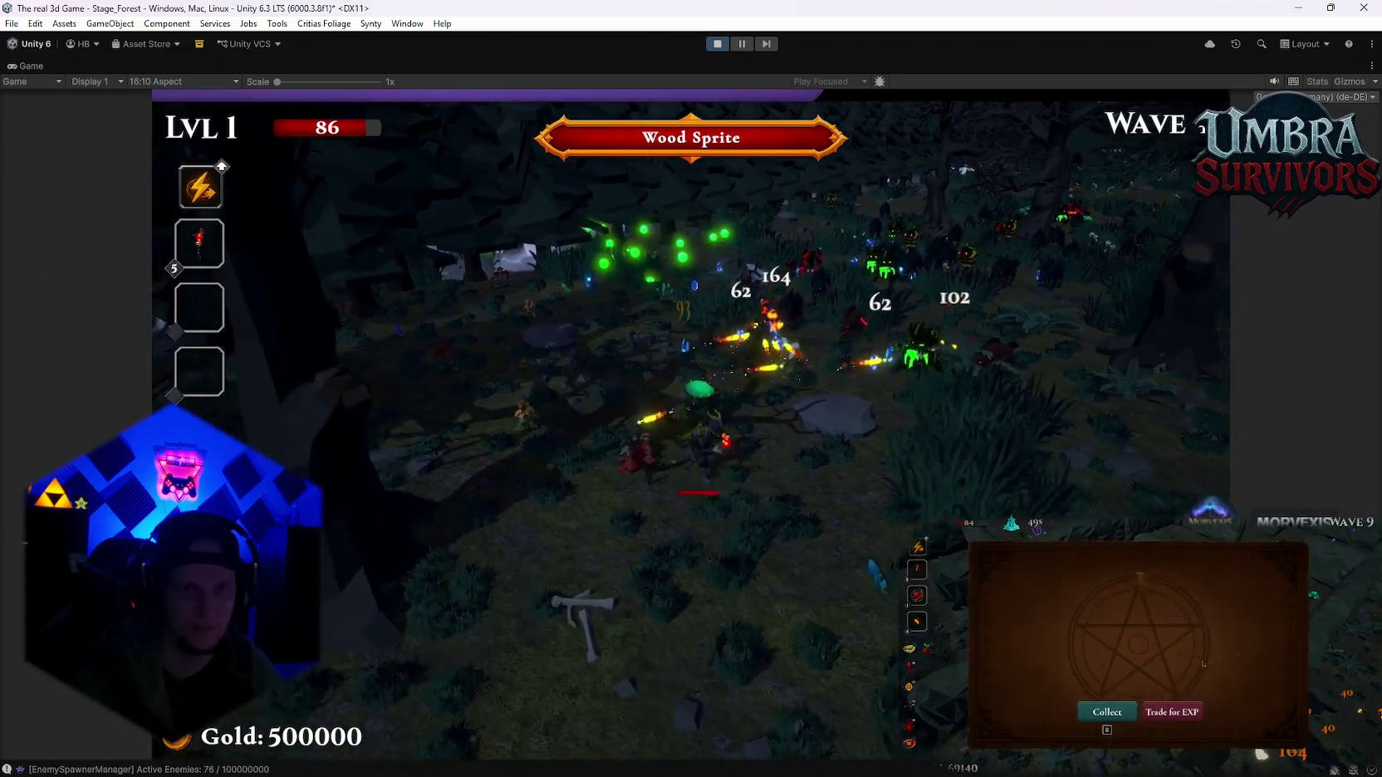
{"action": "key", "text": "e"}
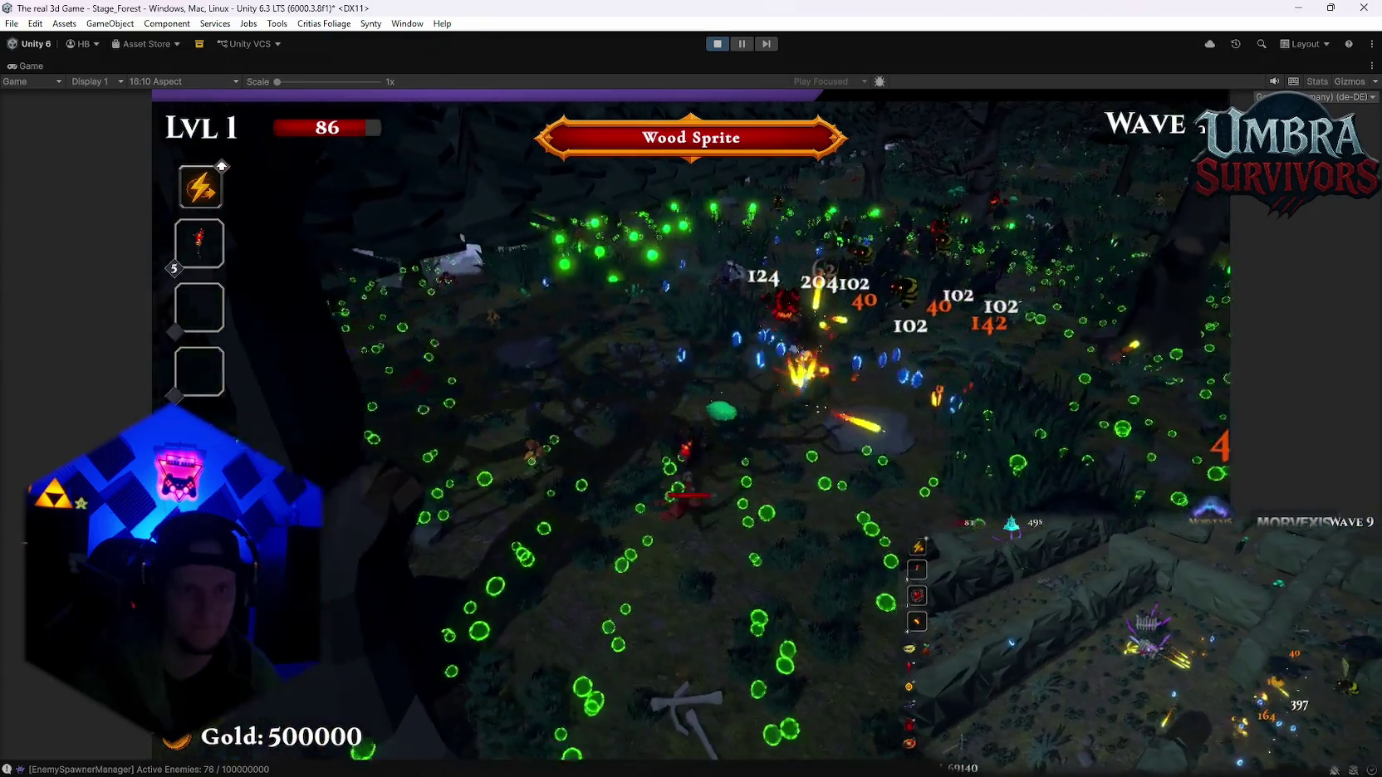
{"action": "key", "text": "e"}
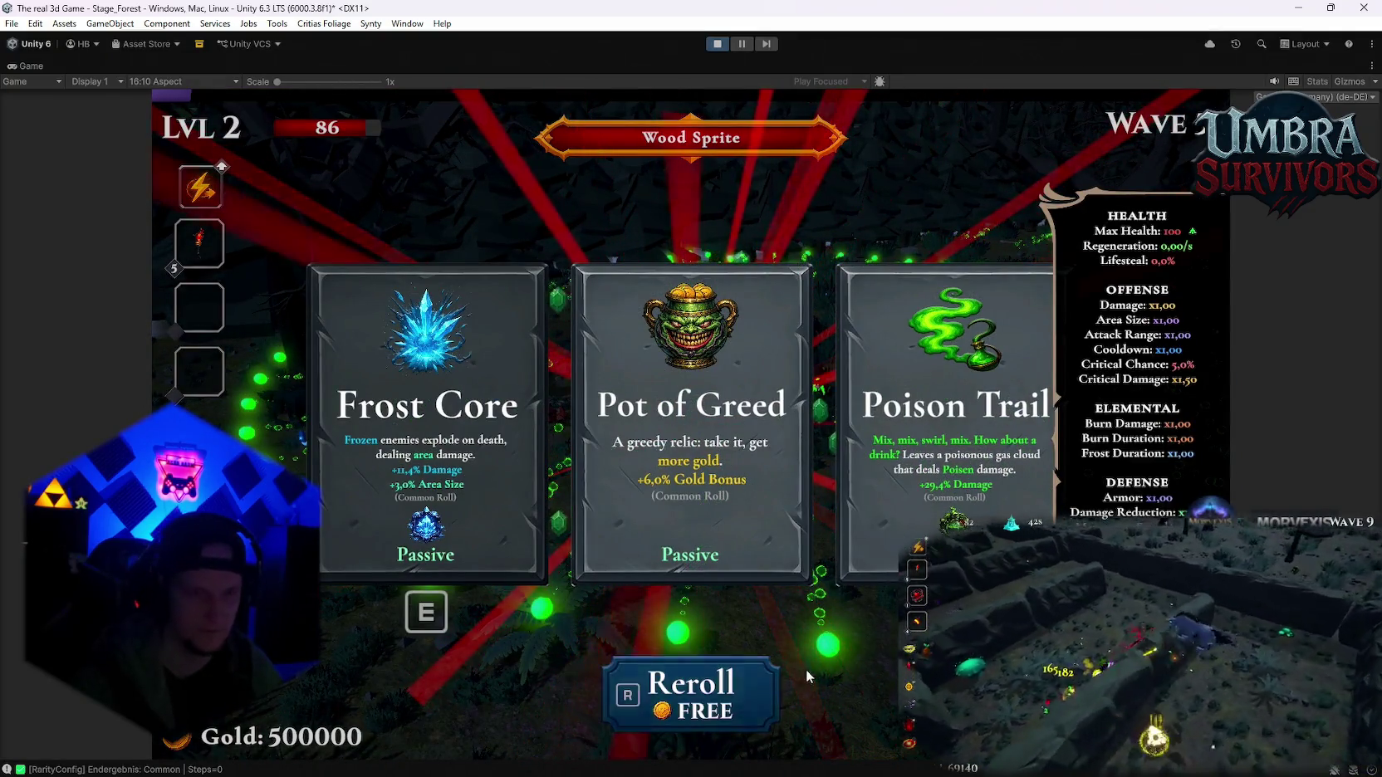
- Reroll the upgrade cards repeatedly, taking Grenade Launcher and then the Fire Tornado weapon
{"action": "key", "text": "r"}
{"action": "left_click", "coordinate": [453, 424]}
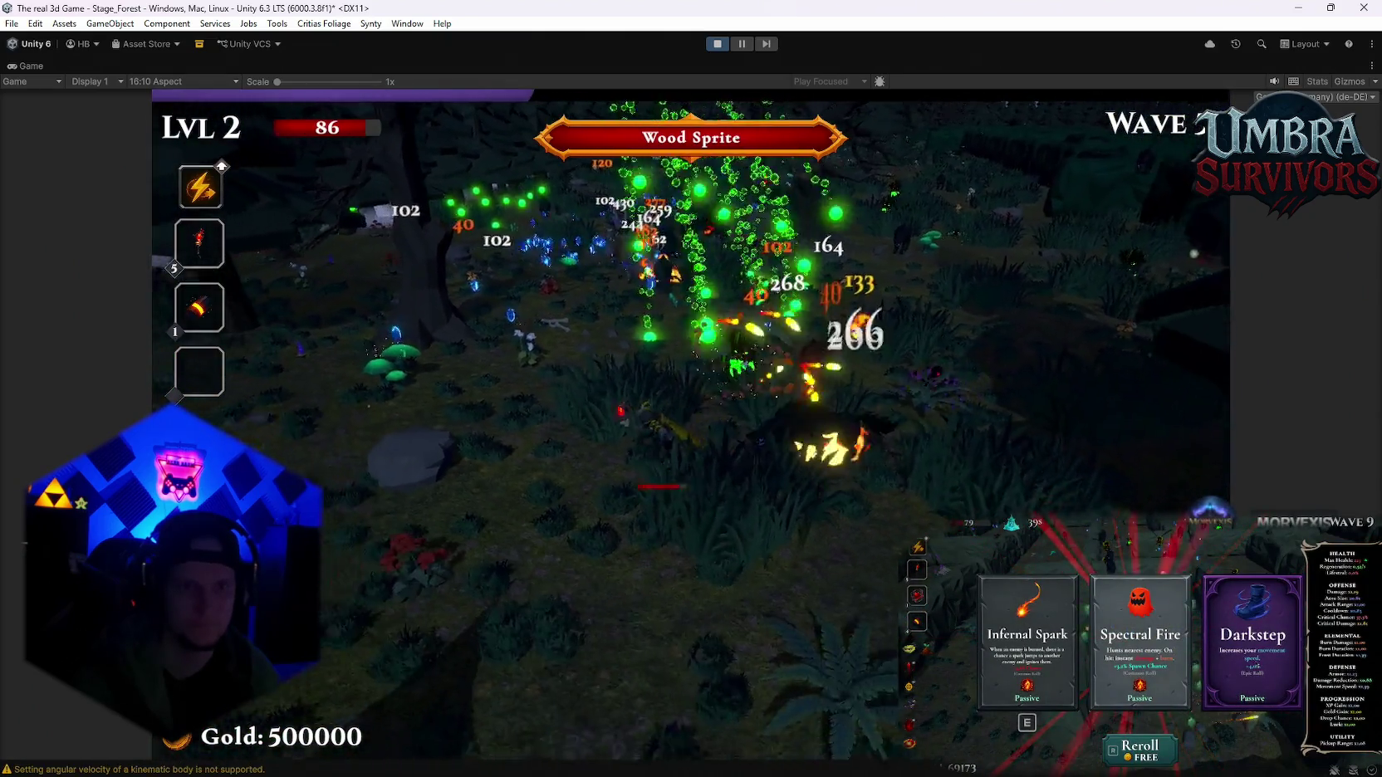
{"action": "key", "text": "r"}
{"action": "key", "text": "r"}
{"action": "key", "text": "r"}
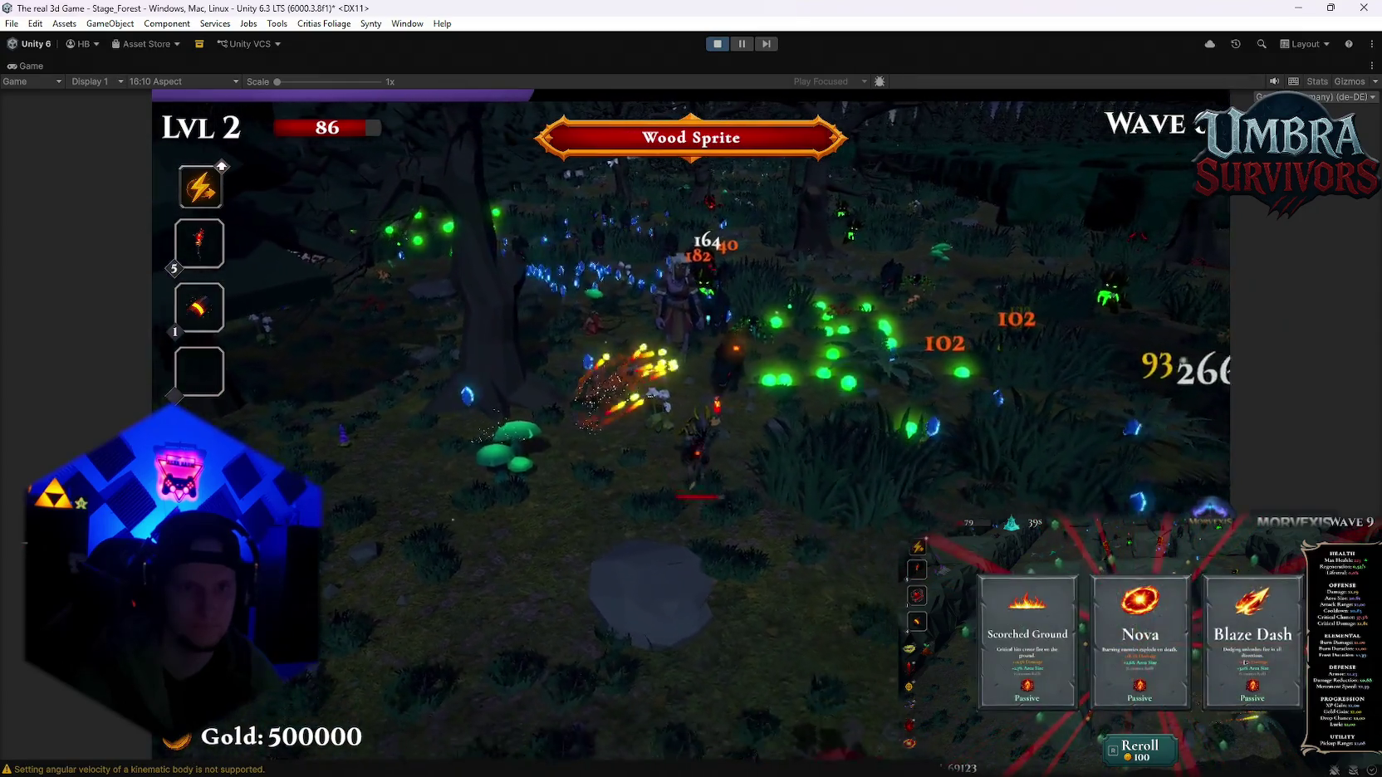
{"action": "key", "text": "r"}
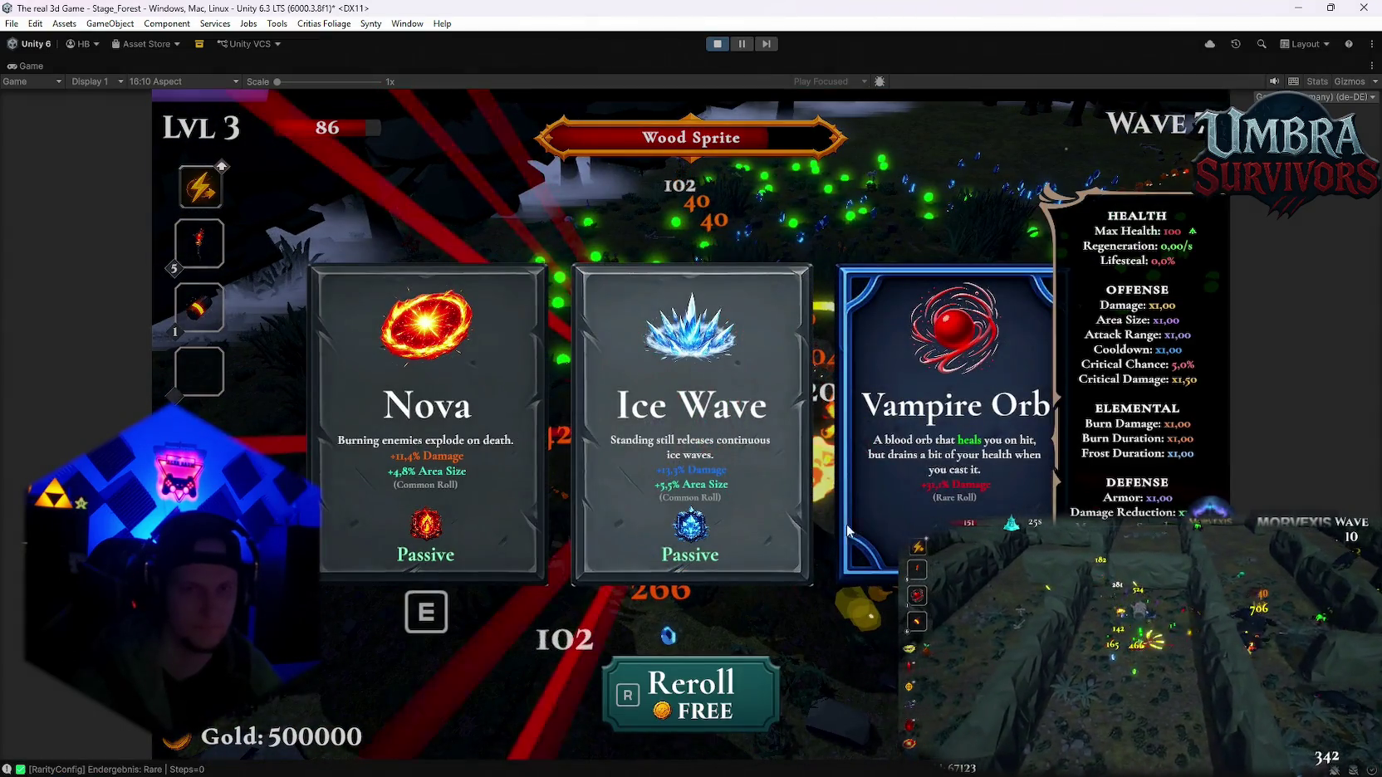
{"action": "left_click", "coordinate": [665, 699]}
{"action": "key", "text": "r"}
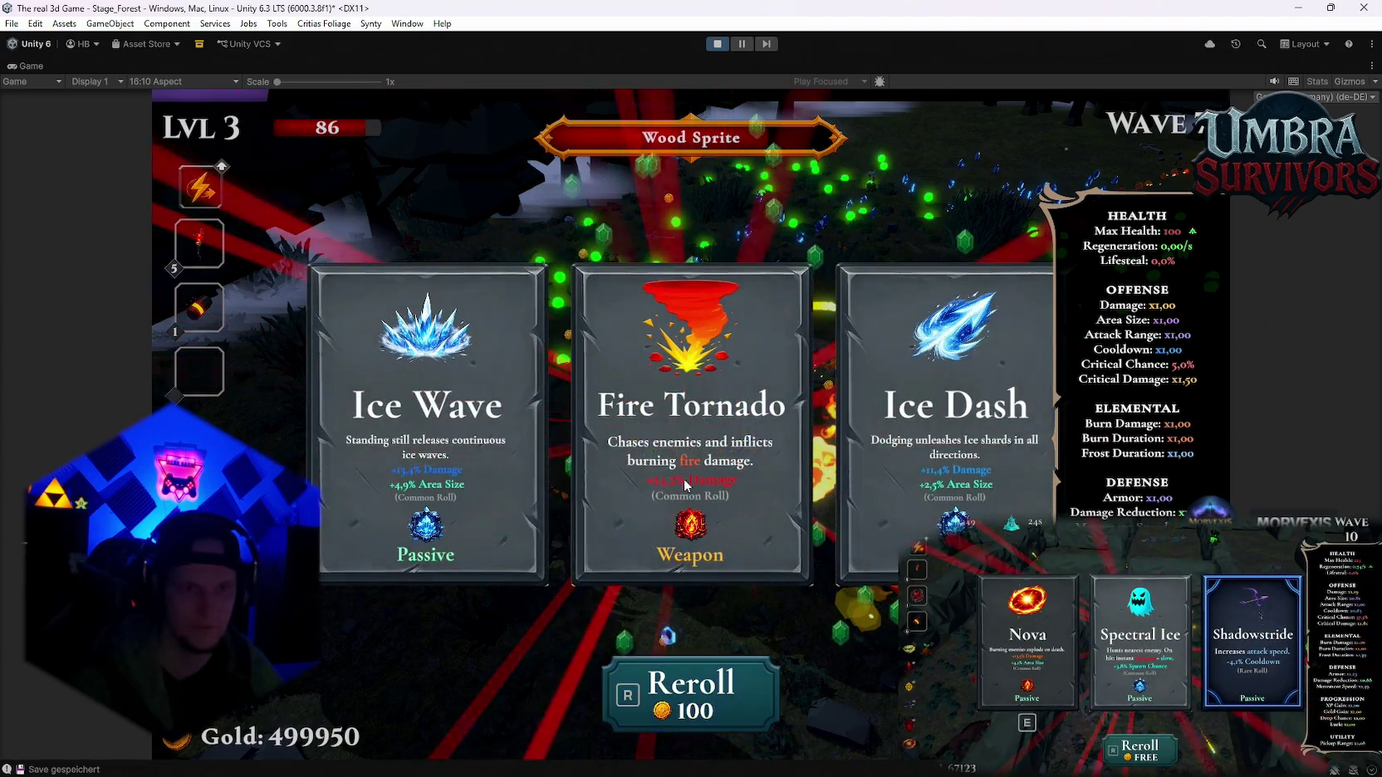
{"action": "left_click", "coordinate": [667, 443]}
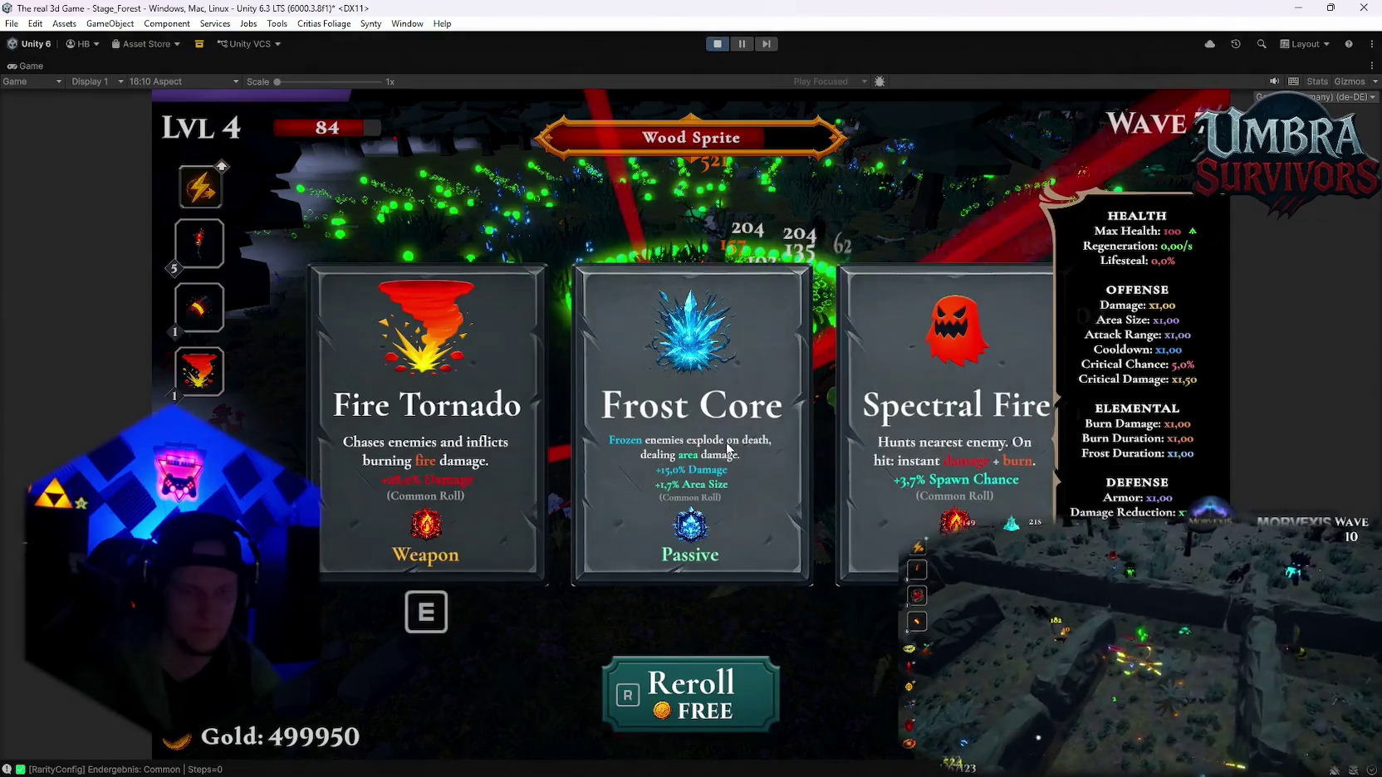
- Take the level 4 upgrade, Fire Tornado level 2, Blessed Aura and a level 7 upgrade, playing until death
{"action": "left_click", "coordinate": [702, 478]}
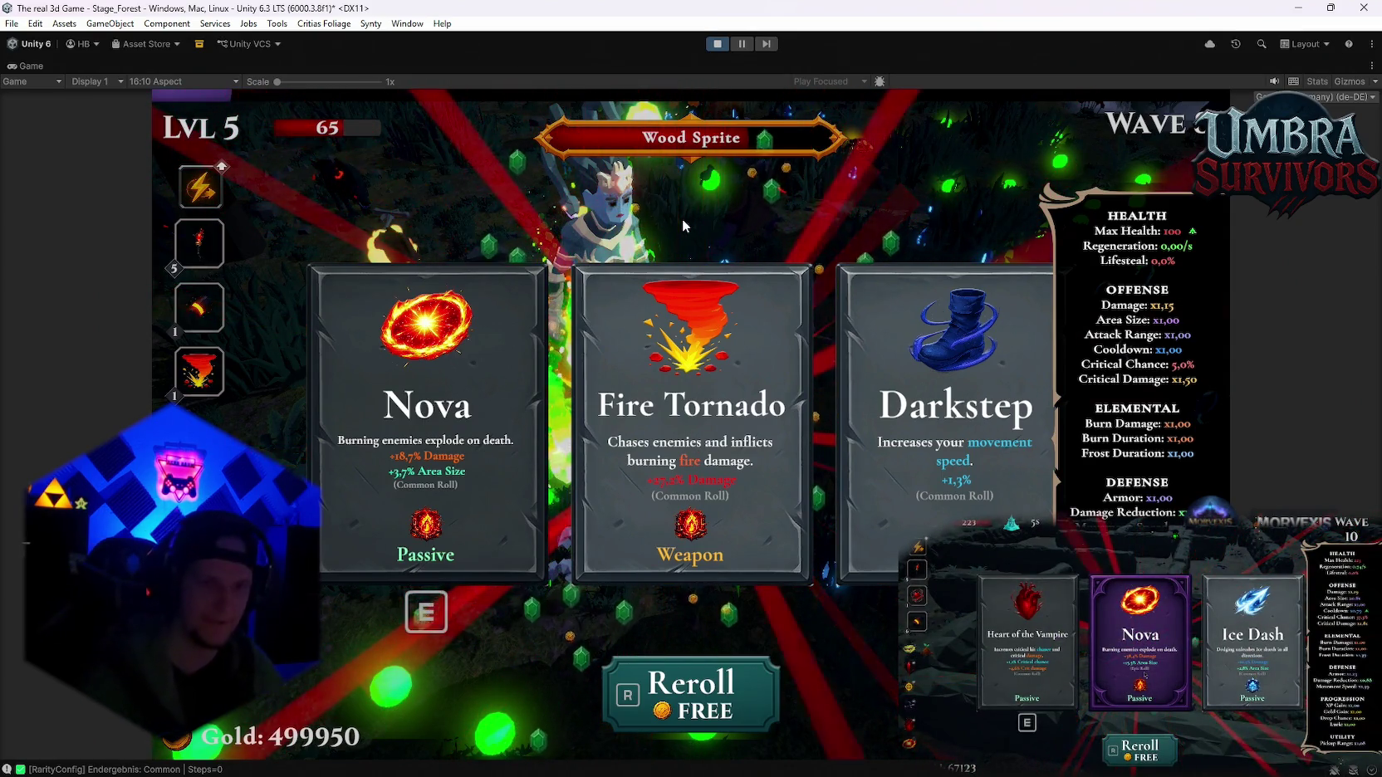
{"action": "left_click", "coordinate": [690, 415]}
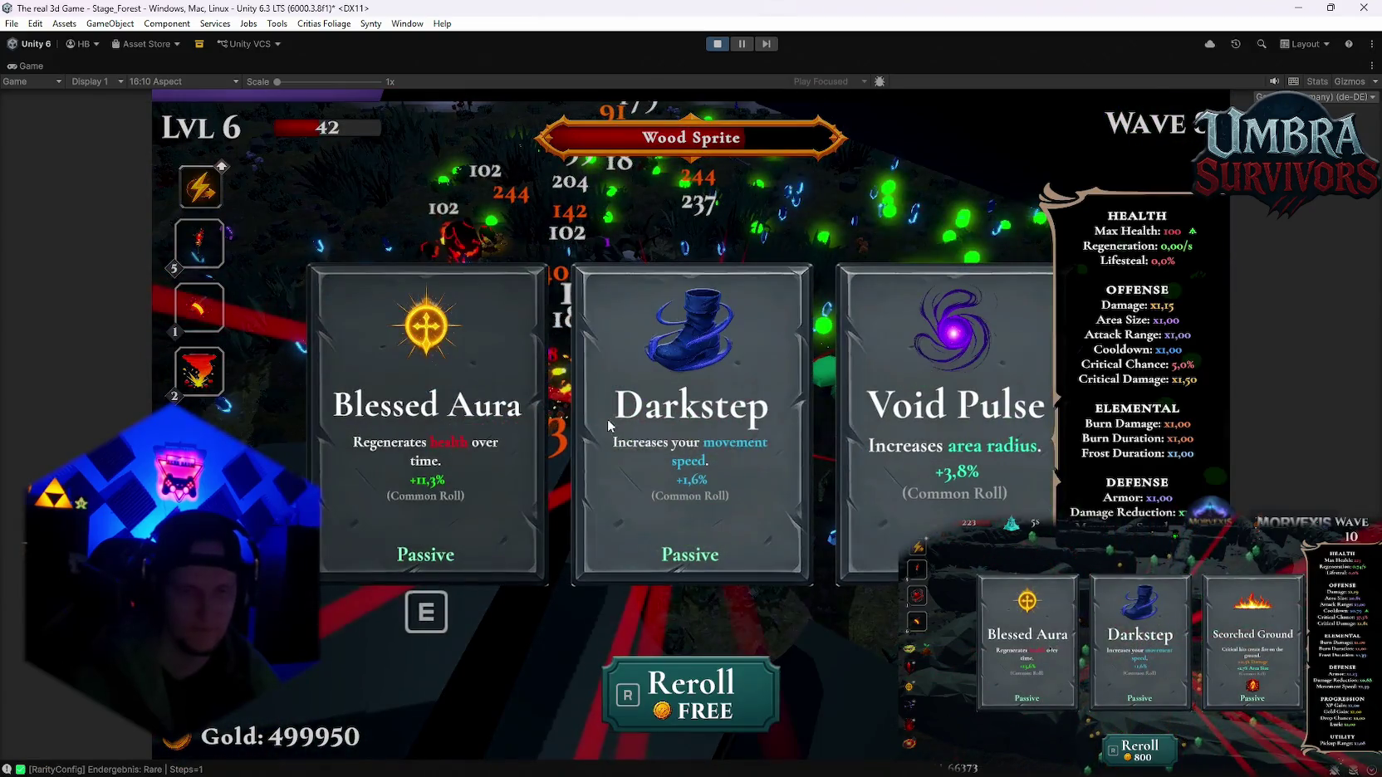
{"action": "left_click", "coordinate": [453, 427]}
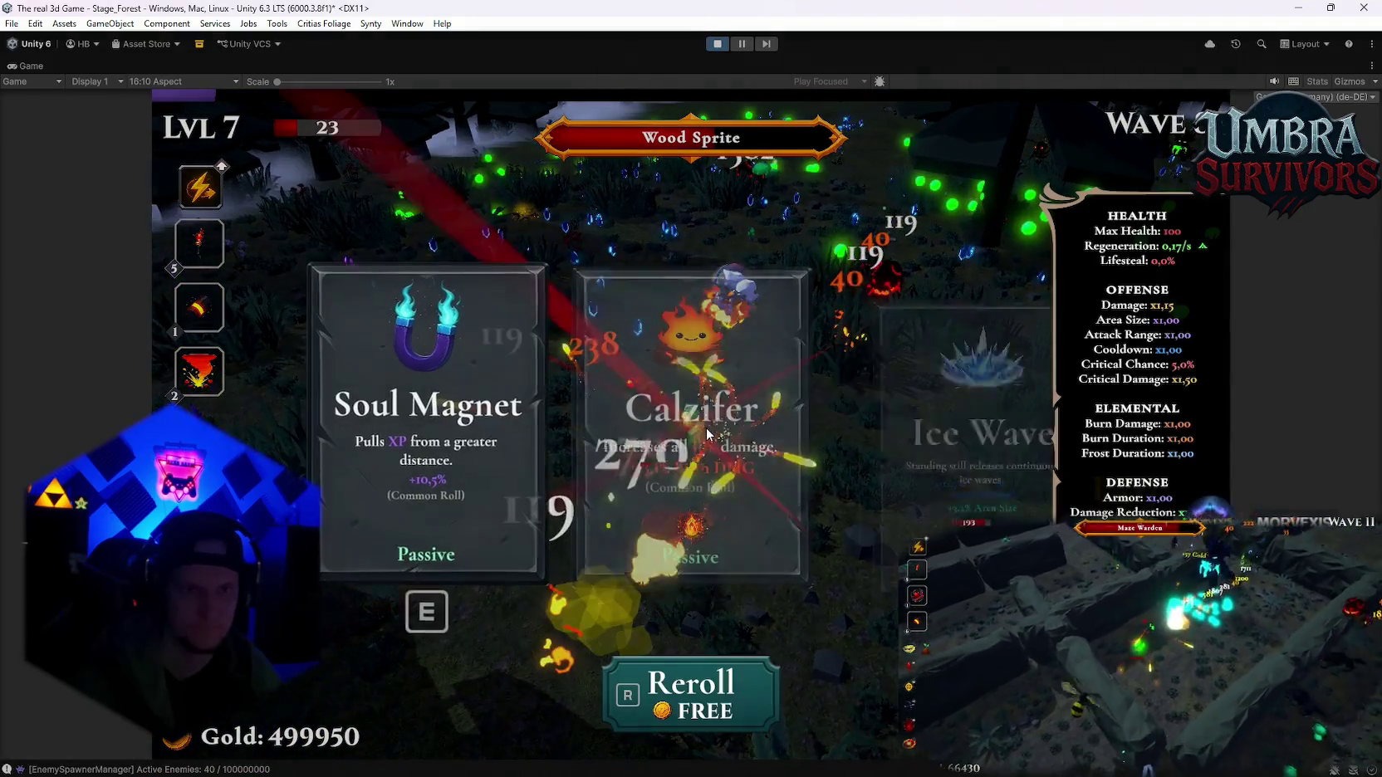
{"action": "left_click", "coordinate": [623, 459]}
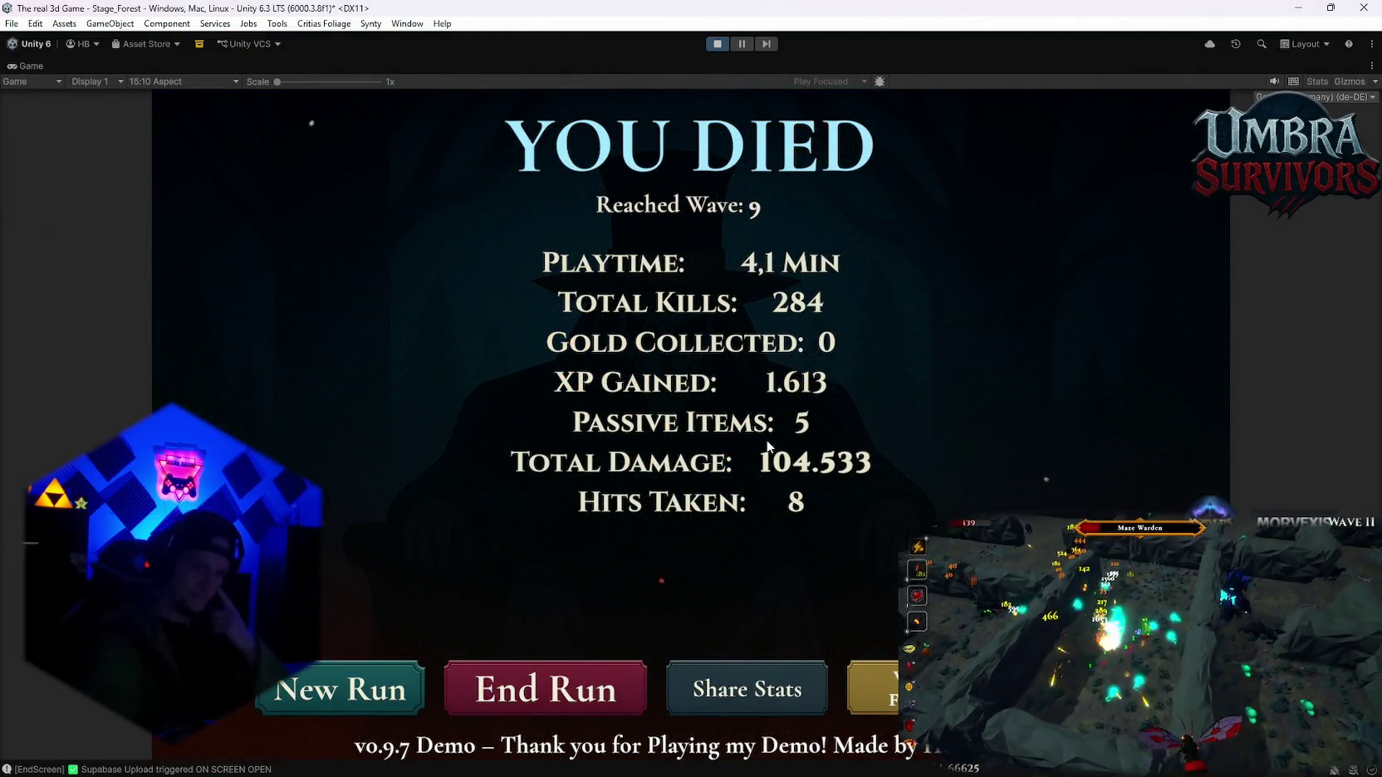
- Start a new run from the YOU DIED screen, then dismiss the D3D11 crash error
{"action": "left_click", "coordinate": [382, 696]}
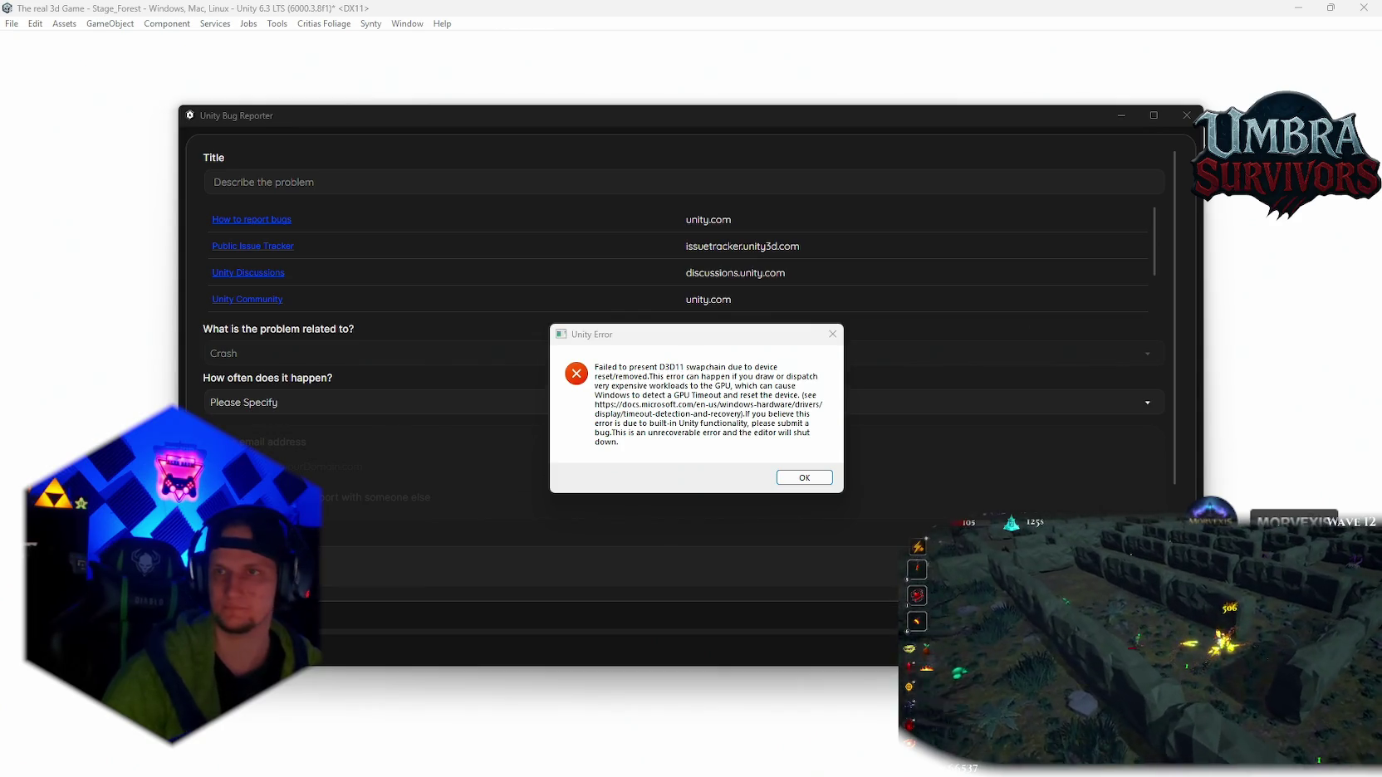
{"action": "key", "text": "Return"}
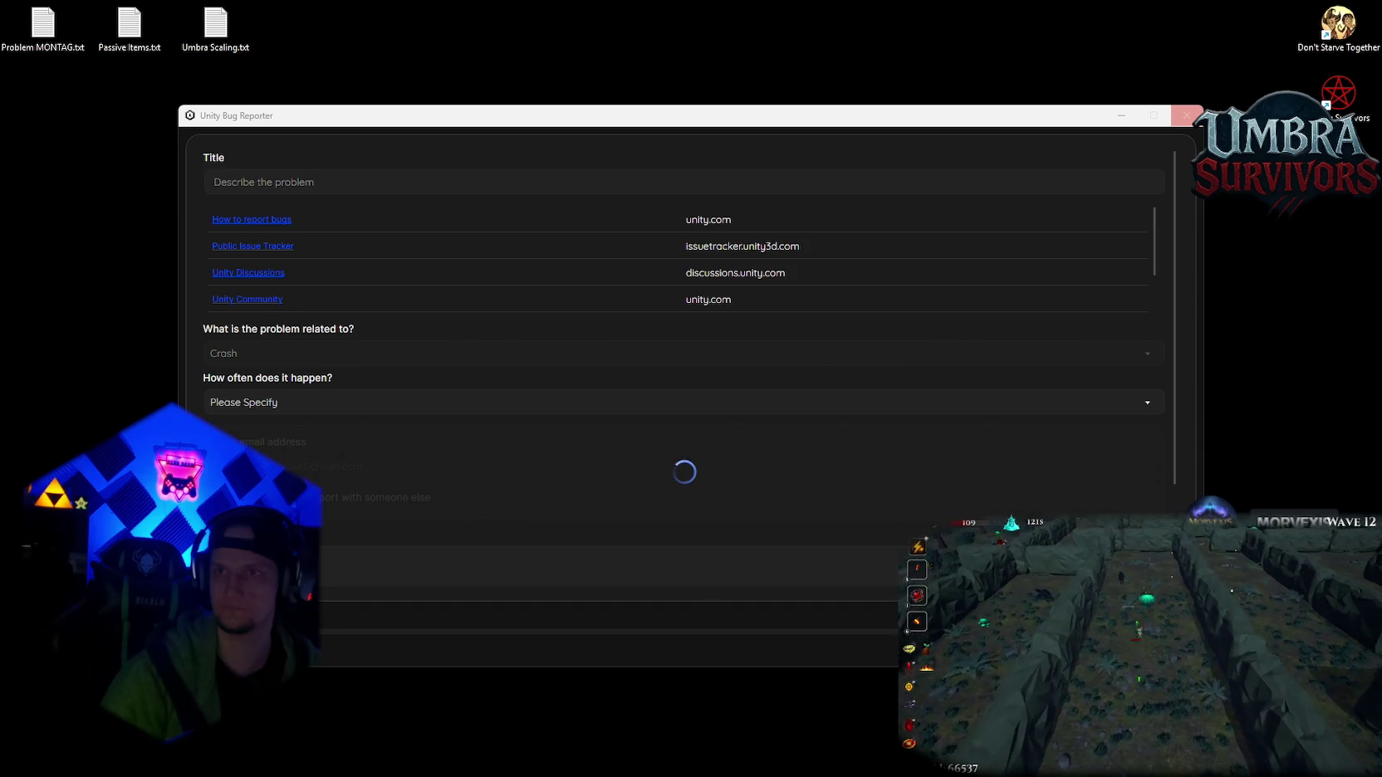
- Close the Unity Bug Reporter and pick Umbra Survivors from Unity Hub's project list
{"action": "left_click", "coordinate": [1187, 115]}
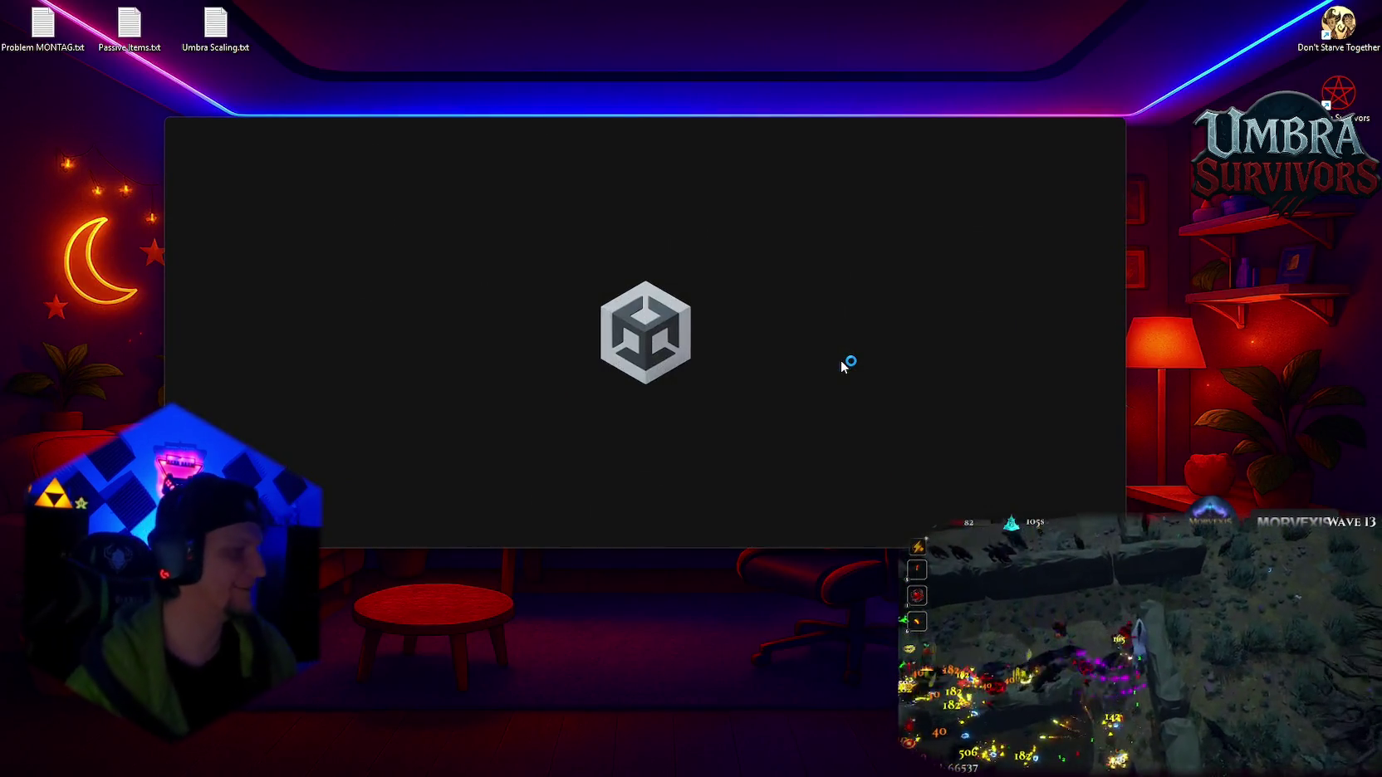
{"action": "left_click", "coordinate": [583, 440]}
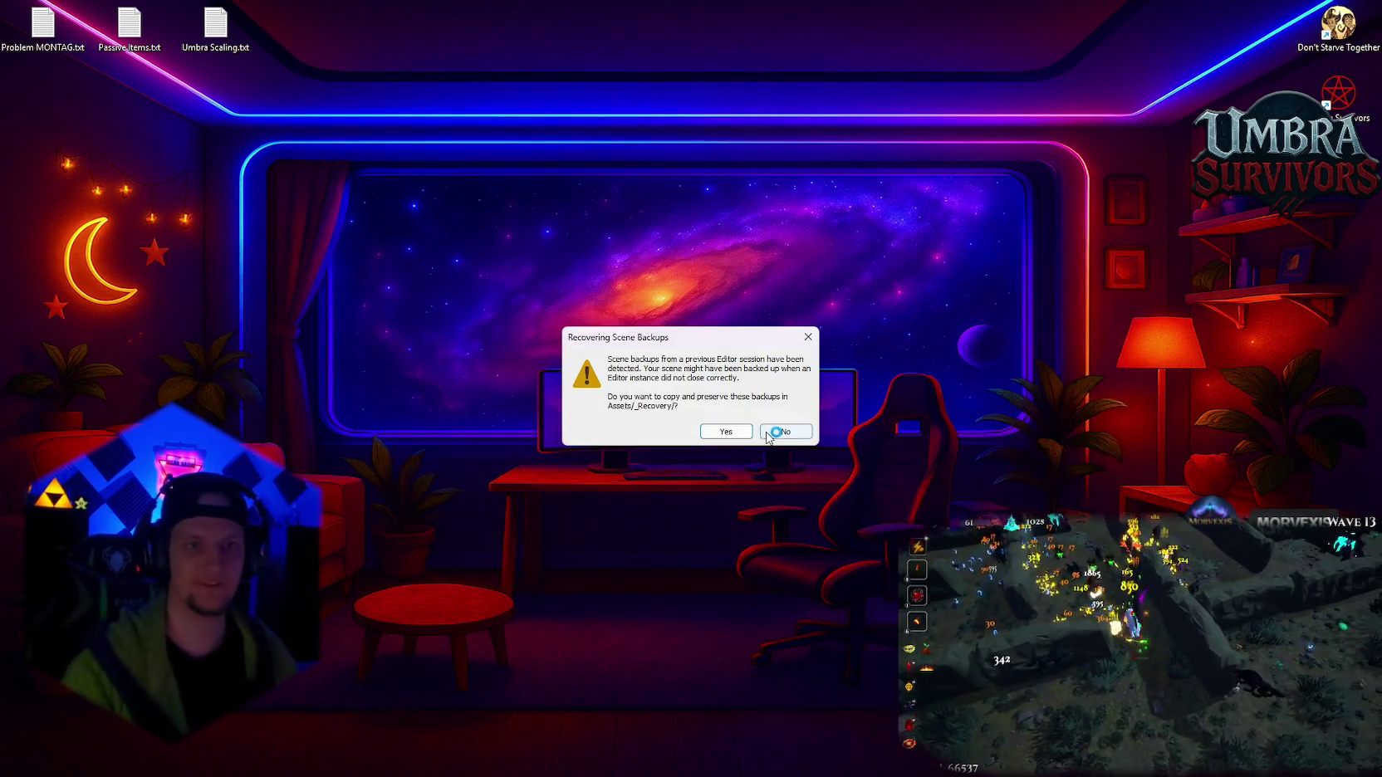
- Dismiss the scene backup recovery prompt and bring the Problem MONTAG.txt notes to the front
{"action": "left_click", "coordinate": [785, 433]}
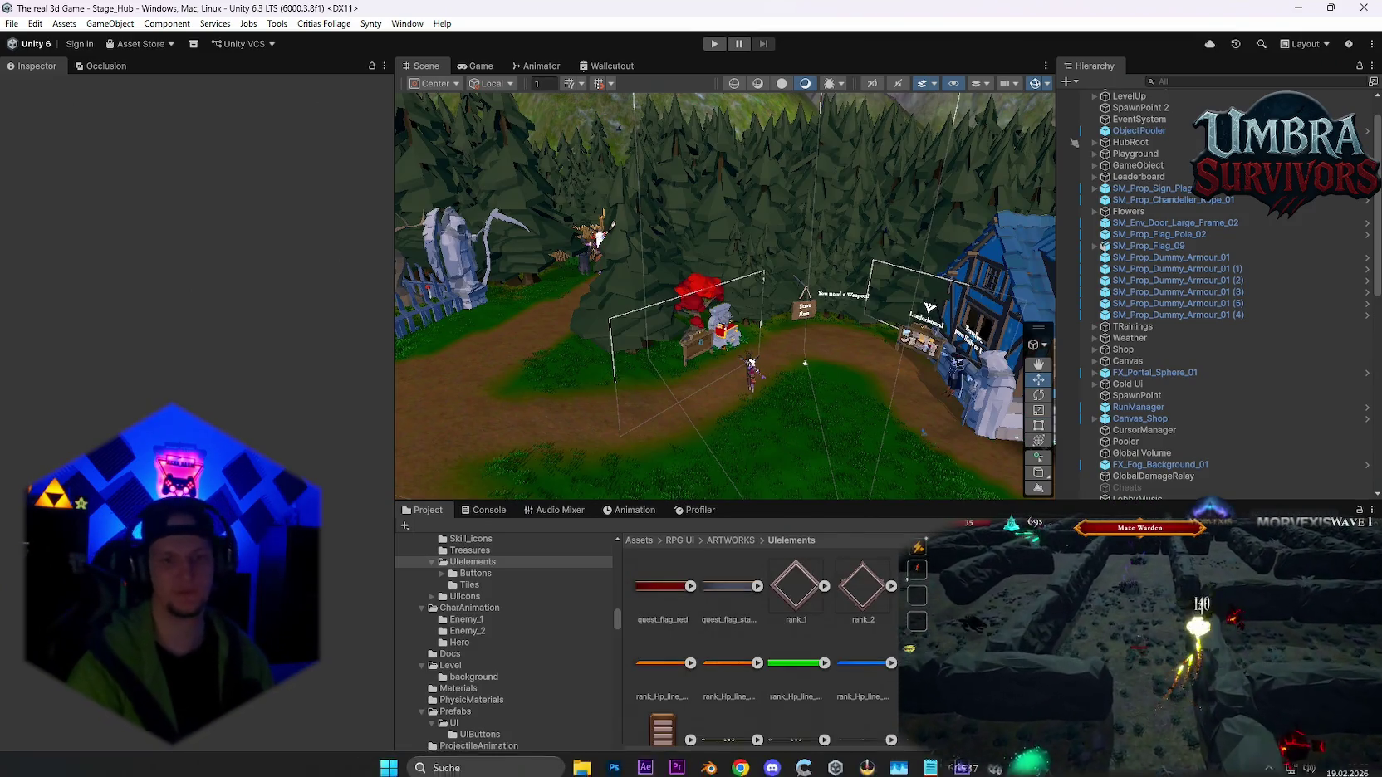
{"action": "left_click", "coordinate": [930, 767]}
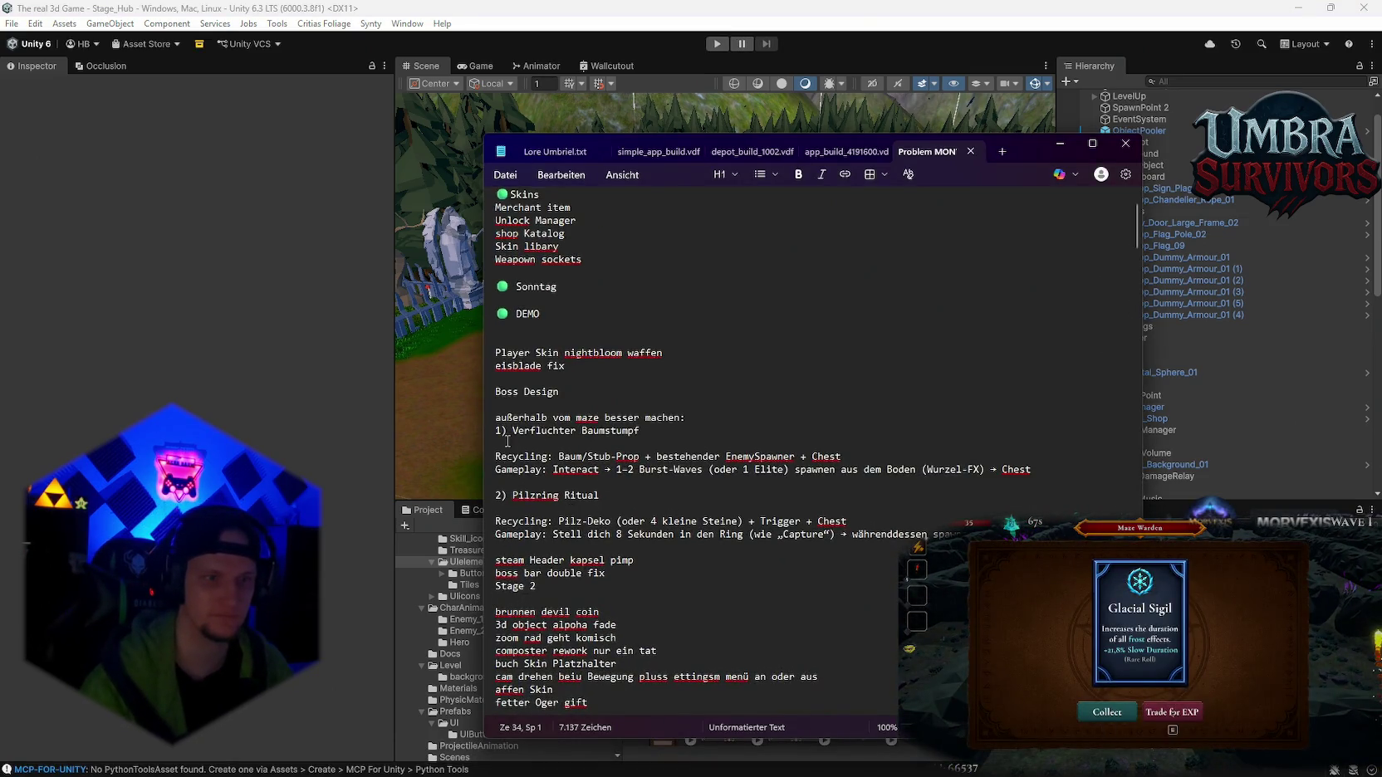
- Add 'vmpire orb cap dmg' under Stage 2 in the notes, minimize Notepad, and reframe the scene view
{"action": "type", "text": "vmpire orb cap dmg"}
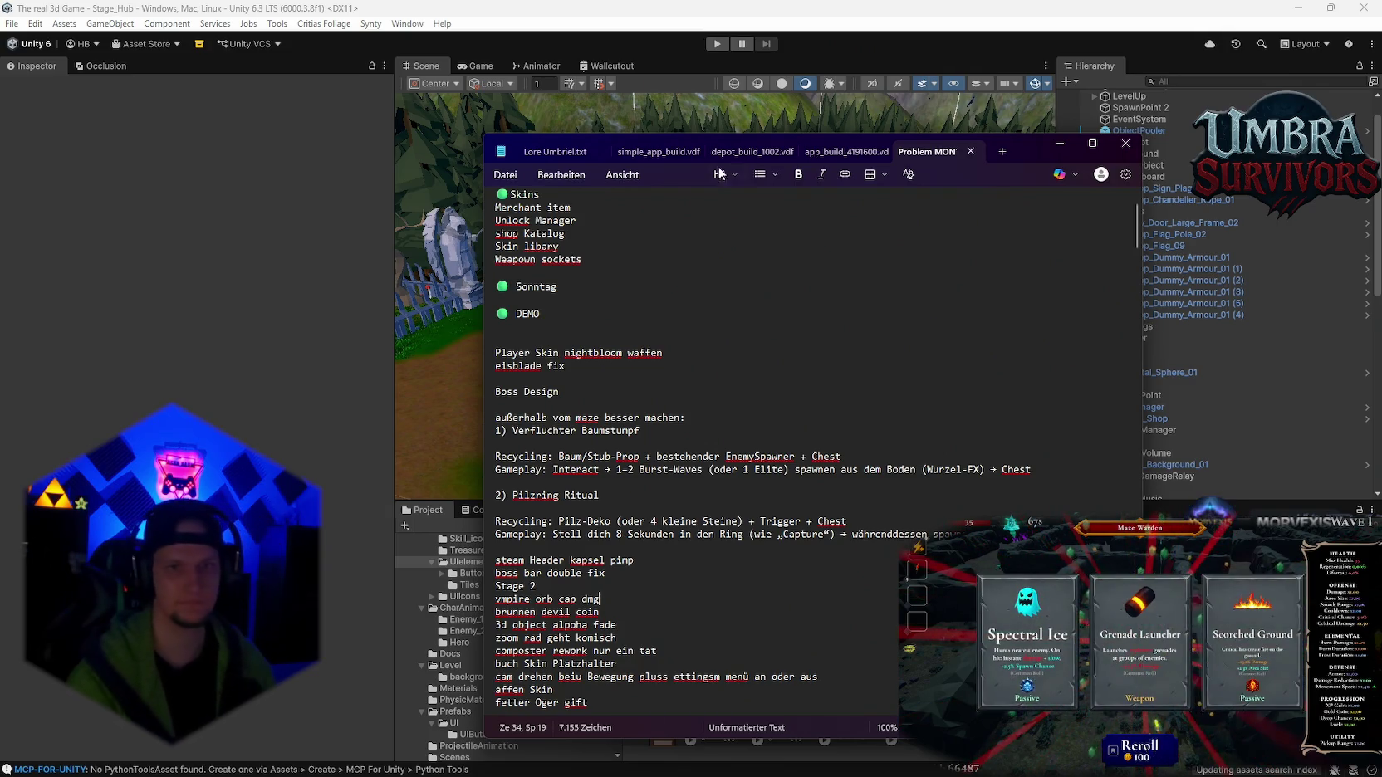
{"action": "left_click", "coordinate": [1060, 144]}
{"action": "left_click_drag", "start_coordinate": [796, 311], "coordinate": [829, 294]}
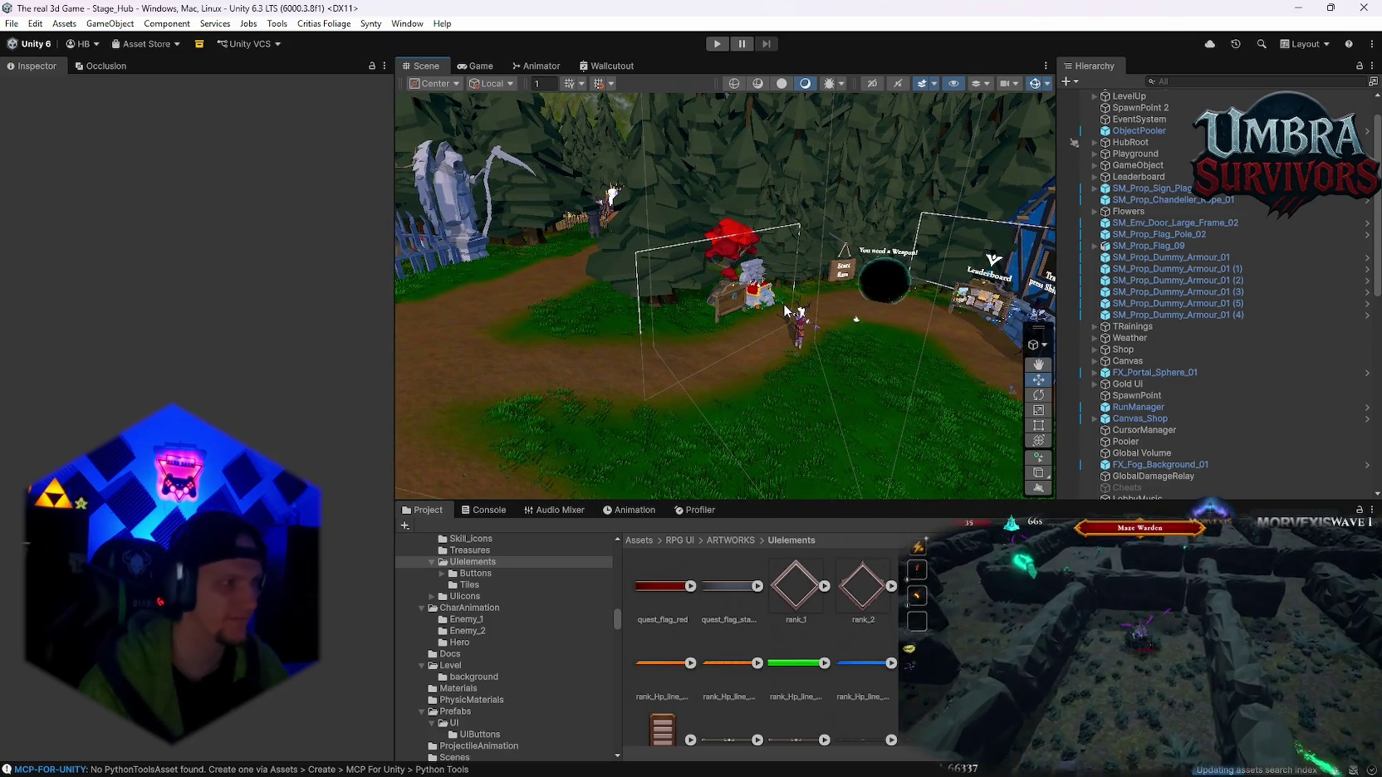
{"action": "left_click_drag", "start_coordinate": [786, 311], "coordinate": [905, 366]}
- Apply all of Wood Sprite BOSS's overrides to its prefab
{"action": "scroll", "coordinate": [1169, 449], "scroll_direction": "down", "scroll_amount": 10}
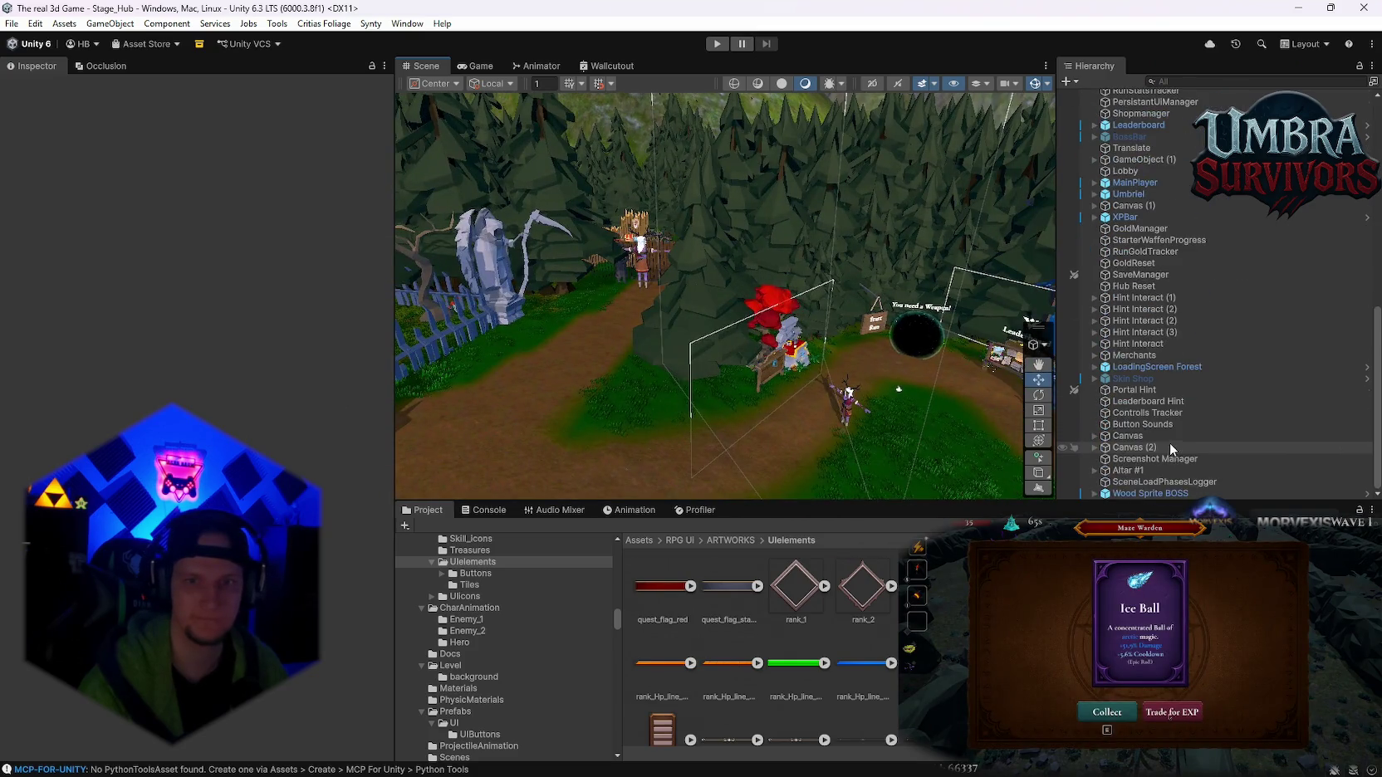
{"action": "left_click", "coordinate": [1150, 493]}
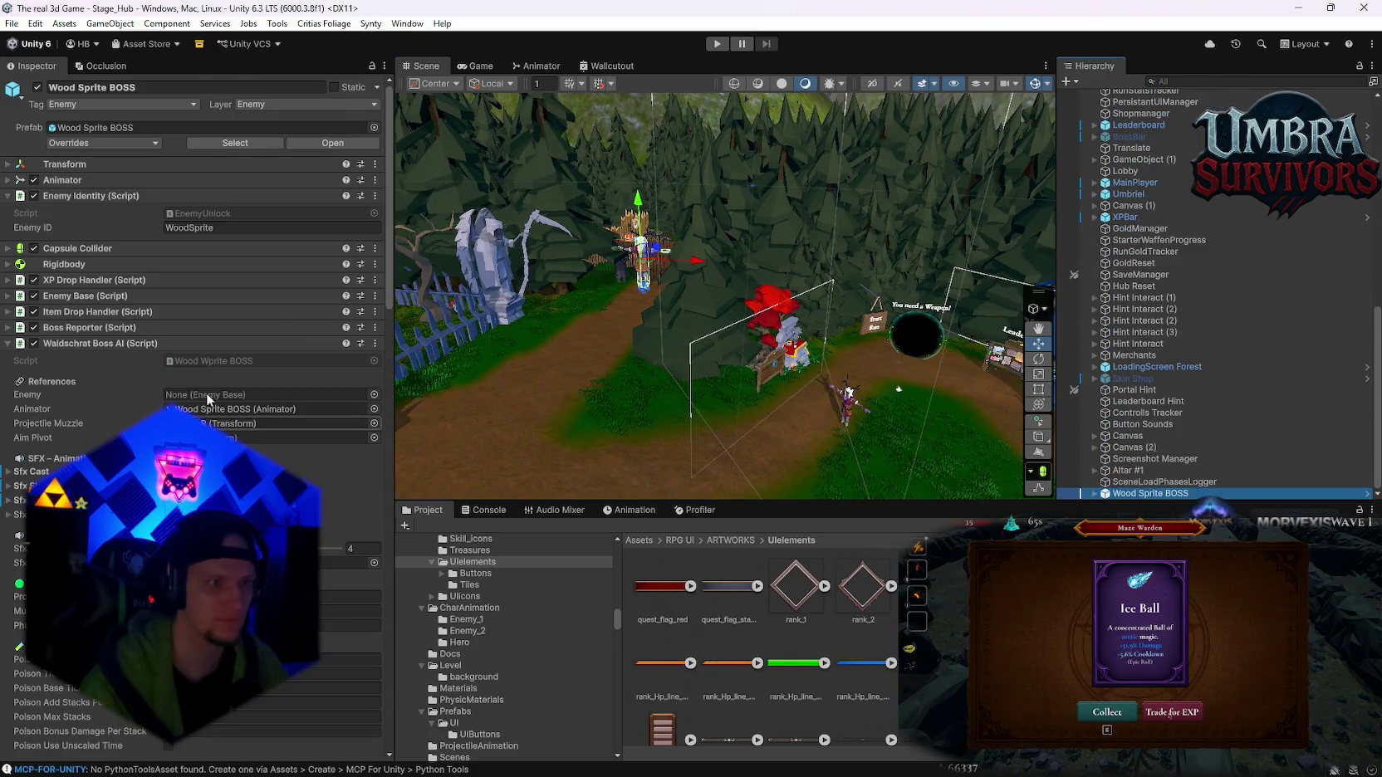
{"action": "left_click", "coordinate": [129, 143]}
{"action": "left_click", "coordinate": [214, 245]}
- Delete Wood Sprite BOSS from the Stage_Hub hierarchy
{"action": "scroll", "coordinate": [191, 332], "scroll_direction": "down", "scroll_amount": 4}
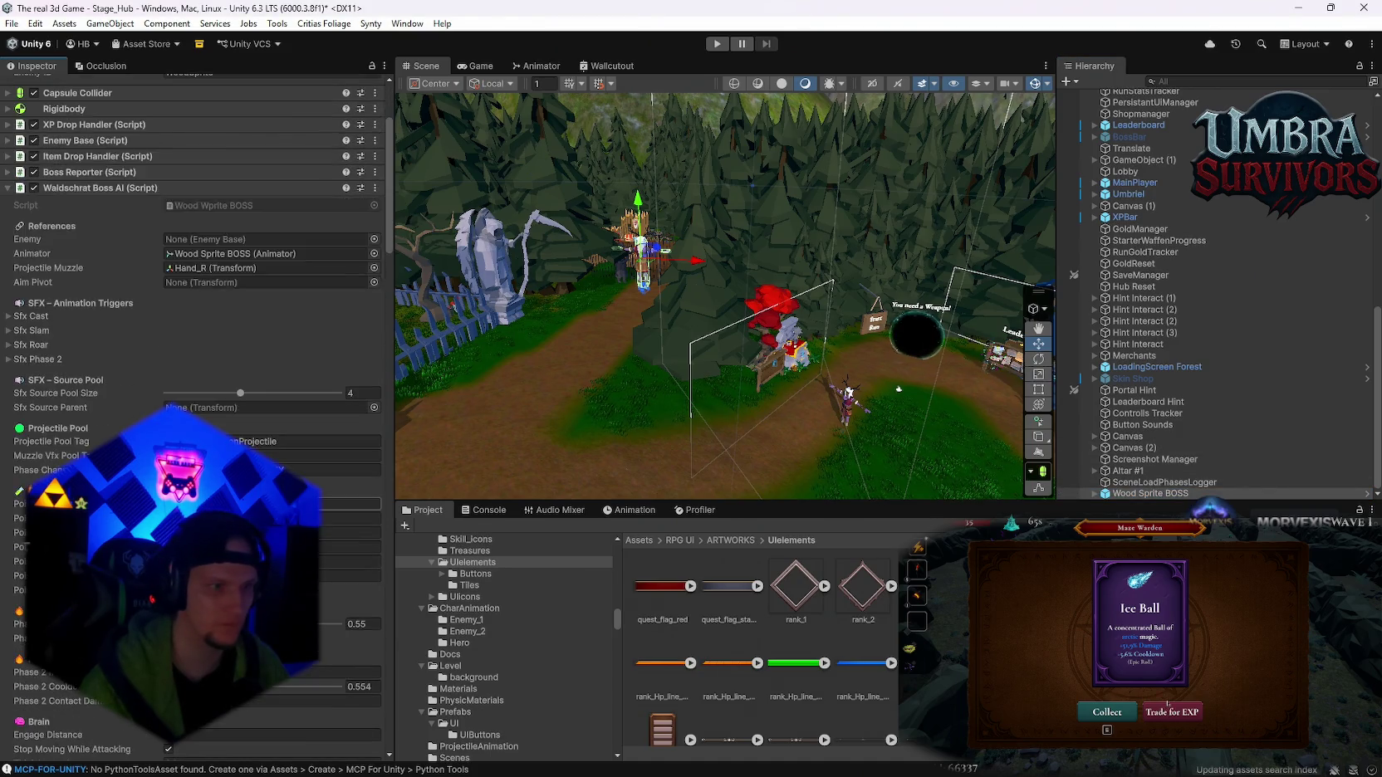
{"action": "scroll", "coordinate": [195, 332], "scroll_direction": "down", "scroll_amount": 3}
{"action": "scroll", "coordinate": [195, 332], "scroll_direction": "down", "scroll_amount": 3}
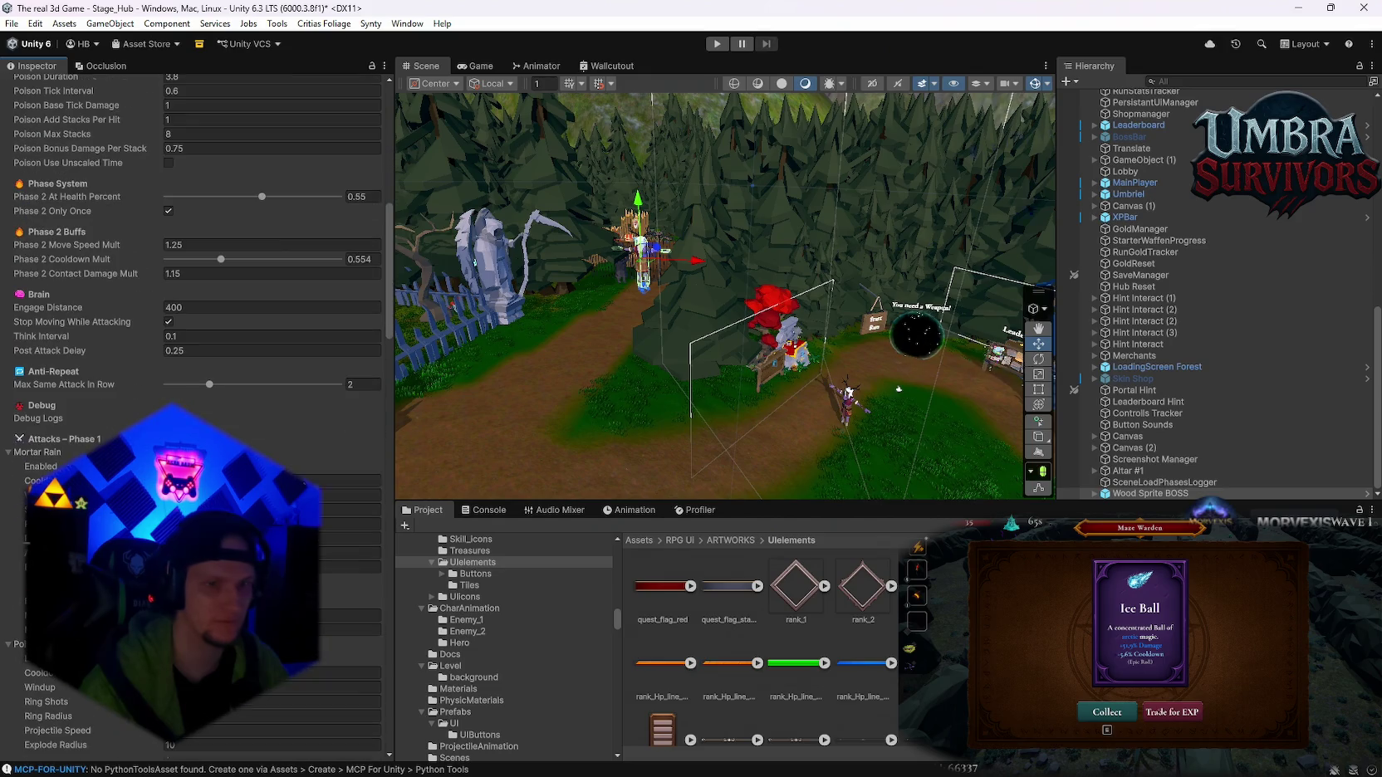
{"action": "left_click", "coordinate": [1162, 482]}
{"action": "left_click", "coordinate": [1146, 494]}
{"action": "key", "text": "Delete"}
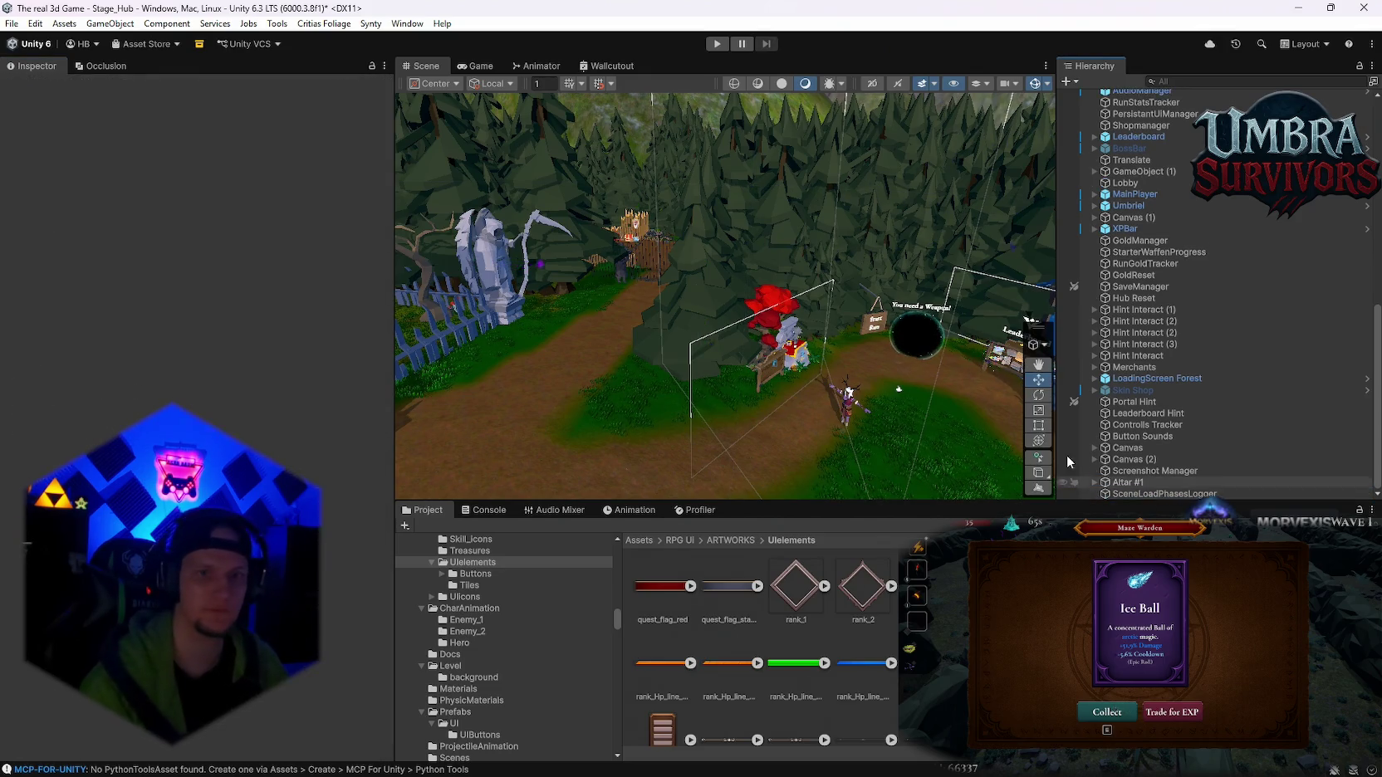
- Set the Profiler's Default recording state preference to Disabled
{"action": "left_click", "coordinate": [692, 510]}
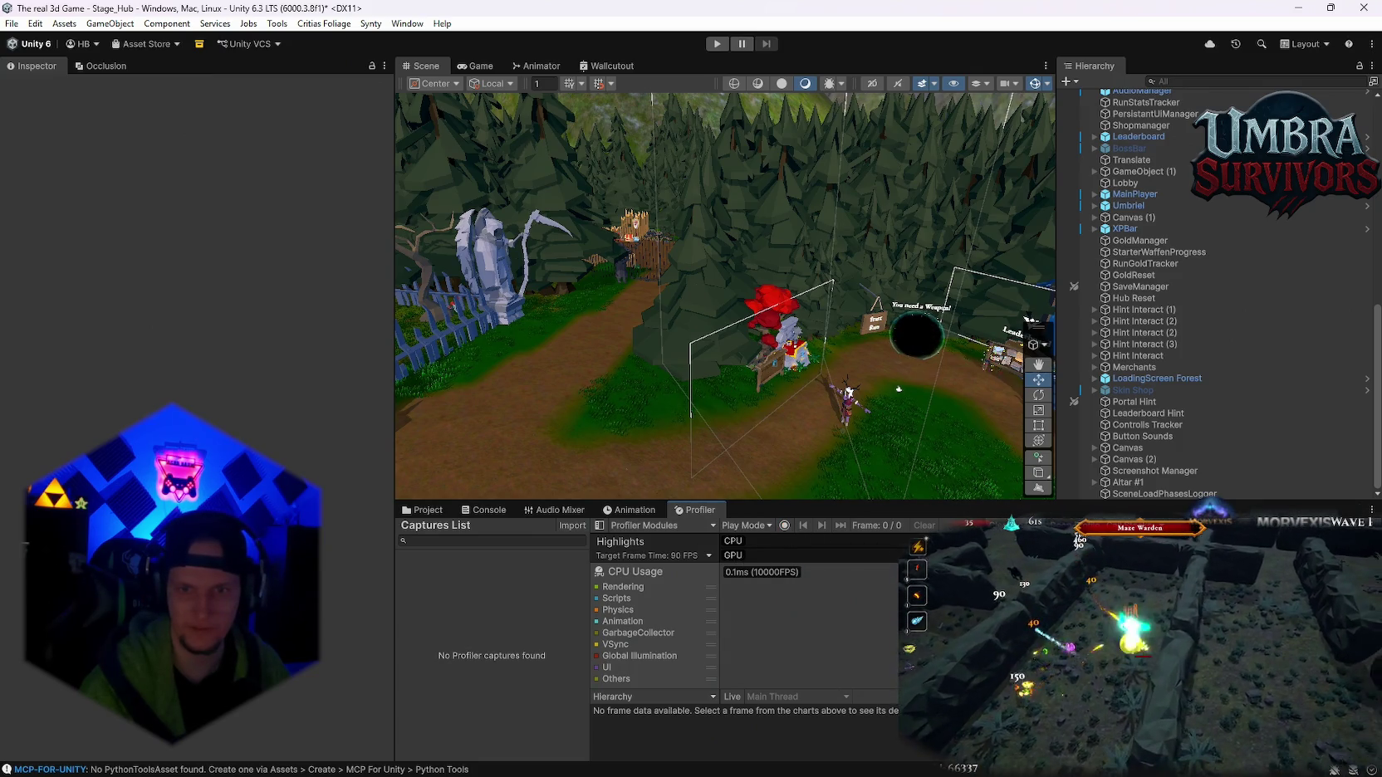
{"action": "left_click", "coordinate": [1362, 525]}
{"action": "left_click", "coordinate": [1329, 544]}
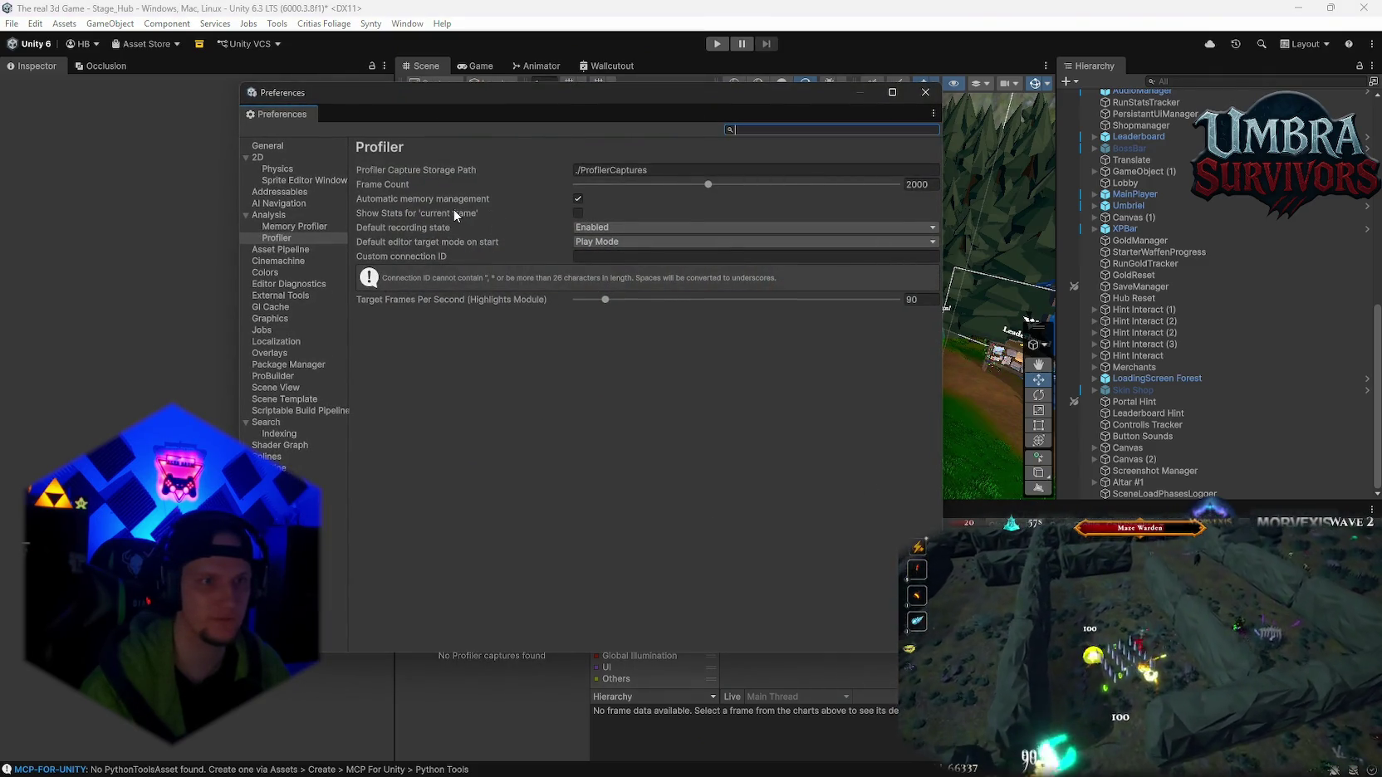
{"action": "mouse_move", "coordinate": [417, 197]}
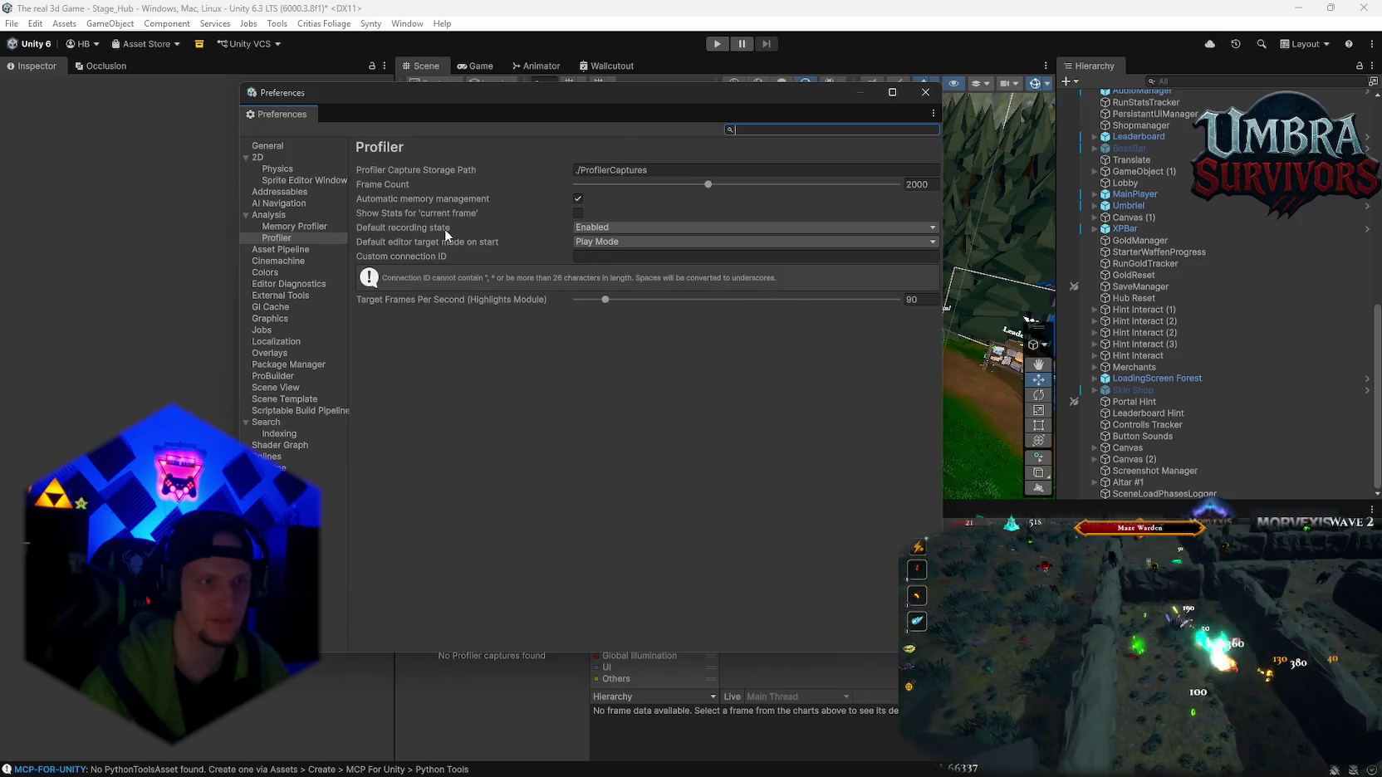
{"action": "left_click", "coordinate": [623, 231]}
{"action": "left_click", "coordinate": [585, 271]}
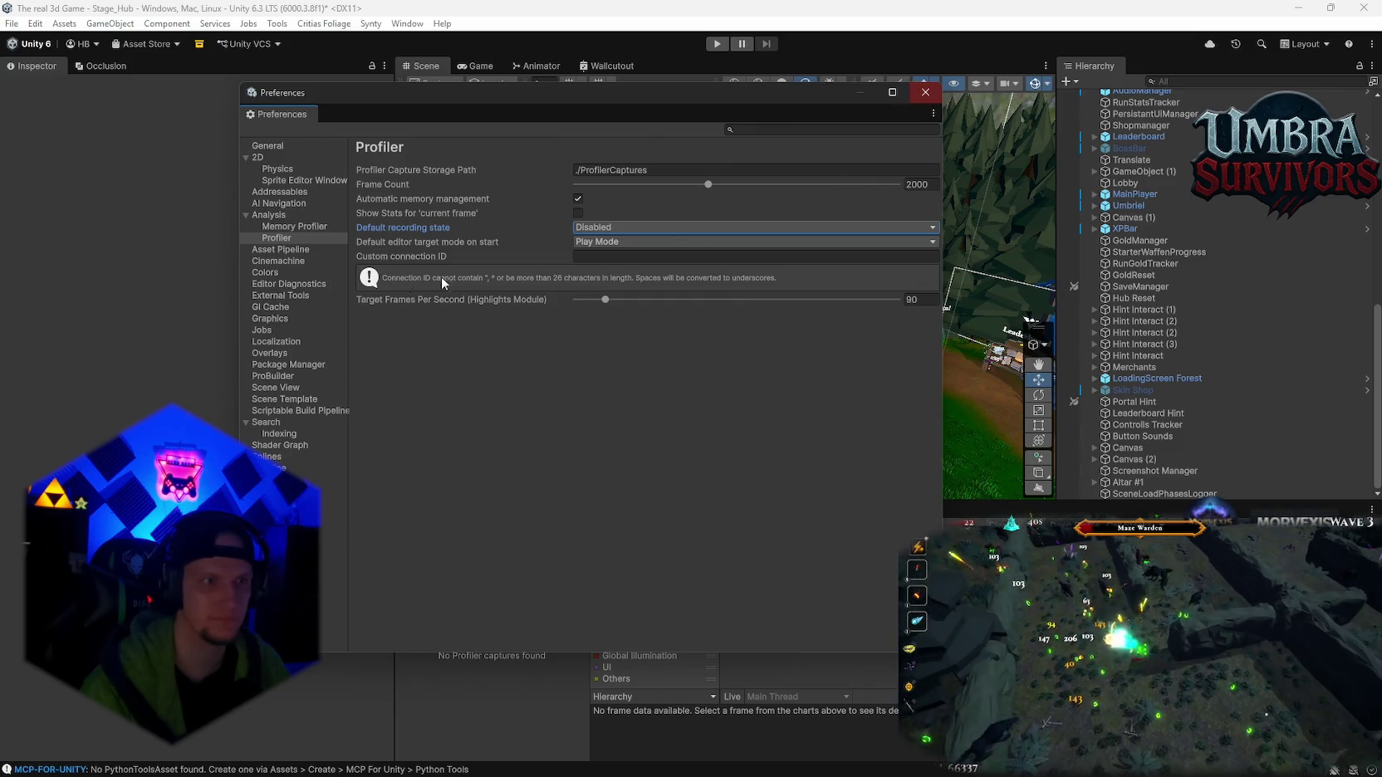
- Check the Memory Profiler and Analysis preference pages, close Preferences, and show the Console
{"action": "left_click", "coordinate": [314, 227]}
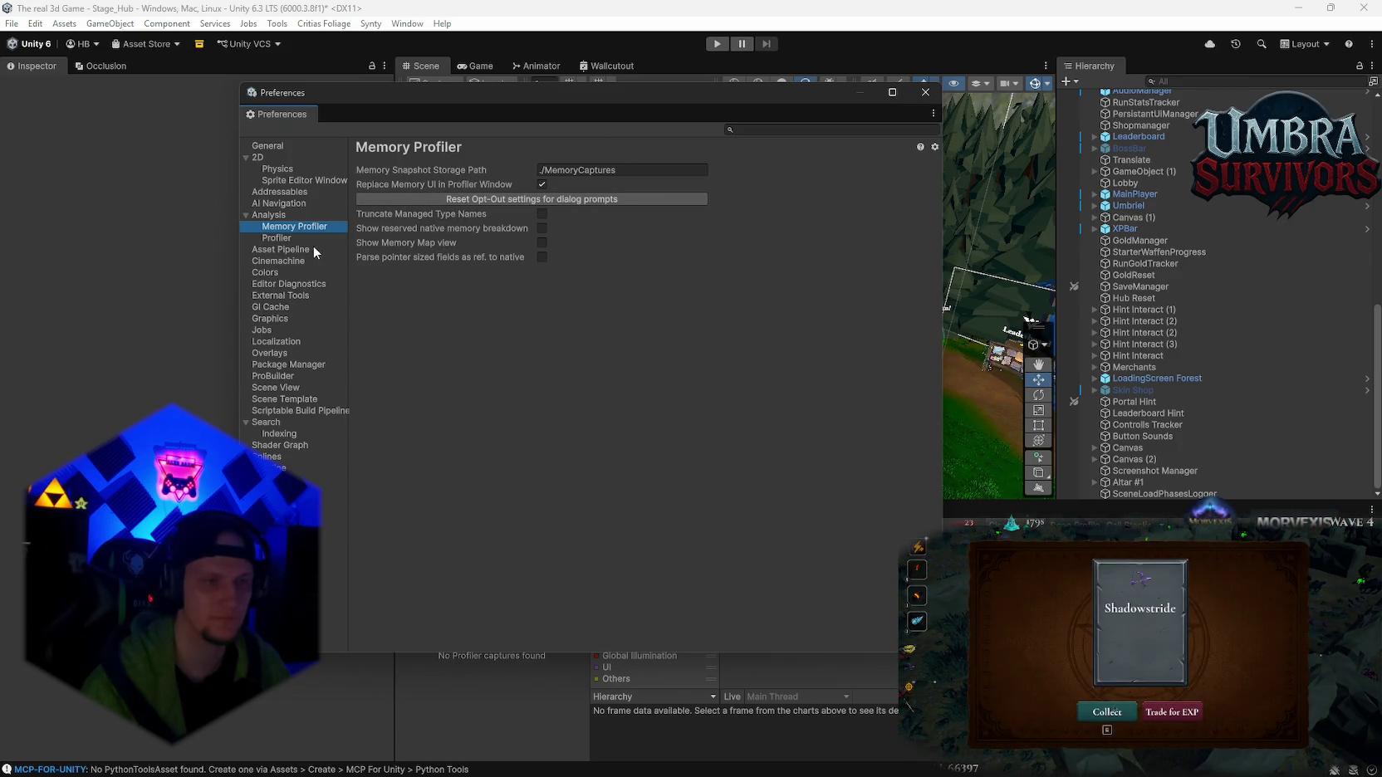
{"action": "left_click", "coordinate": [274, 216]}
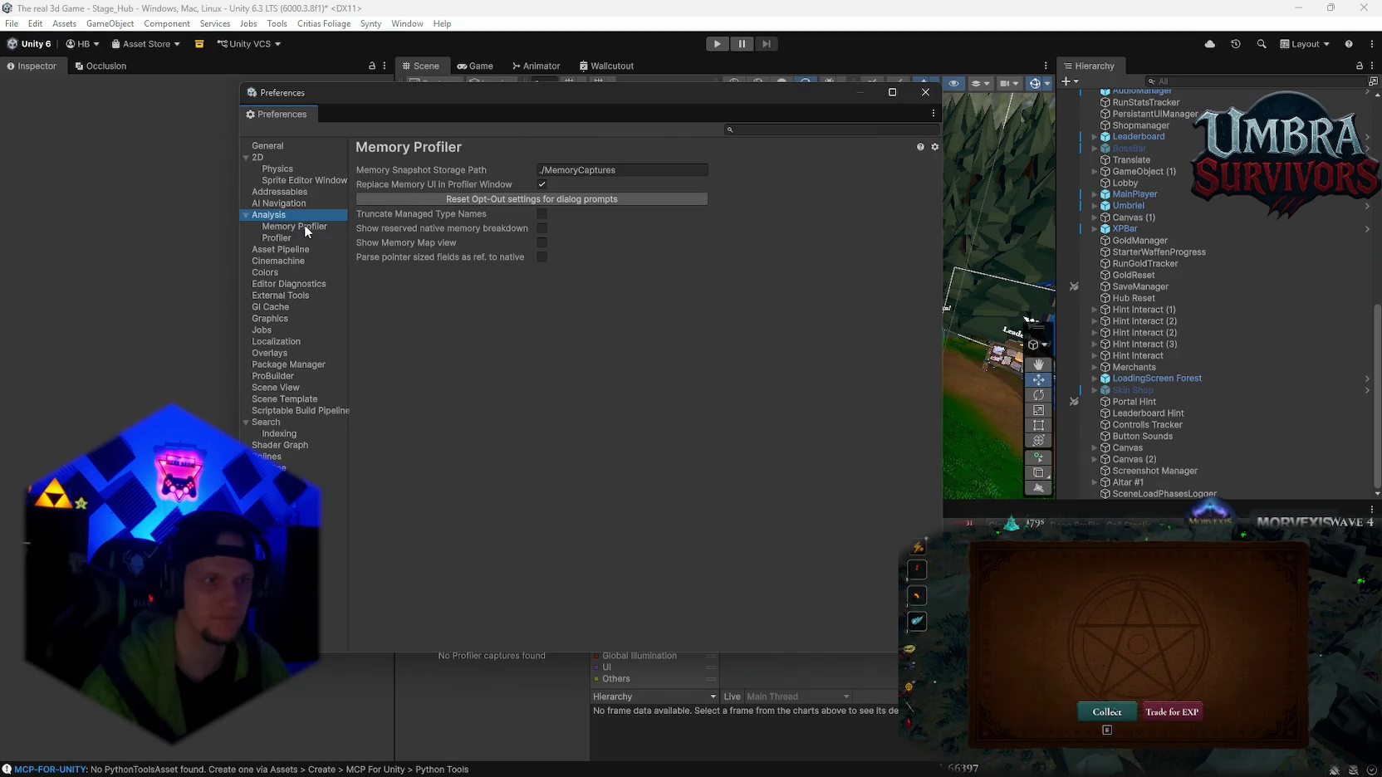
{"action": "left_click", "coordinate": [286, 239]}
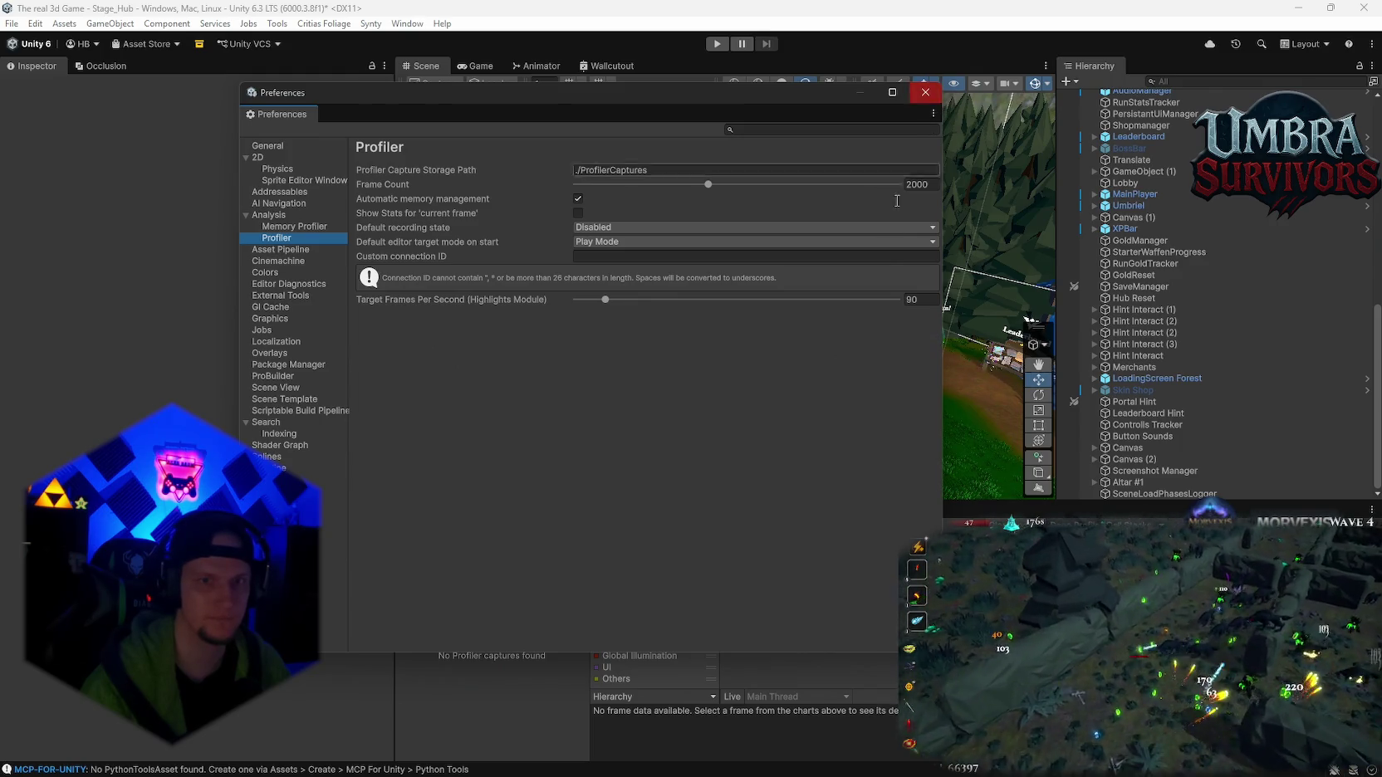
{"action": "left_click", "coordinate": [925, 92]}
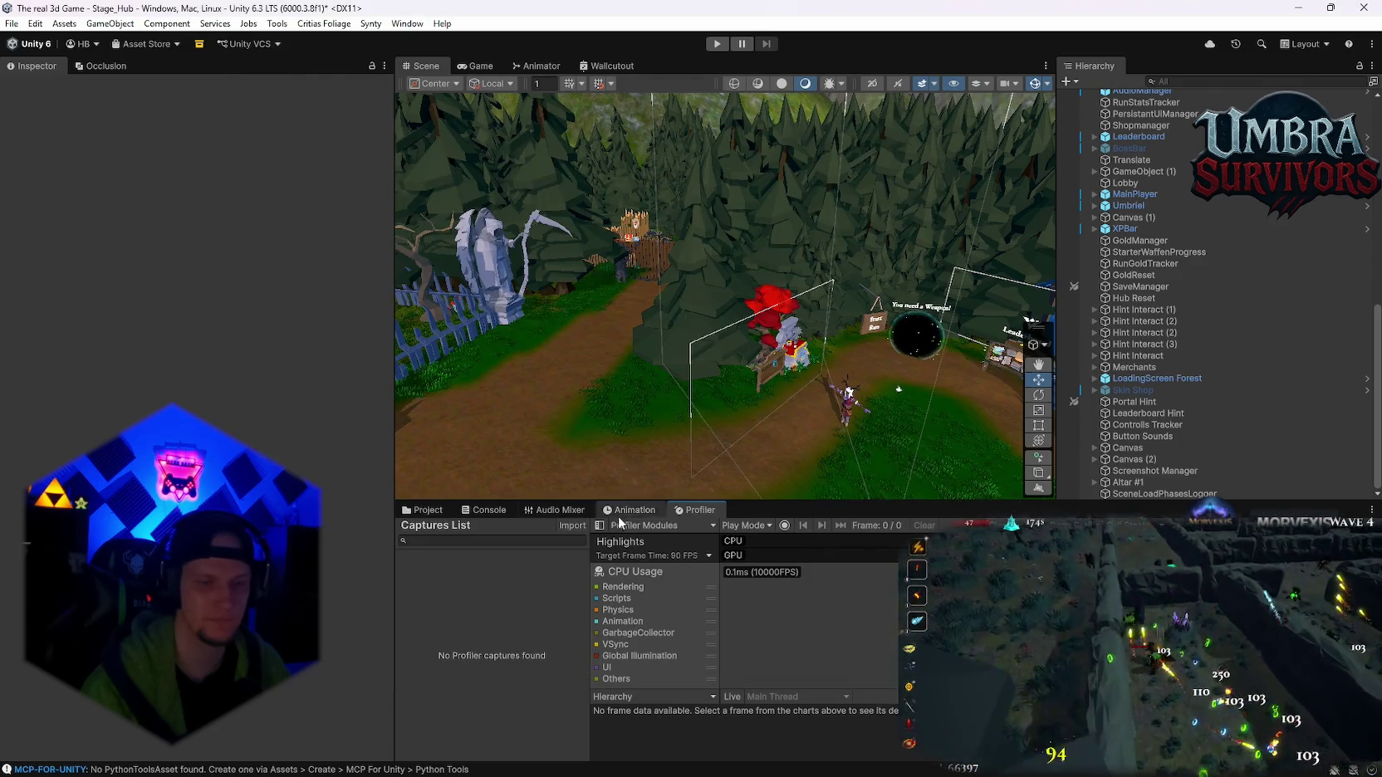
{"action": "left_click", "coordinate": [487, 510]}
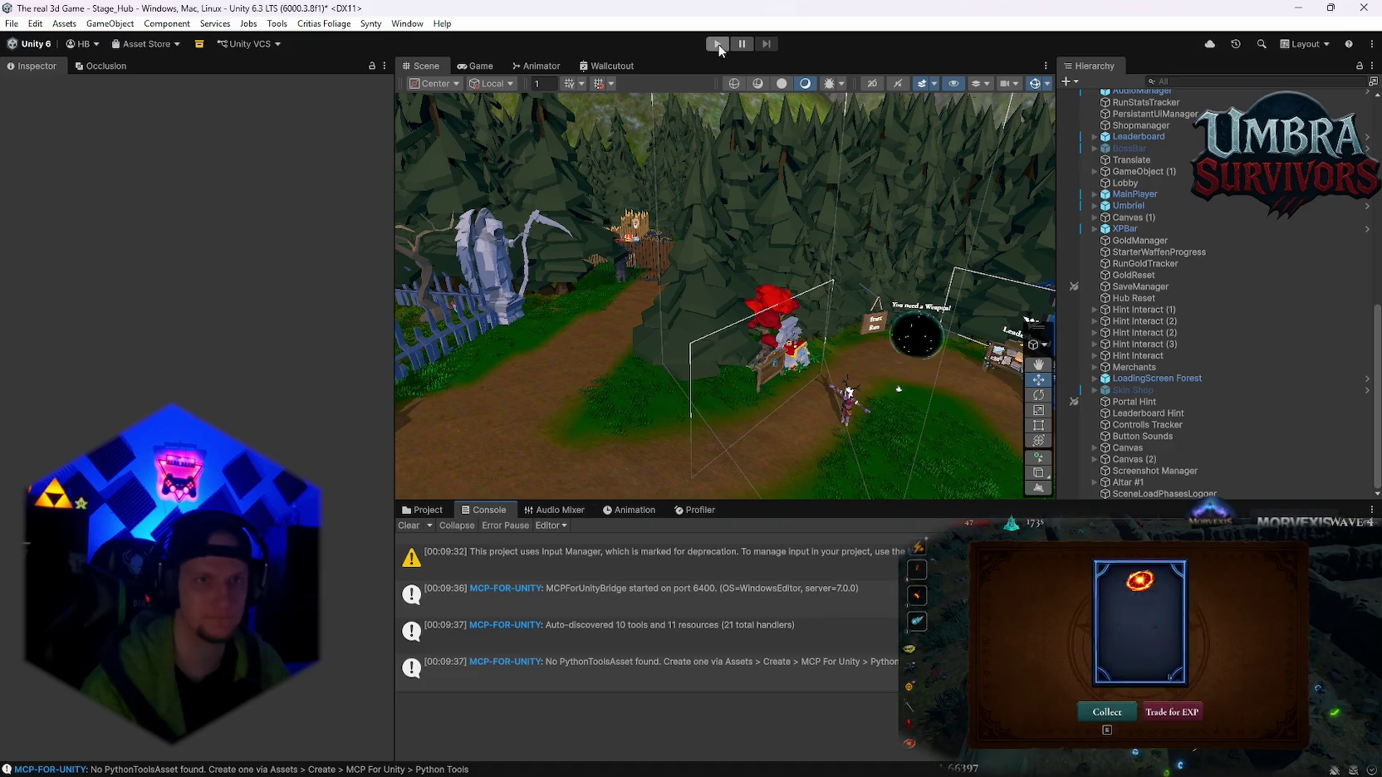
- Enter Play mode, equip Beta Skin at the merchant's Skin Shop, and close the shop
{"action": "left_click", "coordinate": [718, 44]}
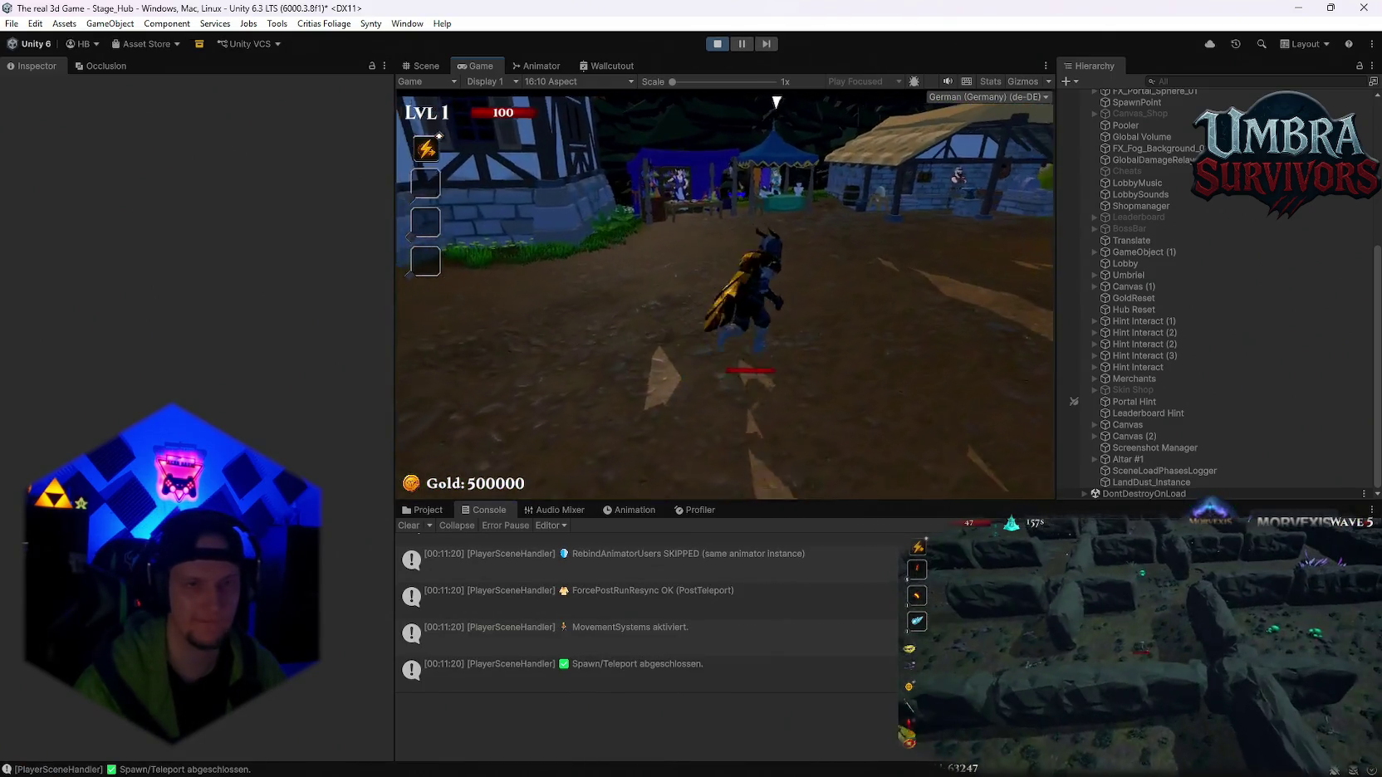
{"action": "key", "text": "e"}
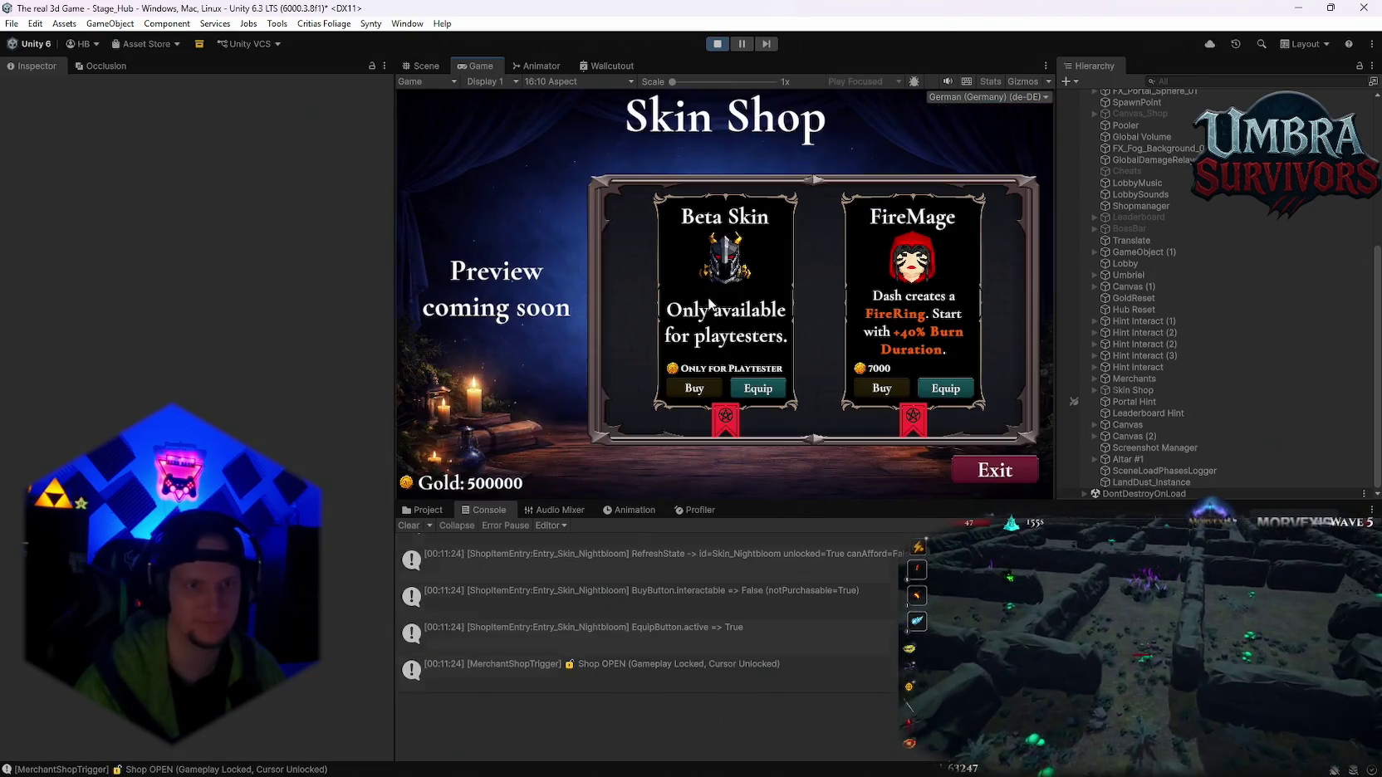
{"action": "scroll", "coordinate": [831, 352], "scroll_direction": "down", "scroll_amount": 2}
{"action": "scroll", "coordinate": [758, 380], "scroll_direction": "up", "scroll_amount": 2}
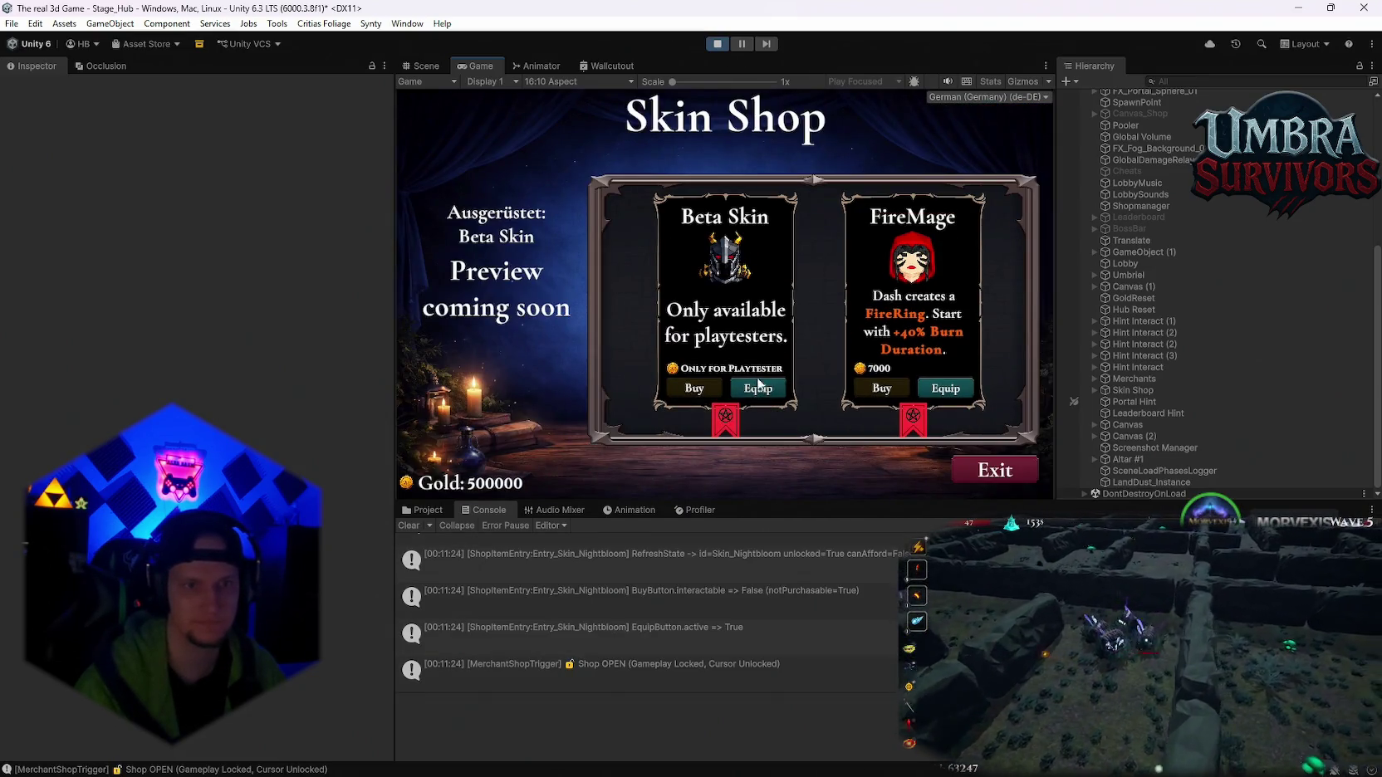
{"action": "scroll", "coordinate": [758, 380], "scroll_direction": "down", "scroll_amount": 2}
{"action": "key", "text": "Escape"}
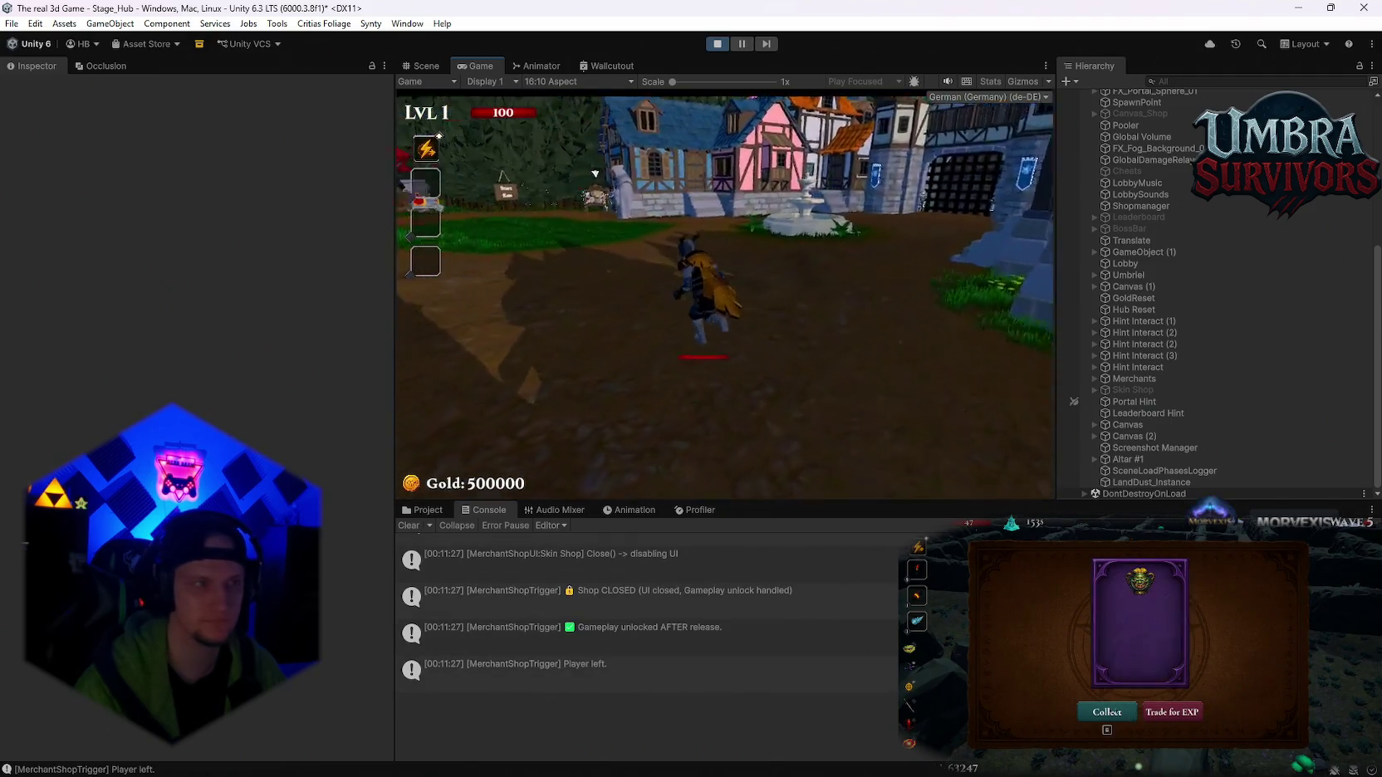
- Run to the weapon altar, choose Fire Staff from the weapon book, and pause the game
{"action": "key", "text": "w"}
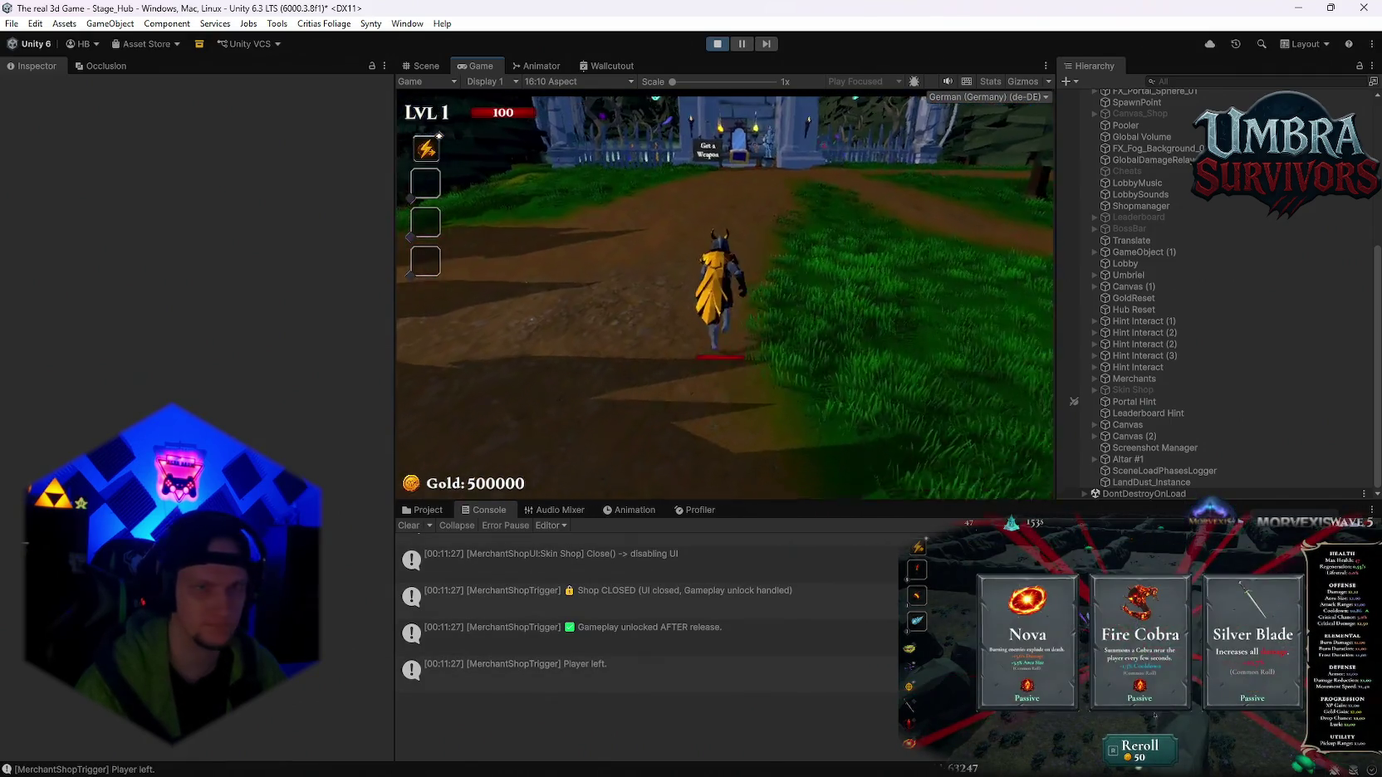
{"action": "key", "text": "w"}
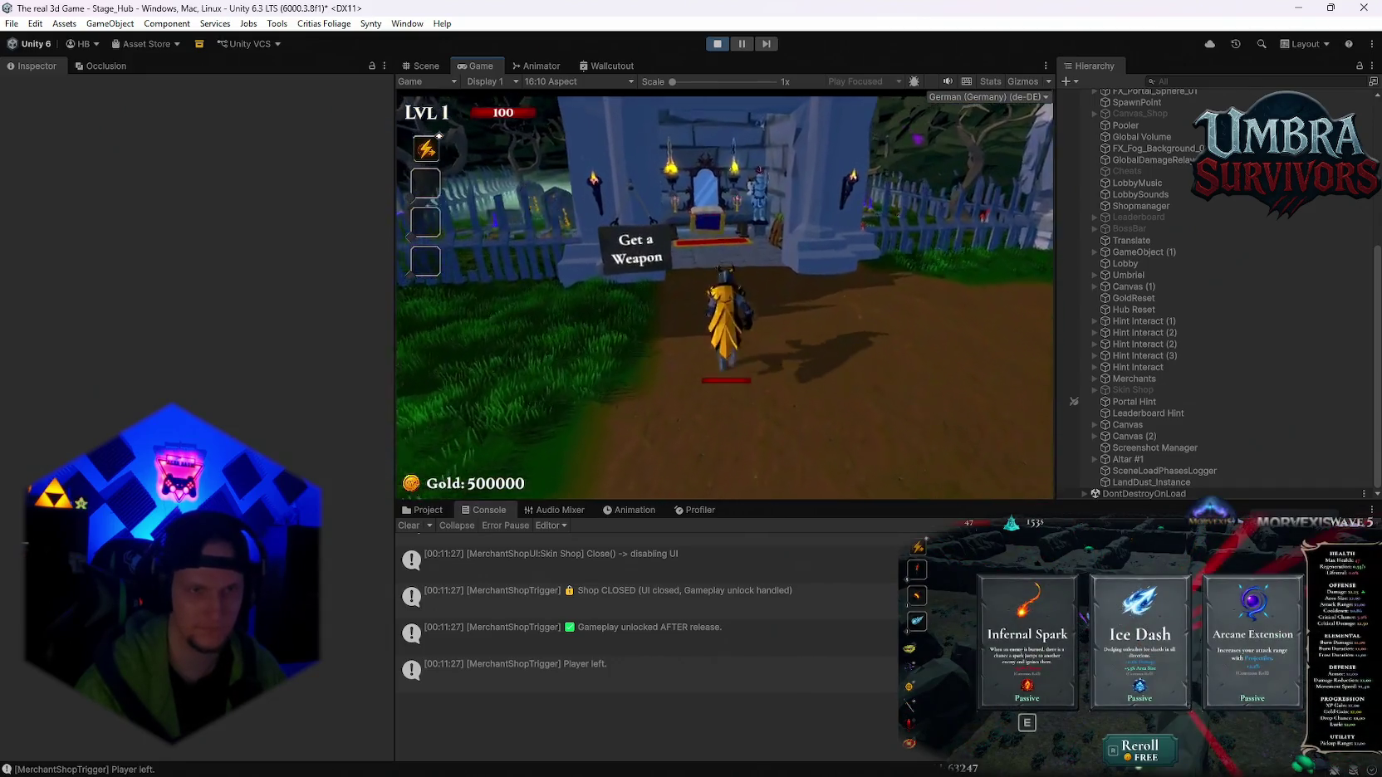
{"action": "key", "text": "w"}
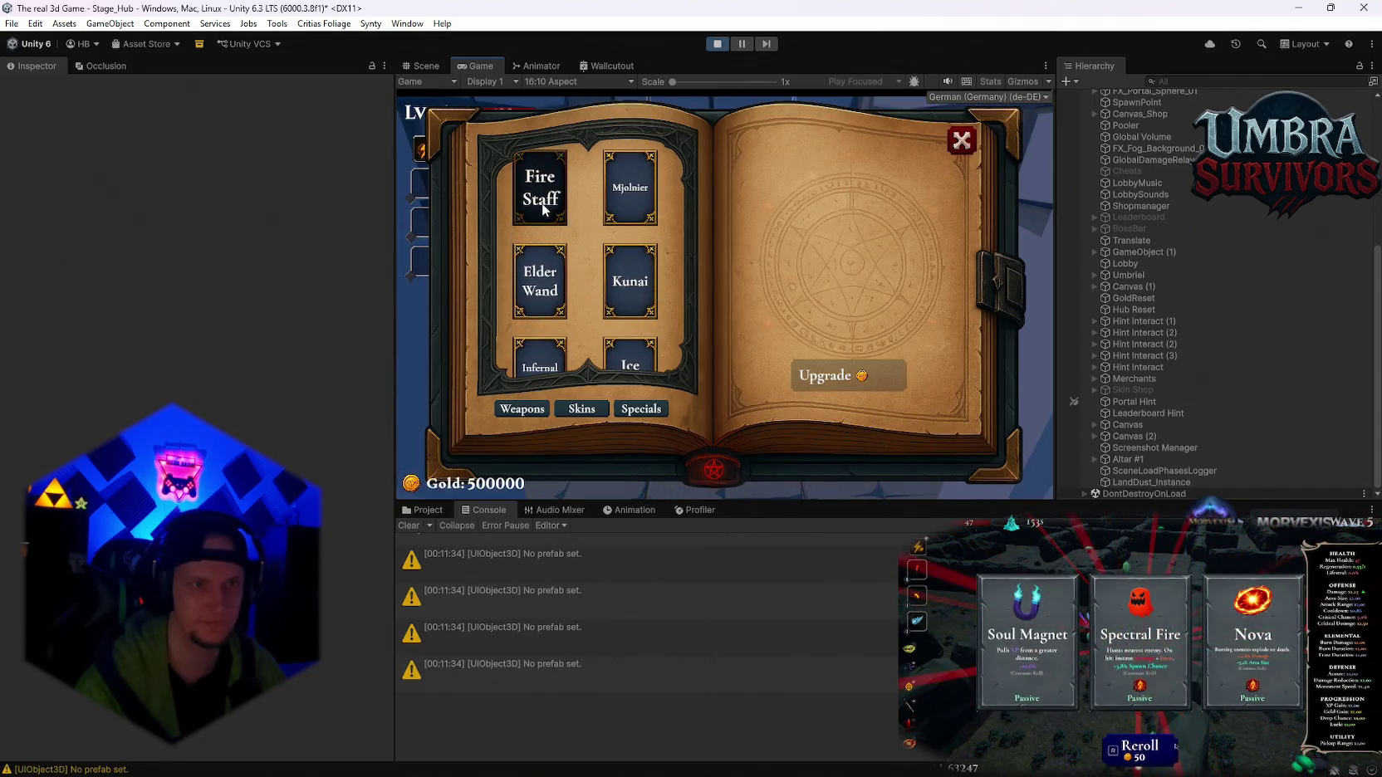
{"action": "left_click", "coordinate": [542, 209]}
{"action": "left_click", "coordinate": [959, 141]}
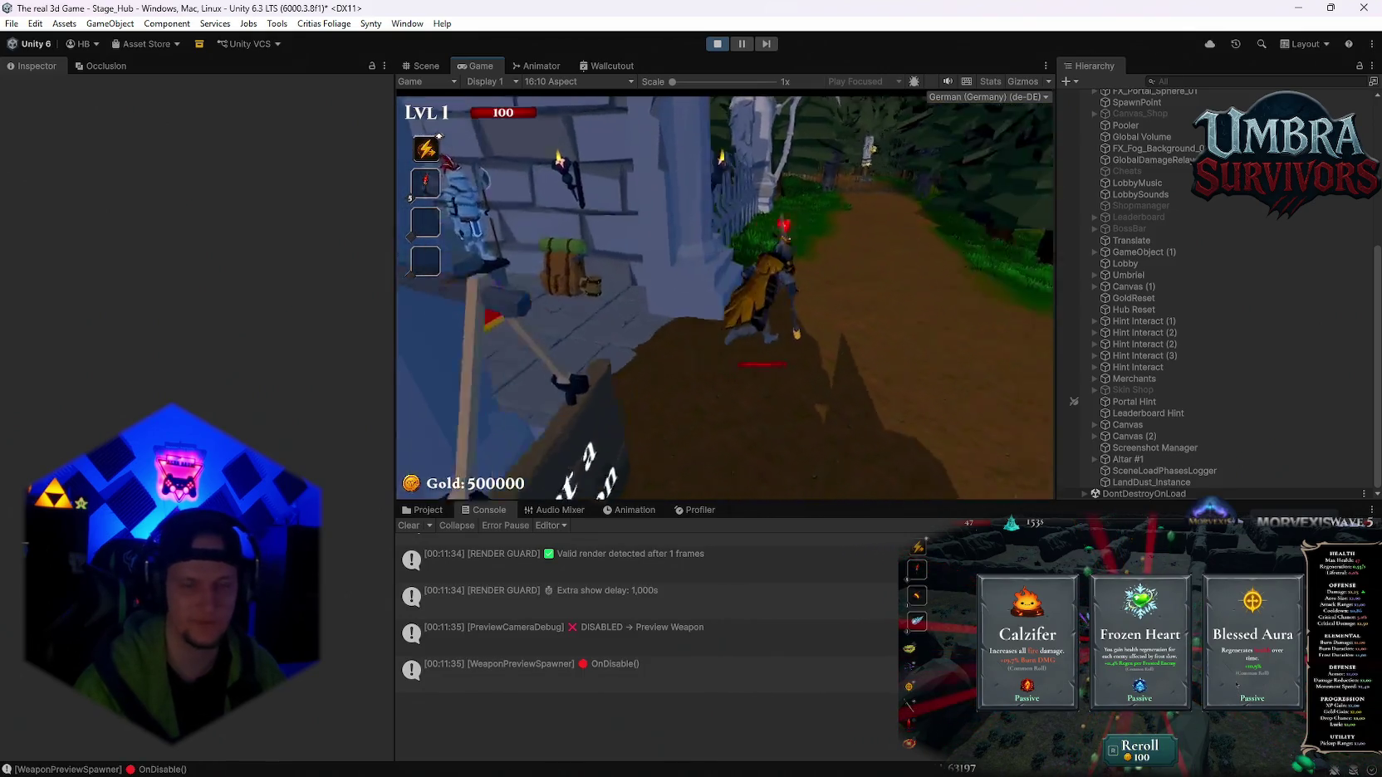
{"action": "key", "text": "Escape"}
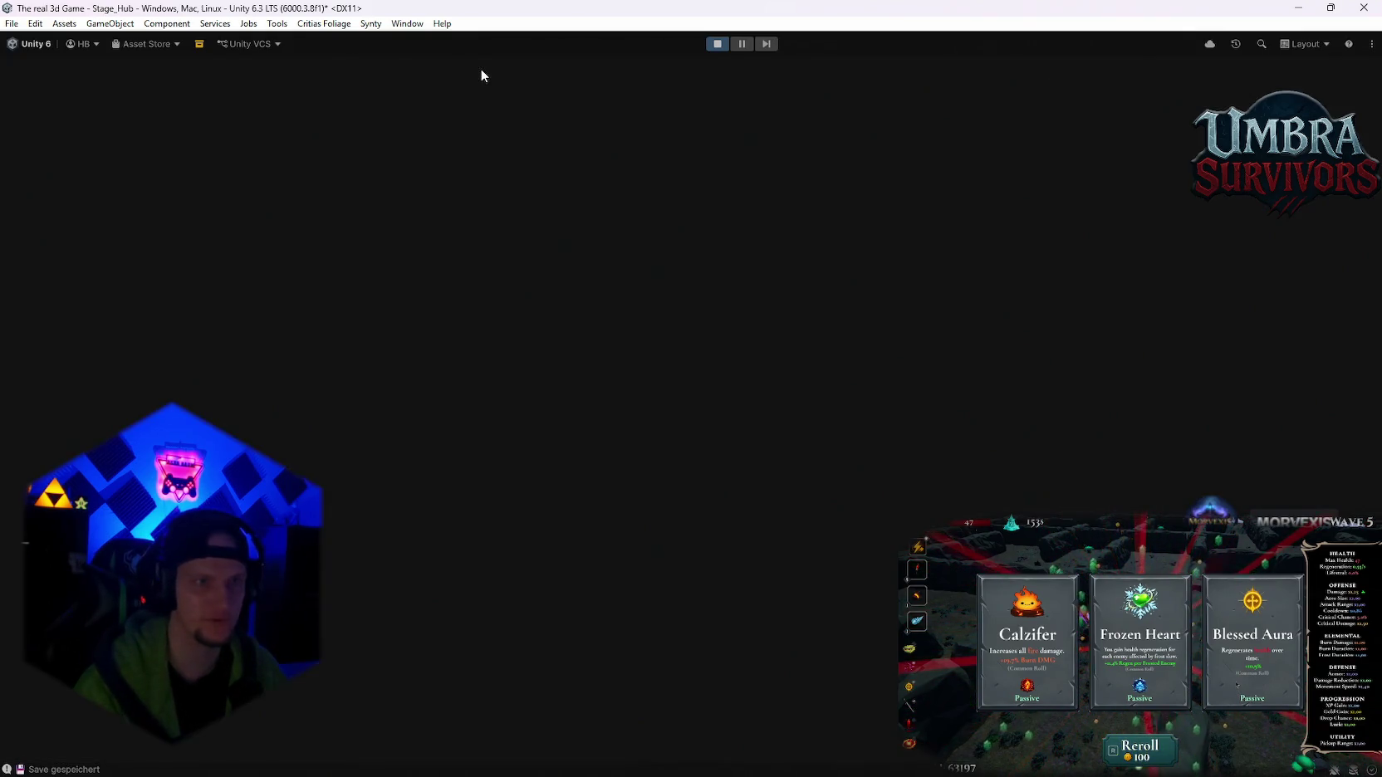
- Resume the game, glance at the leaderboard, and enter the Start Run portal for Stage 1
{"action": "left_click", "coordinate": [643, 383]}
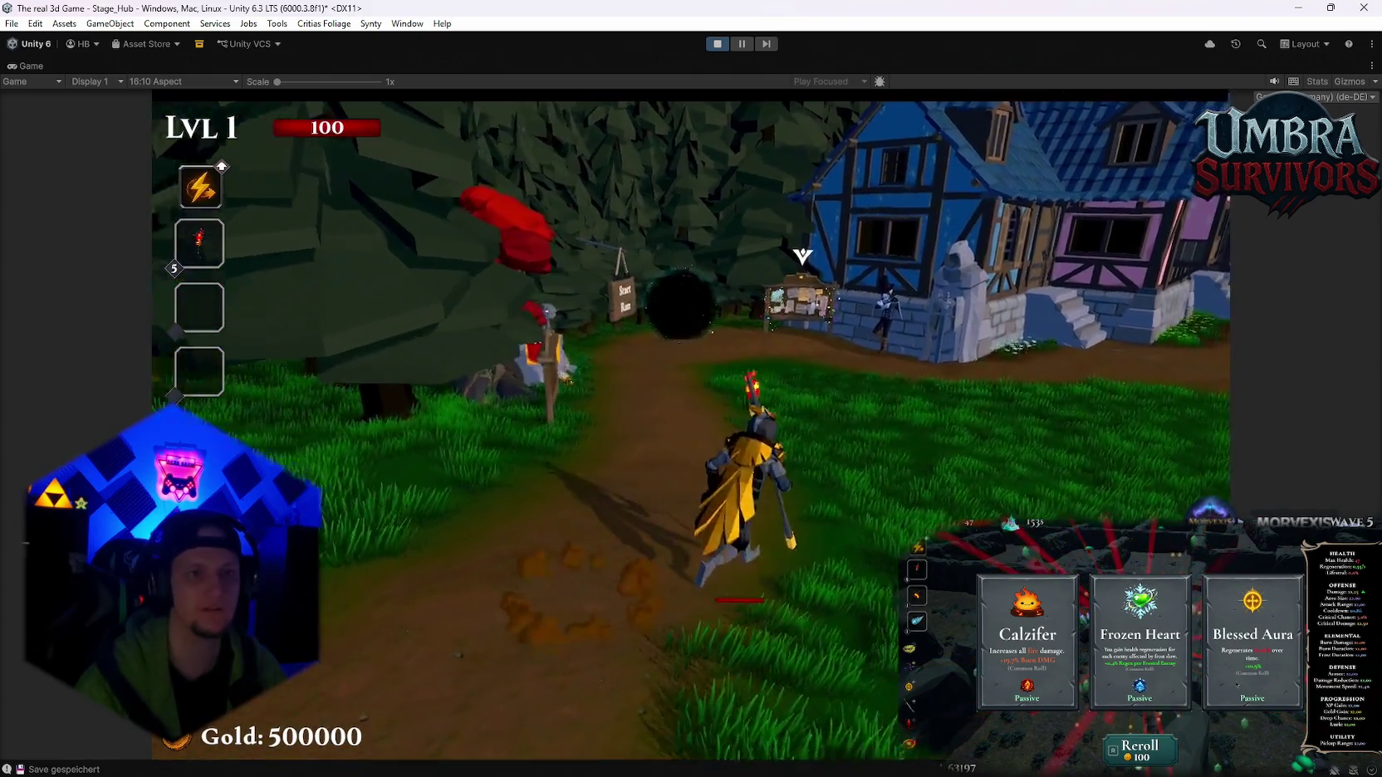
{"action": "key", "text": "w"}
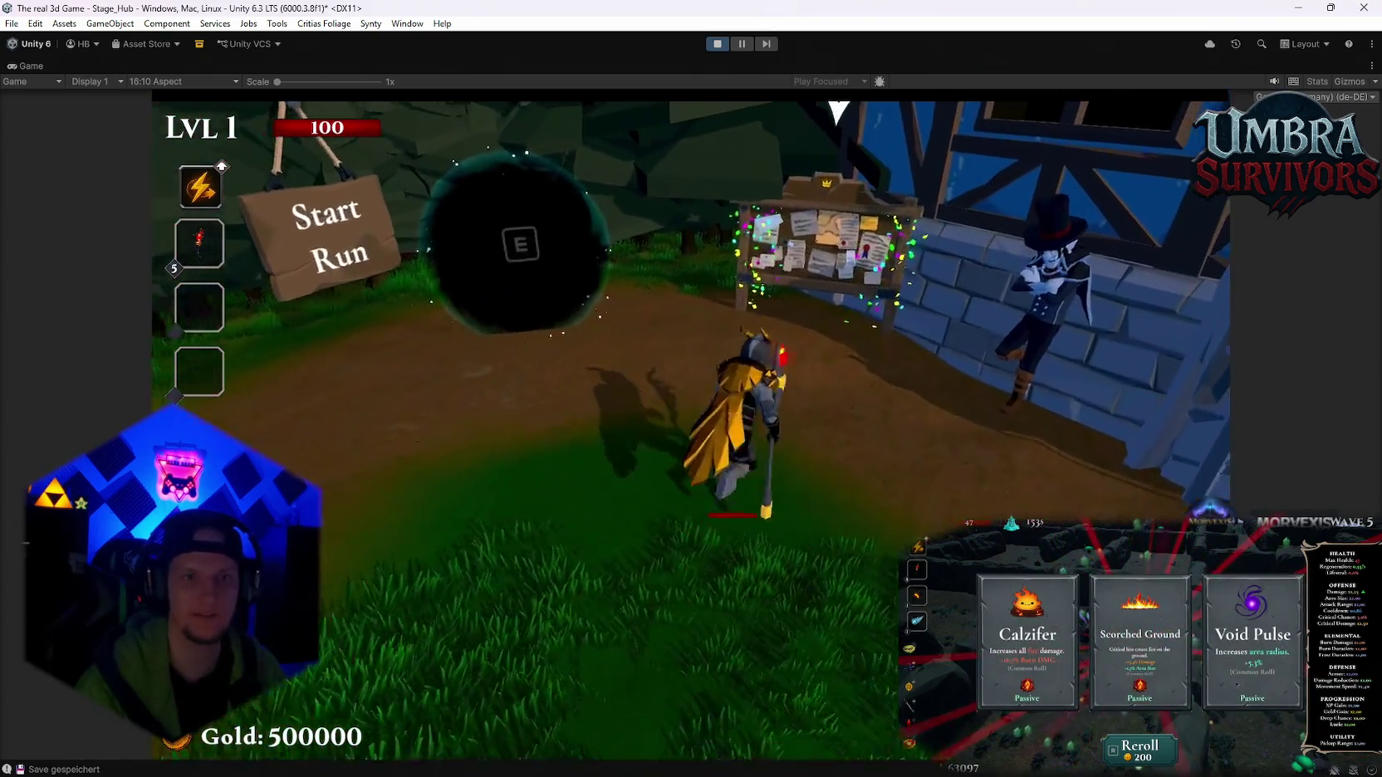
{"action": "key", "text": "e"}
{"action": "key", "text": "Escape"}
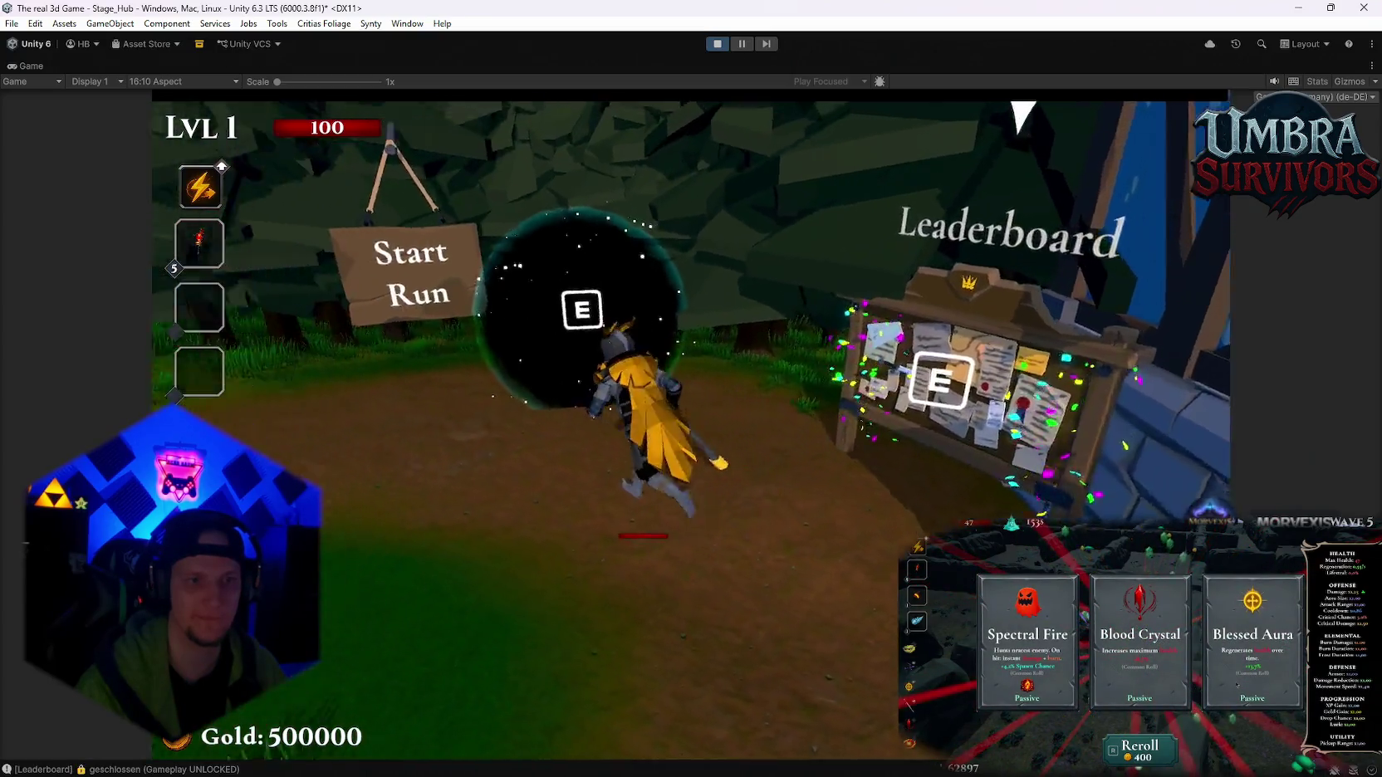
{"action": "key", "text": "e"}
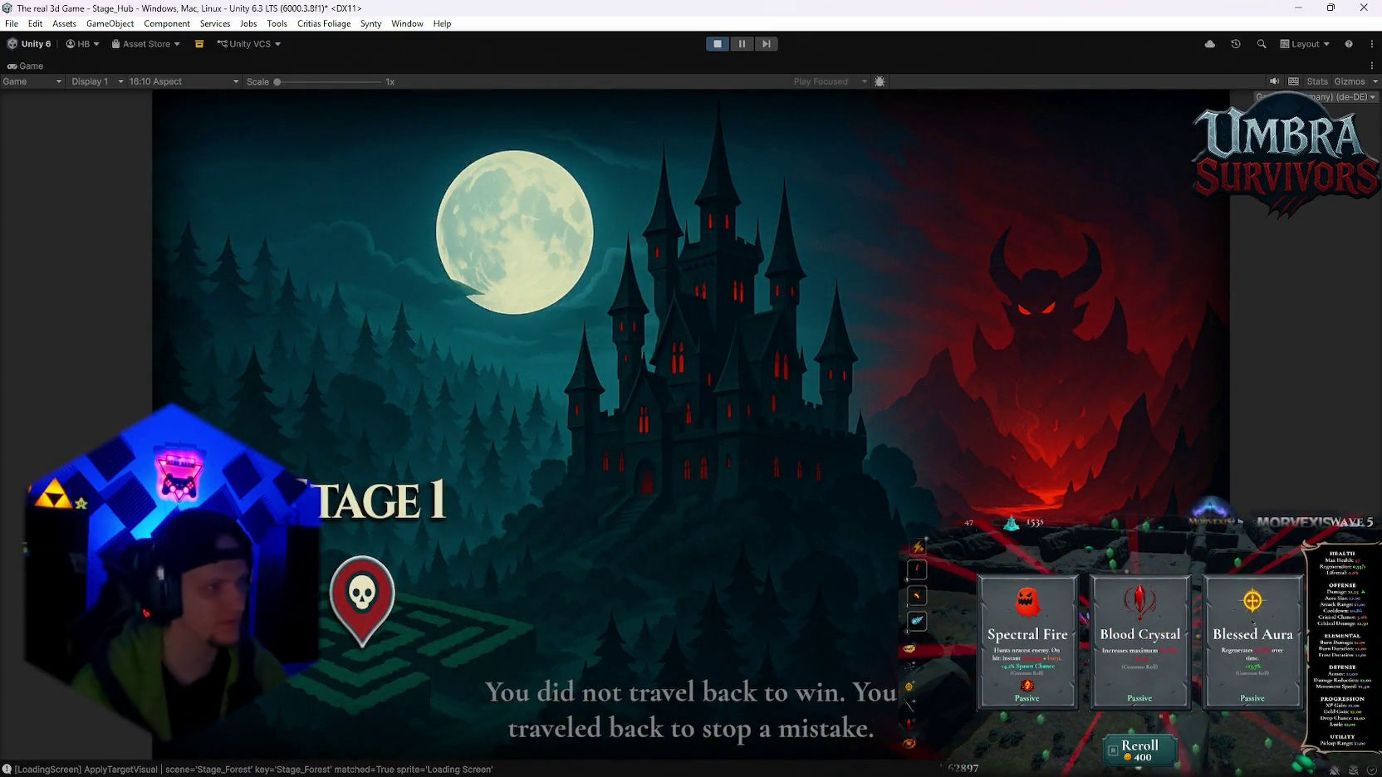
- Get through the Stage 1 loading screen and intro into the forest stage at level 1
{"action": "key", "text": "e"}
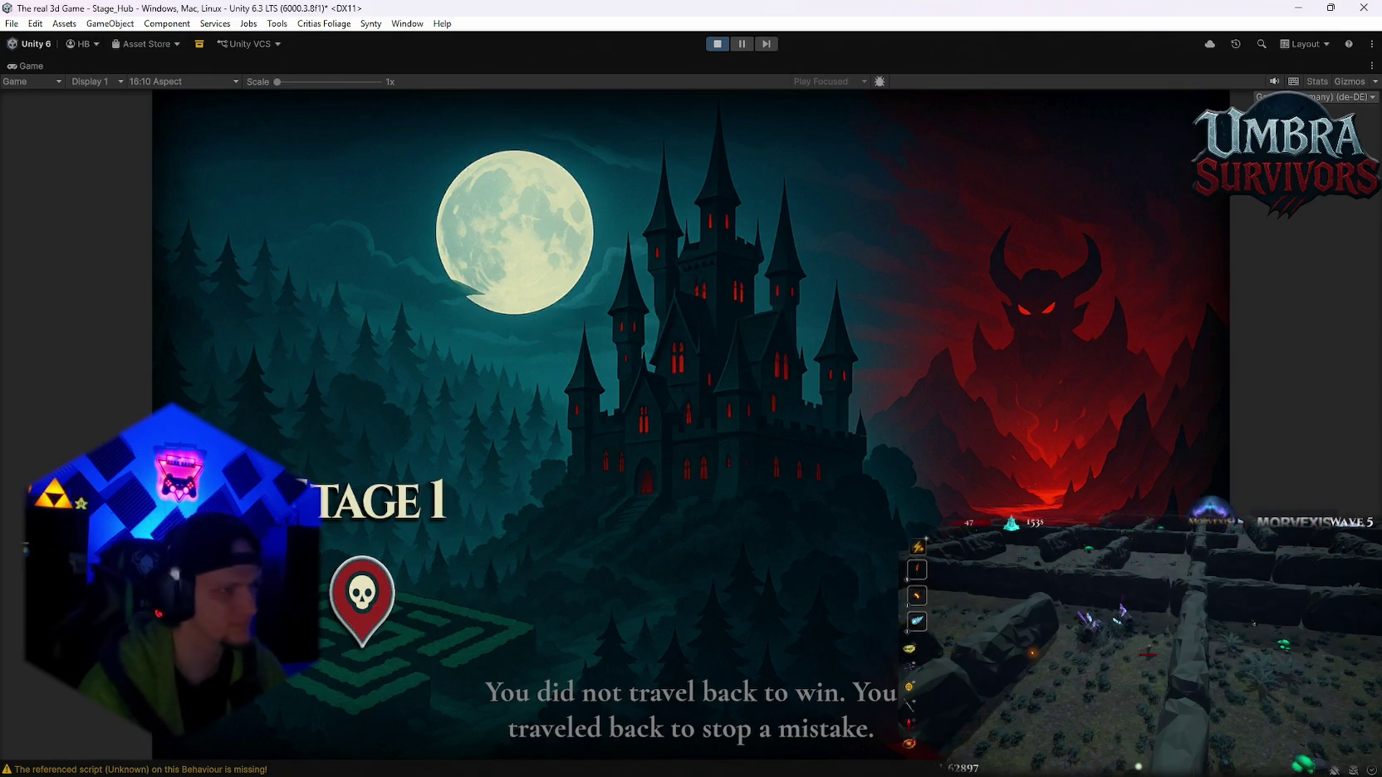
{"action": "key", "text": "r"}
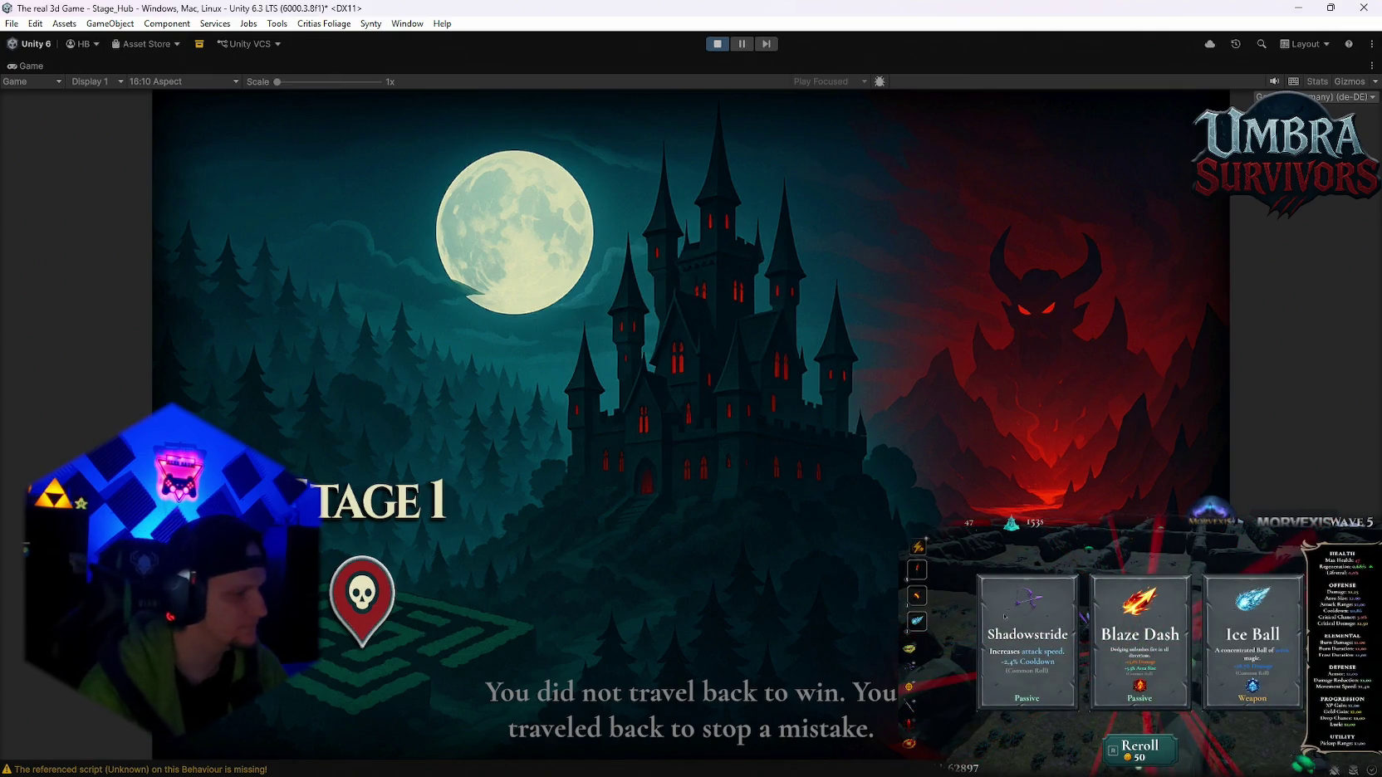
{"action": "key", "text": "r"}
{"action": "left_click", "coordinate": [1030, 620]}
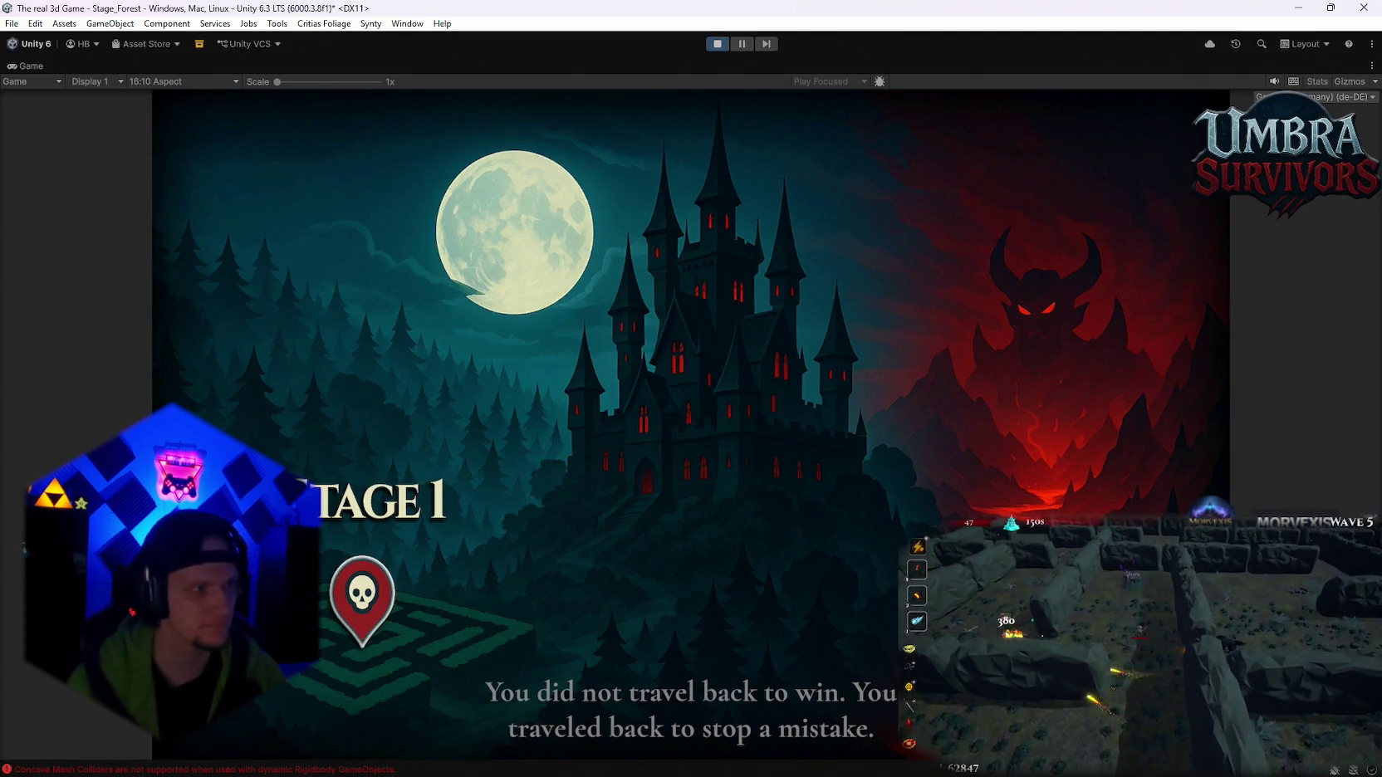
{"action": "key", "text": "space"}
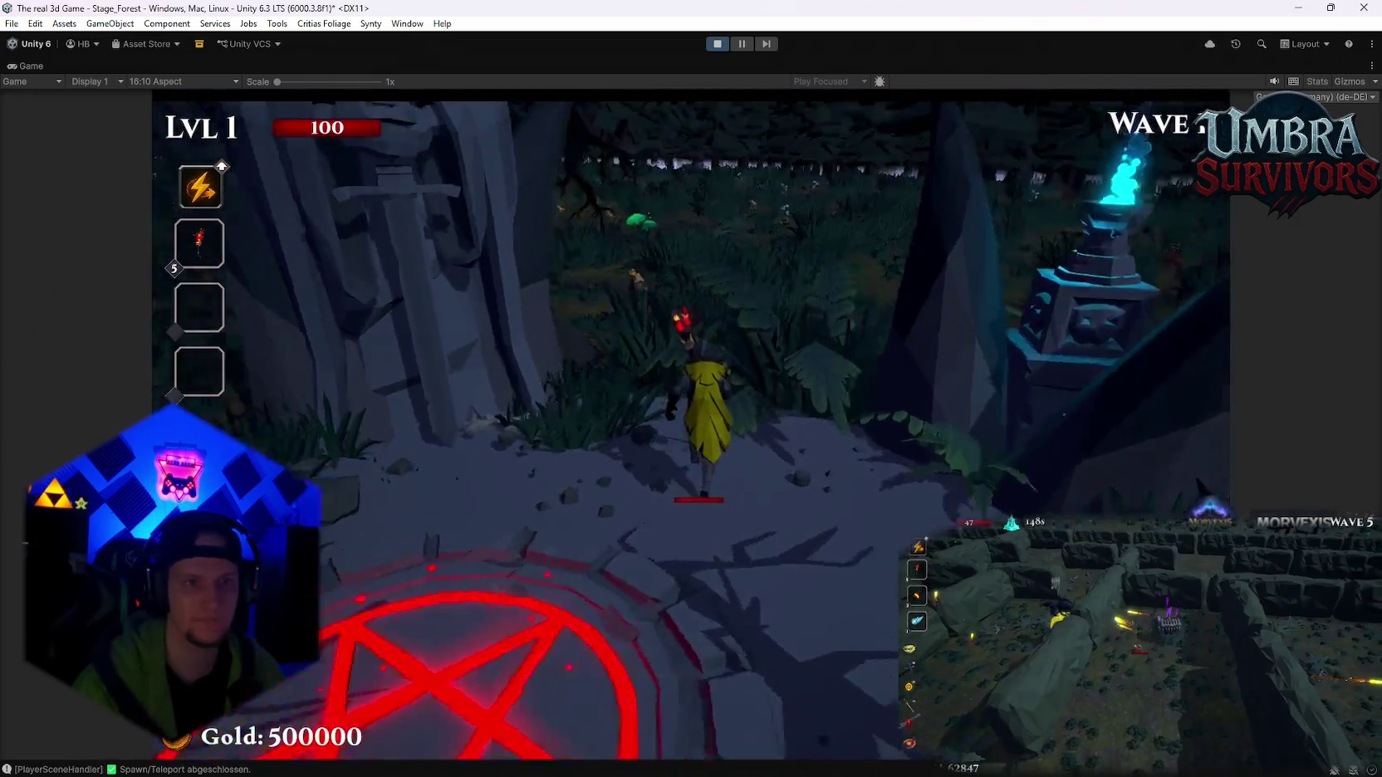
{"action": "key", "text": "Escape"}
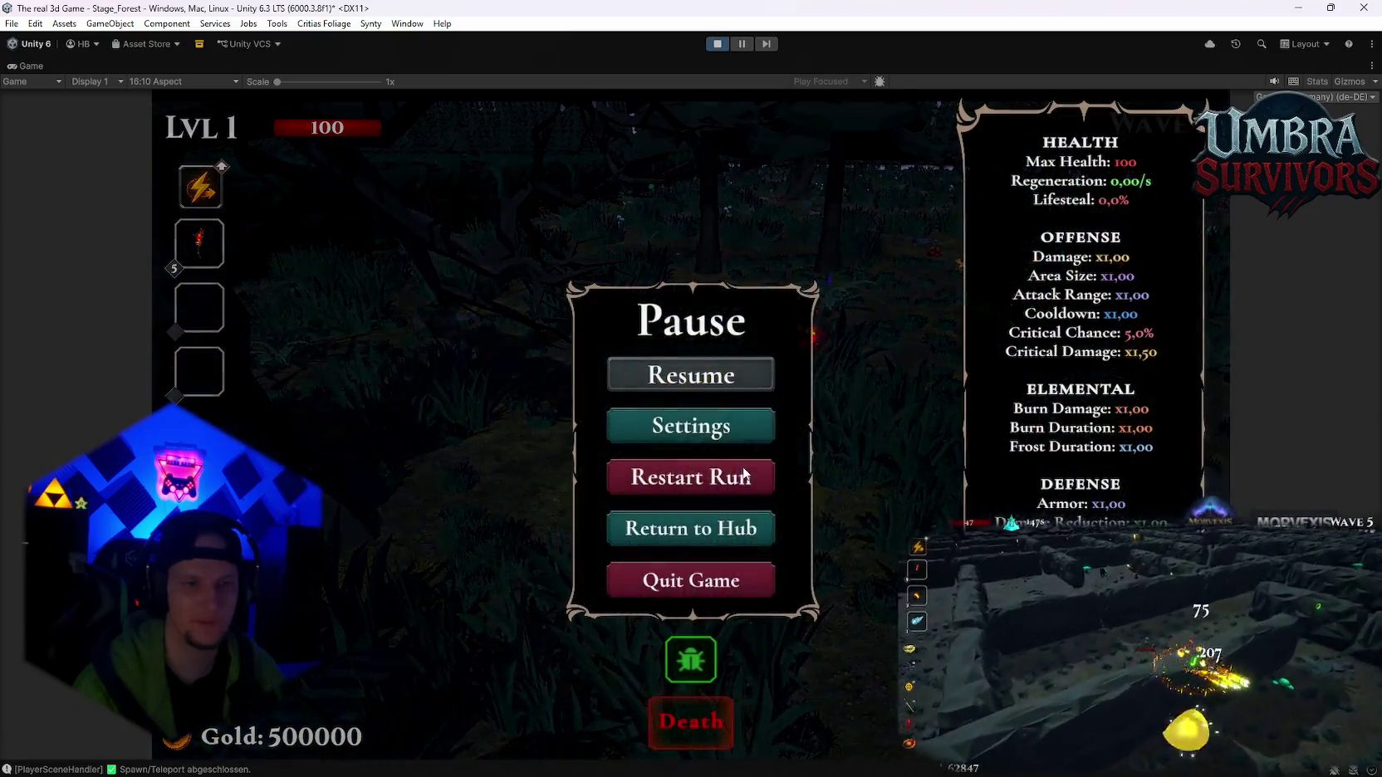
{"action": "left_click", "coordinate": [679, 407]}
{"action": "left_click", "coordinate": [673, 328]}
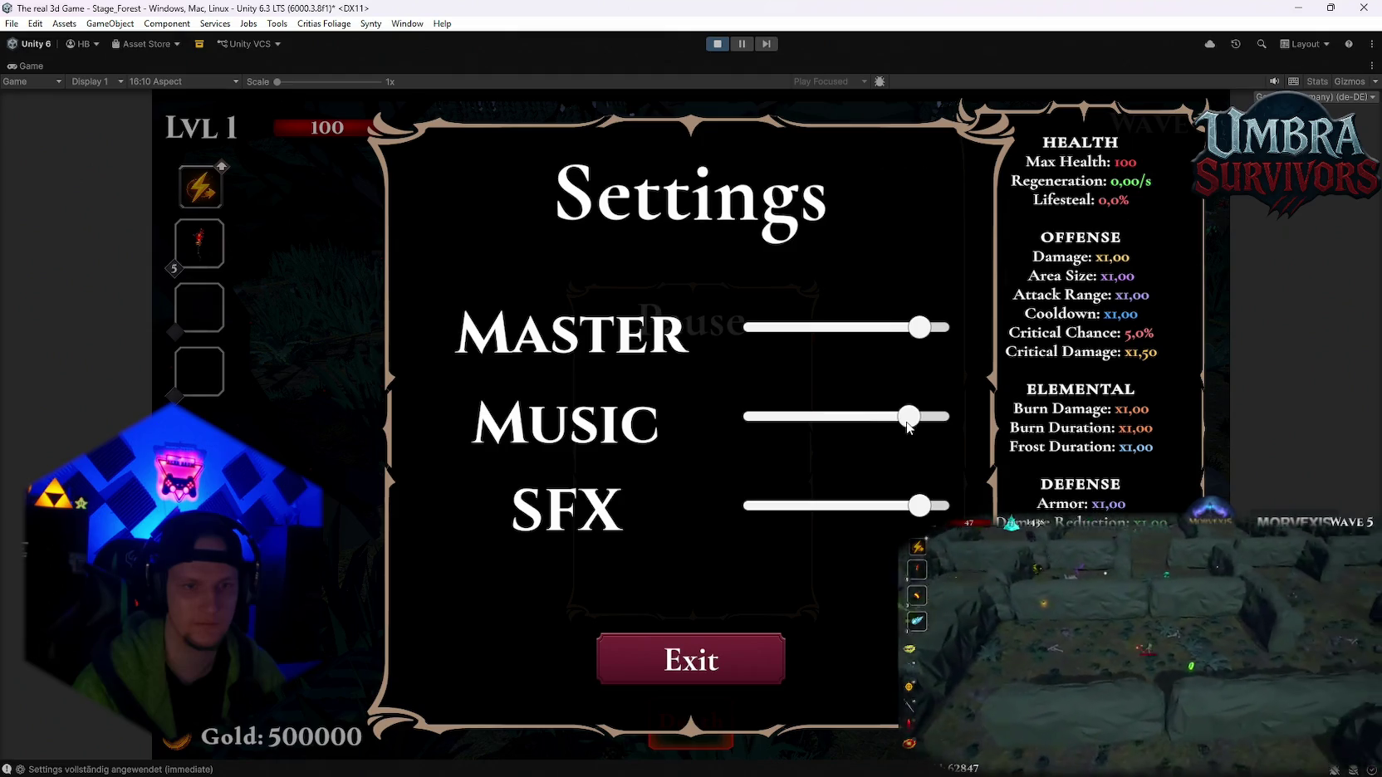
{"action": "left_click", "coordinate": [702, 669]}
{"action": "left_click", "coordinate": [689, 375]}
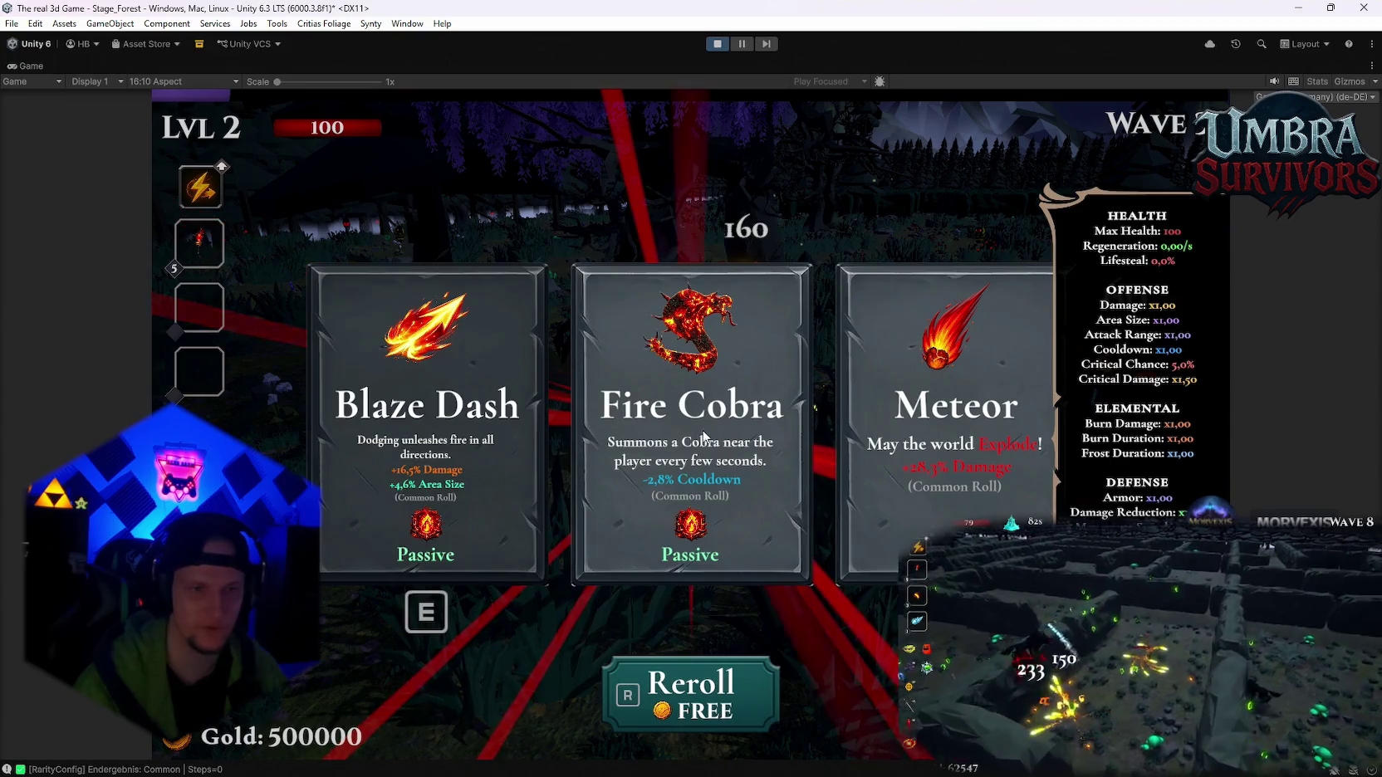
- Pick a level-up upgrade, then add Fire Tornado as the third skill
{"action": "left_click", "coordinate": [703, 438]}
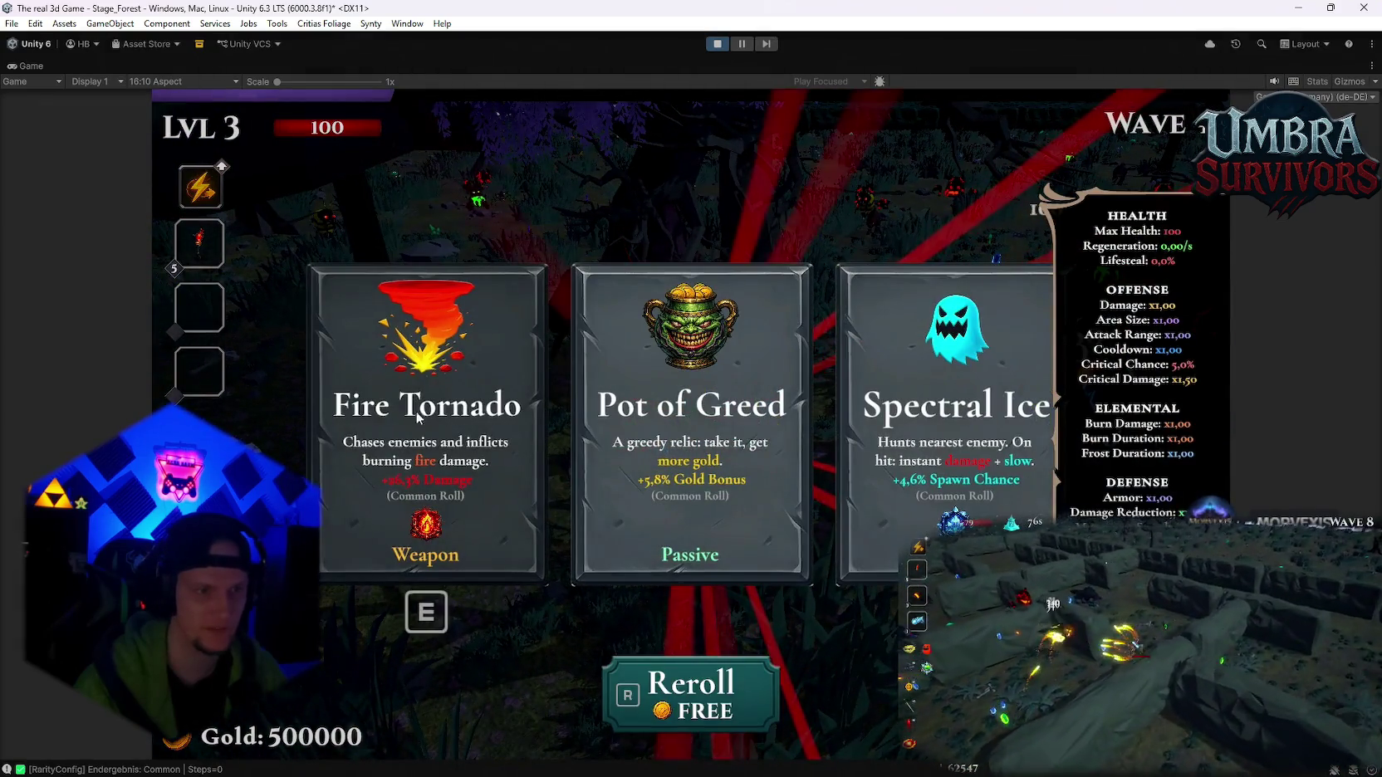
{"action": "left_click", "coordinate": [417, 418]}
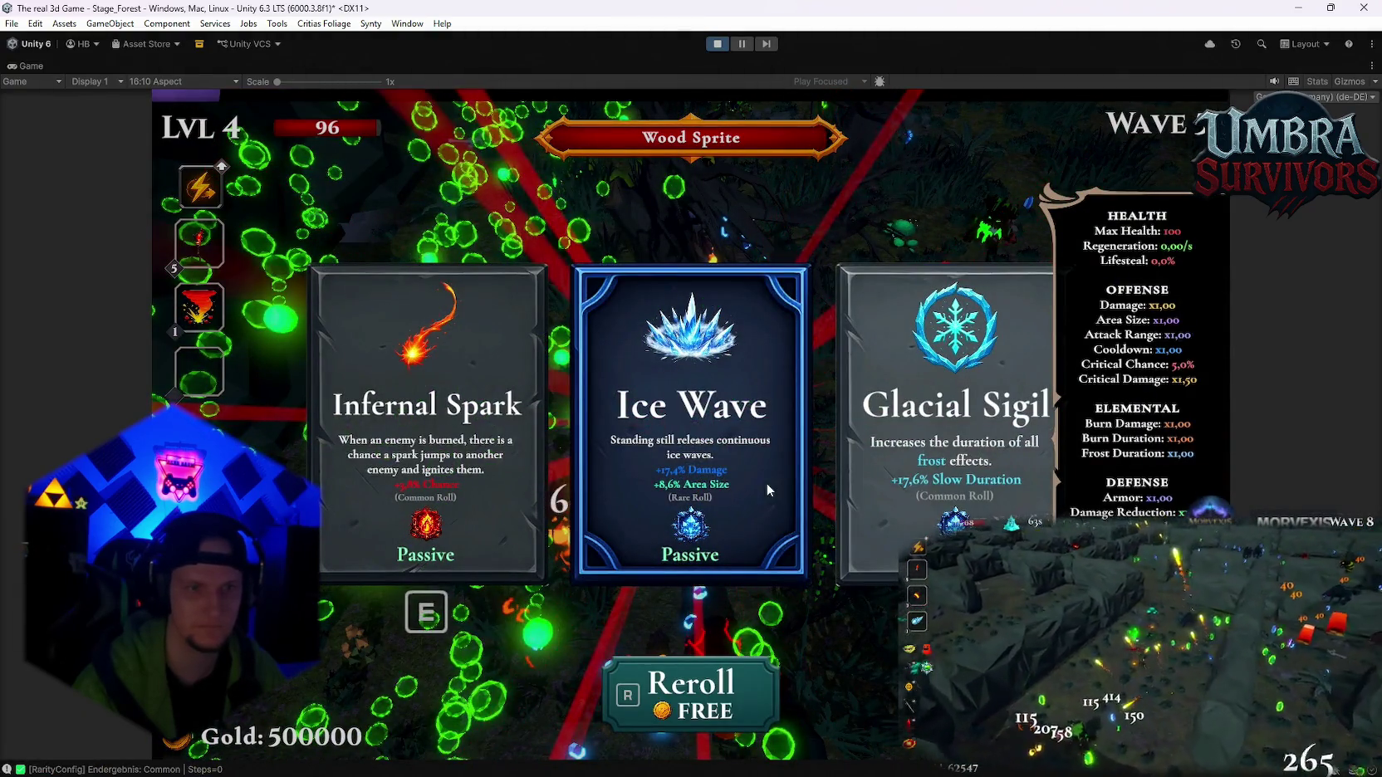
- Take Infernal Spark, Frost Core and Silver Blade upgrades at level-ups until dying at wave 9
{"action": "left_click", "coordinate": [494, 436]}
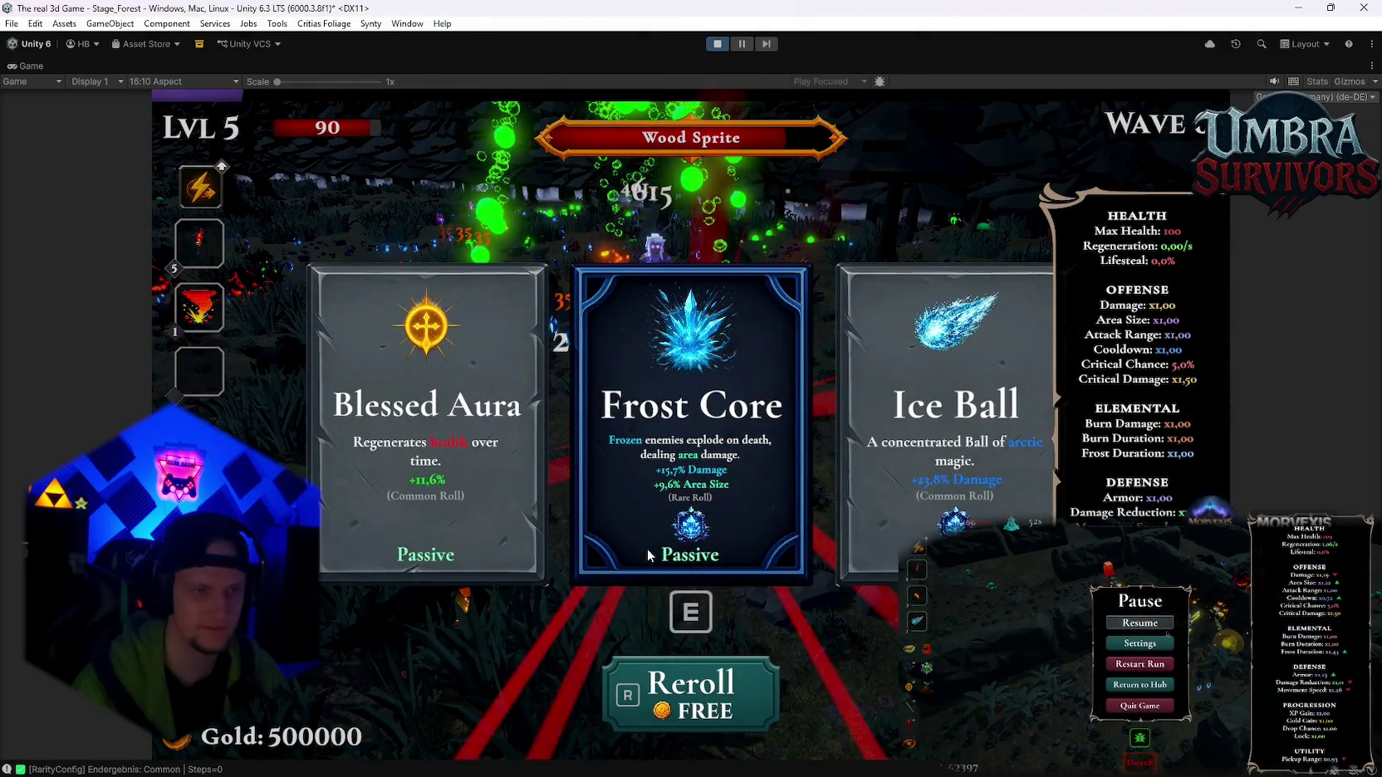
{"action": "left_click", "coordinate": [647, 548]}
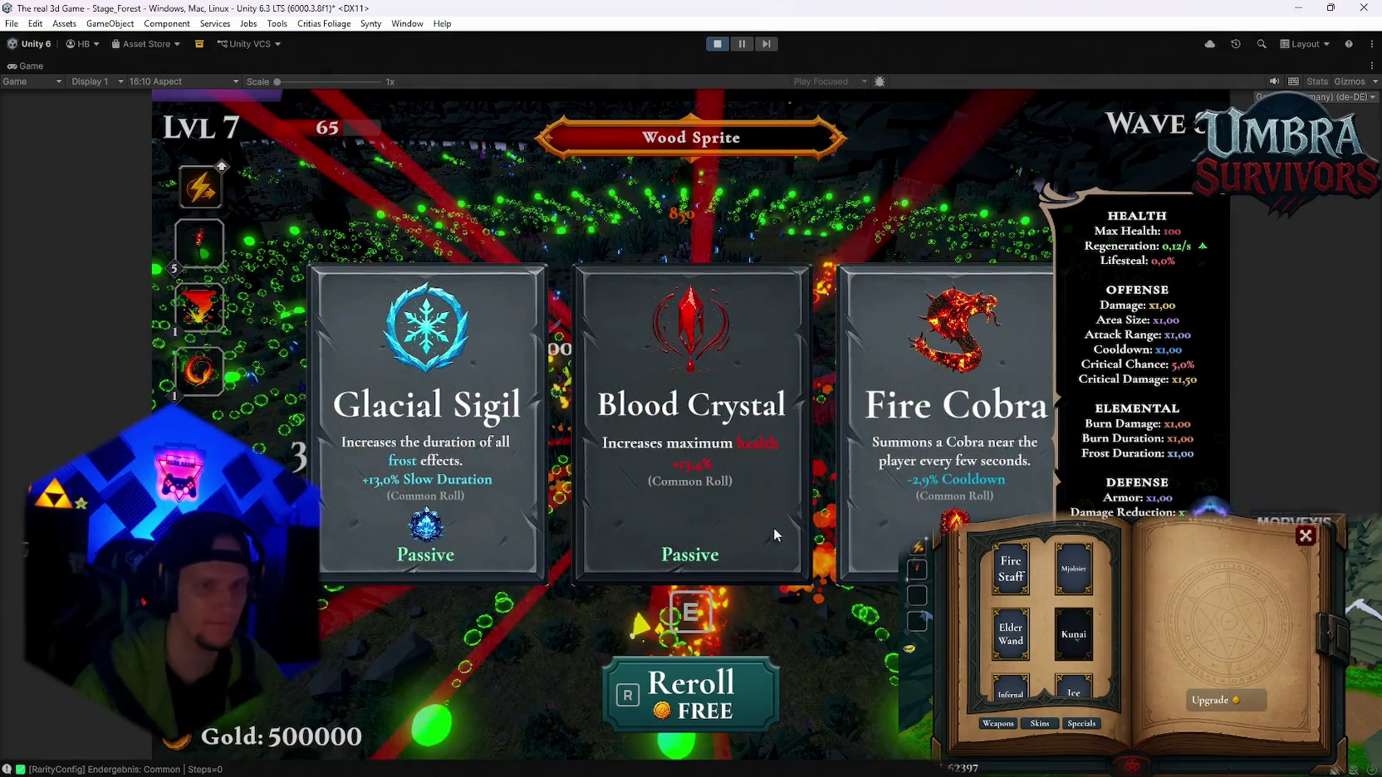
{"action": "left_click", "coordinate": [702, 458]}
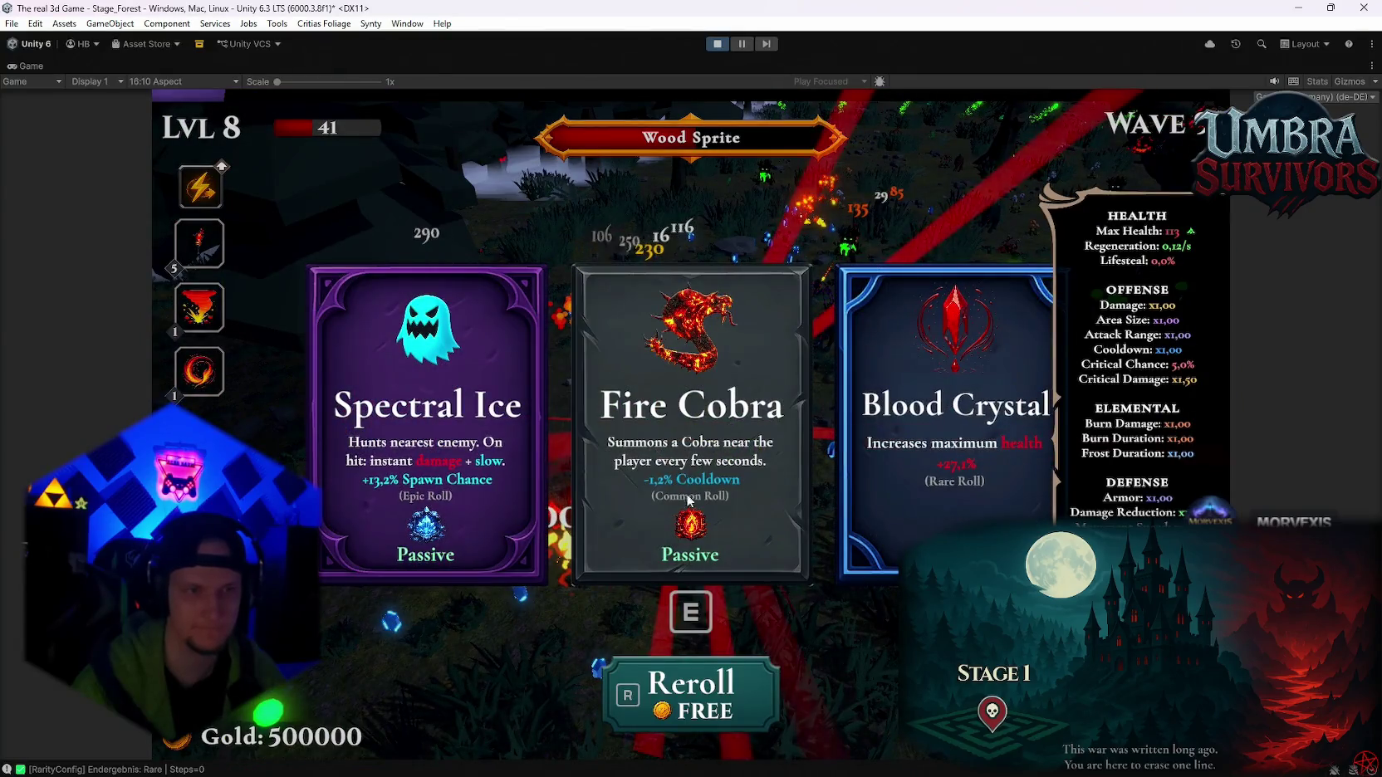
{"action": "key", "text": "e"}
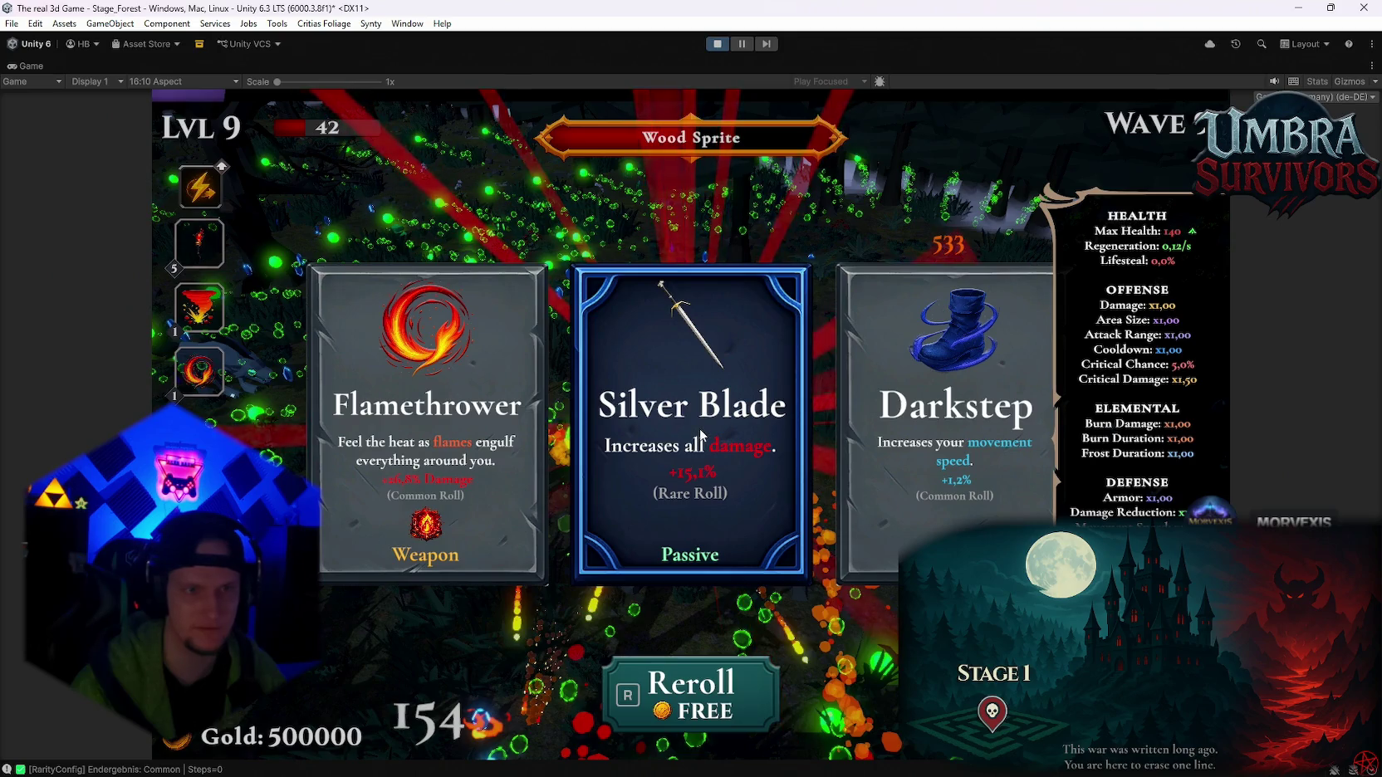
{"action": "left_click", "coordinate": [700, 435]}
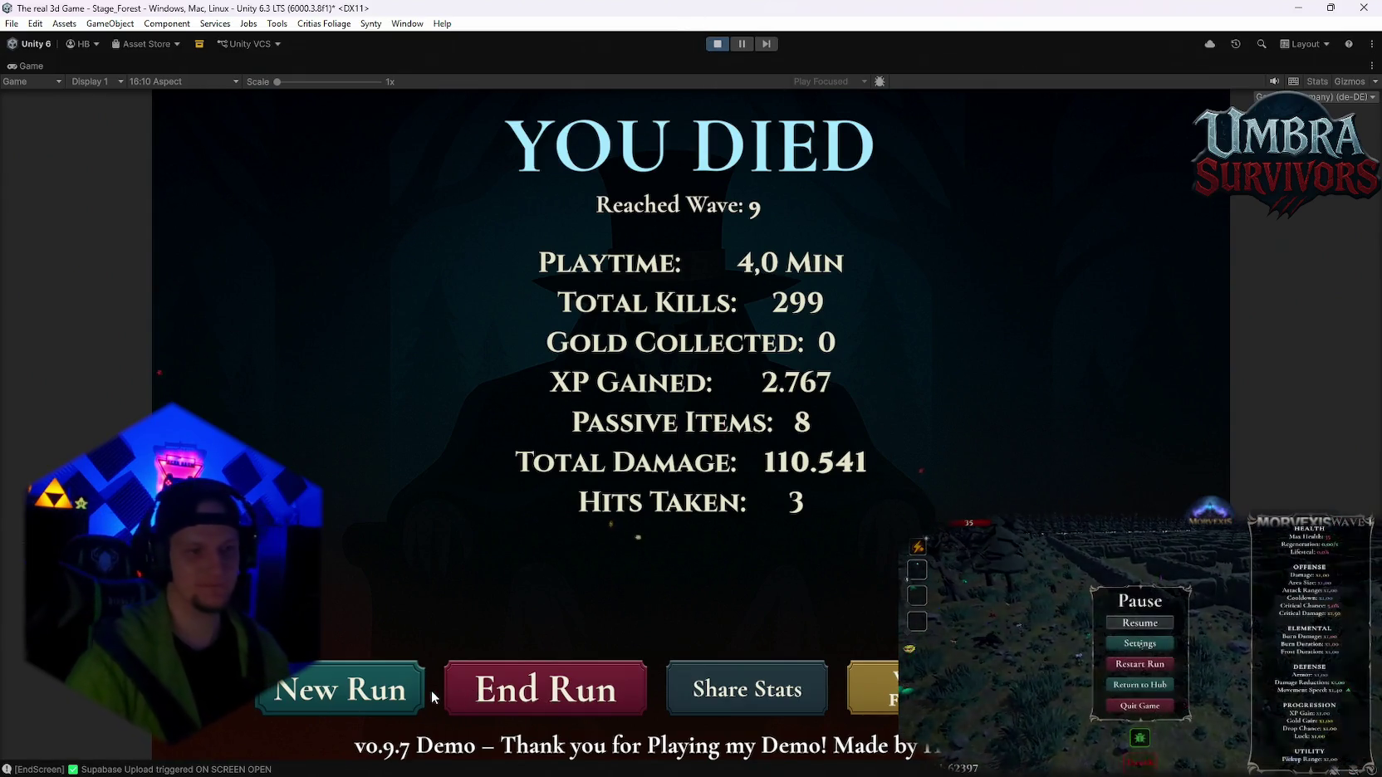
- Stop Play mode to return to the Stage_Hub scene in edit mode
{"action": "left_click", "coordinate": [716, 43]}
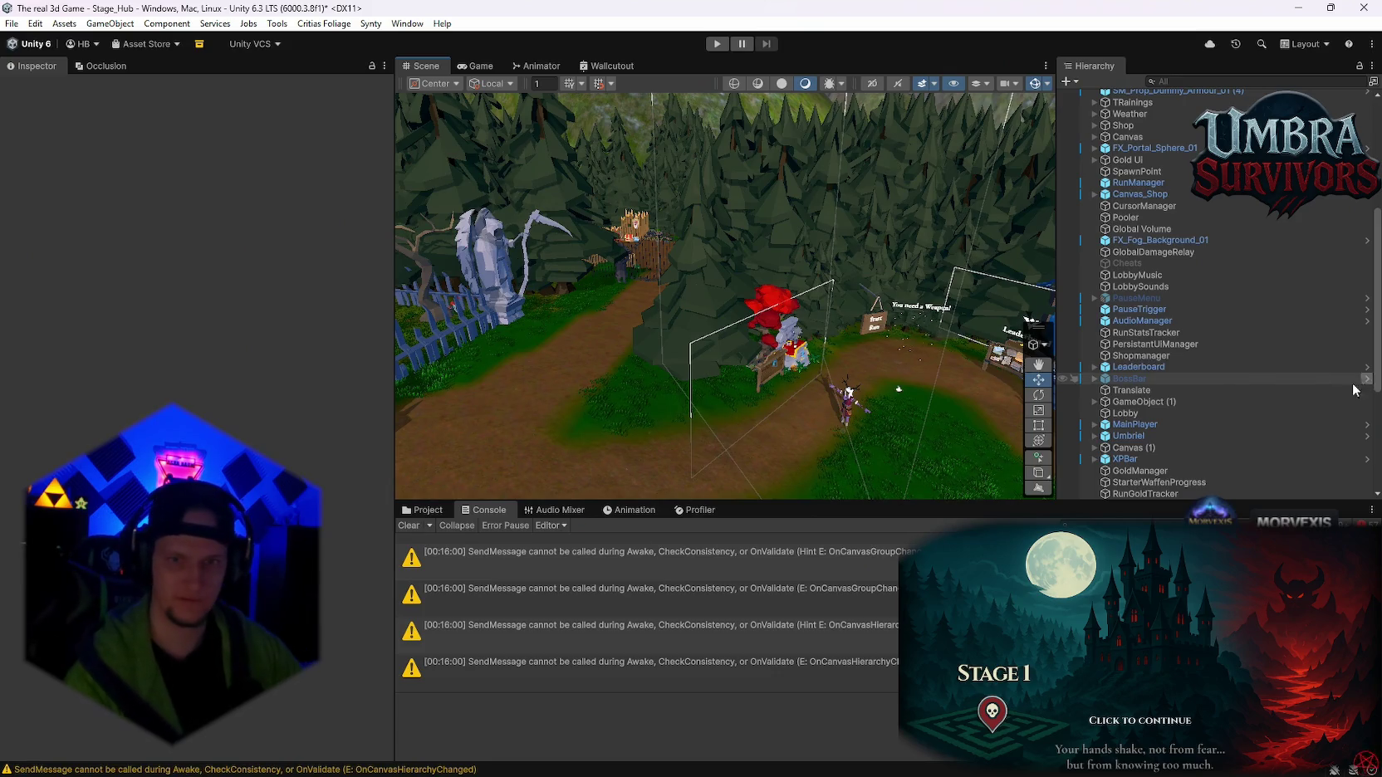
- Search the Project panel for 'Waldschrat' and open the PLAYER/Skin/Waldschrat folder
{"action": "scroll", "coordinate": [1205, 380], "scroll_direction": "down", "scroll_amount": 5}
{"action": "left_click_drag", "start_coordinate": [628, 250], "coordinate": [719, 308]}
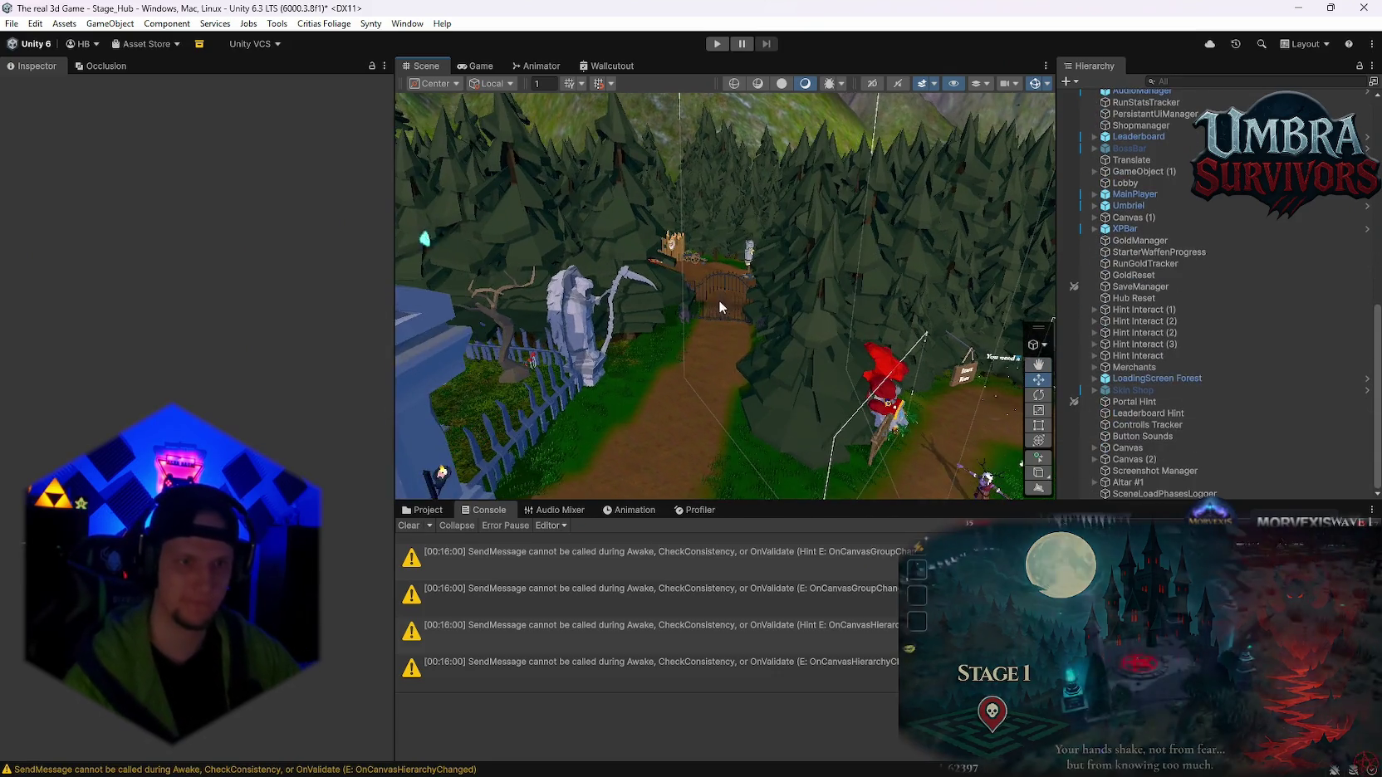
{"action": "left_click", "coordinate": [423, 510]}
{"action": "left_click_drag", "start_coordinate": [881, 348], "coordinate": [953, 377]}
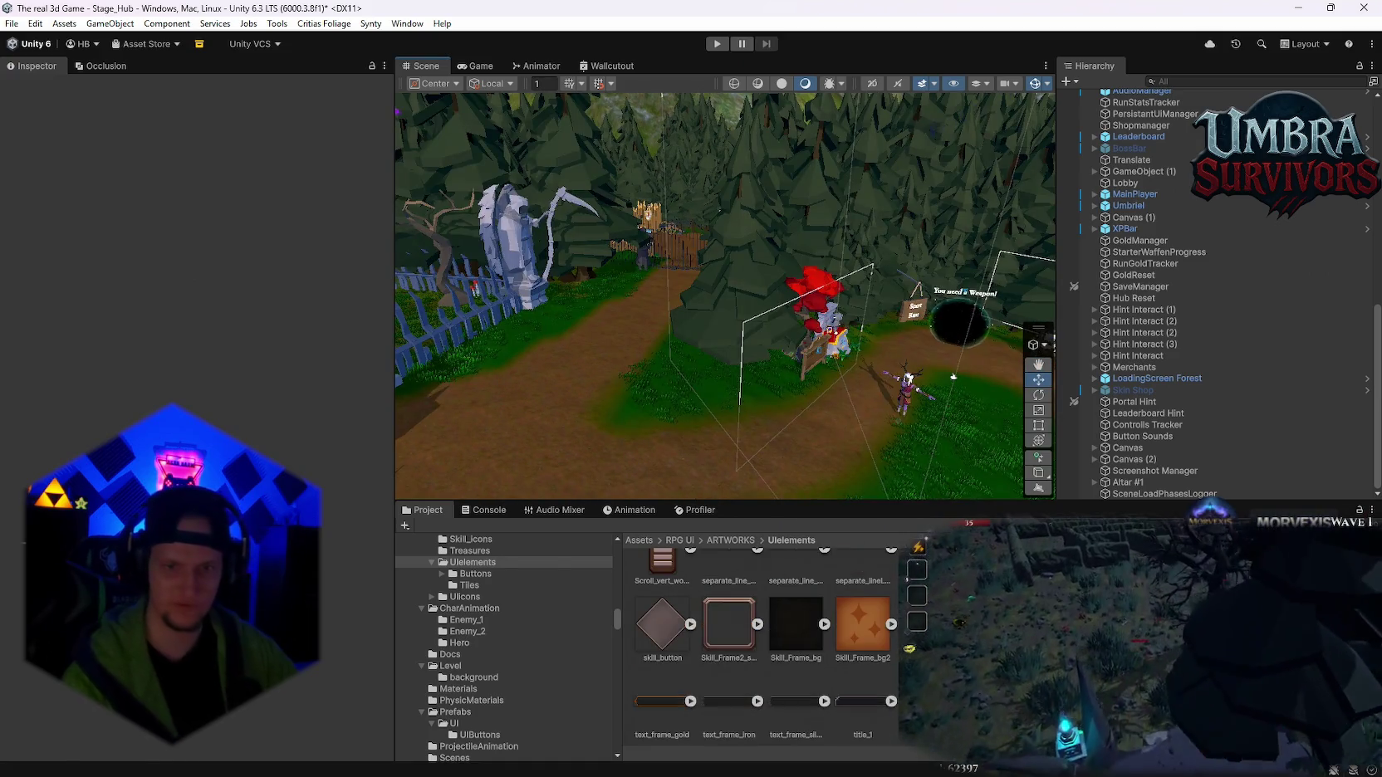
{"action": "scroll", "coordinate": [529, 683], "scroll_direction": "down", "scroll_amount": 6}
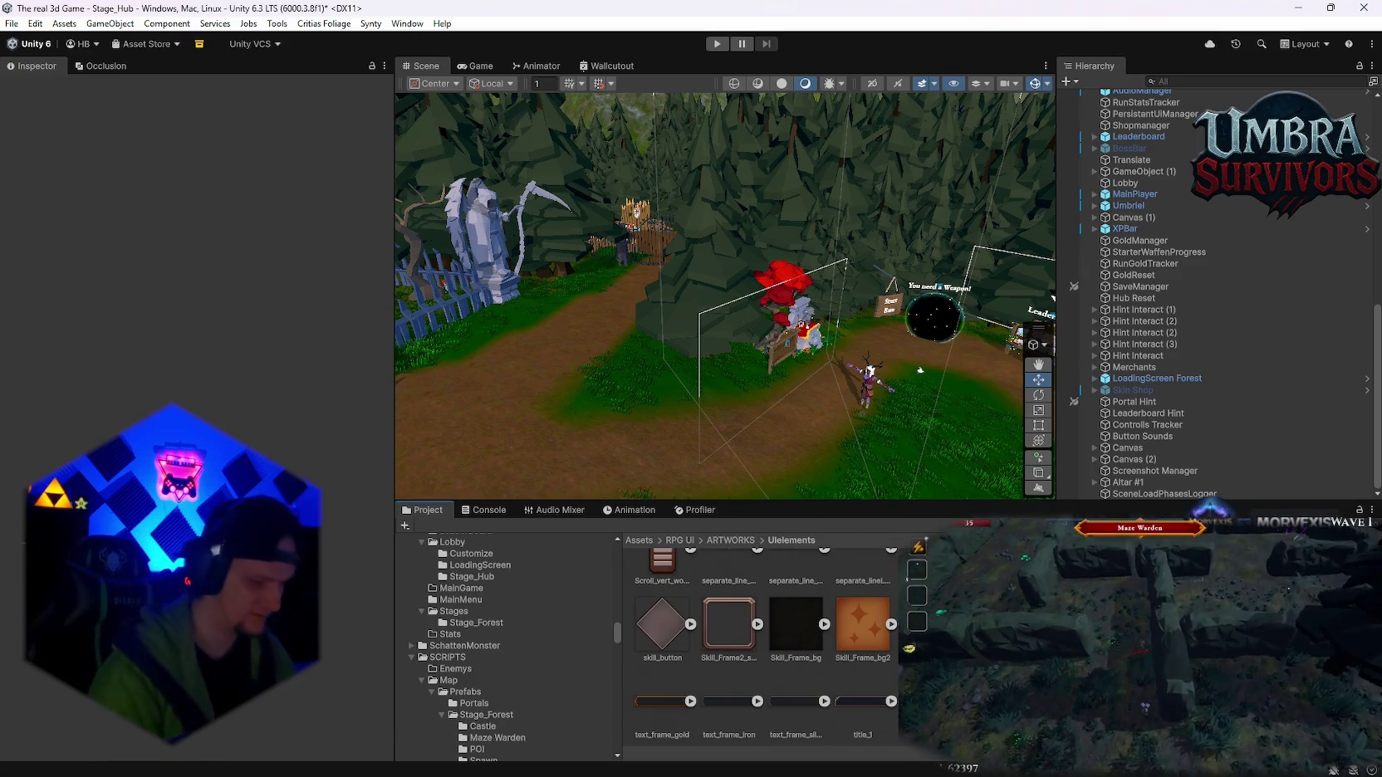
{"action": "type", "text": "Waldschrat"}
{"action": "double_click", "coordinate": [662, 603]}
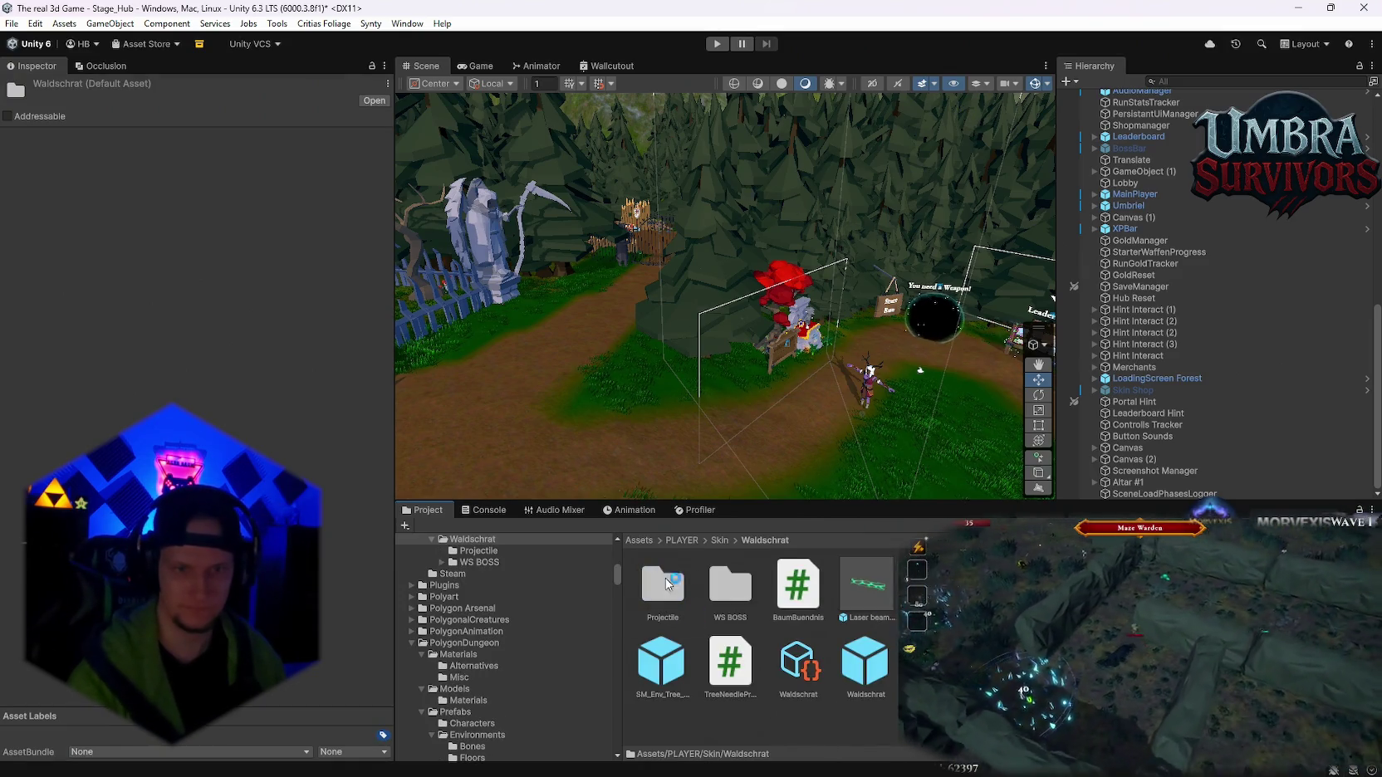
- Open the WS BOSS folder and inspect the Wood Sprite BOSS prefab down to its Audio Source
{"action": "double_click", "coordinate": [719, 600]}
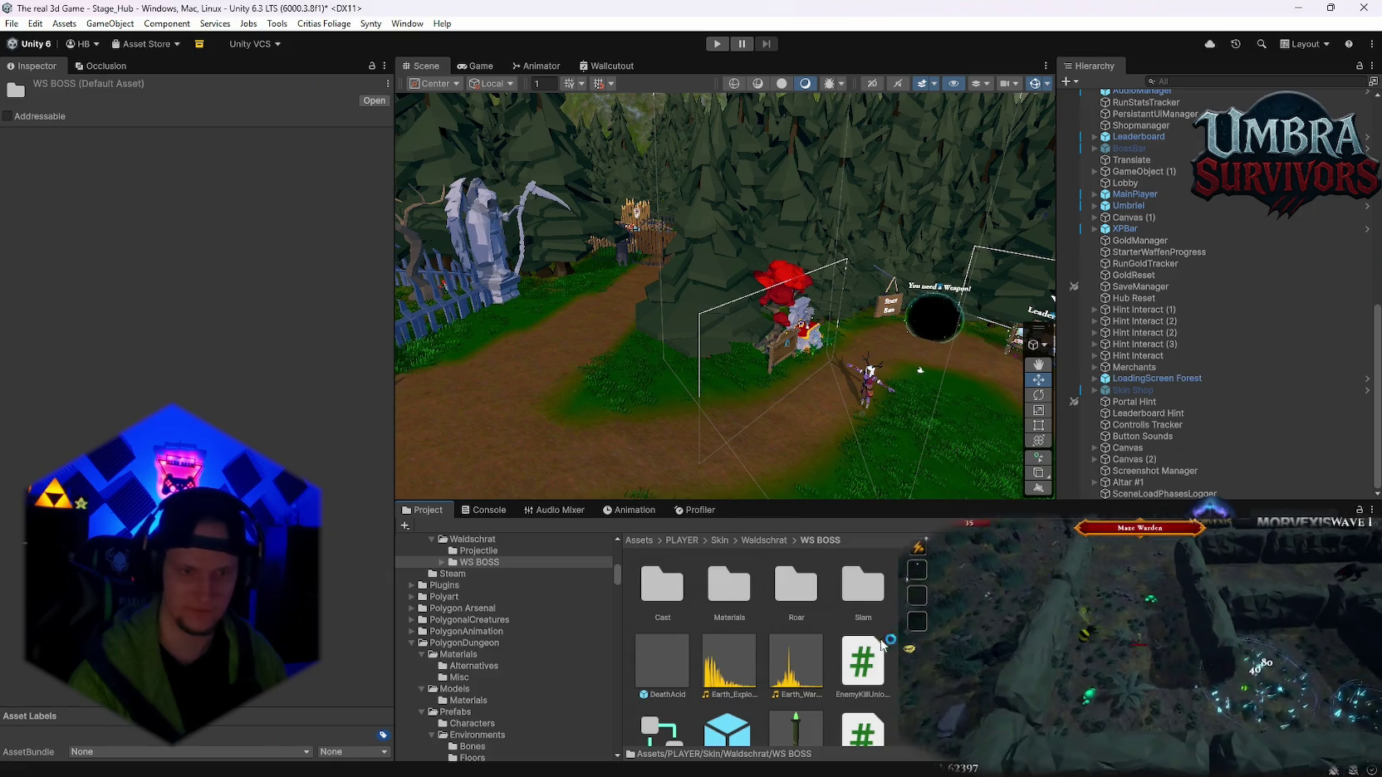
{"action": "scroll", "coordinate": [882, 645], "scroll_direction": "down", "scroll_amount": 1}
{"action": "left_click", "coordinate": [729, 706]}
{"action": "scroll", "coordinate": [191, 316], "scroll_direction": "down", "scroll_amount": 10}
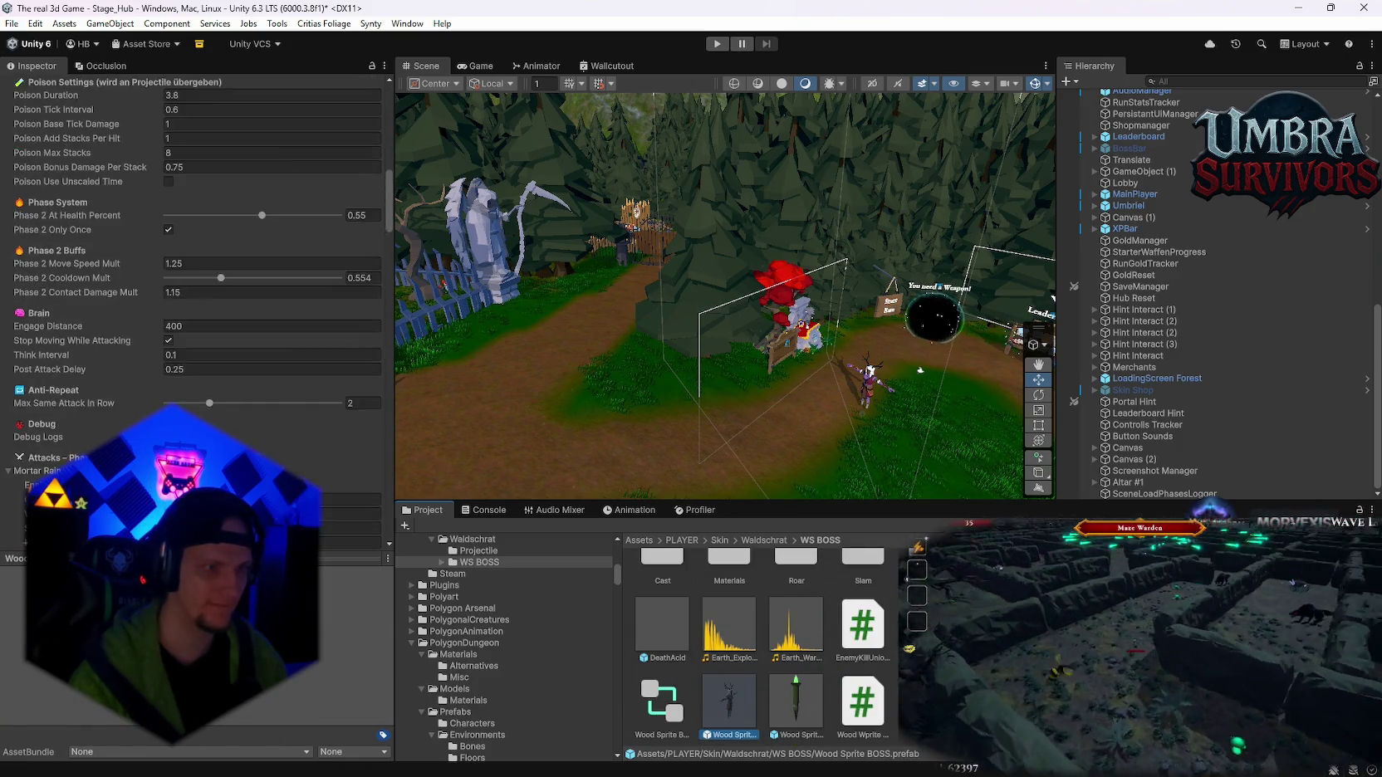
{"action": "scroll", "coordinate": [375, 268], "scroll_direction": "down", "scroll_amount": 6}
{"action": "mouse_move", "coordinate": [390, 251]}
{"action": "left_mouse_down"}
{"action": "mouse_move", "coordinate": [410, 448]}
{"action": "mouse_move", "coordinate": [414, 383]}
{"action": "left_mouse_up"}
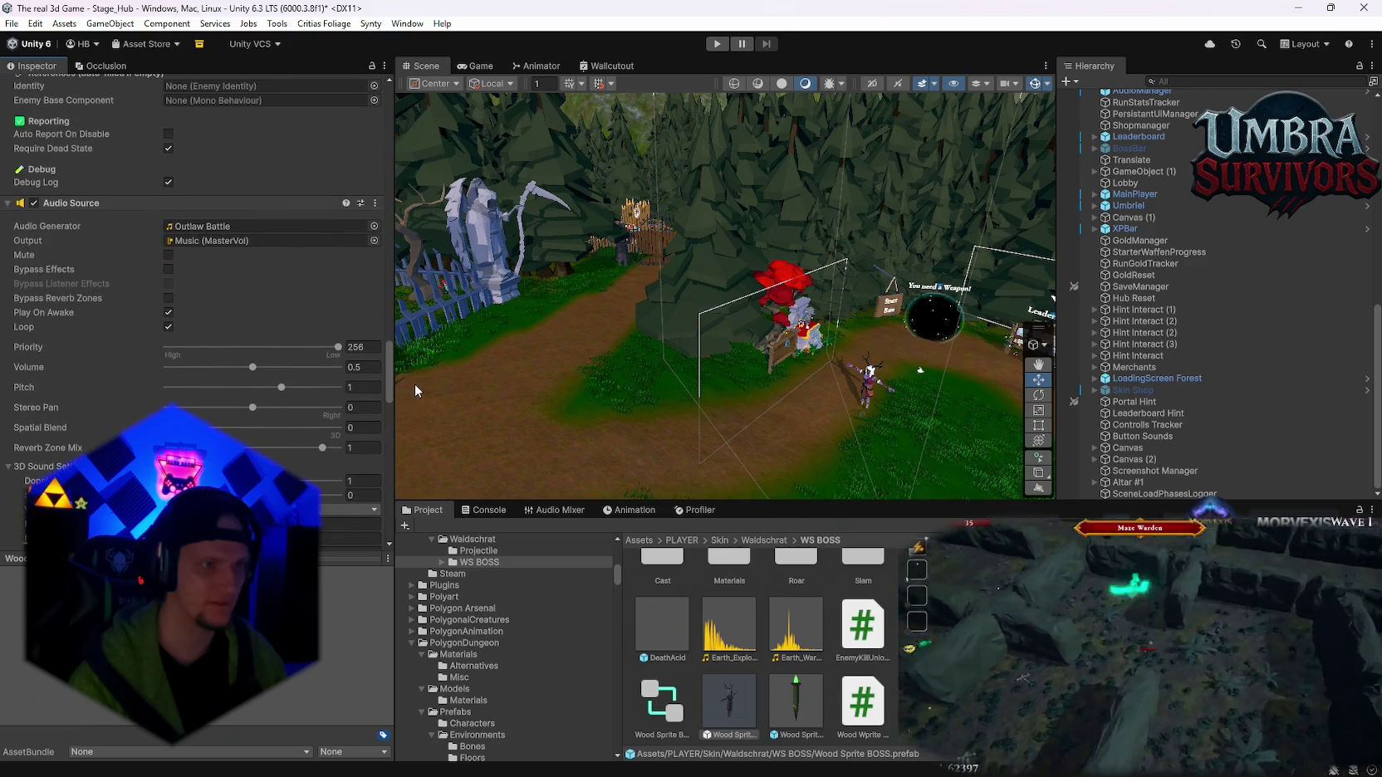
- Remove the prefab's Audio Source component through its header context menu
{"action": "right_click", "coordinate": [70, 203]}
{"action": "left_click", "coordinate": [118, 235]}
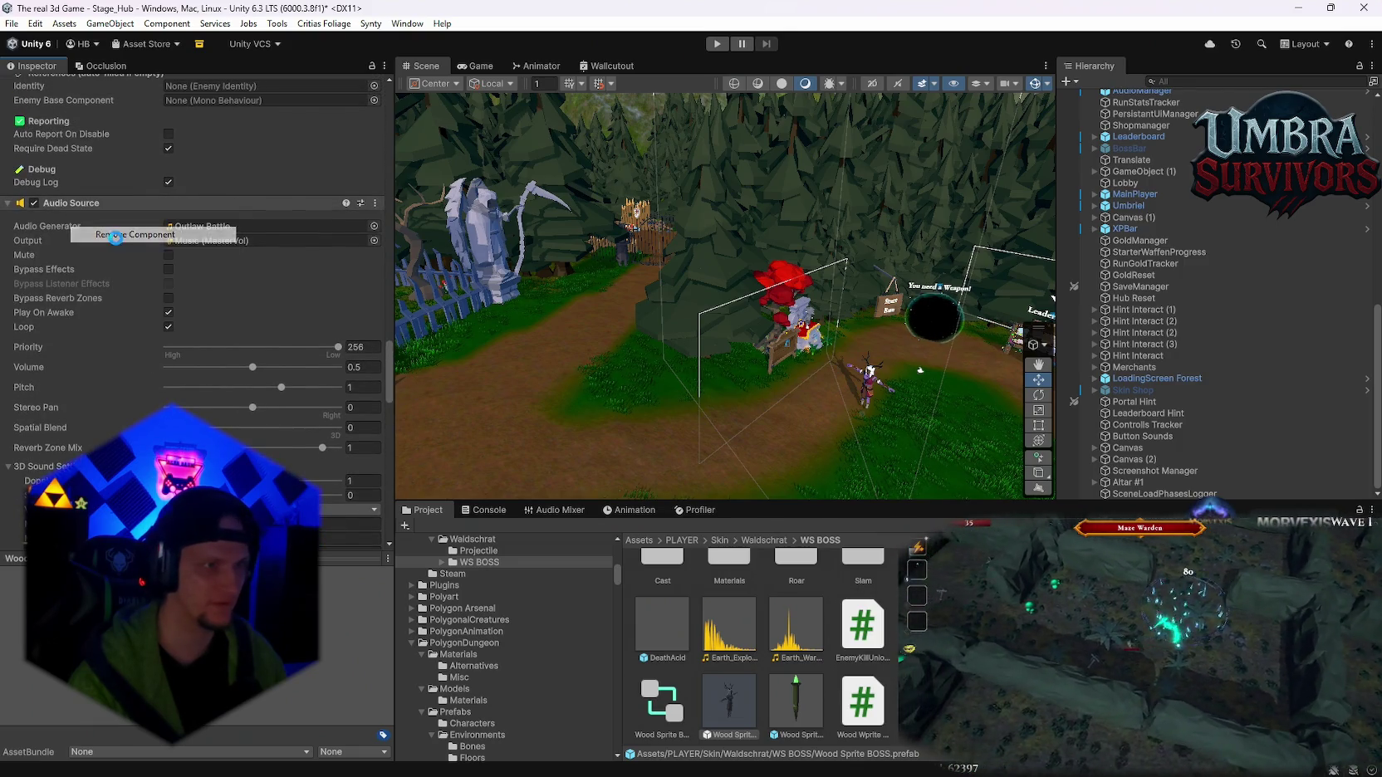
{"action": "right_click", "coordinate": [78, 204]}
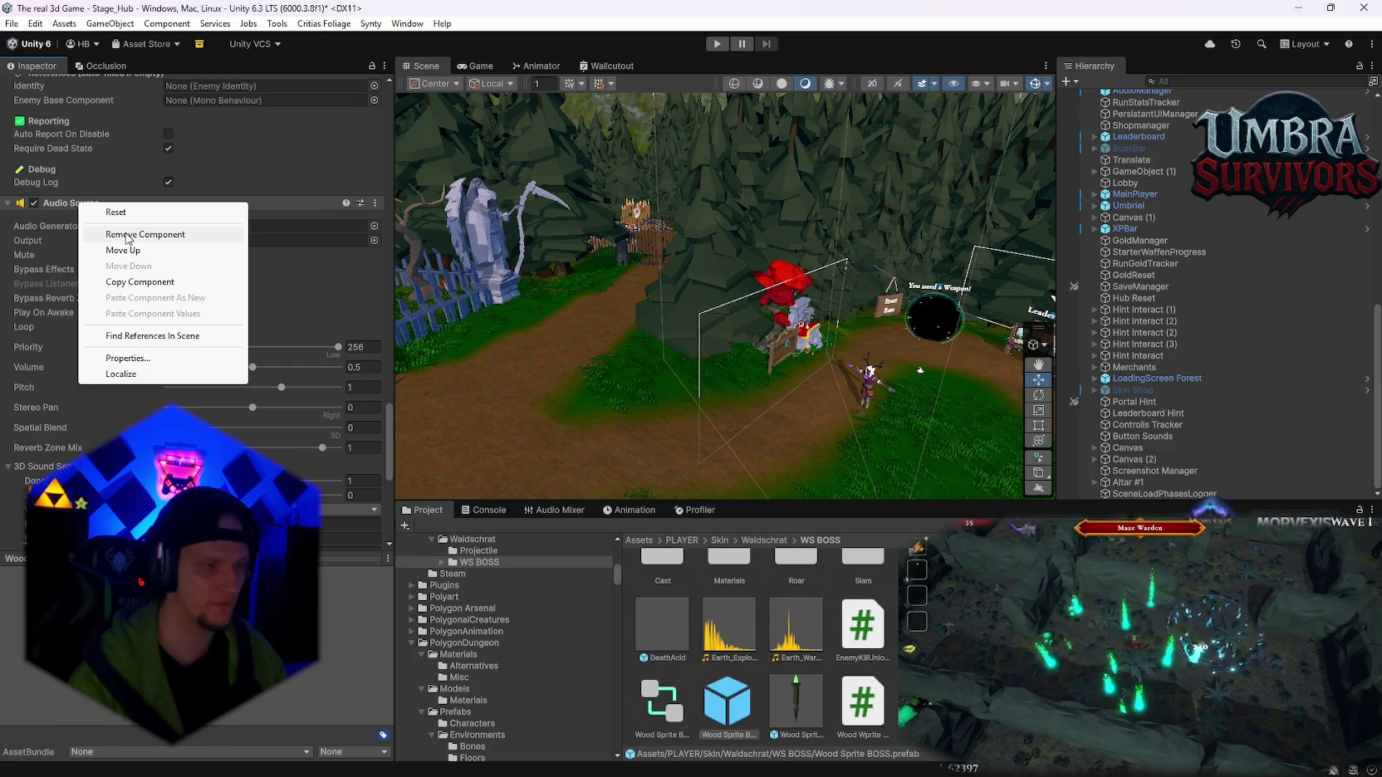
{"action": "left_click", "coordinate": [124, 235]}
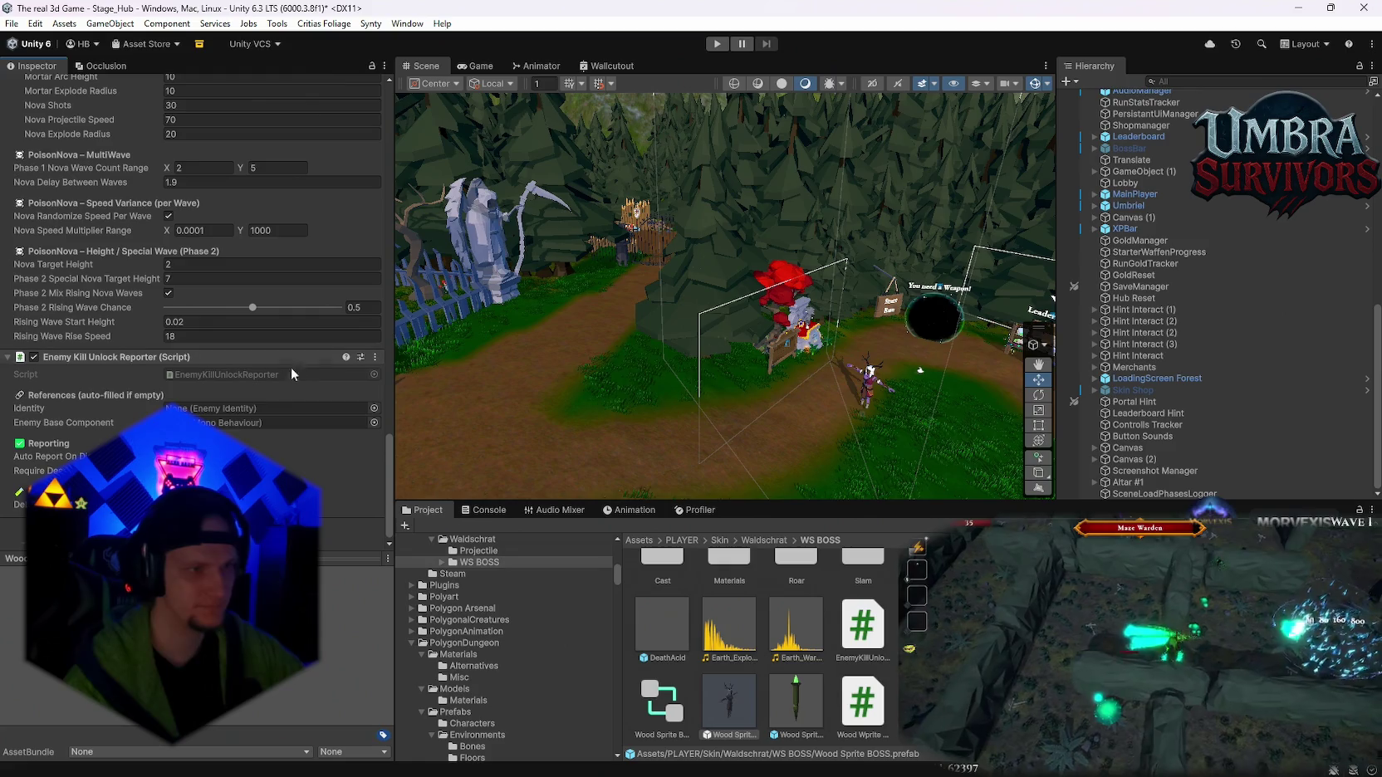
- Expand AUDIO and show the six clips in Cafofo - Monster Sounds Pack's Large Creature 04 folder
{"action": "scroll", "coordinate": [762, 647], "scroll_direction": "up", "scroll_amount": 1}
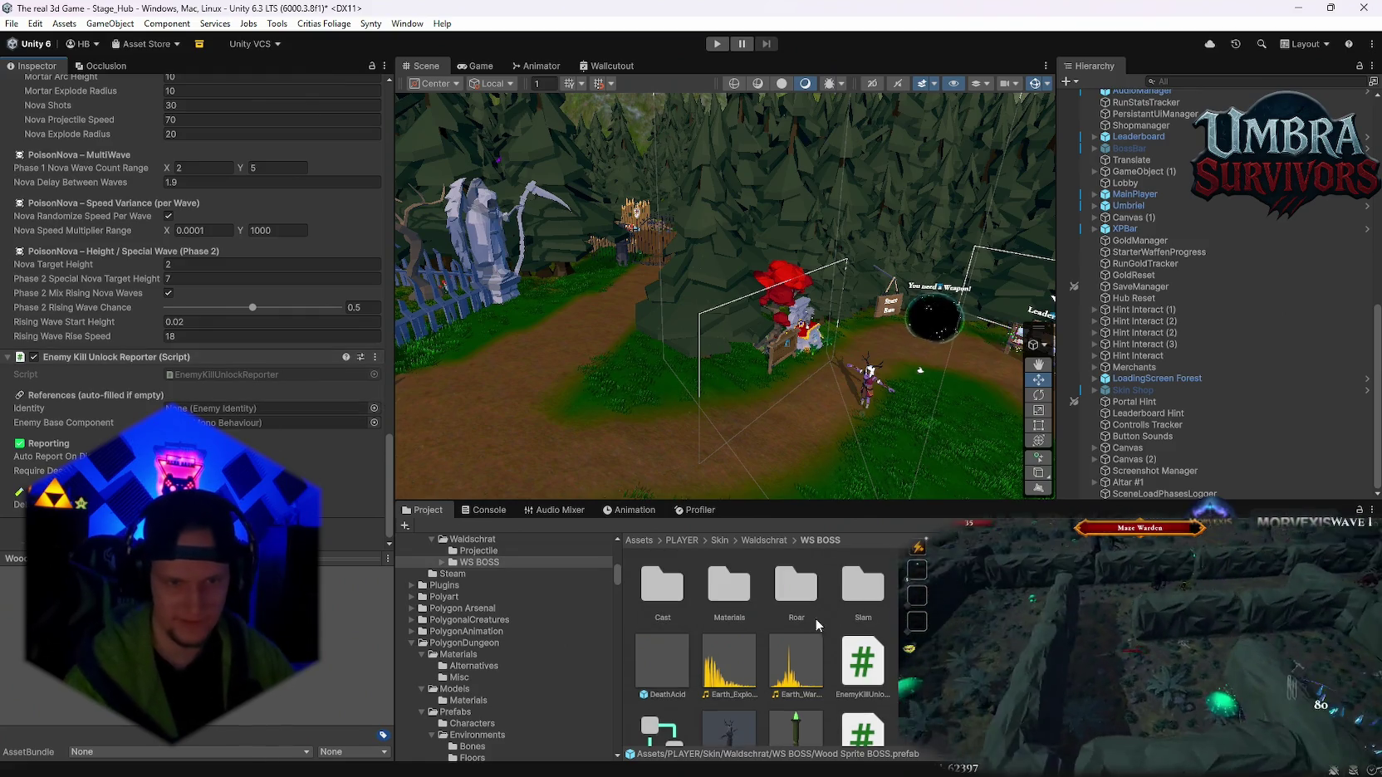
{"action": "scroll", "coordinate": [569, 675], "scroll_direction": "up", "scroll_amount": 10}
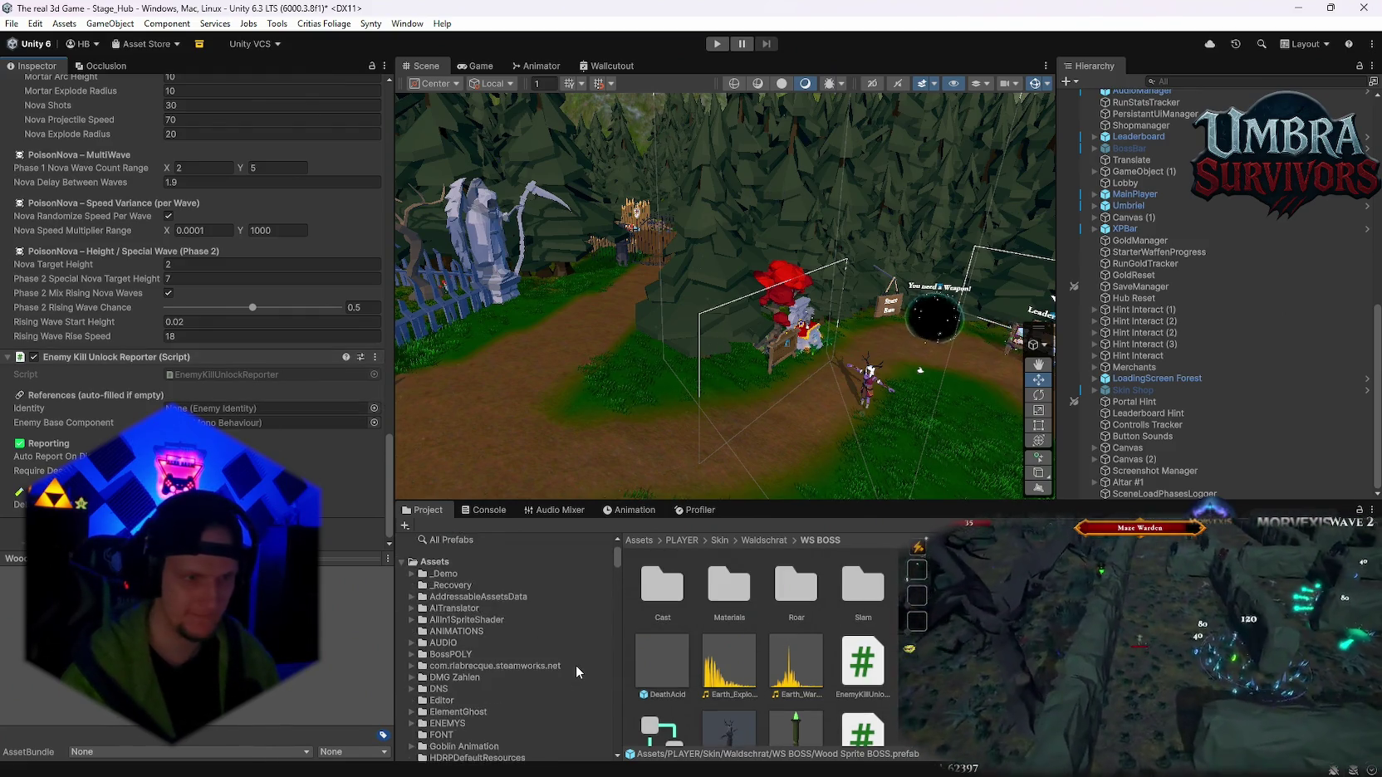
{"action": "scroll", "coordinate": [492, 645], "scroll_direction": "up", "scroll_amount": 3}
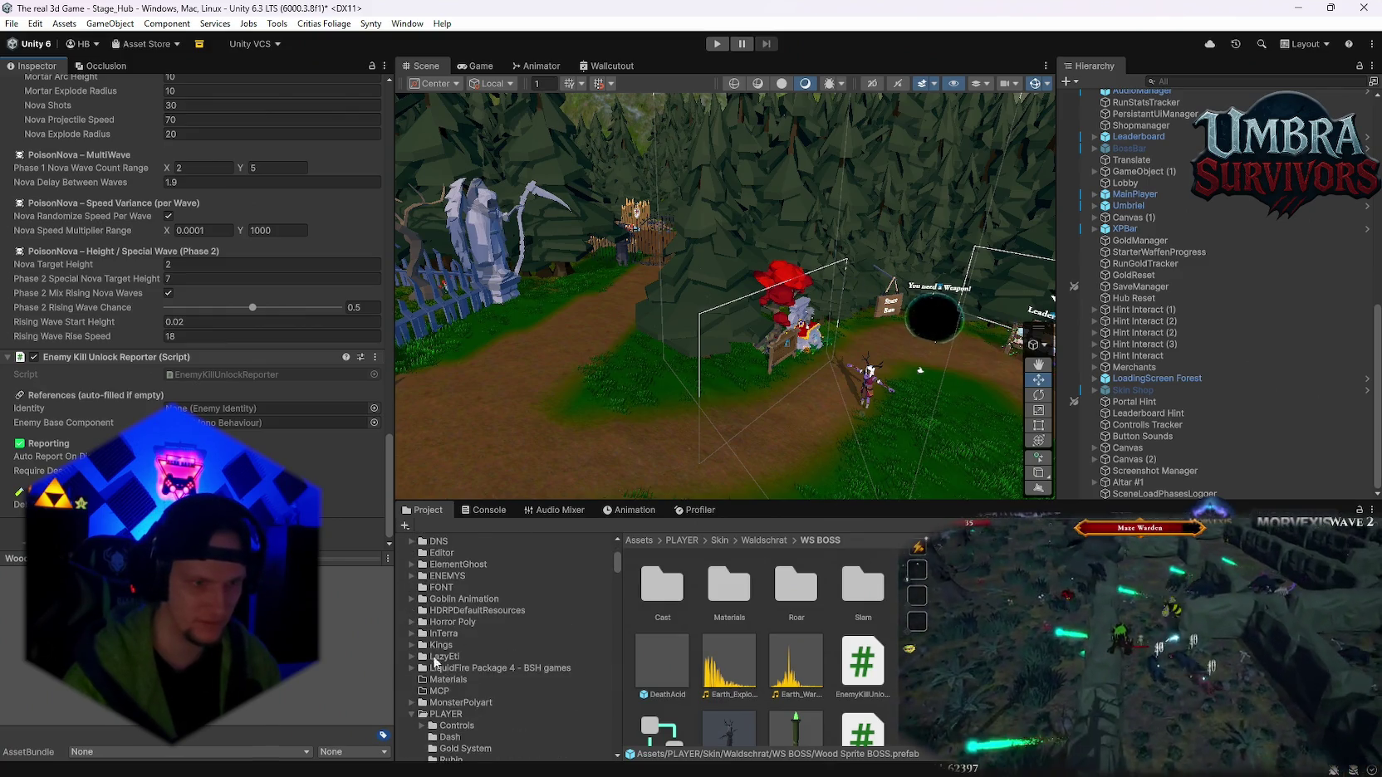
{"action": "scroll", "coordinate": [419, 616], "scroll_direction": "up", "scroll_amount": 4}
{"action": "left_click", "coordinate": [412, 582]}
{"action": "scroll", "coordinate": [498, 640], "scroll_direction": "down", "scroll_amount": 5}
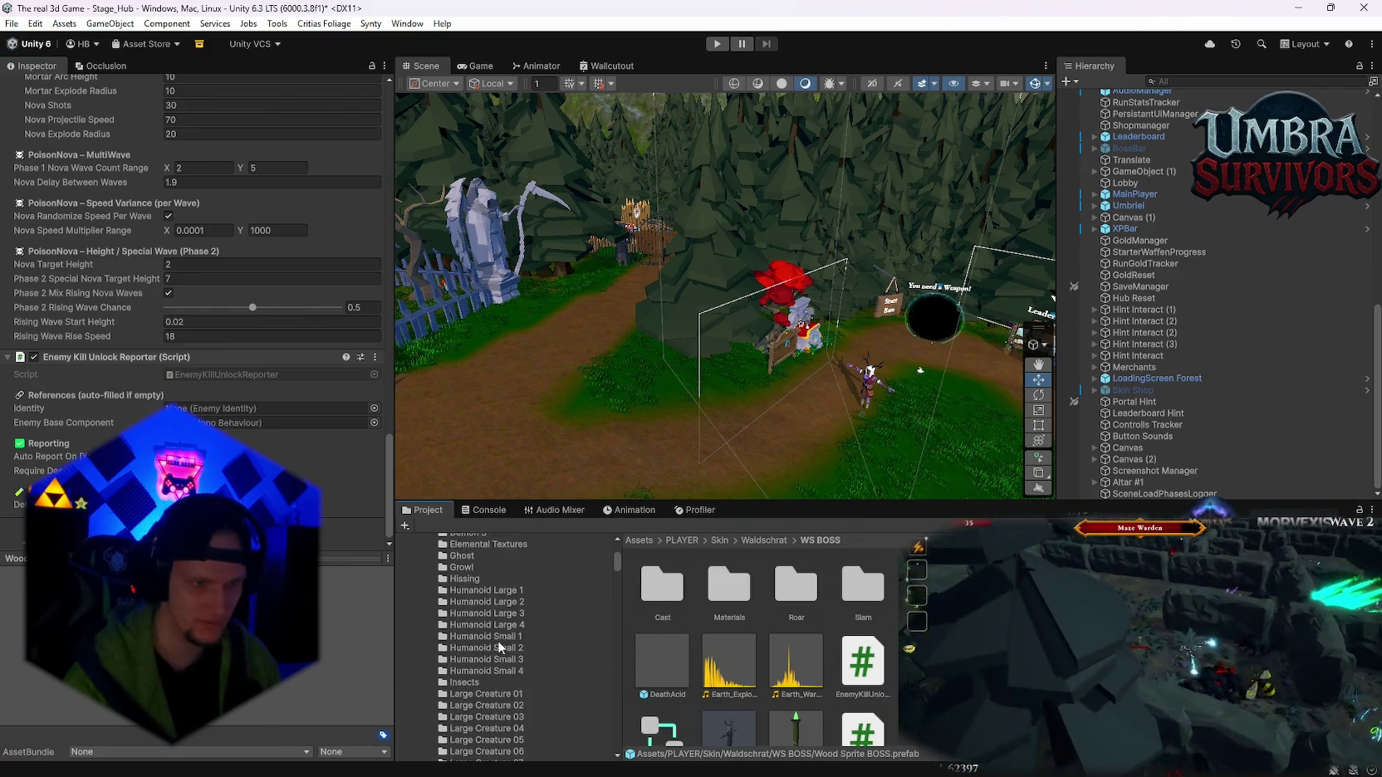
{"action": "scroll", "coordinate": [502, 647], "scroll_direction": "up", "scroll_amount": 6}
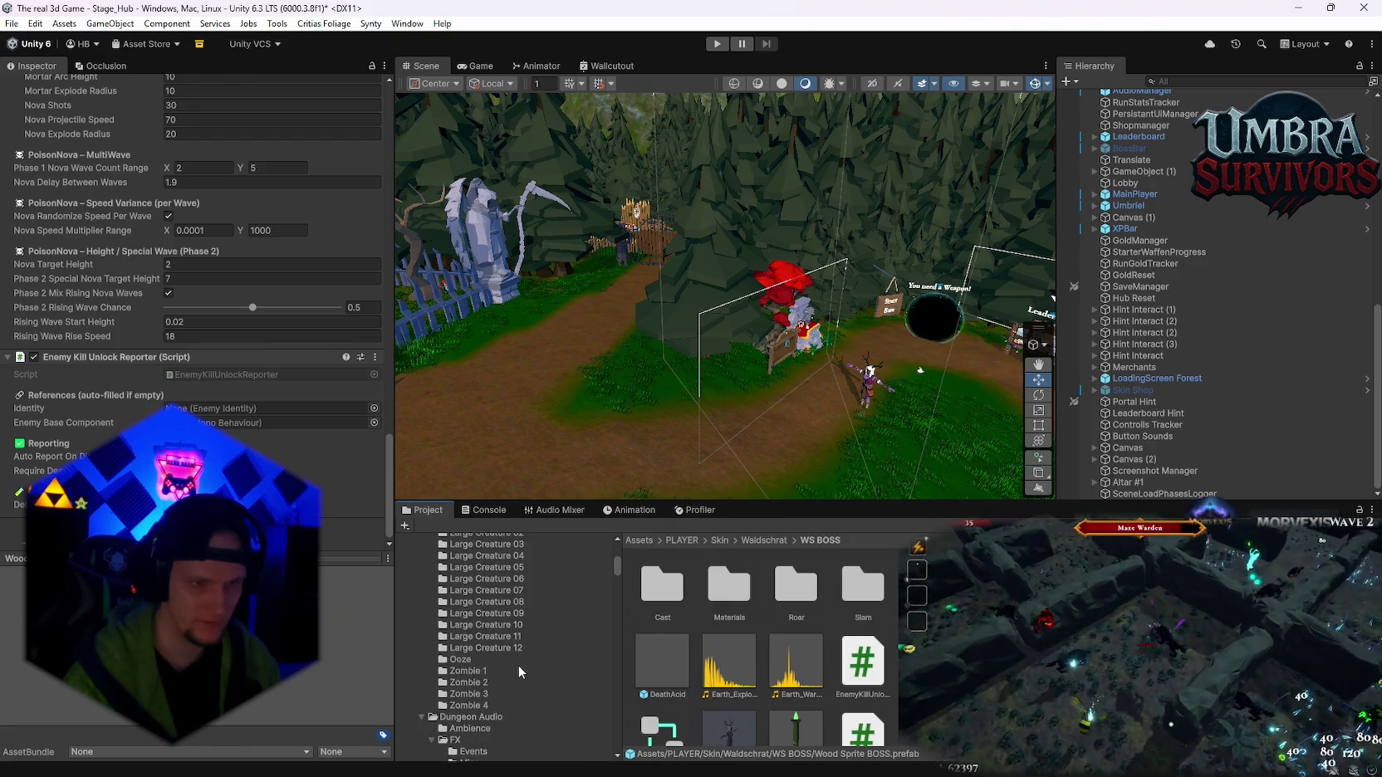
{"action": "left_click", "coordinate": [490, 642]}
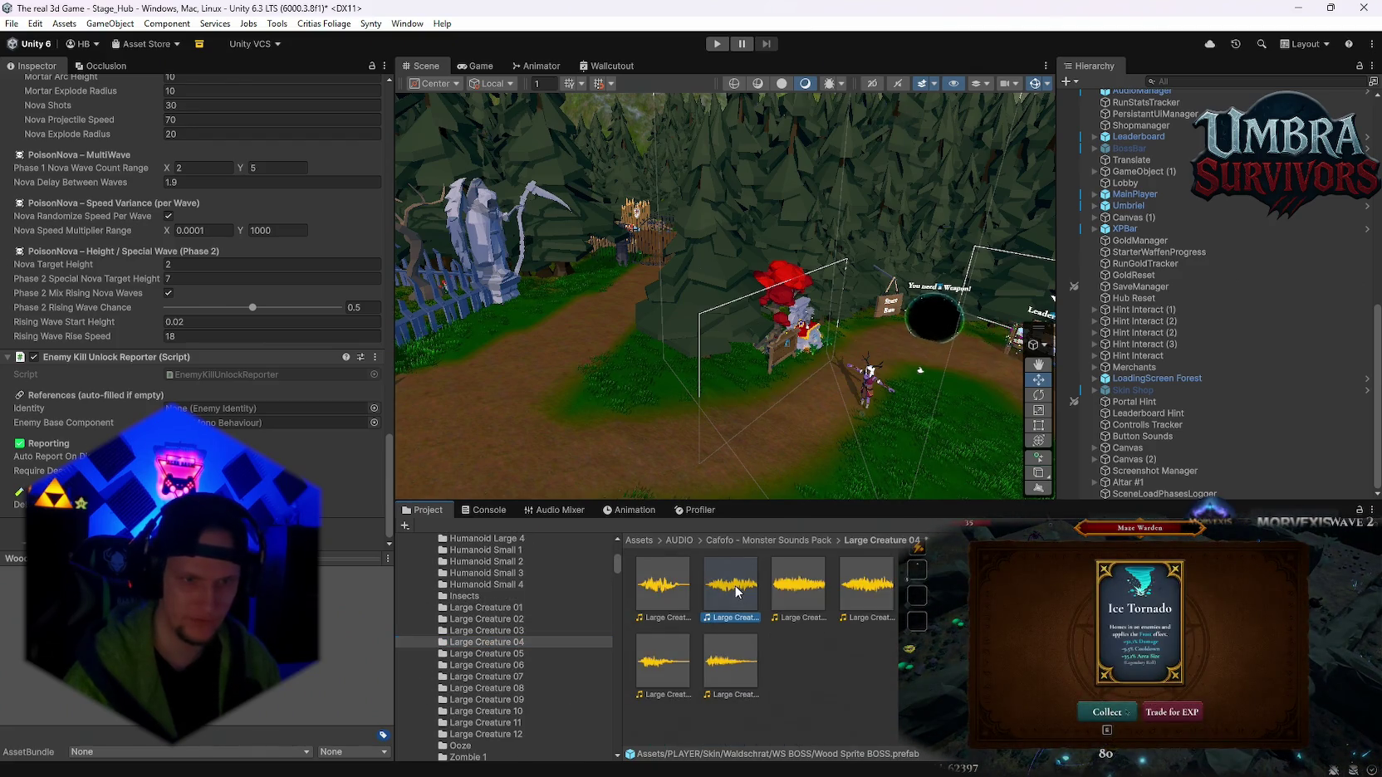
- Audition the second, third and first Large Creature 04 clips, then close the media player
{"action": "double_click", "coordinate": [734, 586]}
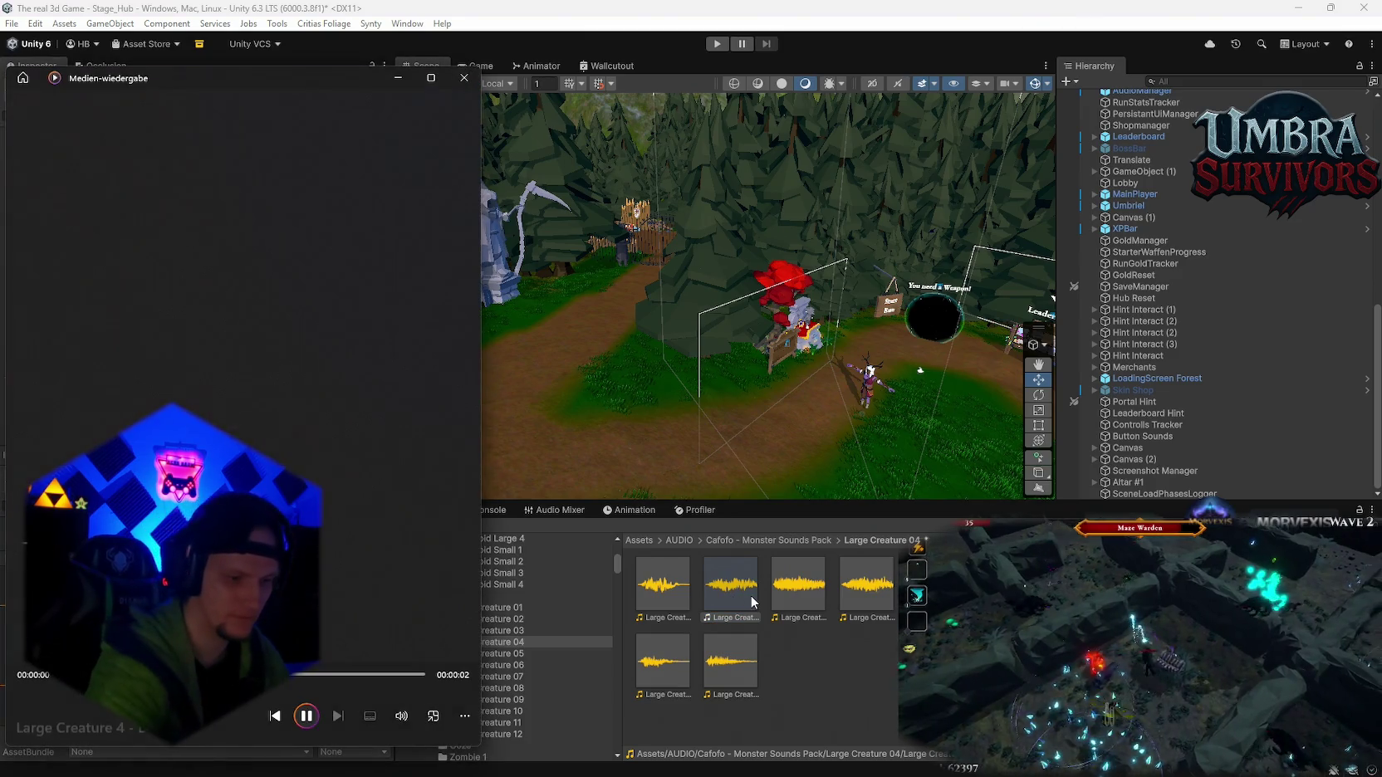
{"action": "double_click", "coordinate": [807, 587]}
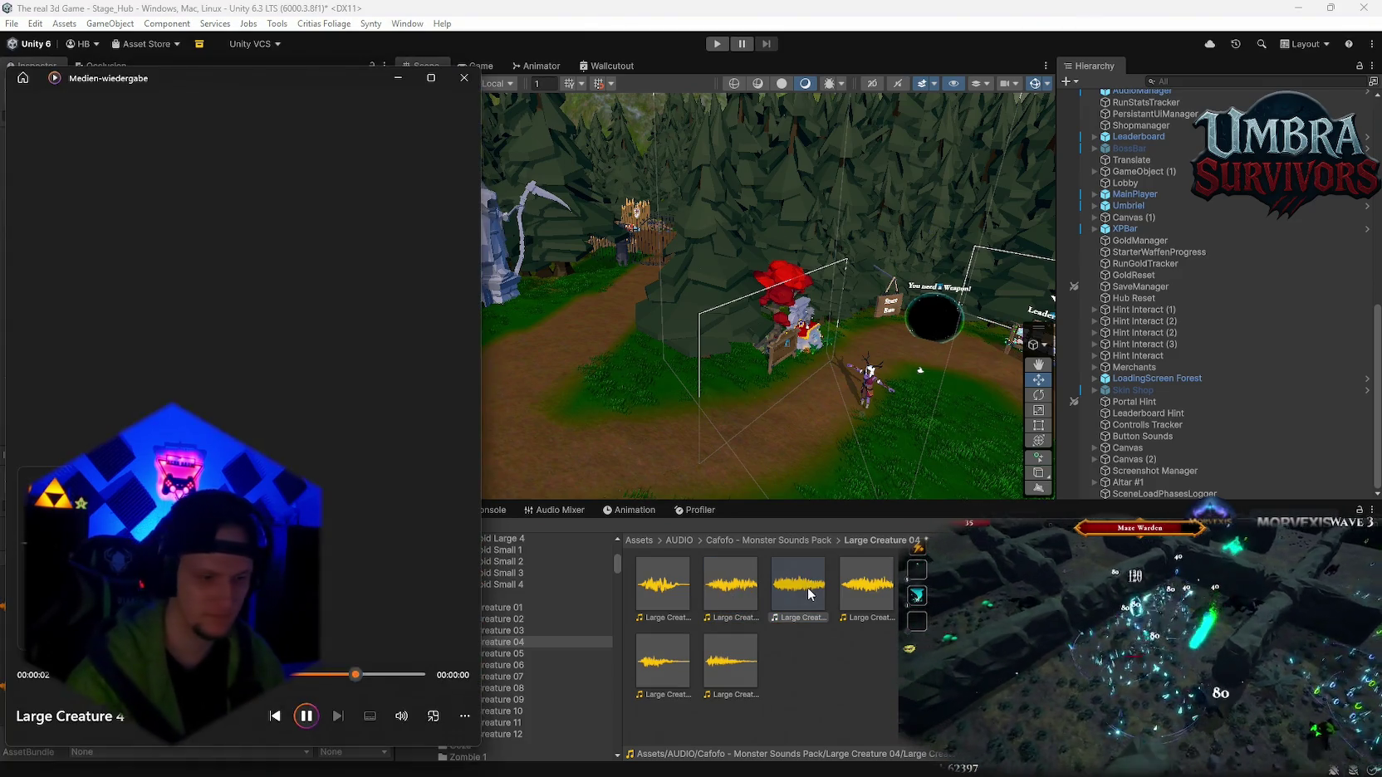
{"action": "left_click", "coordinate": [656, 602]}
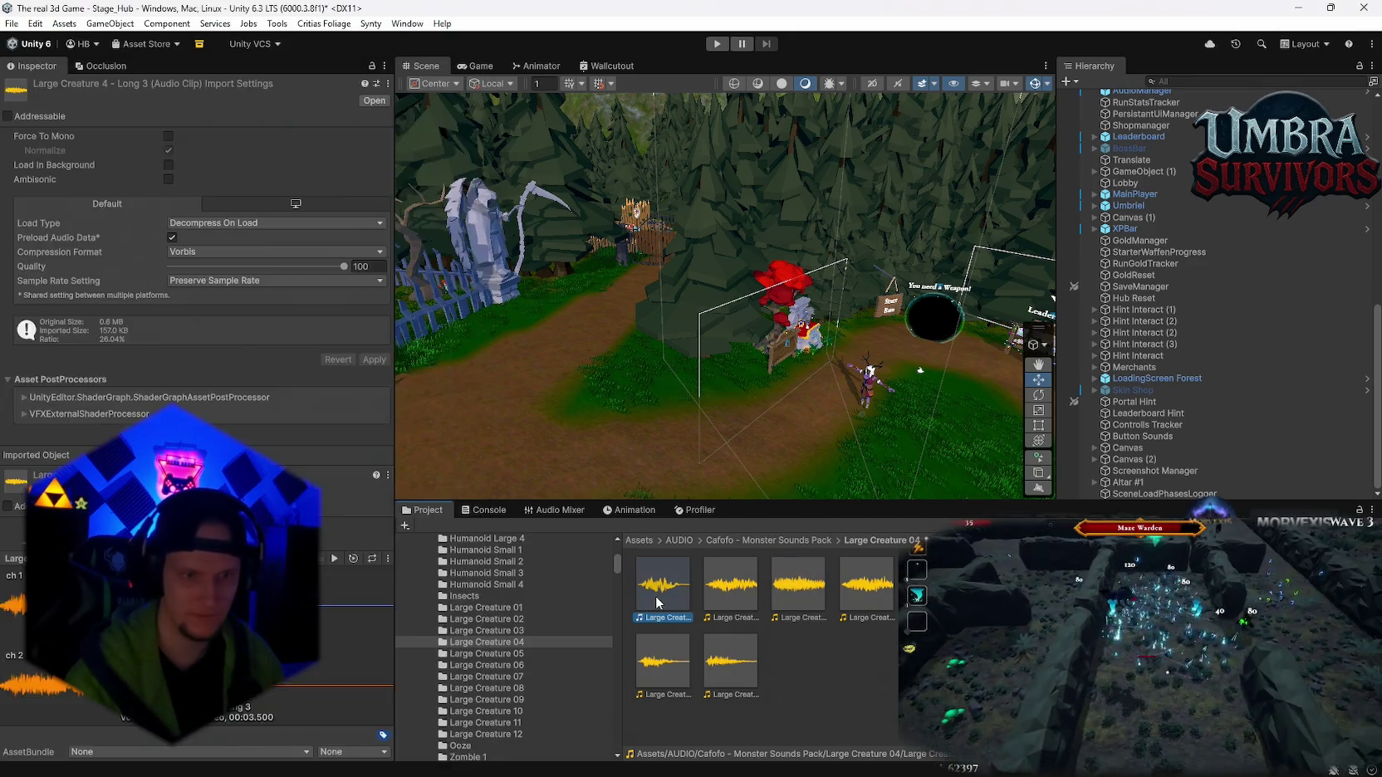
{"action": "double_click", "coordinate": [655, 600]}
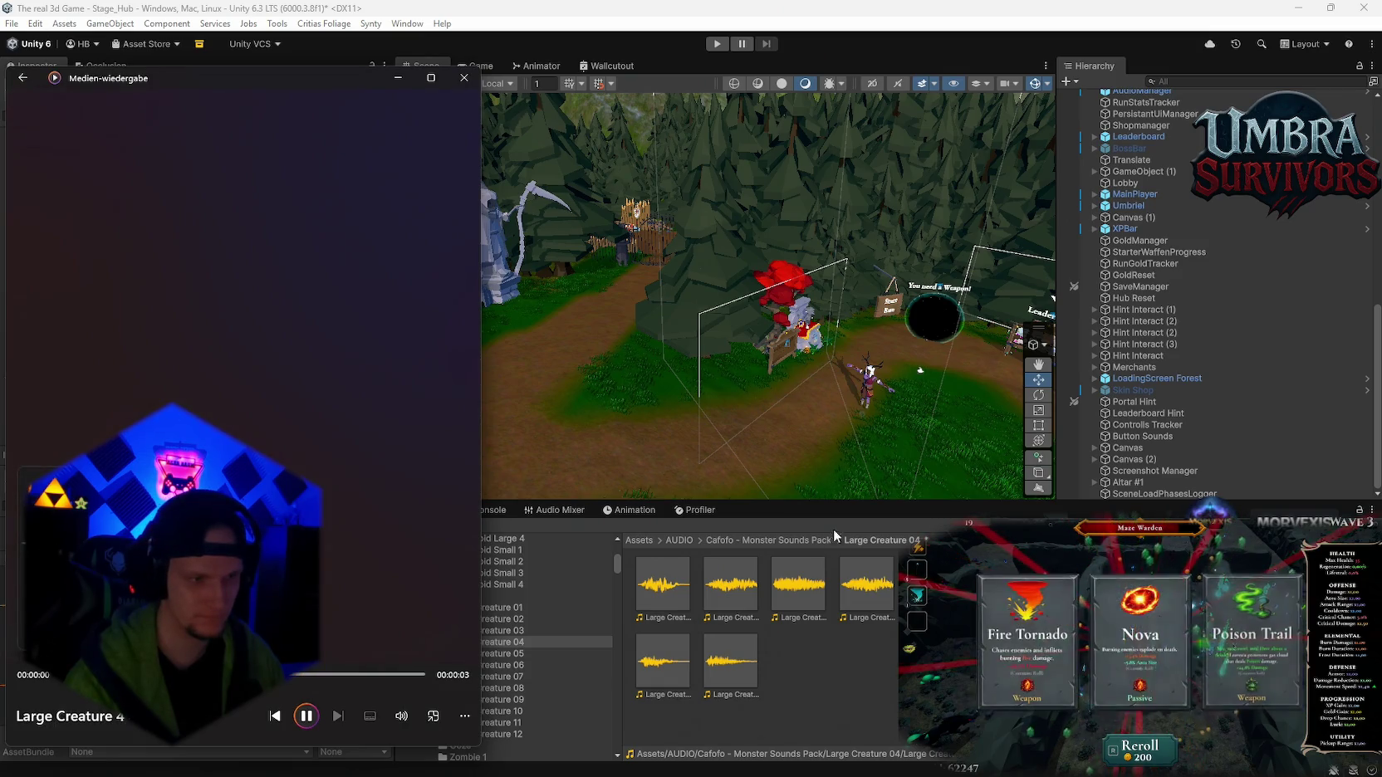
{"action": "left_click", "coordinate": [462, 78]}
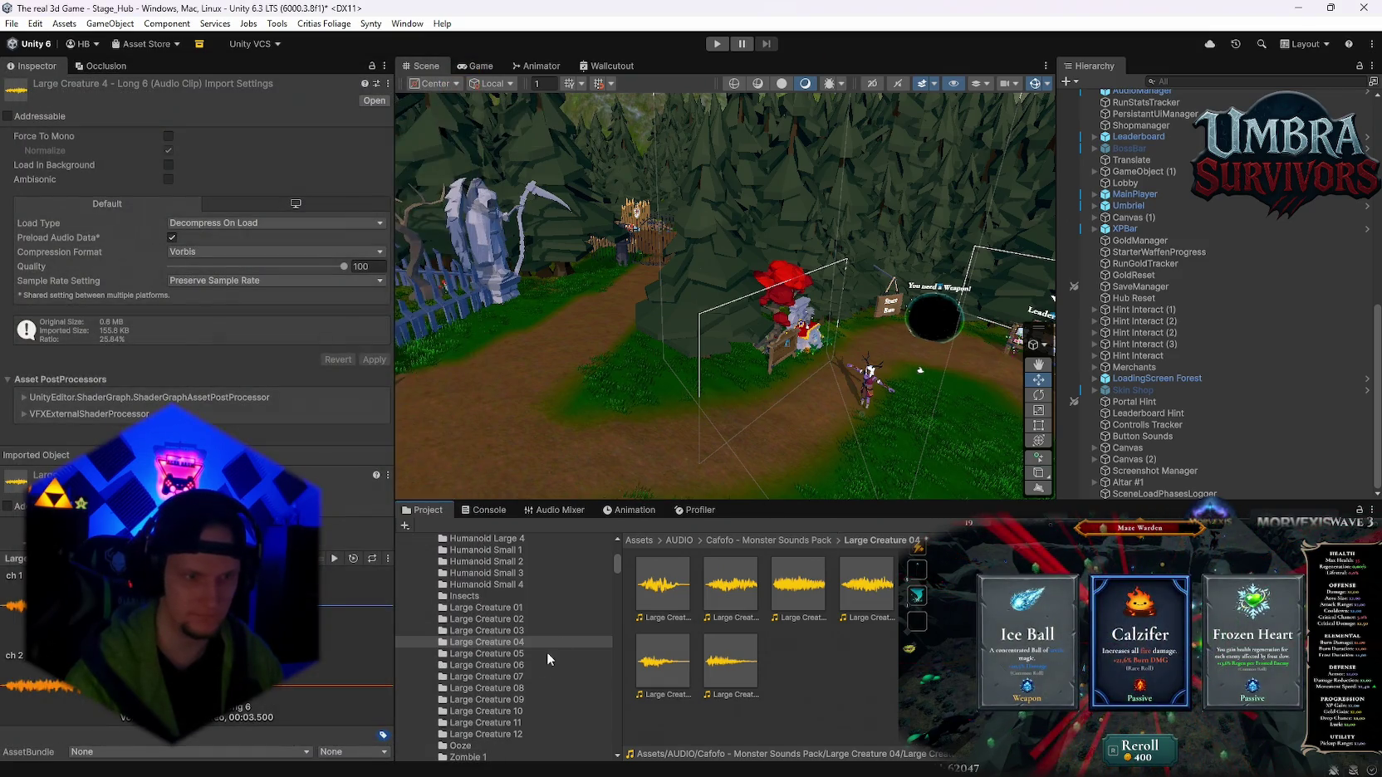
{"action": "scroll", "coordinate": [519, 655], "scroll_direction": "down", "scroll_amount": 10}
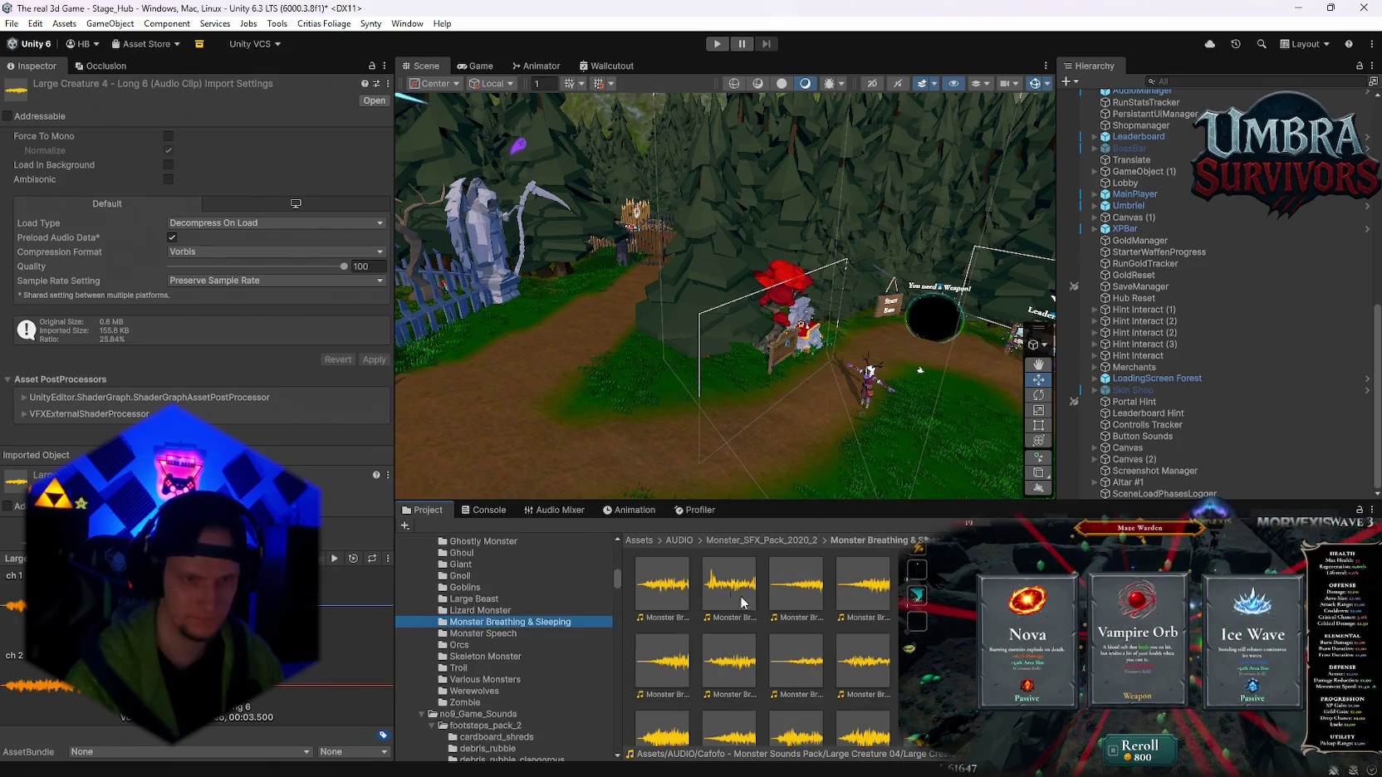
- Audition several Monster Breathing & Sleeping clips, including Monster sleeping 8, closing the player each time
{"action": "double_click", "coordinate": [739, 596]}
{"action": "scroll", "coordinate": [739, 596], "scroll_direction": "down", "scroll_amount": 1}
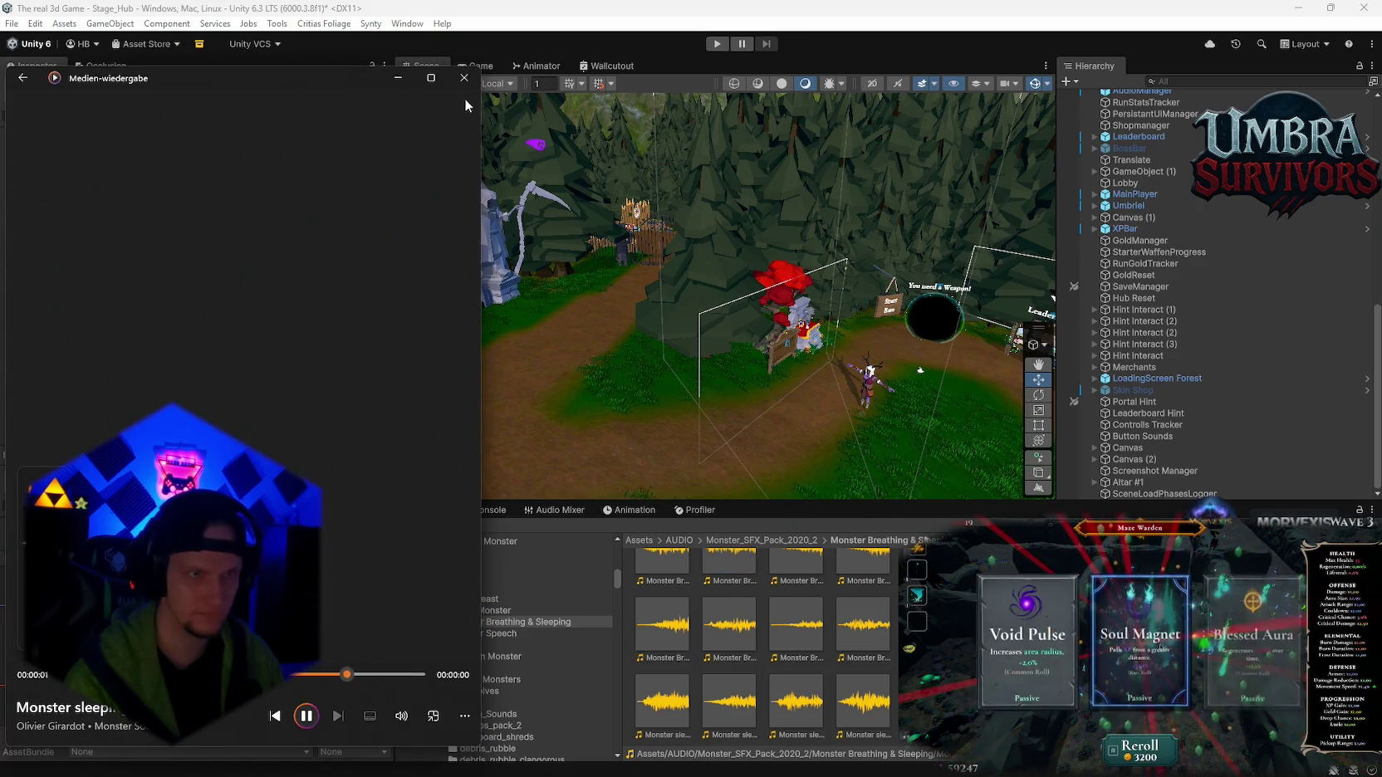
{"action": "left_click", "coordinate": [462, 78]}
{"action": "double_click", "coordinate": [662, 702]}
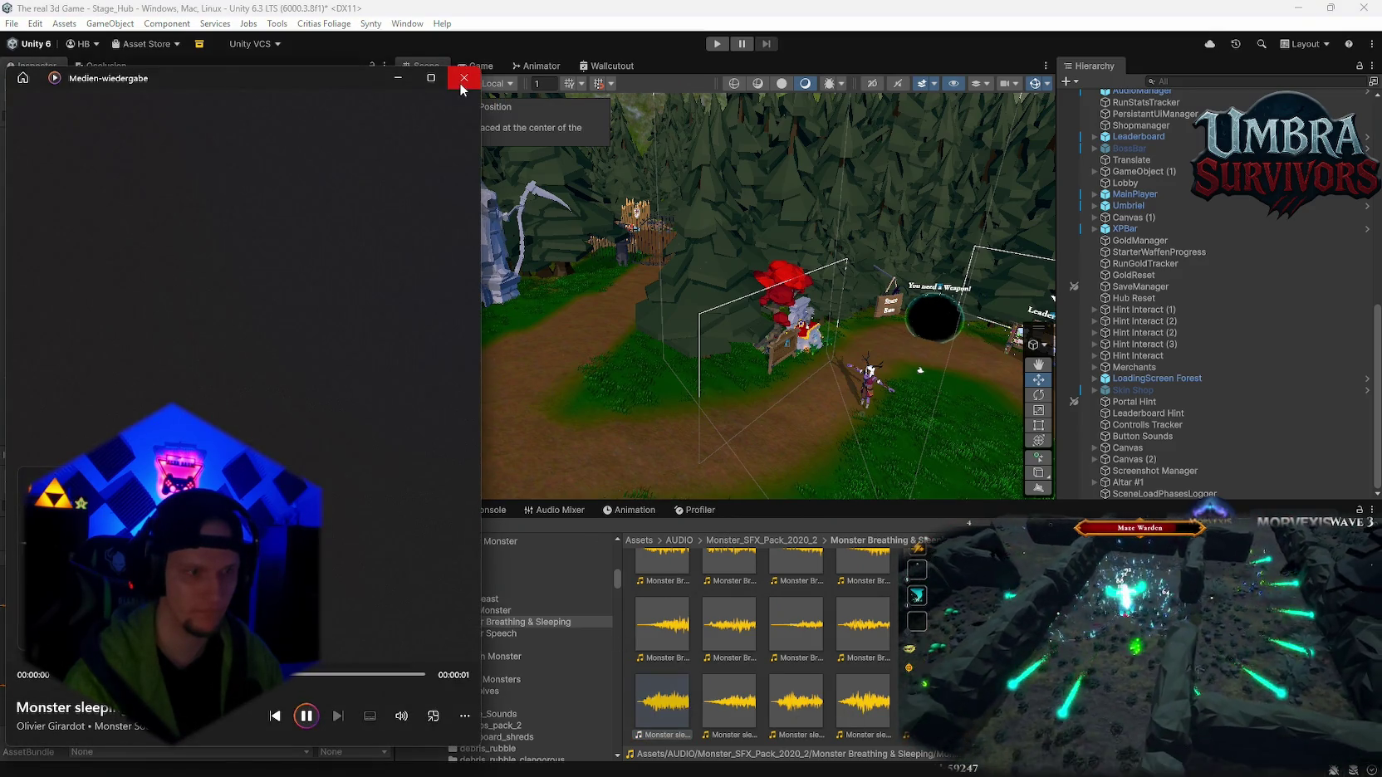
{"action": "left_click", "coordinate": [462, 81]}
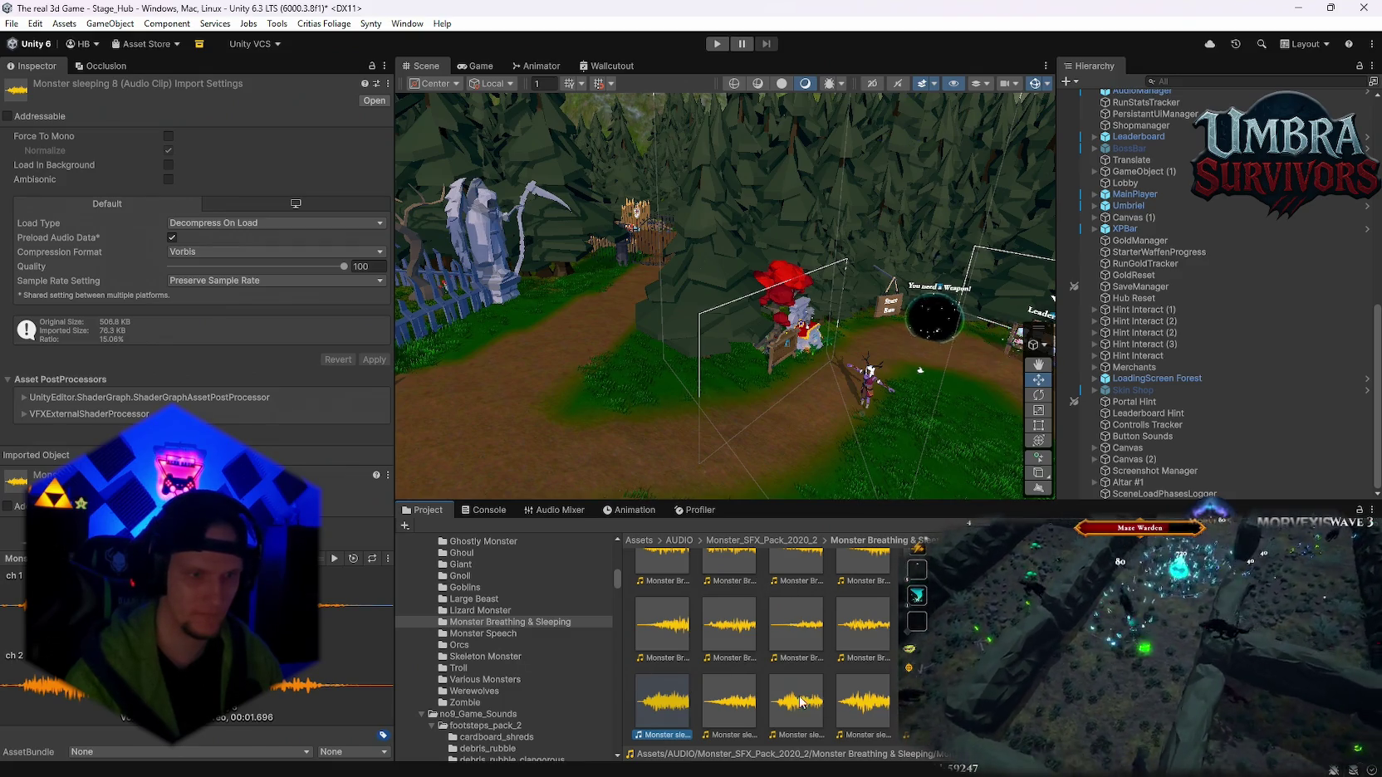
{"action": "double_click", "coordinate": [662, 701]}
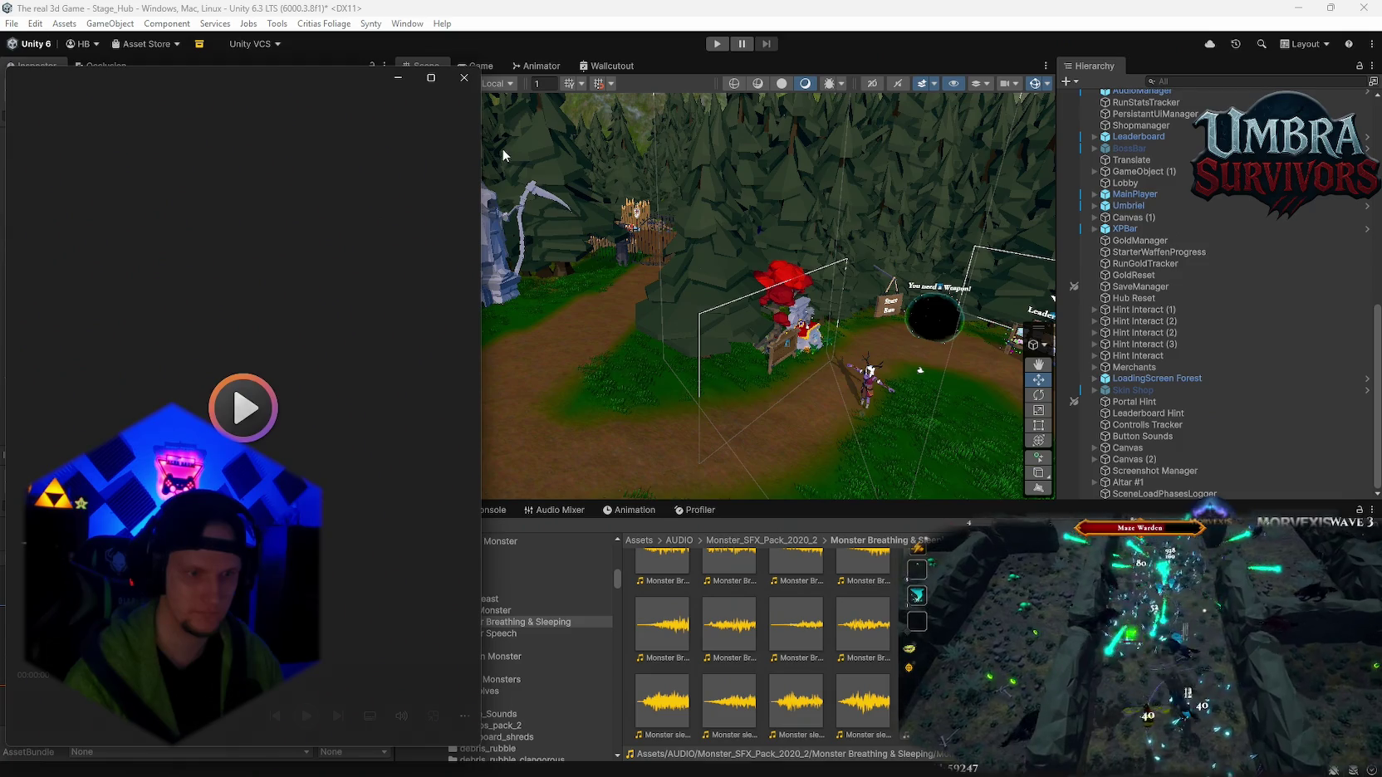
{"action": "left_click", "coordinate": [465, 78]}
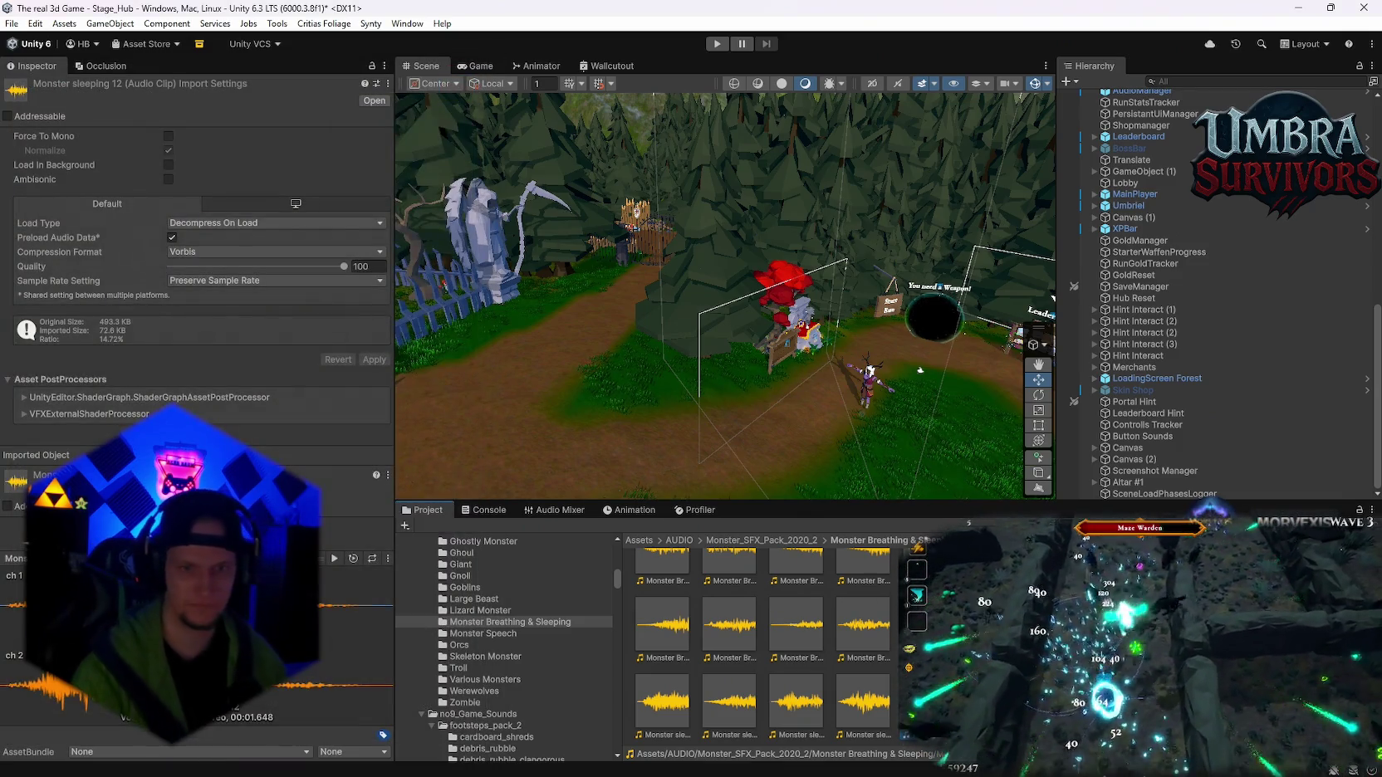
- Open the Large Creature 01 folder of the Cafofo monster sounds pack
{"action": "scroll", "coordinate": [532, 660], "scroll_direction": "down", "scroll_amount": 10}
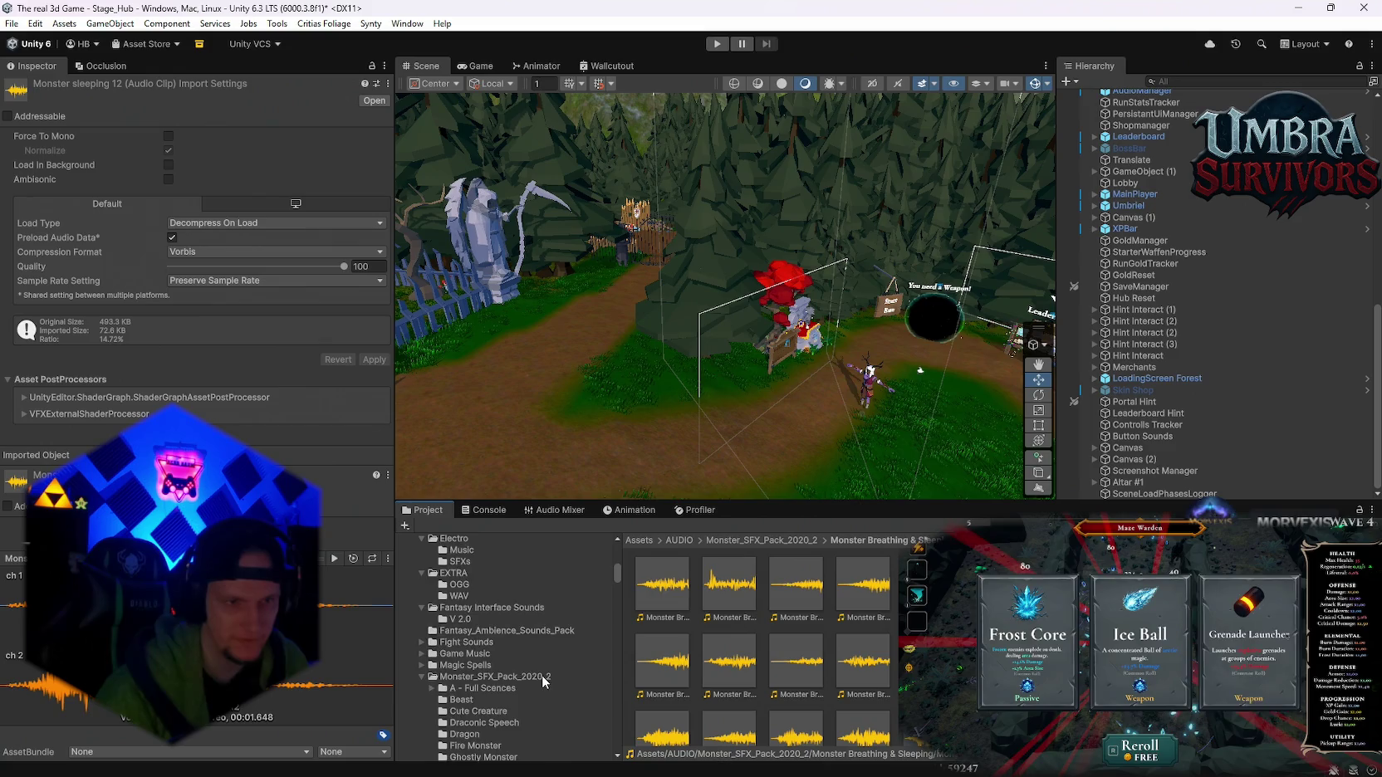
{"action": "scroll", "coordinate": [501, 677], "scroll_direction": "up", "scroll_amount": 5}
{"action": "left_click", "coordinate": [480, 608]}
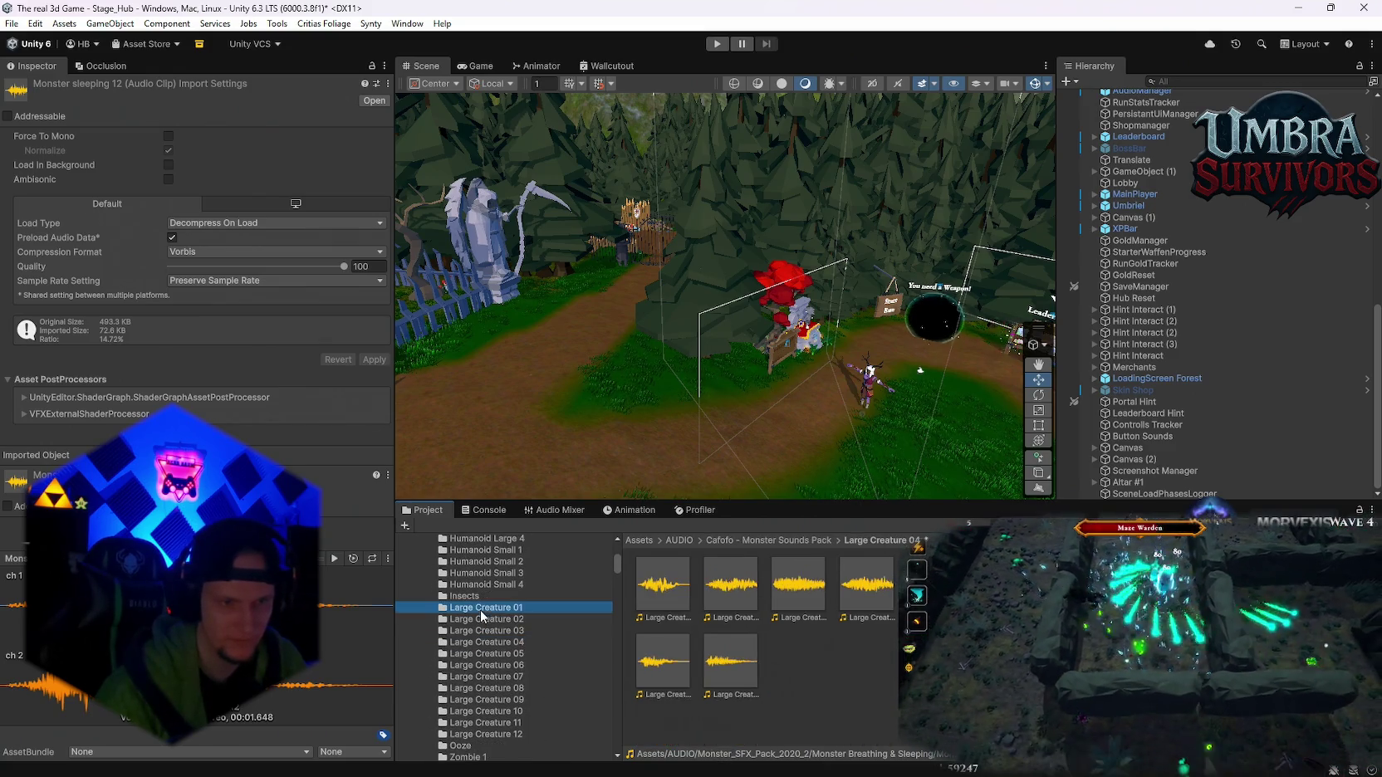
- Audition clips from the Large Creature 01, 12 and 11 folders in Media Player
{"action": "double_click", "coordinate": [748, 579]}
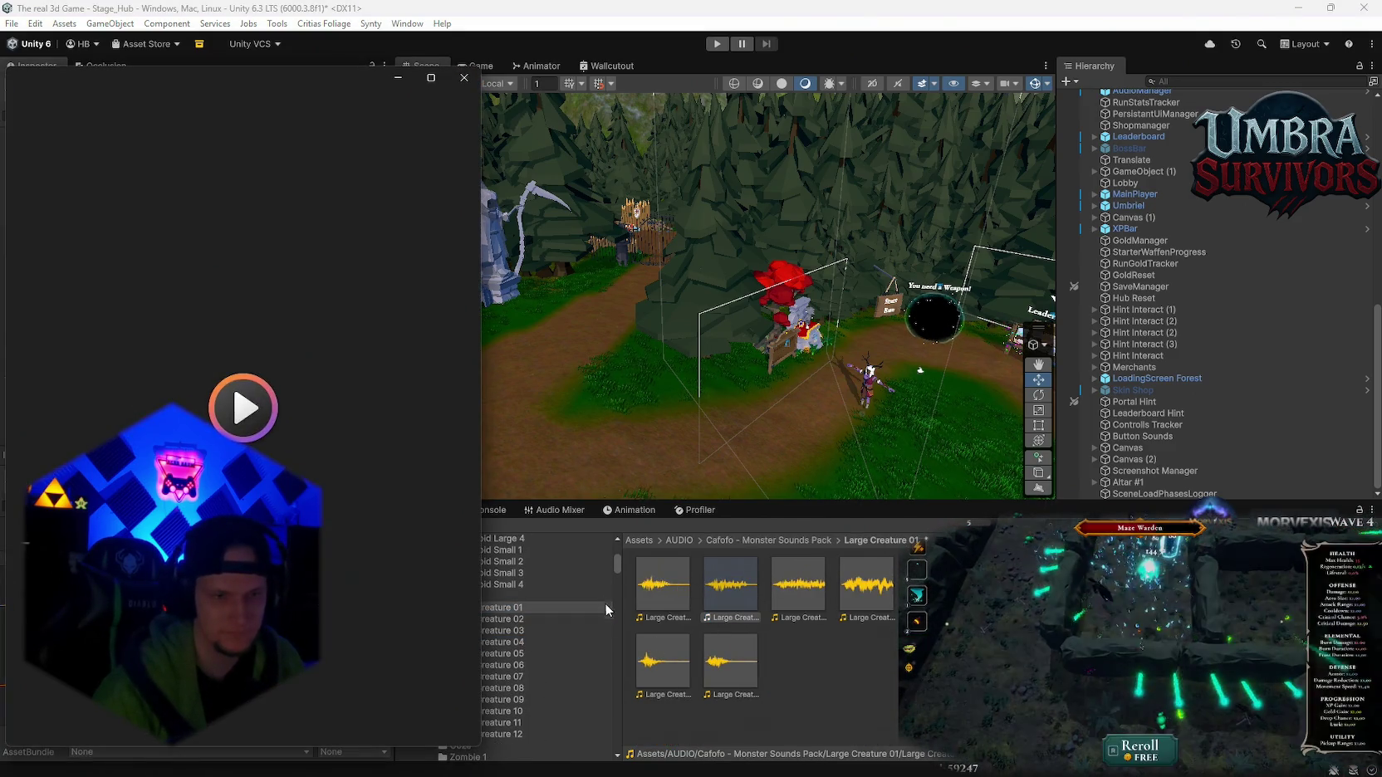
{"action": "left_click", "coordinate": [462, 79]}
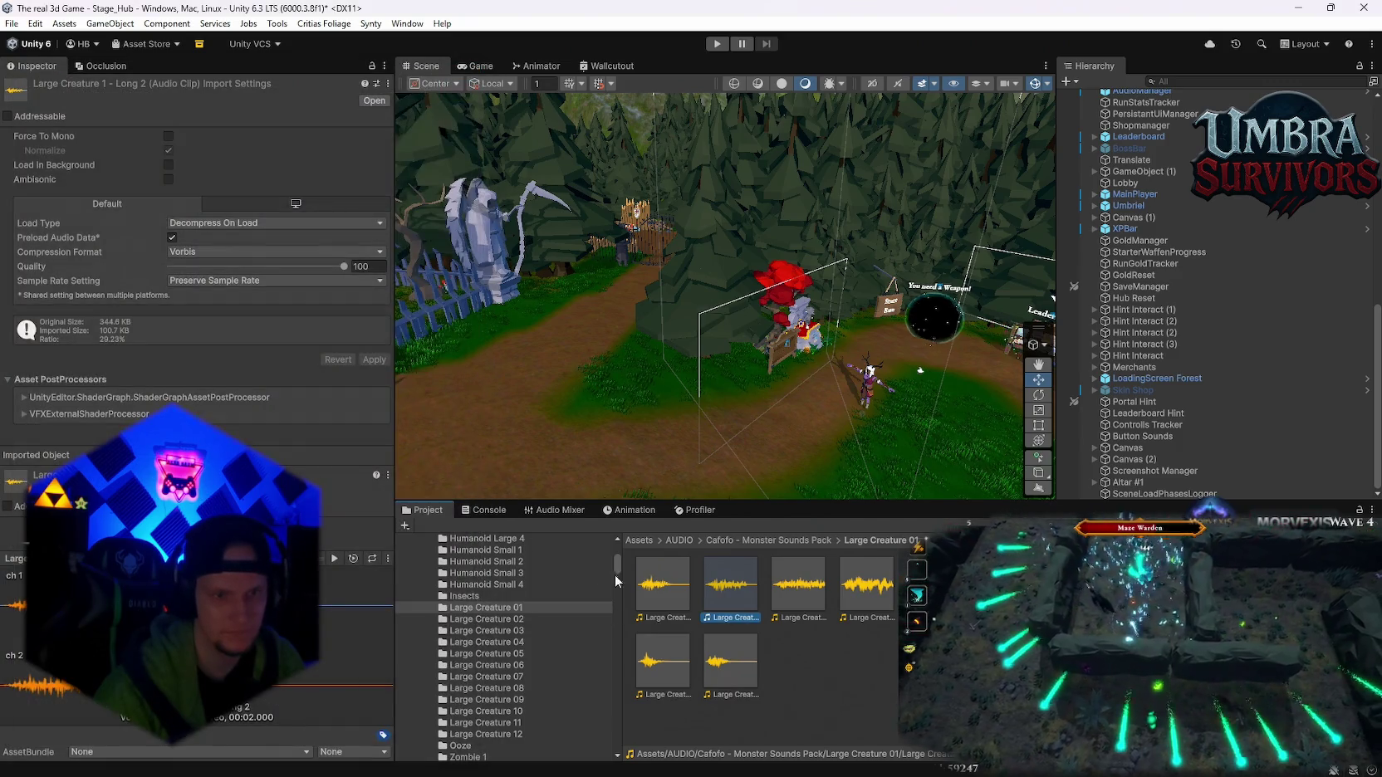
{"action": "left_click", "coordinate": [474, 734]}
{"action": "left_click", "coordinate": [674, 587]}
{"action": "double_click", "coordinate": [674, 587]}
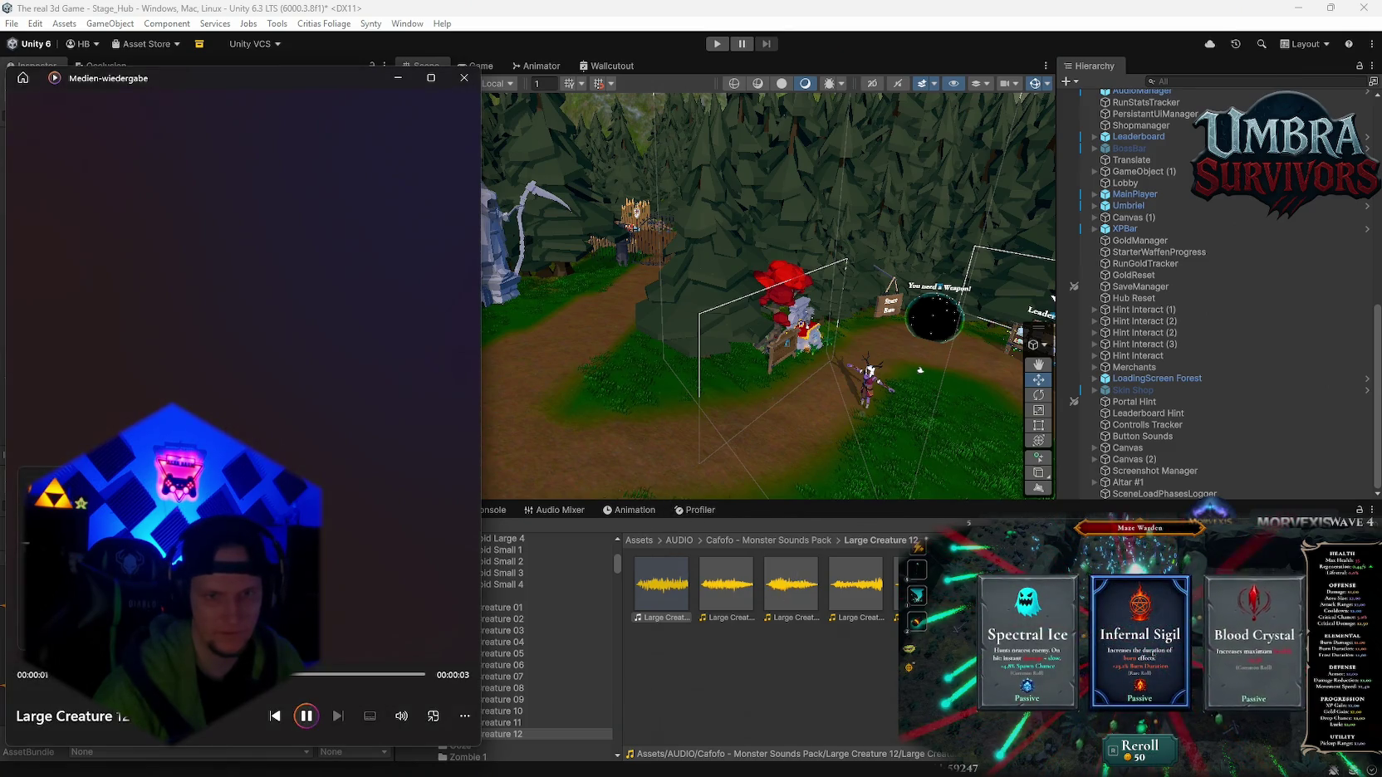
{"action": "double_click", "coordinate": [860, 586]}
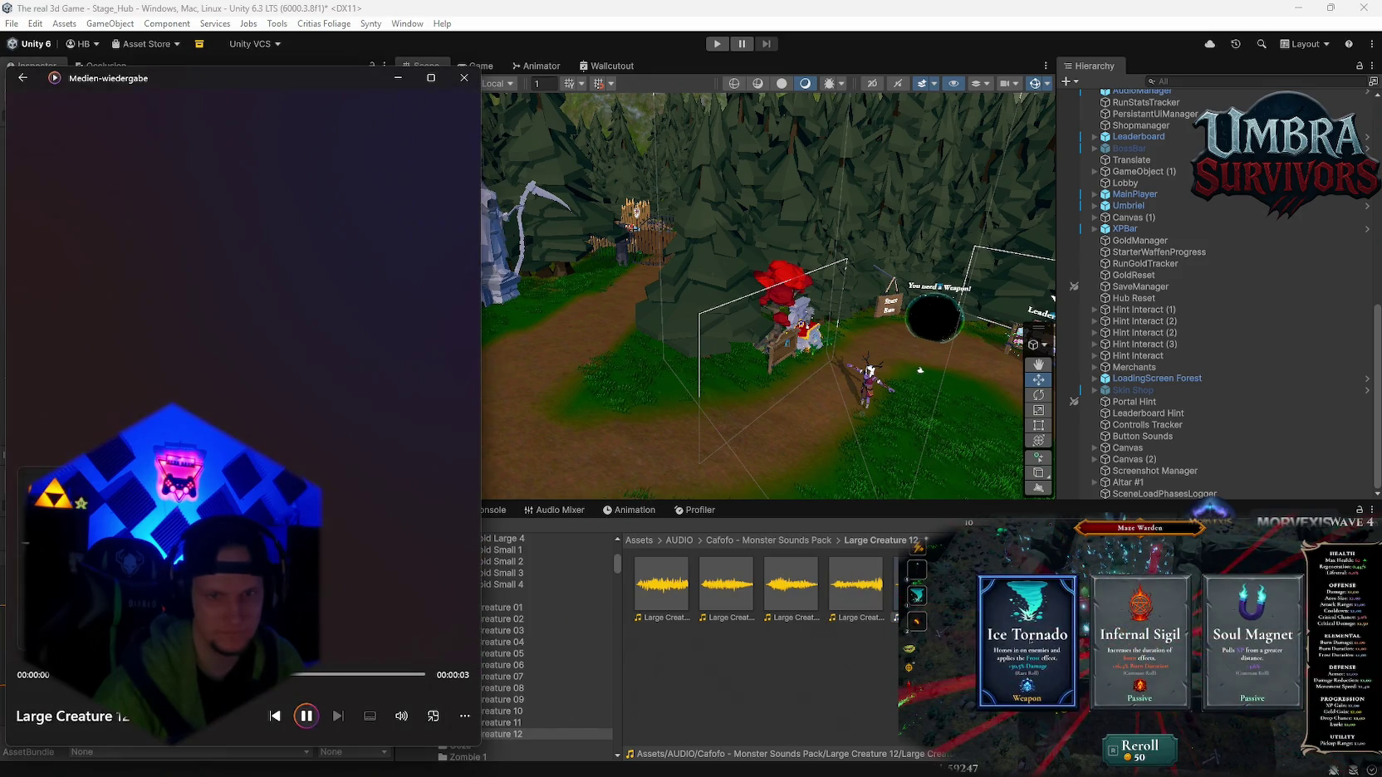
{"action": "left_click", "coordinate": [507, 722]}
{"action": "double_click", "coordinate": [730, 585]}
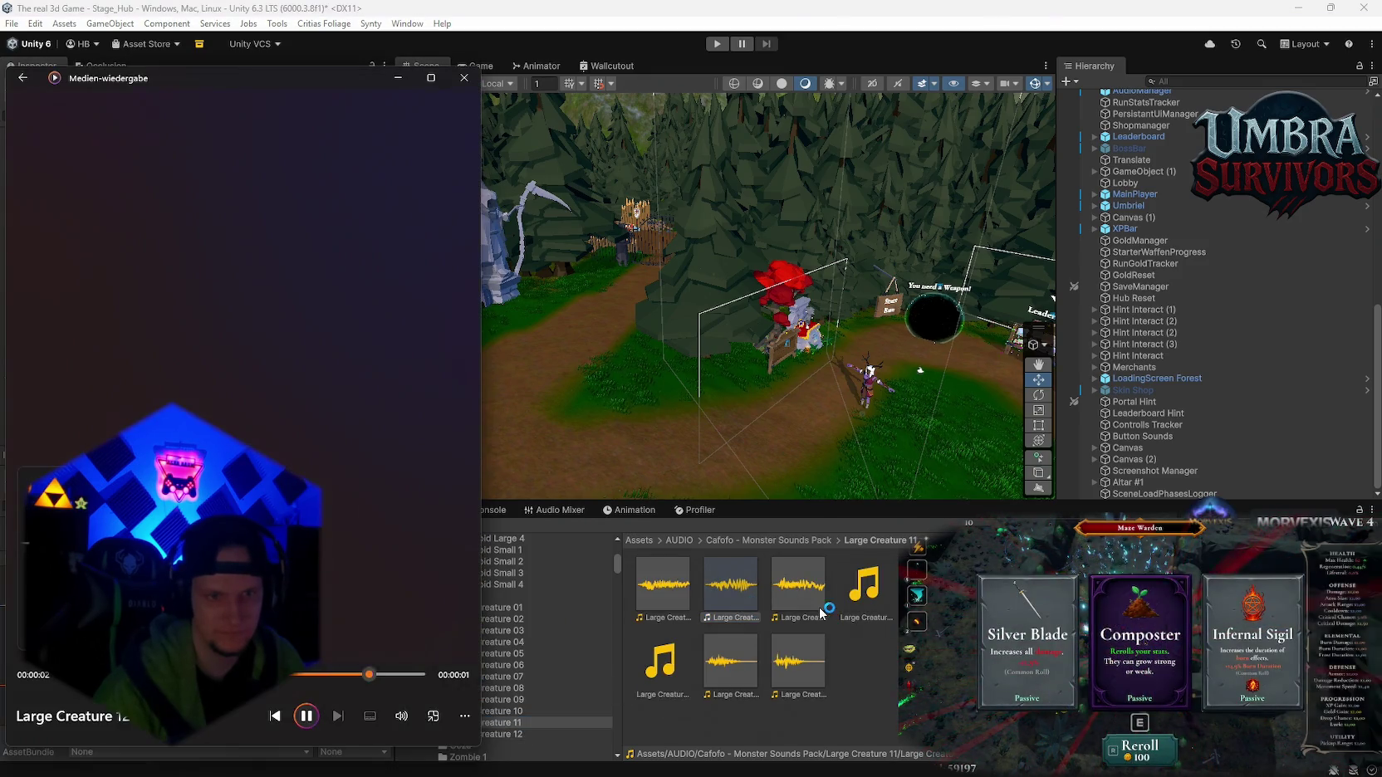
{"action": "double_click", "coordinate": [815, 596]}
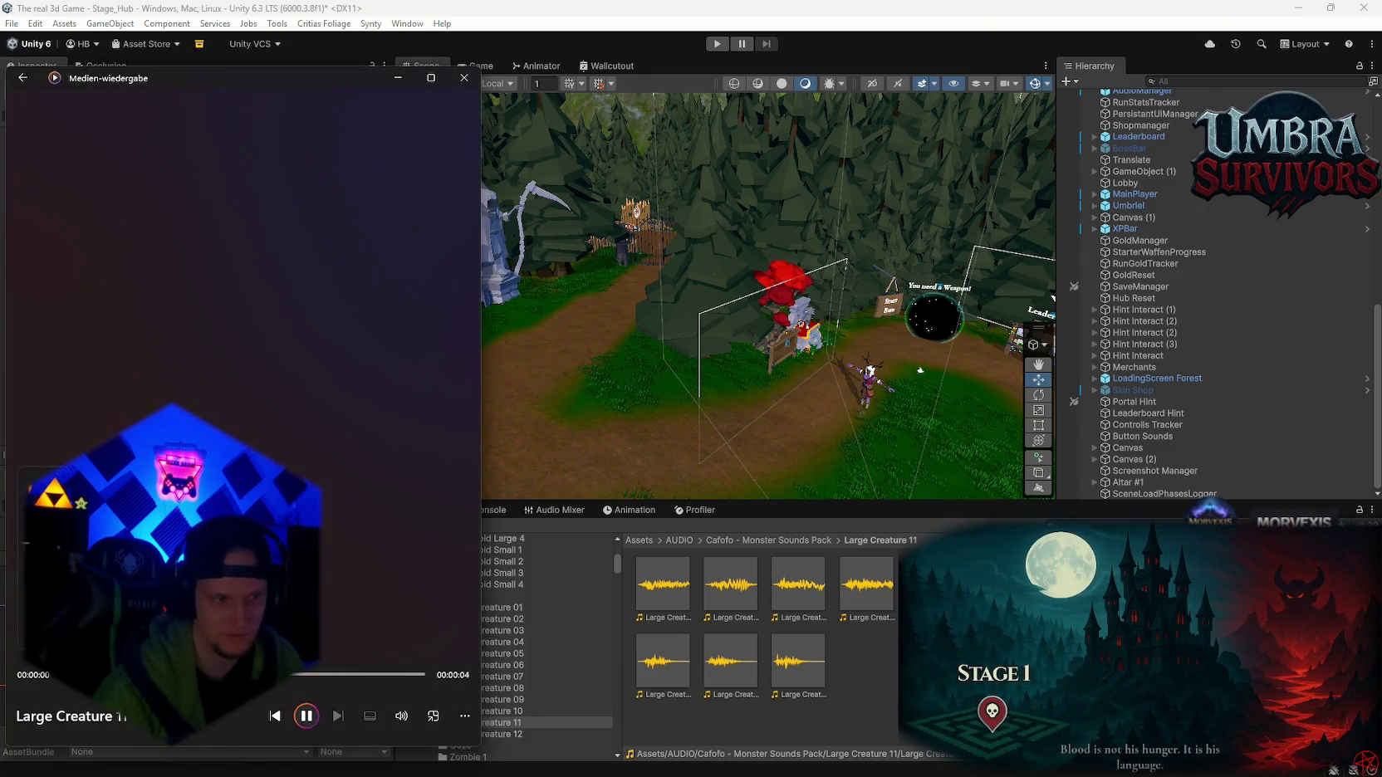
- Audition Large Creature 10 and 09 clips, select a Large Creature 08 clip, and close the player
{"action": "left_click", "coordinate": [535, 711]}
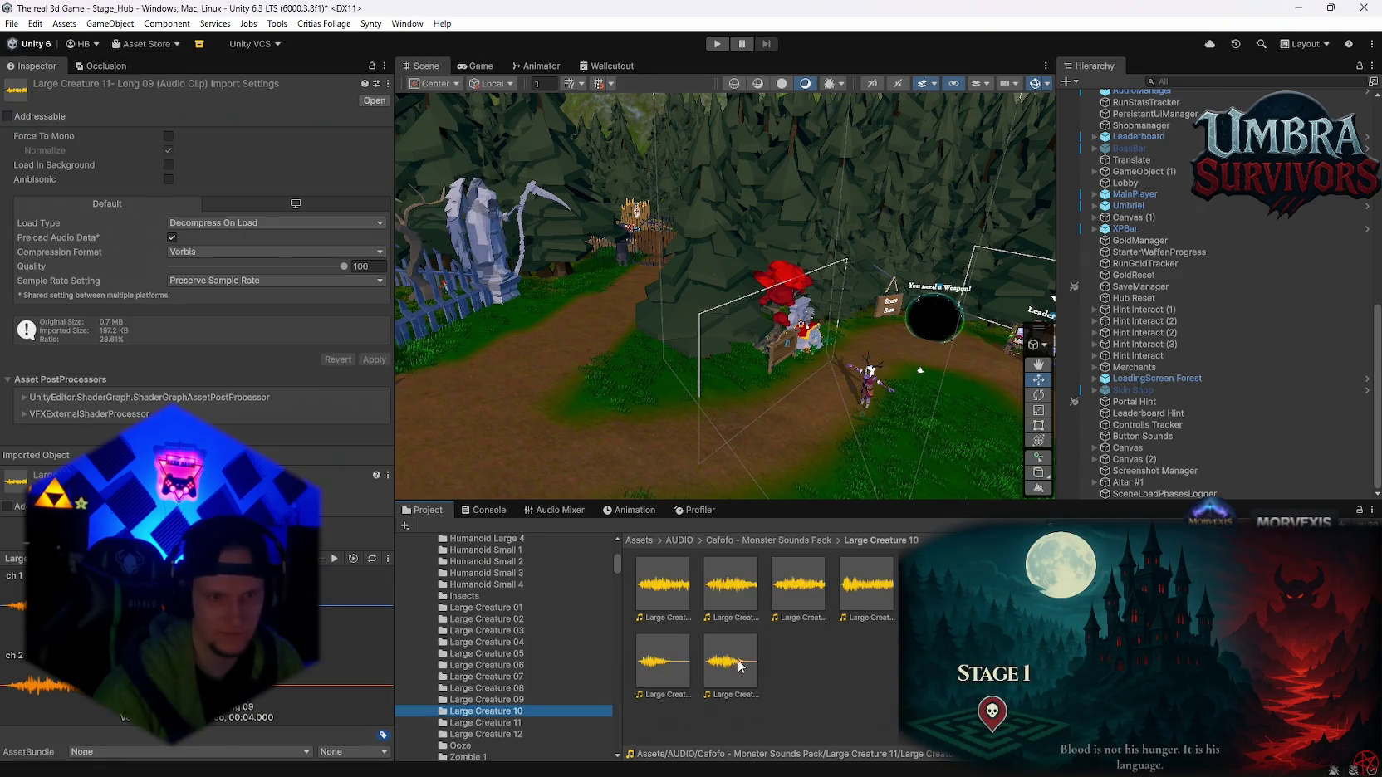
{"action": "left_click", "coordinate": [728, 598]}
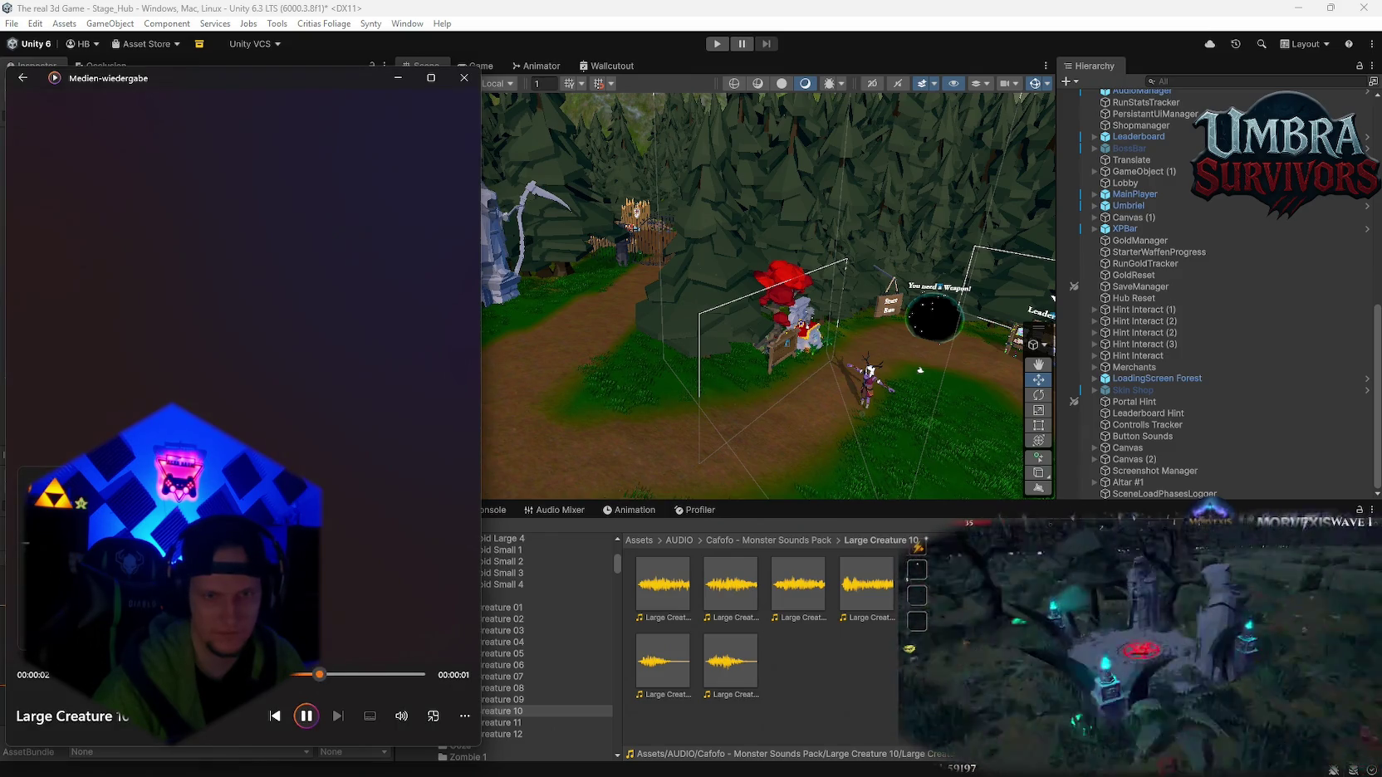
{"action": "double_click", "coordinate": [667, 590]}
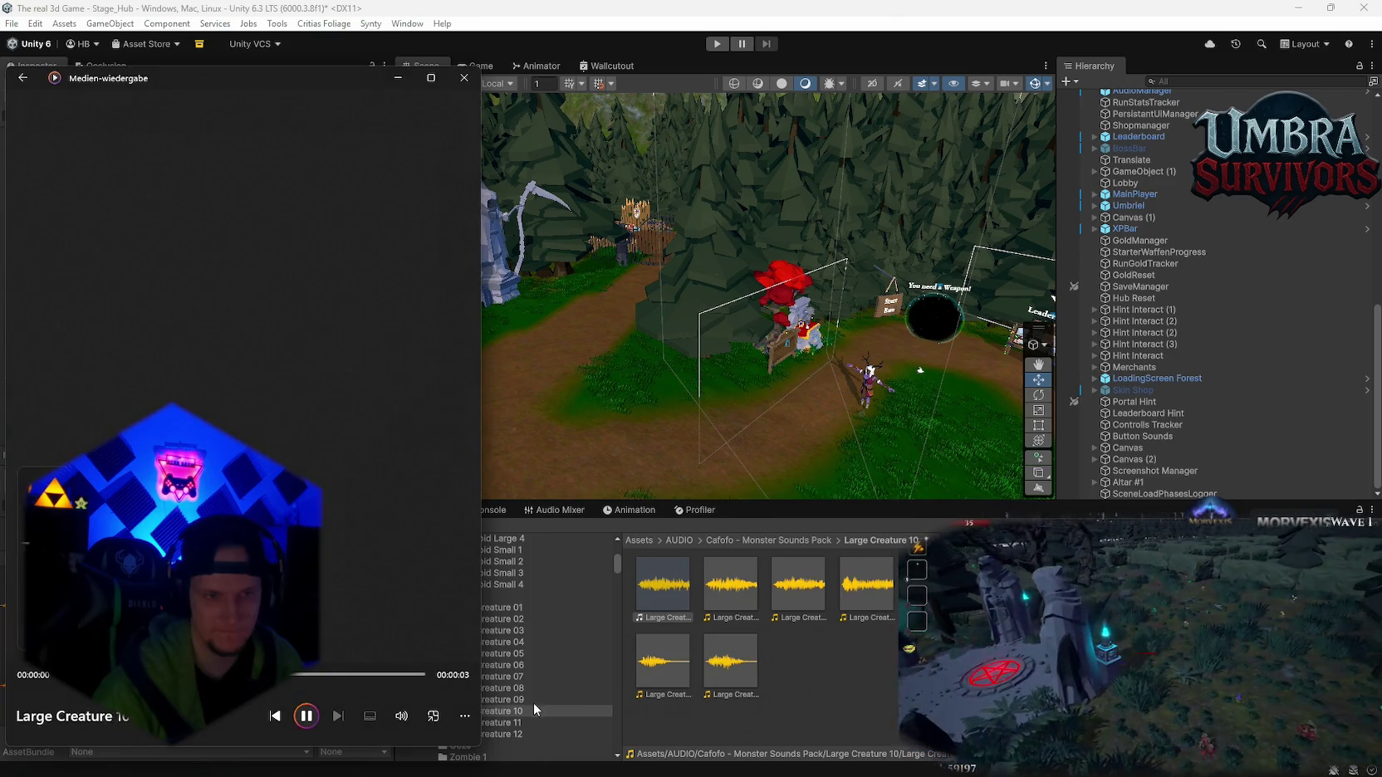
{"action": "left_click", "coordinate": [533, 700]}
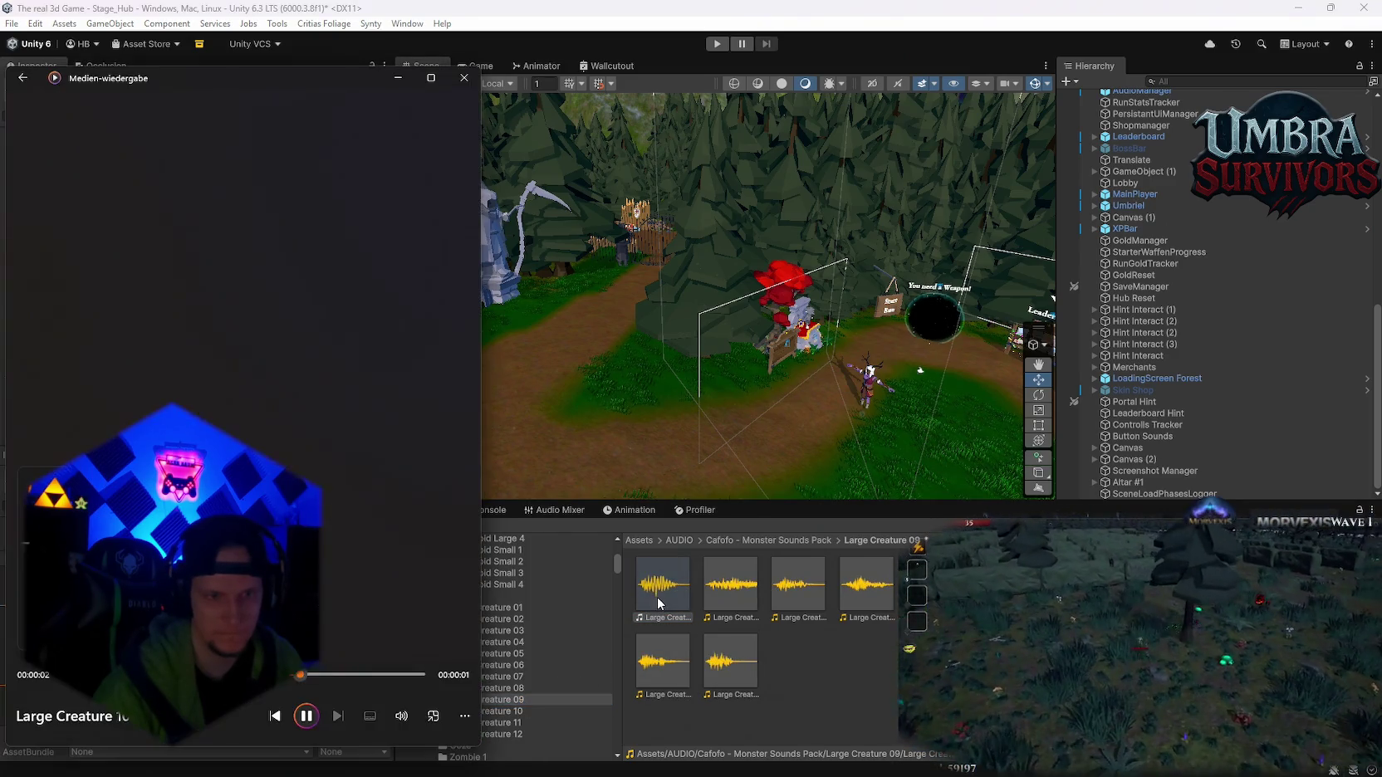
{"action": "double_click", "coordinate": [656, 597]}
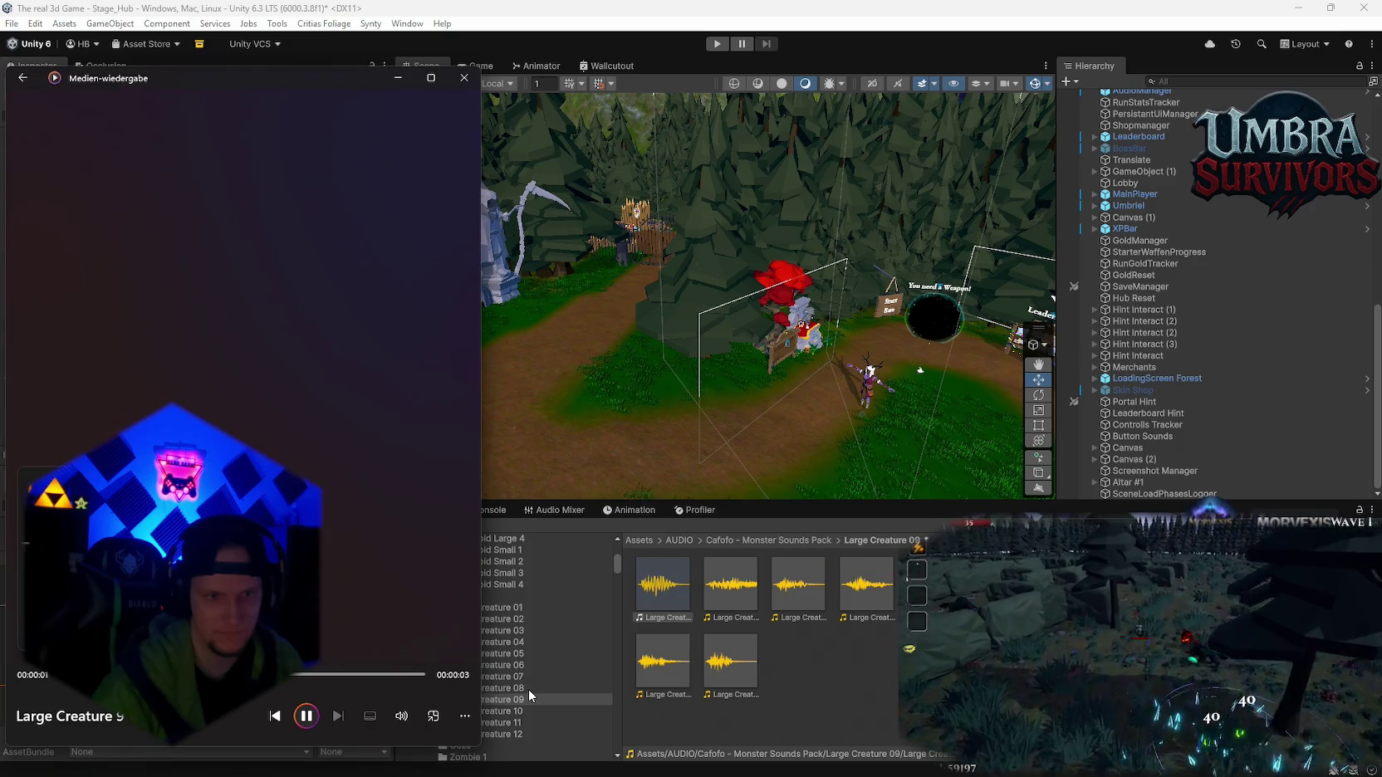
{"action": "double_click", "coordinate": [730, 591]}
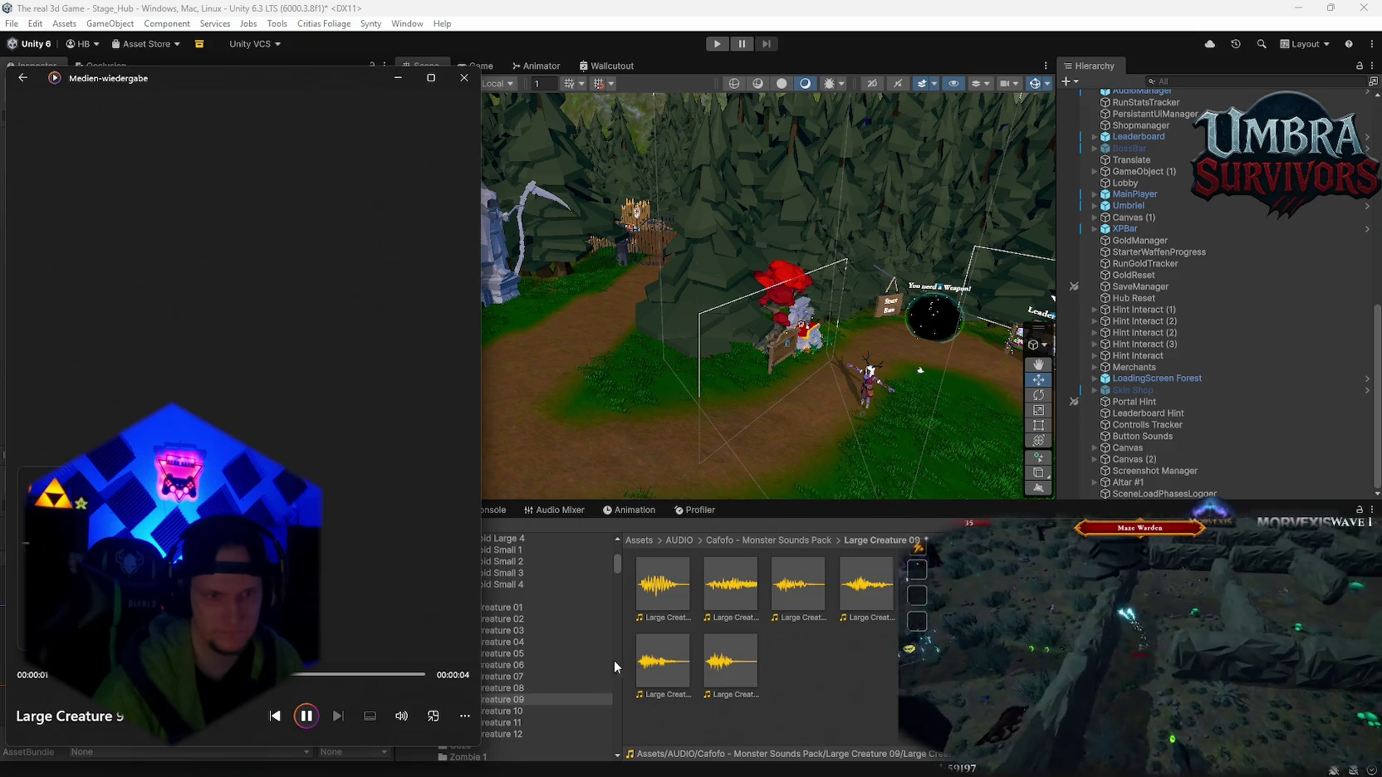
{"action": "left_click", "coordinate": [522, 688]}
{"action": "left_click", "coordinate": [737, 586]}
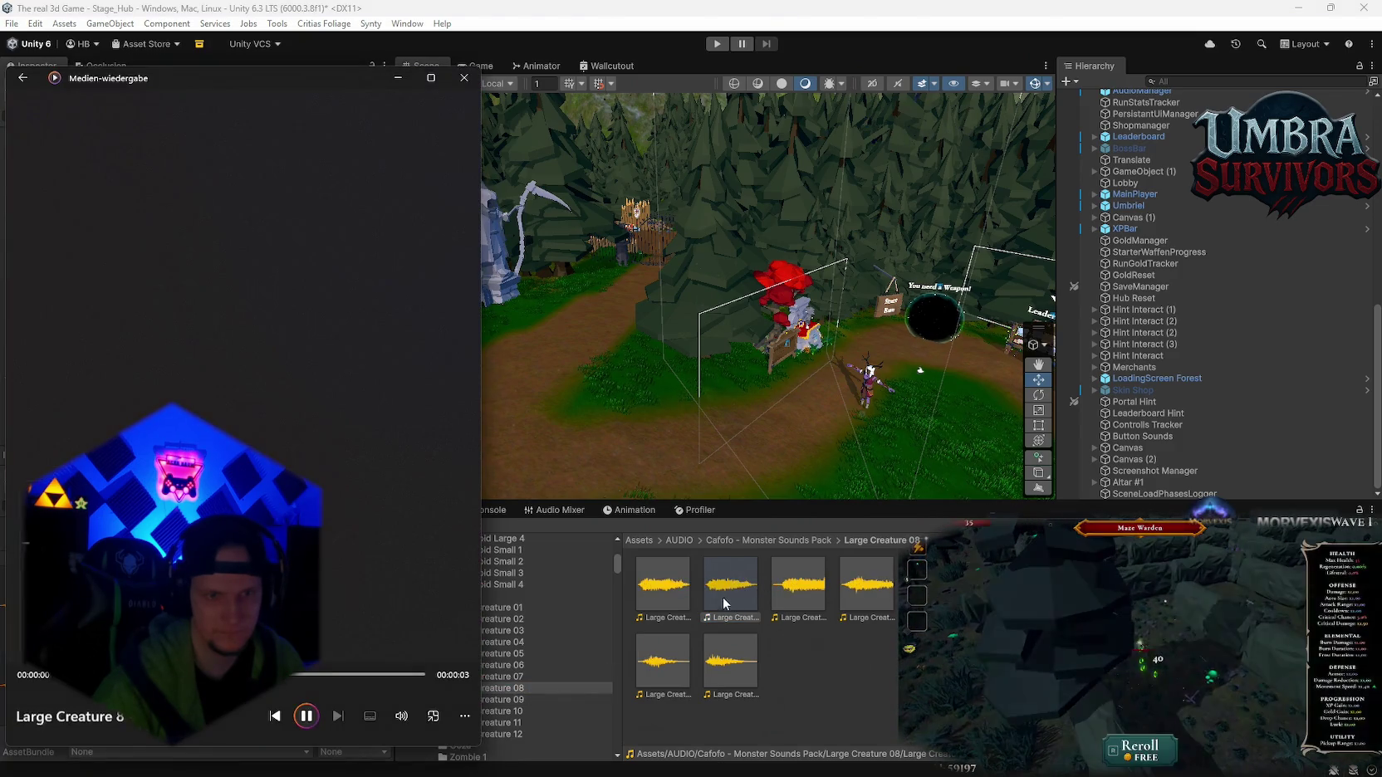
{"action": "left_click", "coordinate": [533, 646]}
{"action": "scroll", "coordinate": [527, 648], "scroll_direction": "up", "scroll_amount": 5}
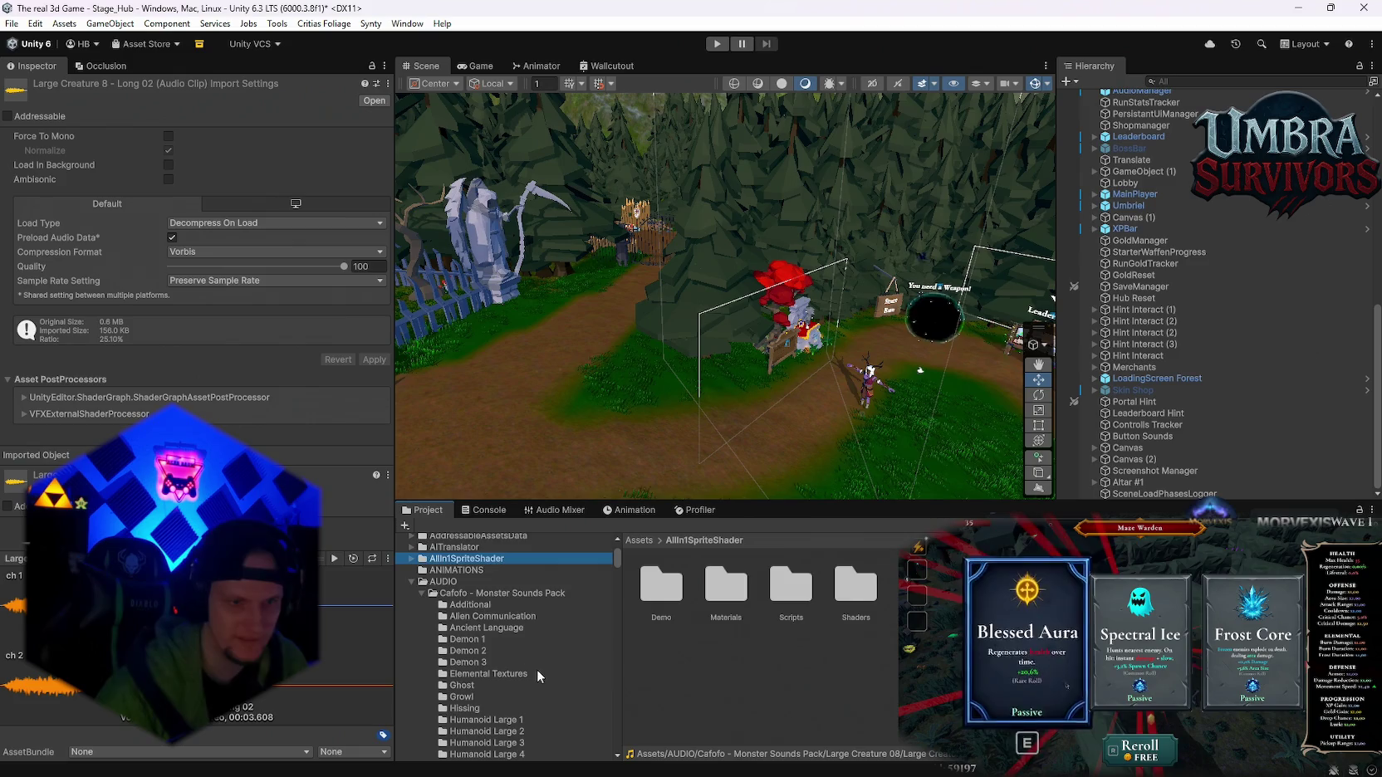
- Collapse Cafofo - Monster Sounds Pack and show the AUDIO/Dungeon Audio/FX/Events clips
{"action": "scroll", "coordinate": [522, 651], "scroll_direction": "up", "scroll_amount": 5}
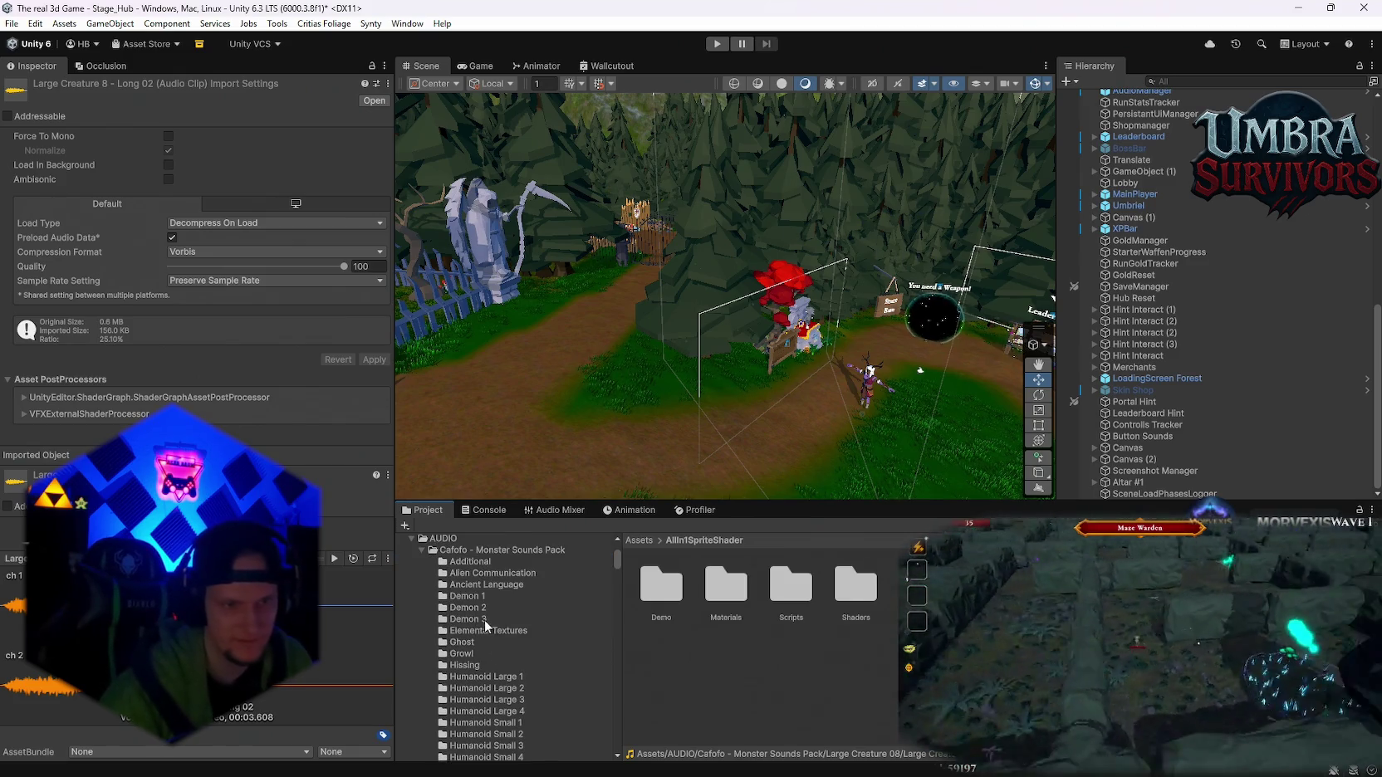
{"action": "scroll", "coordinate": [526, 694], "scroll_direction": "down", "scroll_amount": 3}
{"action": "scroll", "coordinate": [504, 637], "scroll_direction": "up", "scroll_amount": 5}
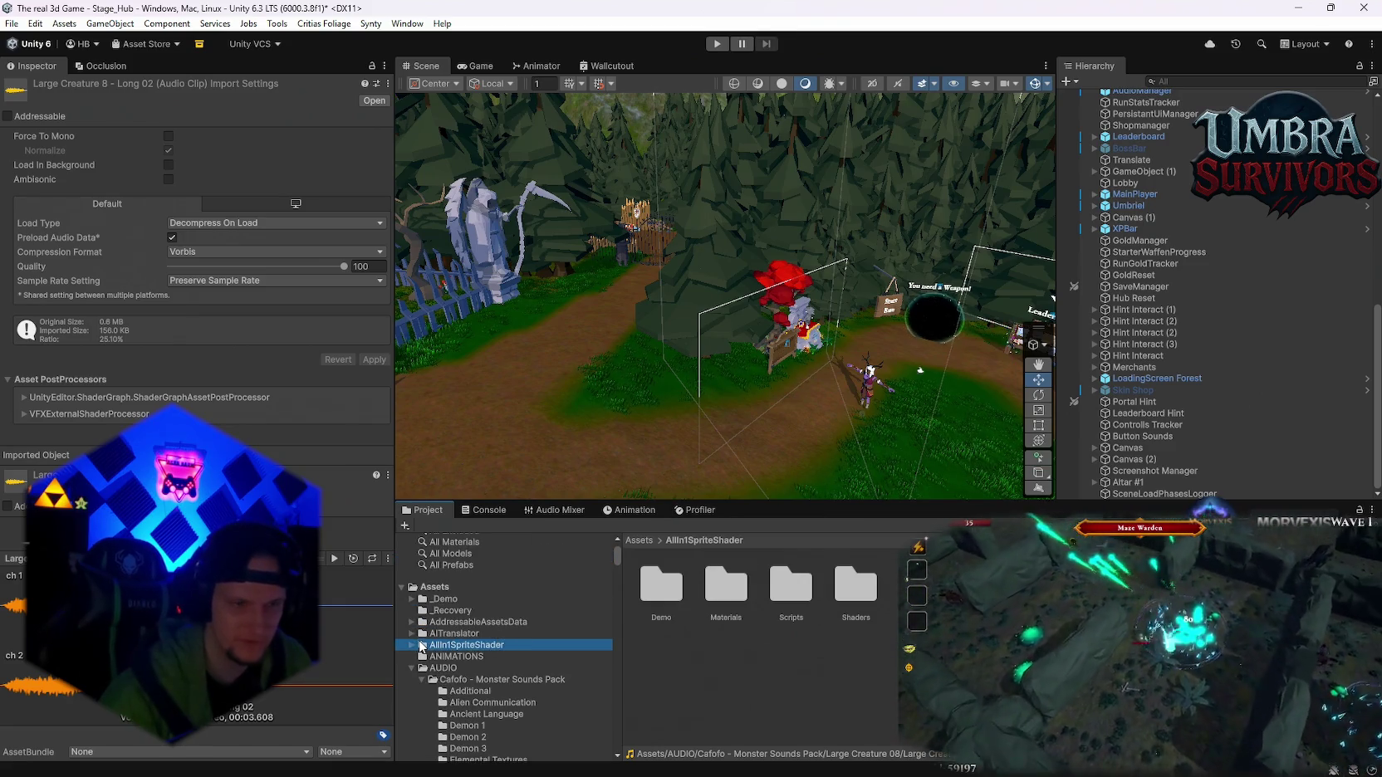
{"action": "scroll", "coordinate": [465, 640], "scroll_direction": "down", "scroll_amount": 3}
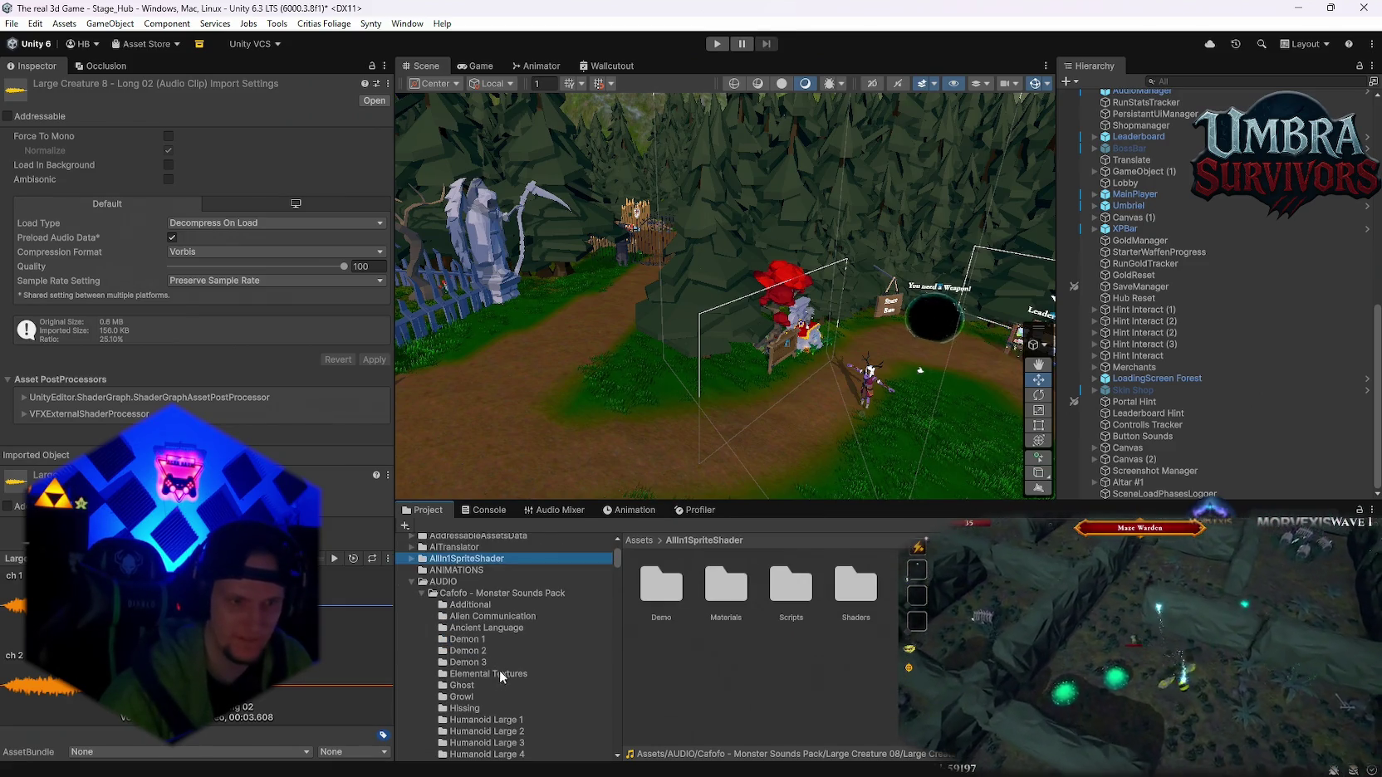
{"action": "scroll", "coordinate": [499, 669], "scroll_direction": "down", "scroll_amount": 2}
{"action": "scroll", "coordinate": [420, 635], "scroll_direction": "up", "scroll_amount": 3}
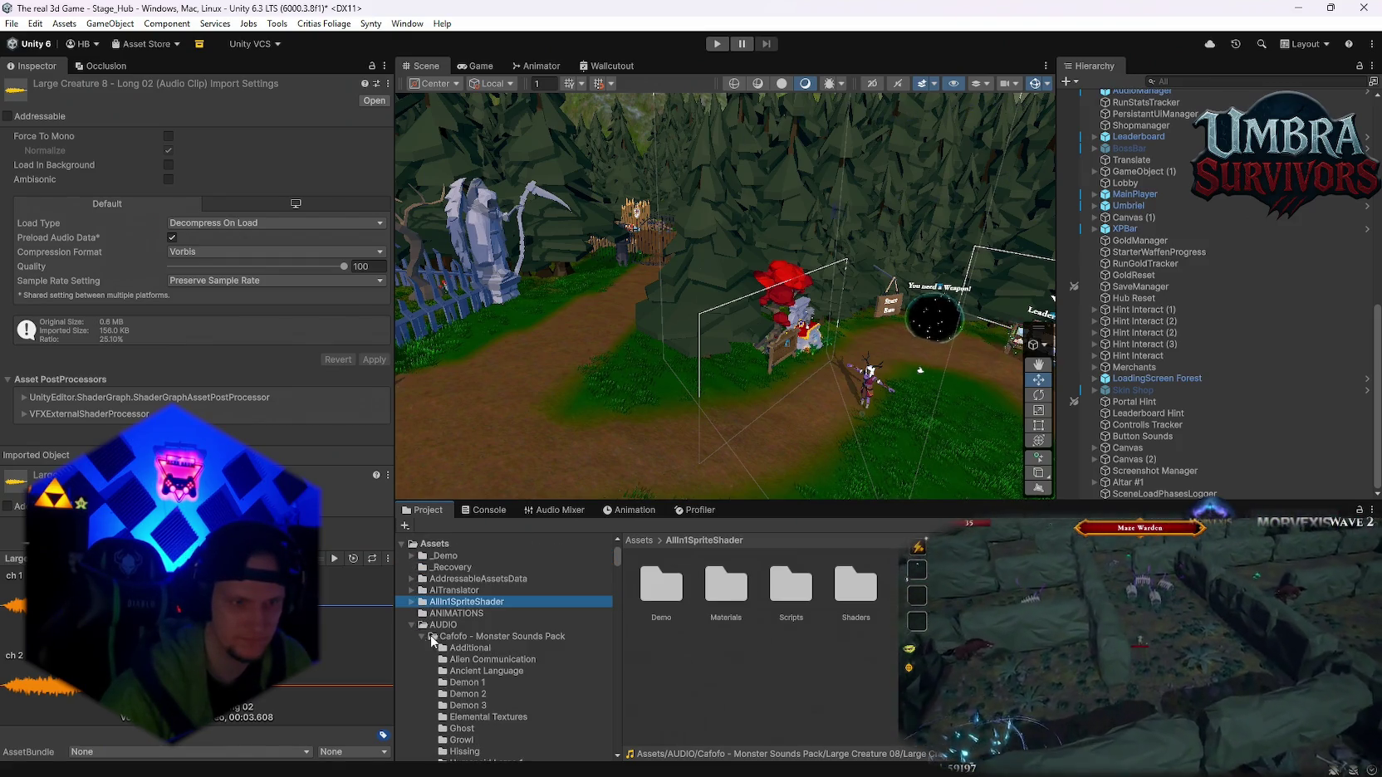
{"action": "left_click", "coordinate": [421, 636]}
{"action": "left_click", "coordinate": [469, 682]}
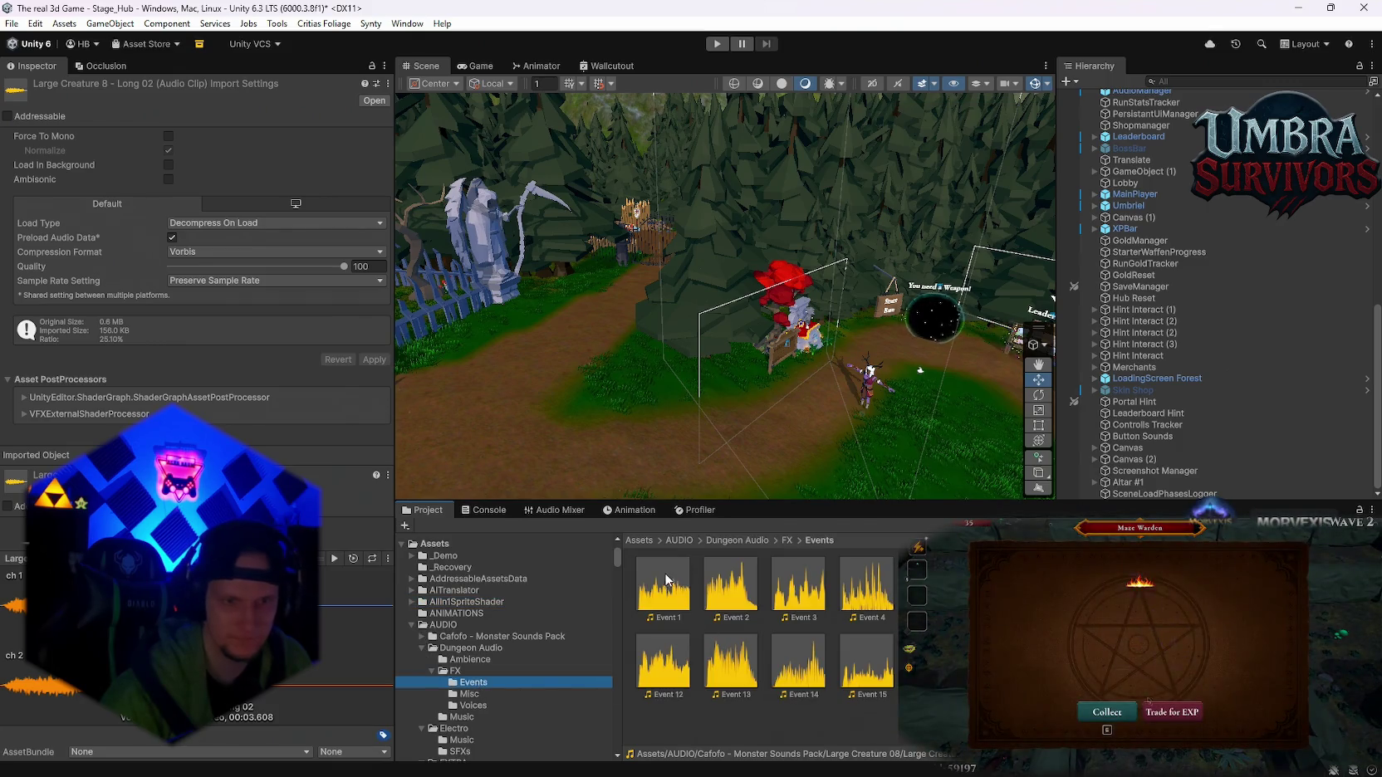
{"action": "double_click", "coordinate": [666, 580]}
{"action": "left_click", "coordinate": [798, 593]}
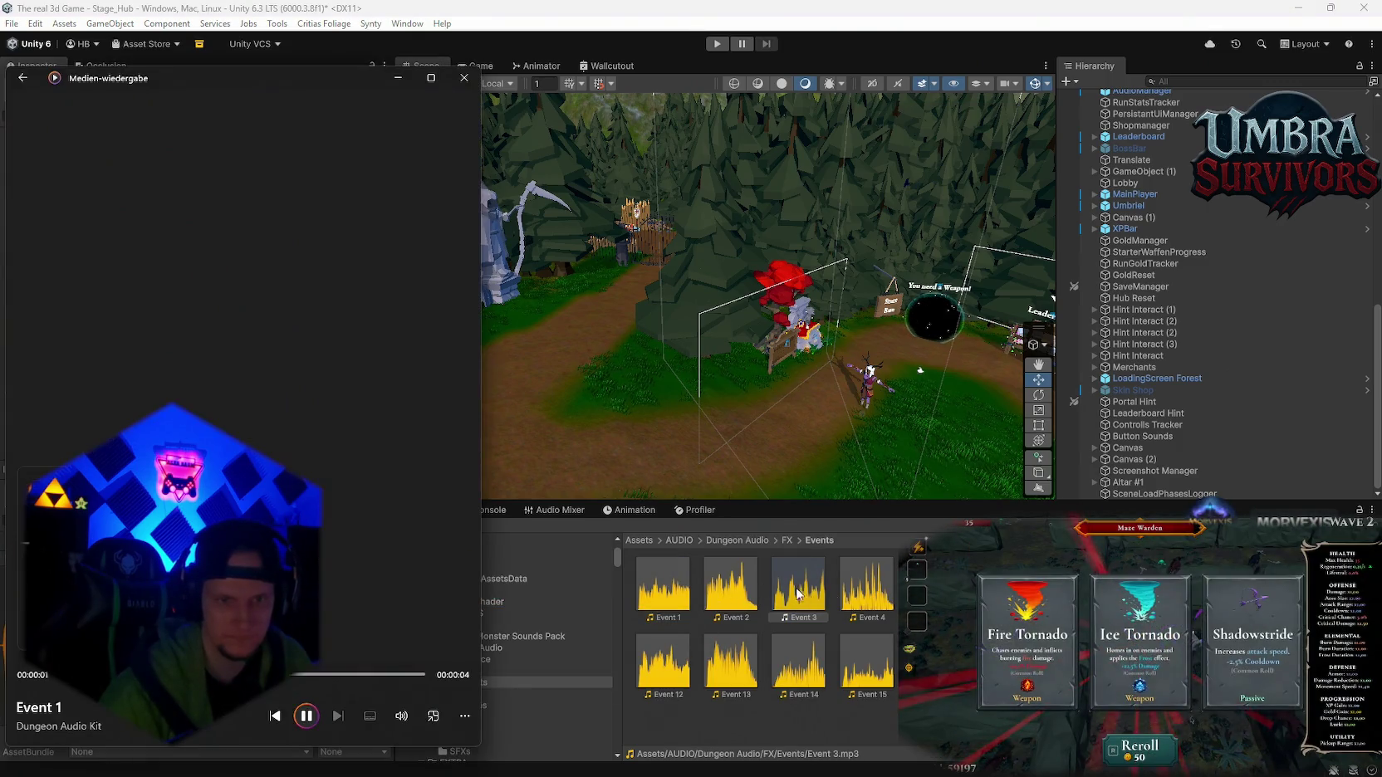
{"action": "double_click", "coordinate": [934, 586]}
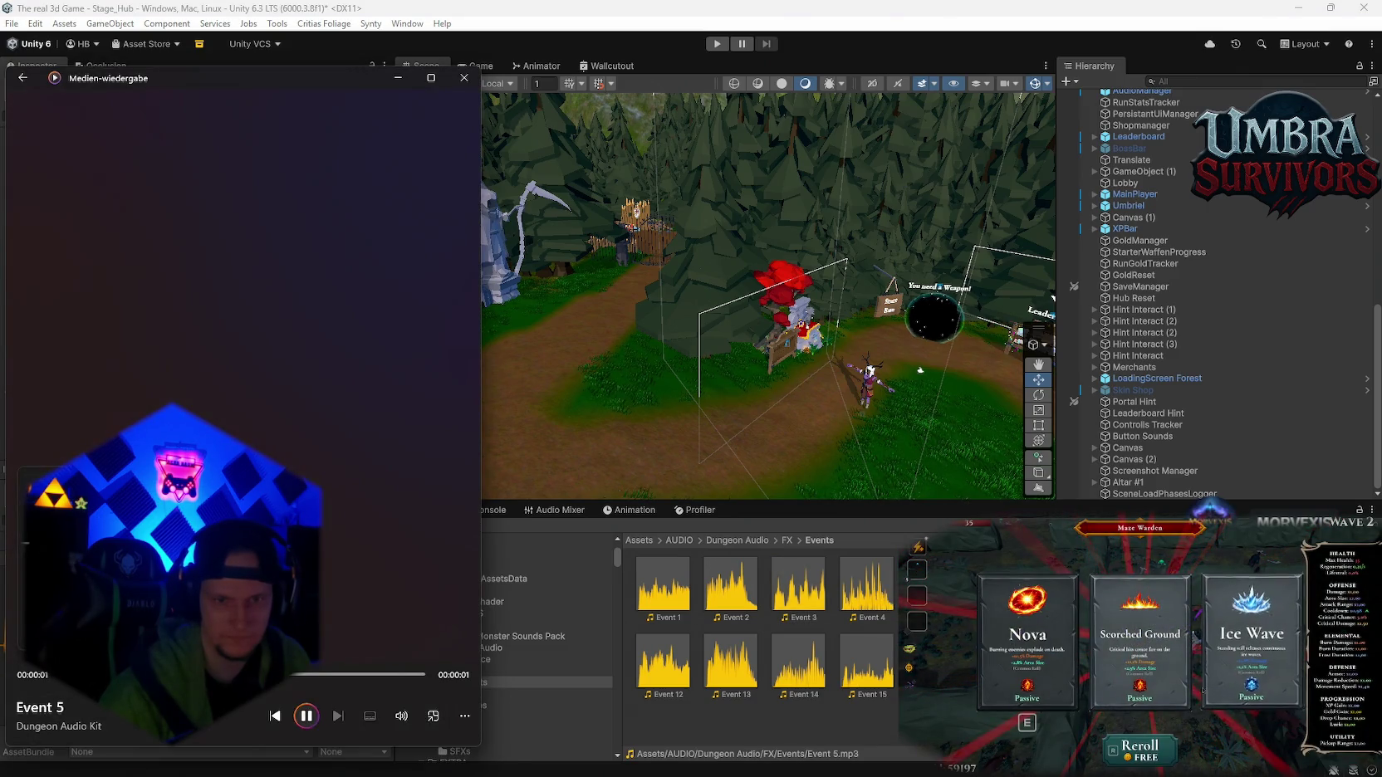
{"action": "double_click", "coordinate": [1001, 586]}
{"action": "double_click", "coordinate": [1069, 586]}
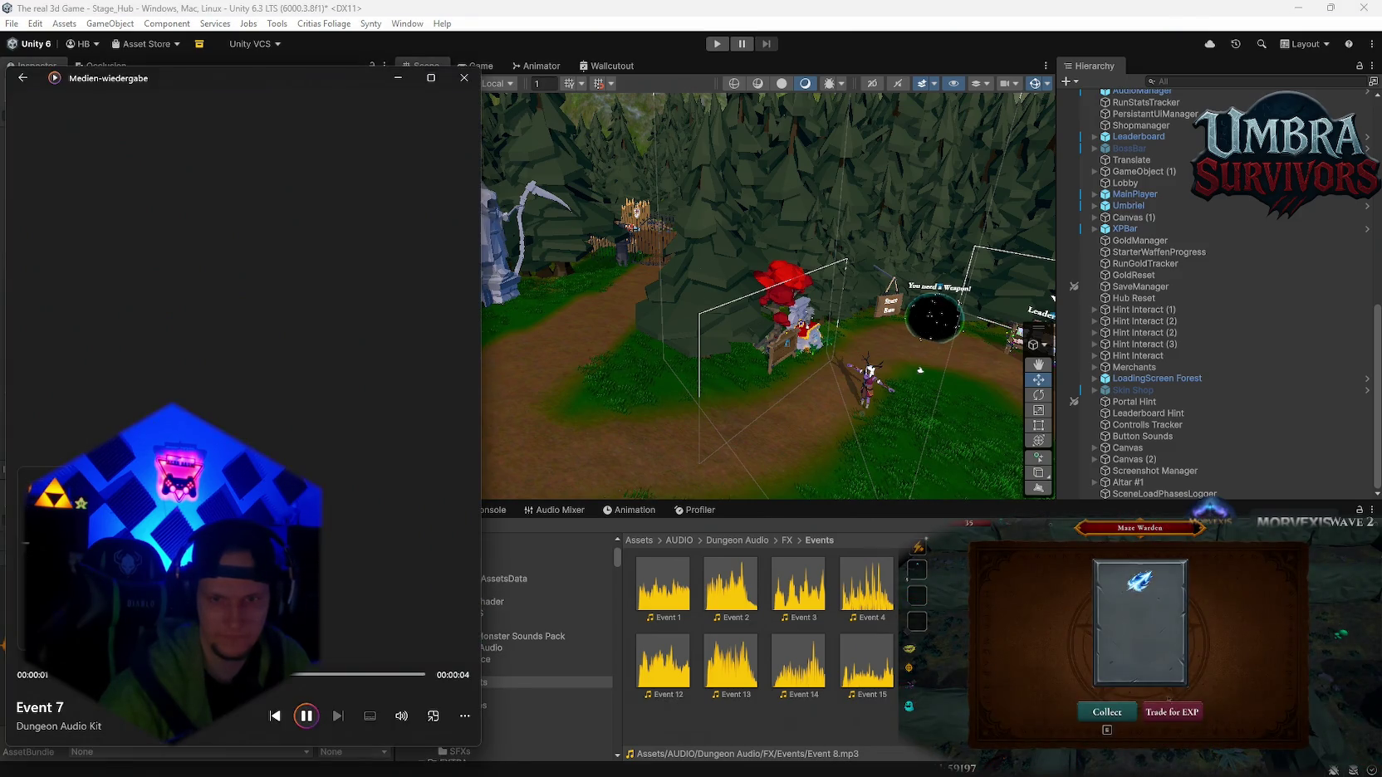
{"action": "double_click", "coordinate": [1272, 586]}
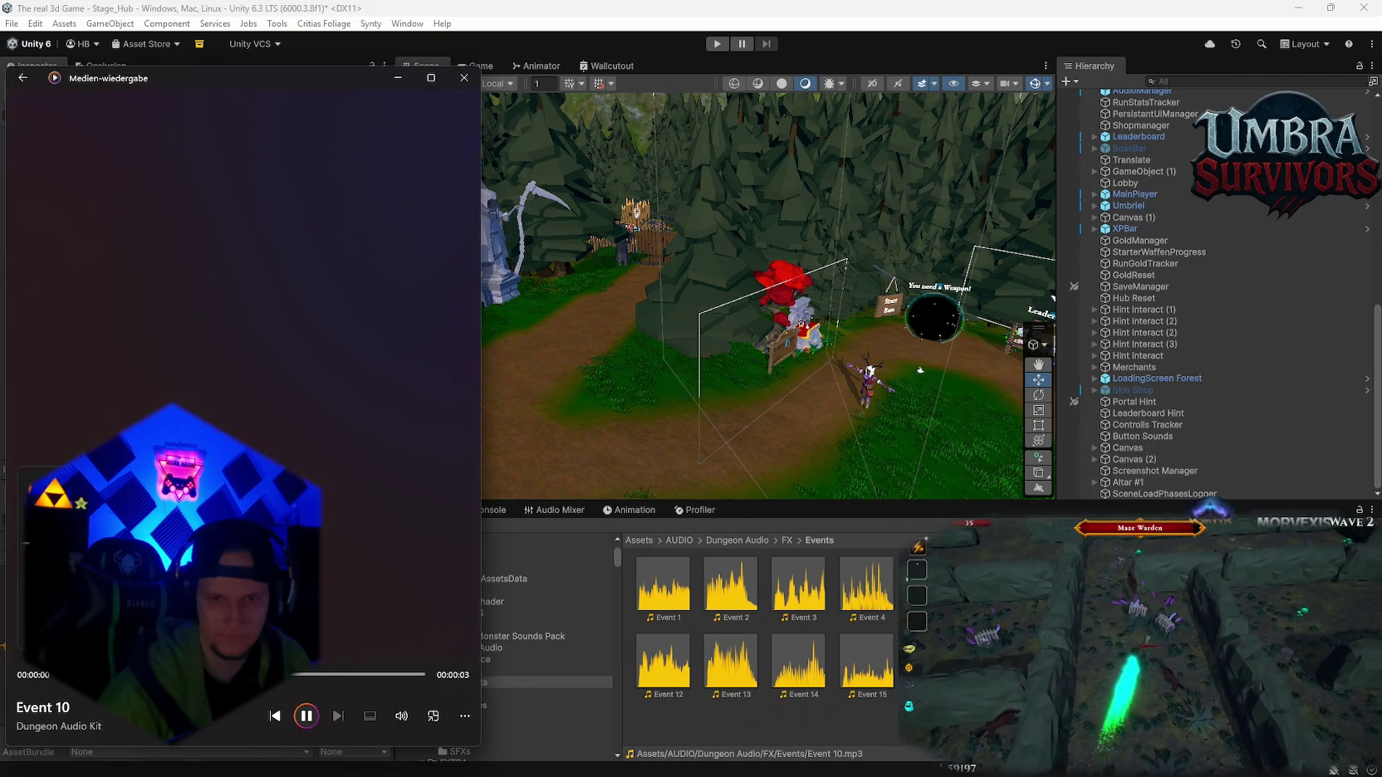
{"action": "double_click", "coordinate": [798, 663]}
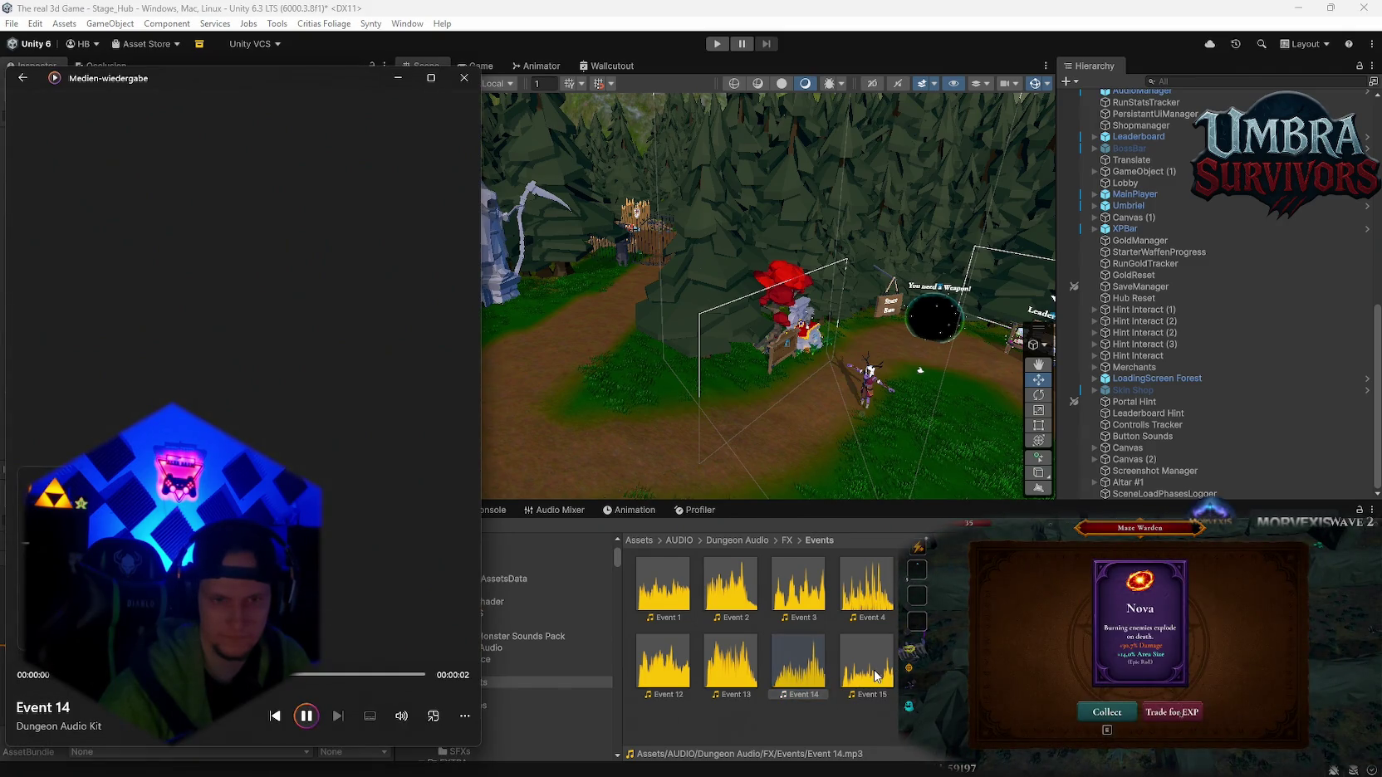
{"action": "double_click", "coordinate": [876, 676]}
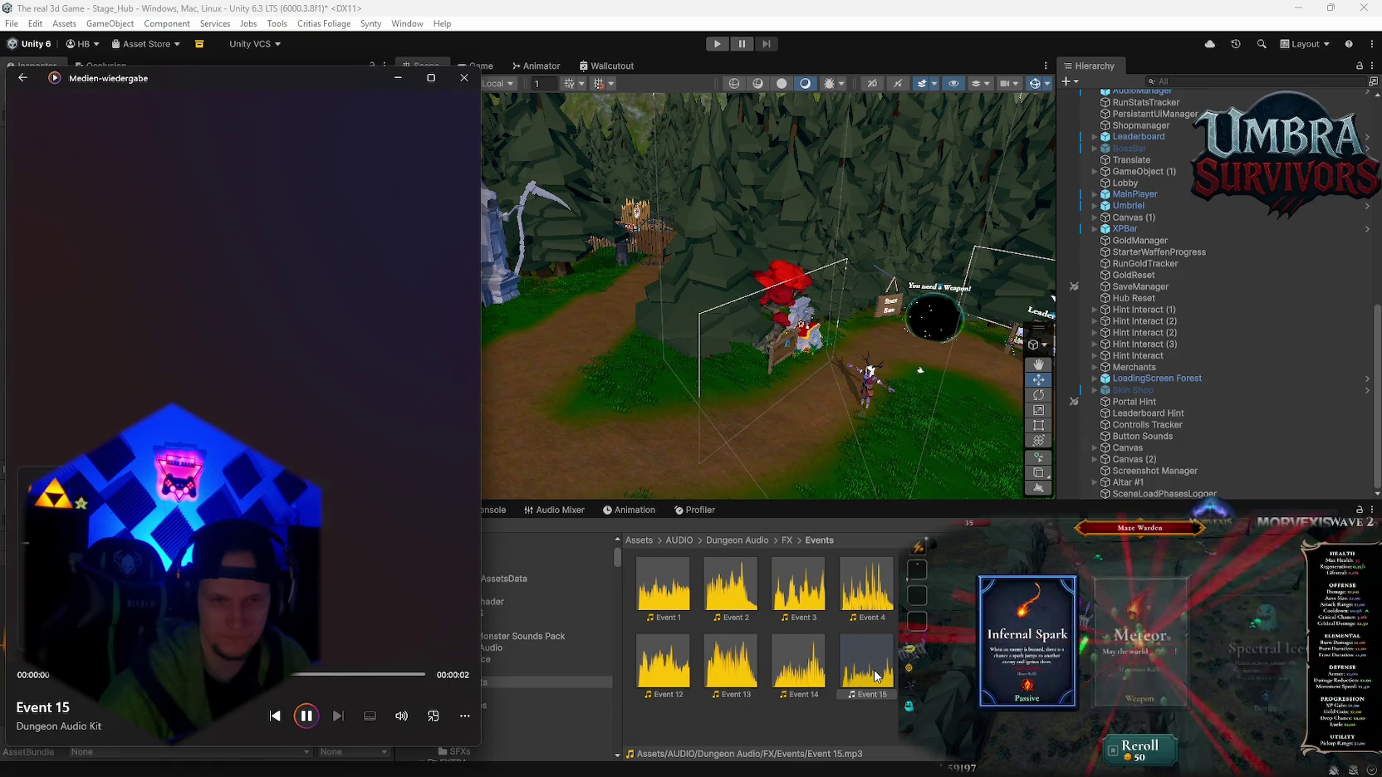
{"action": "double_click", "coordinate": [933, 585]}
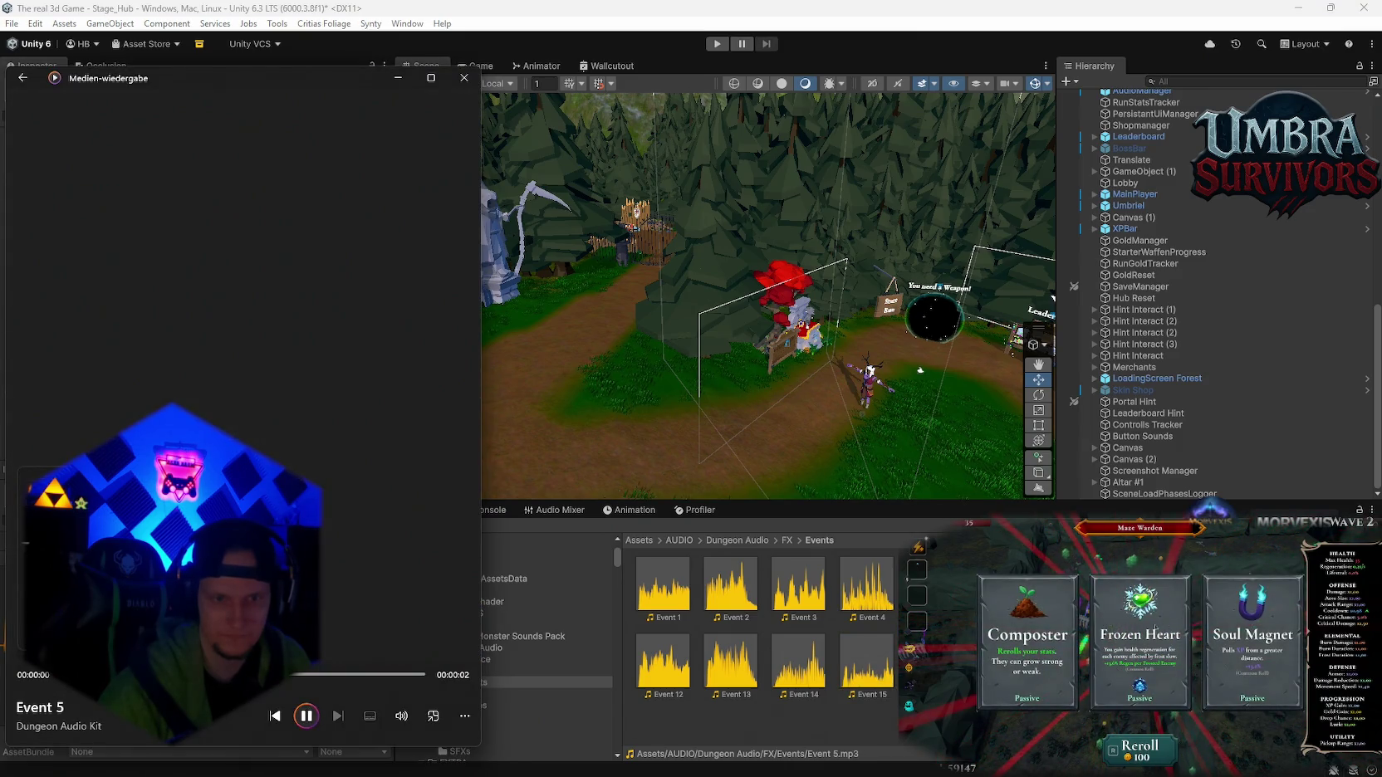
{"action": "left_click", "coordinate": [864, 589]}
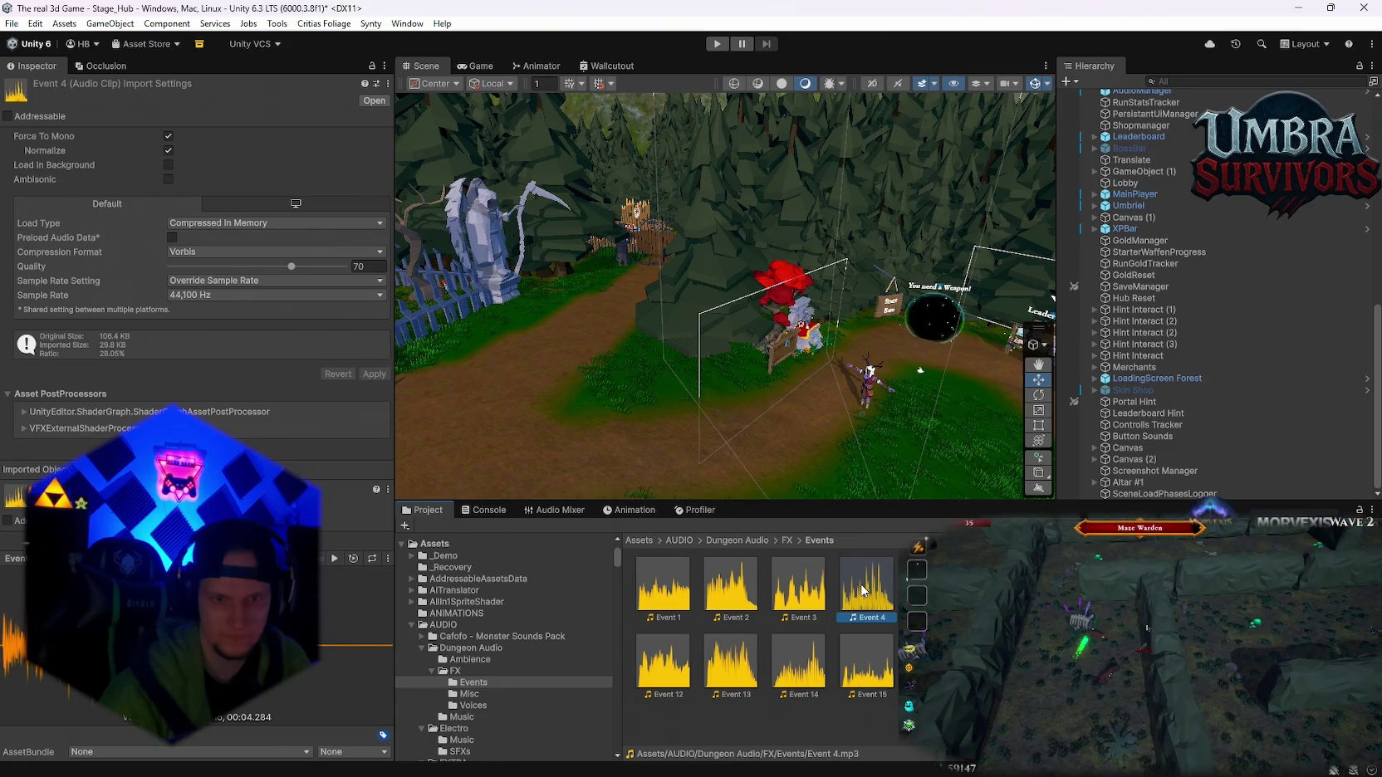
{"action": "double_click", "coordinate": [677, 603]}
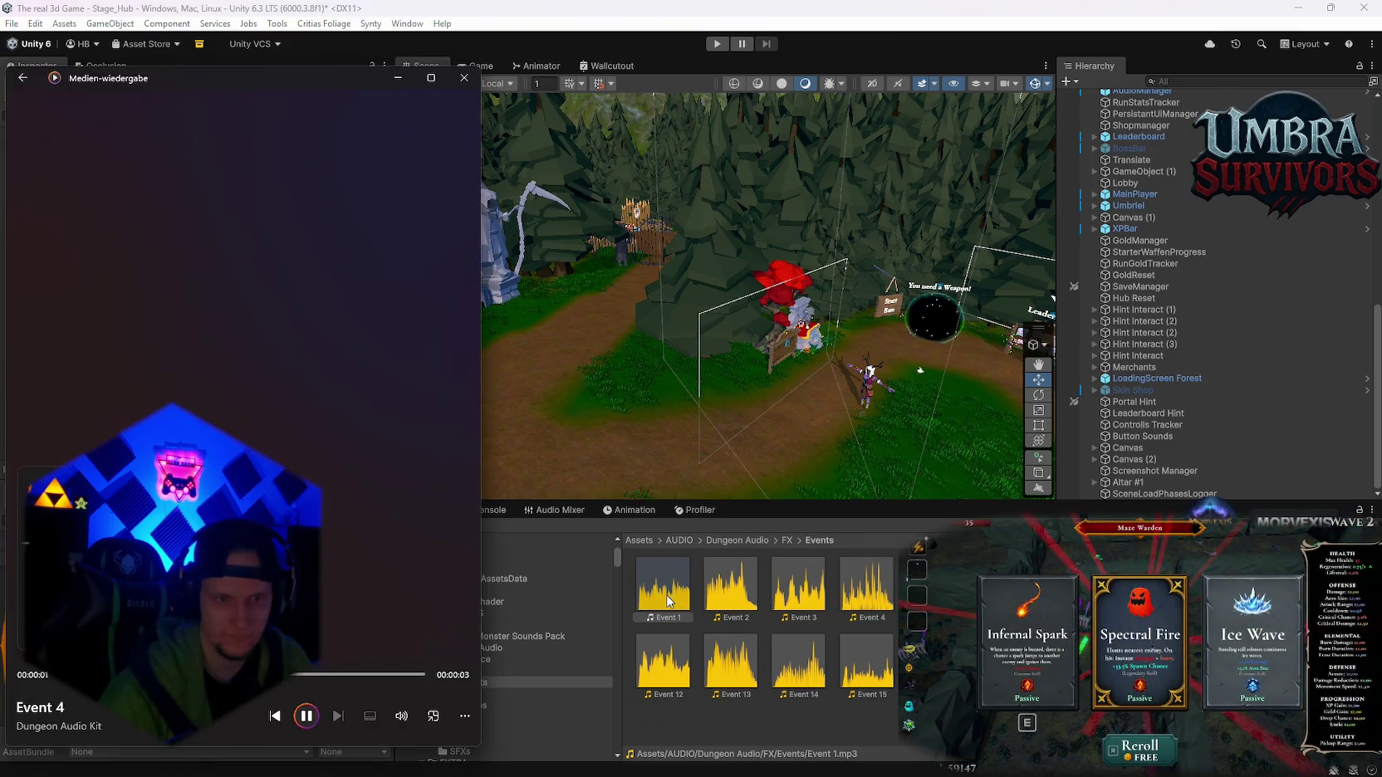
{"action": "left_click", "coordinate": [463, 77]}
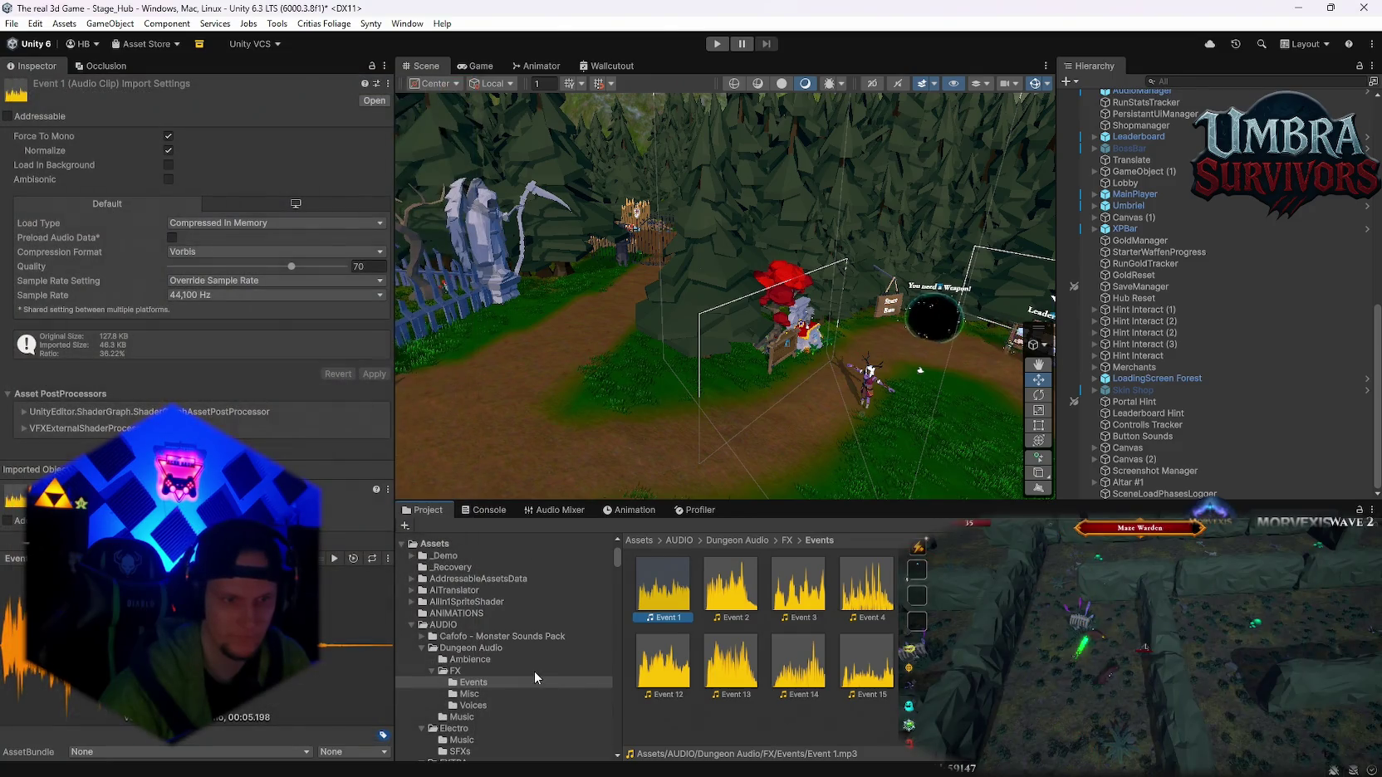
{"action": "double_click", "coordinate": [934, 588]}
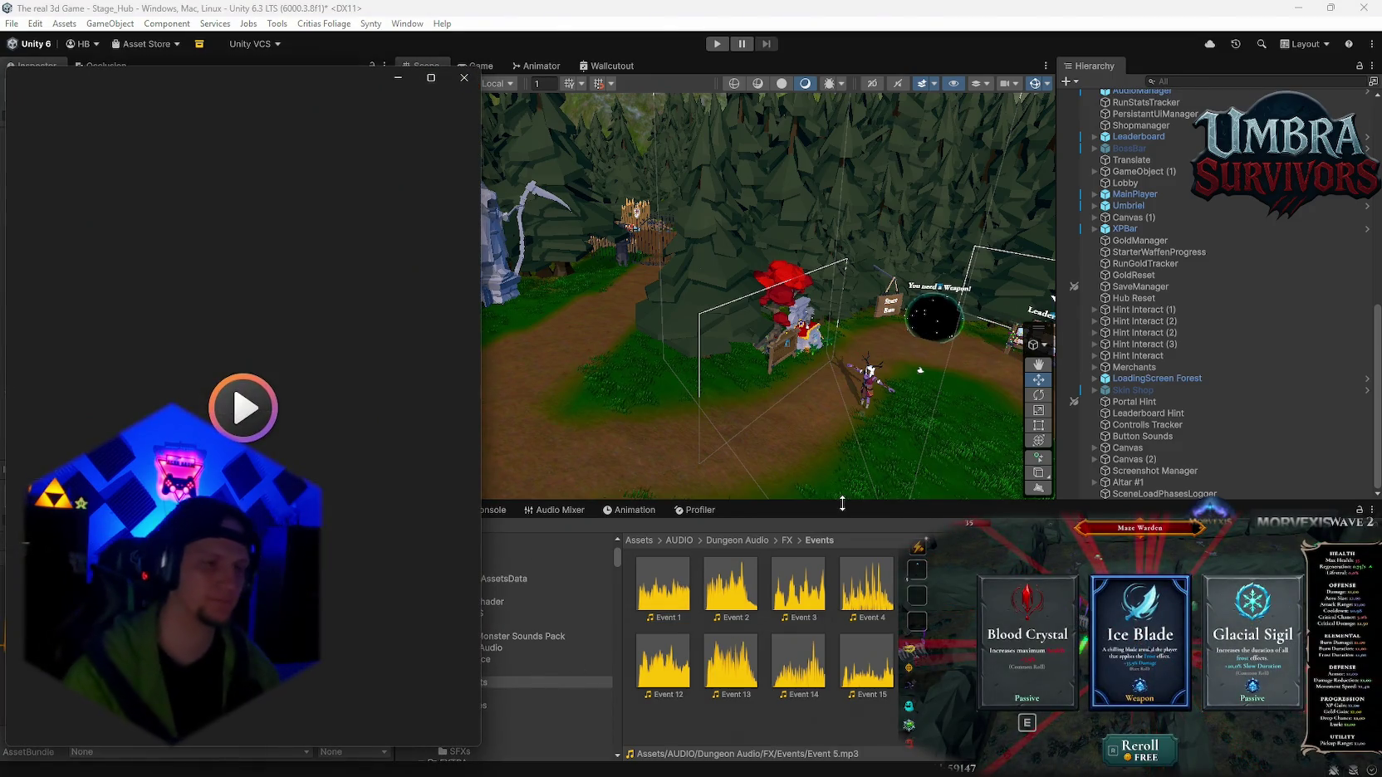
{"action": "left_click", "coordinate": [464, 77]}
{"action": "double_click", "coordinate": [1001, 588]}
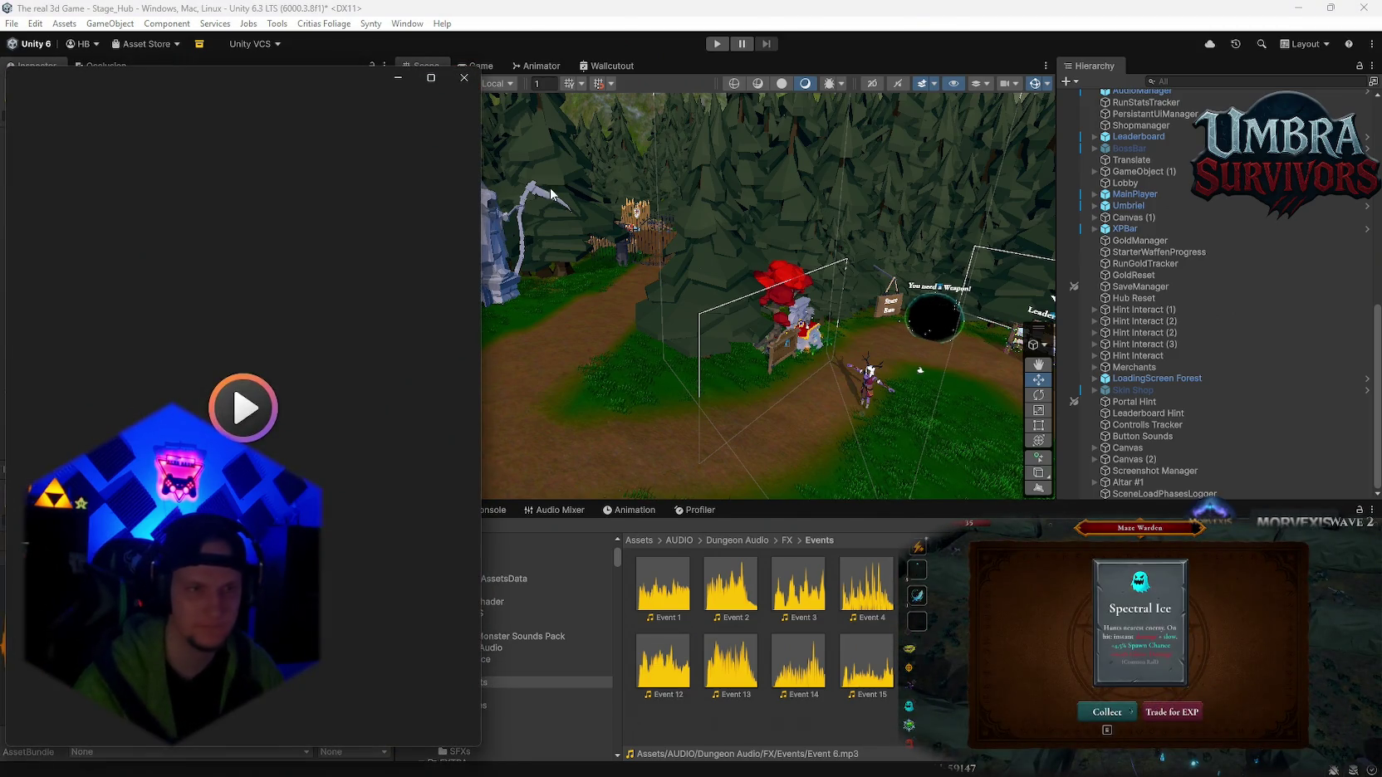
{"action": "left_click", "coordinate": [463, 77]}
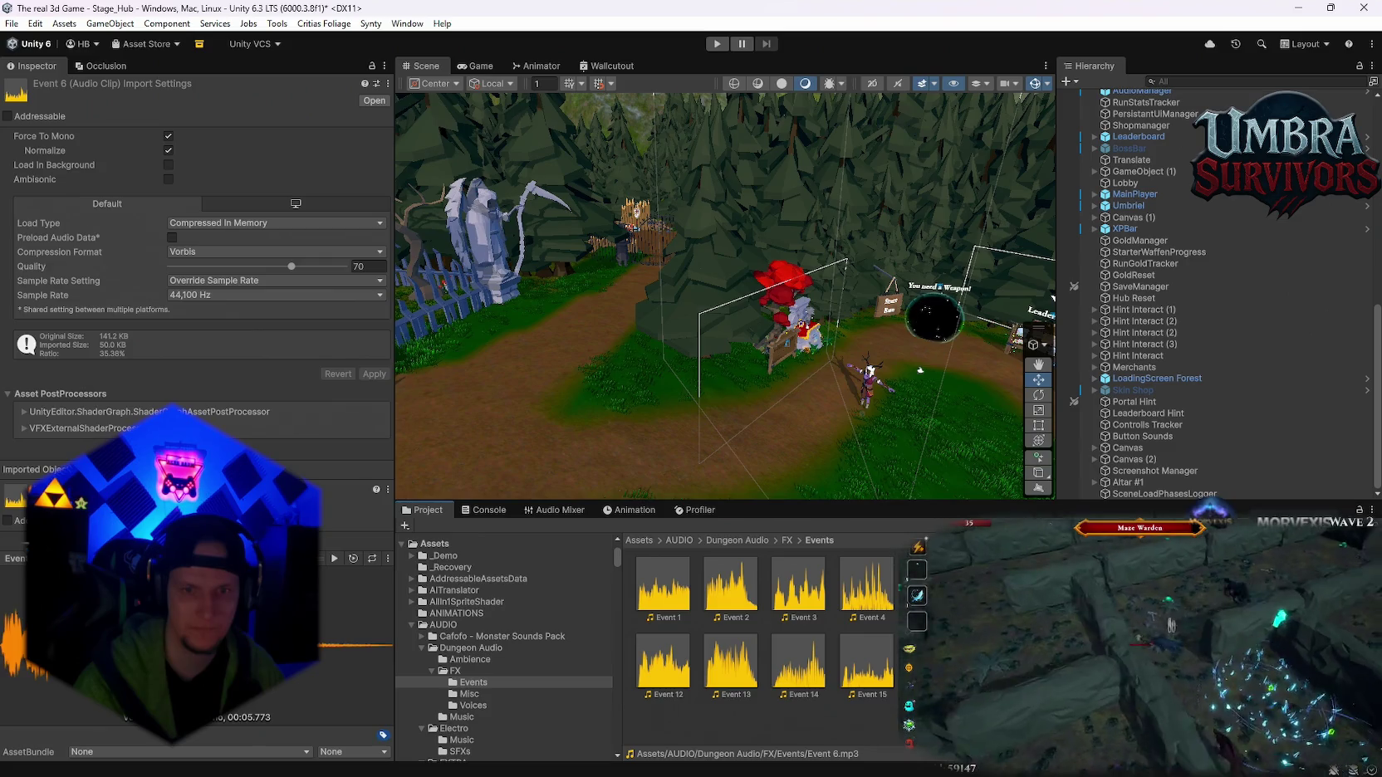
{"action": "double_click", "coordinate": [1068, 588]}
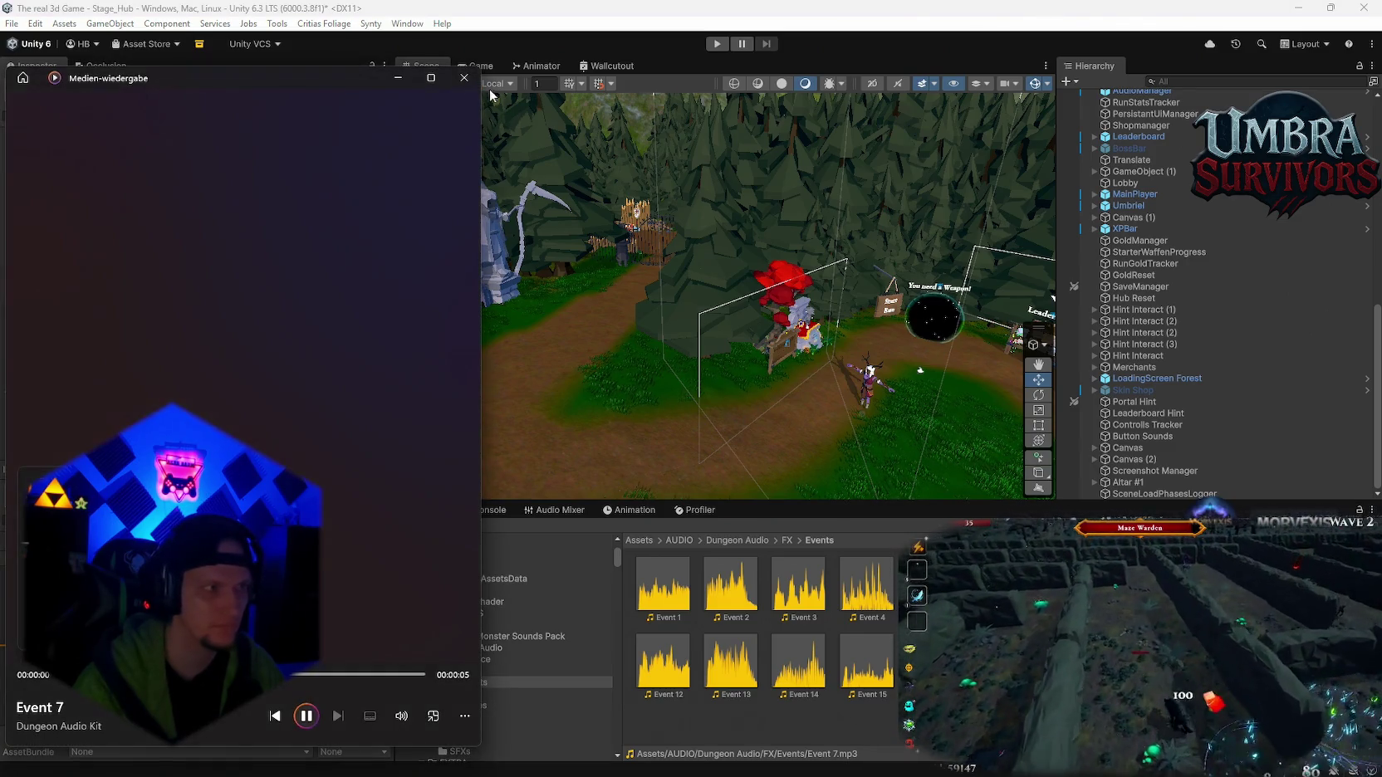
{"action": "left_click", "coordinate": [463, 78]}
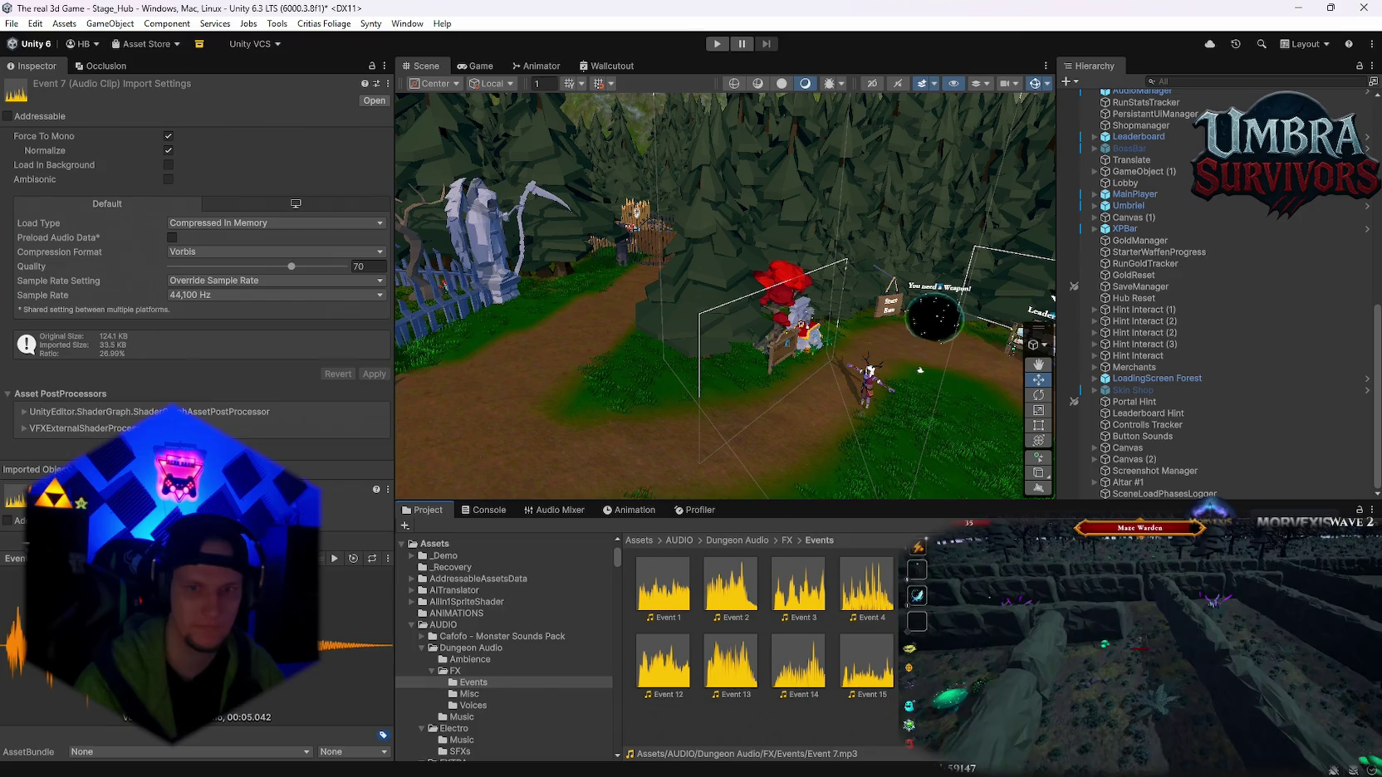
{"action": "double_click", "coordinate": [1137, 588]}
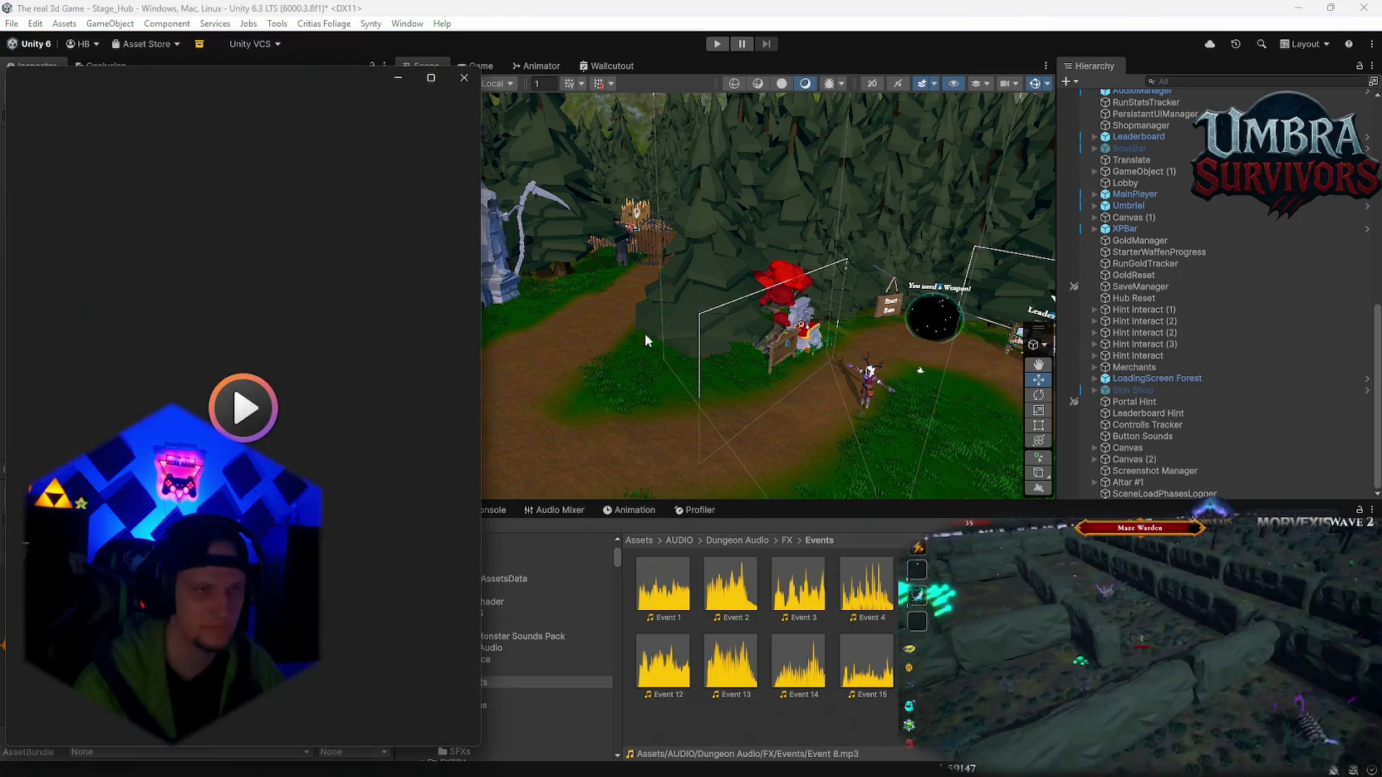
{"action": "left_click", "coordinate": [464, 77]}
{"action": "double_click", "coordinate": [1204, 587]}
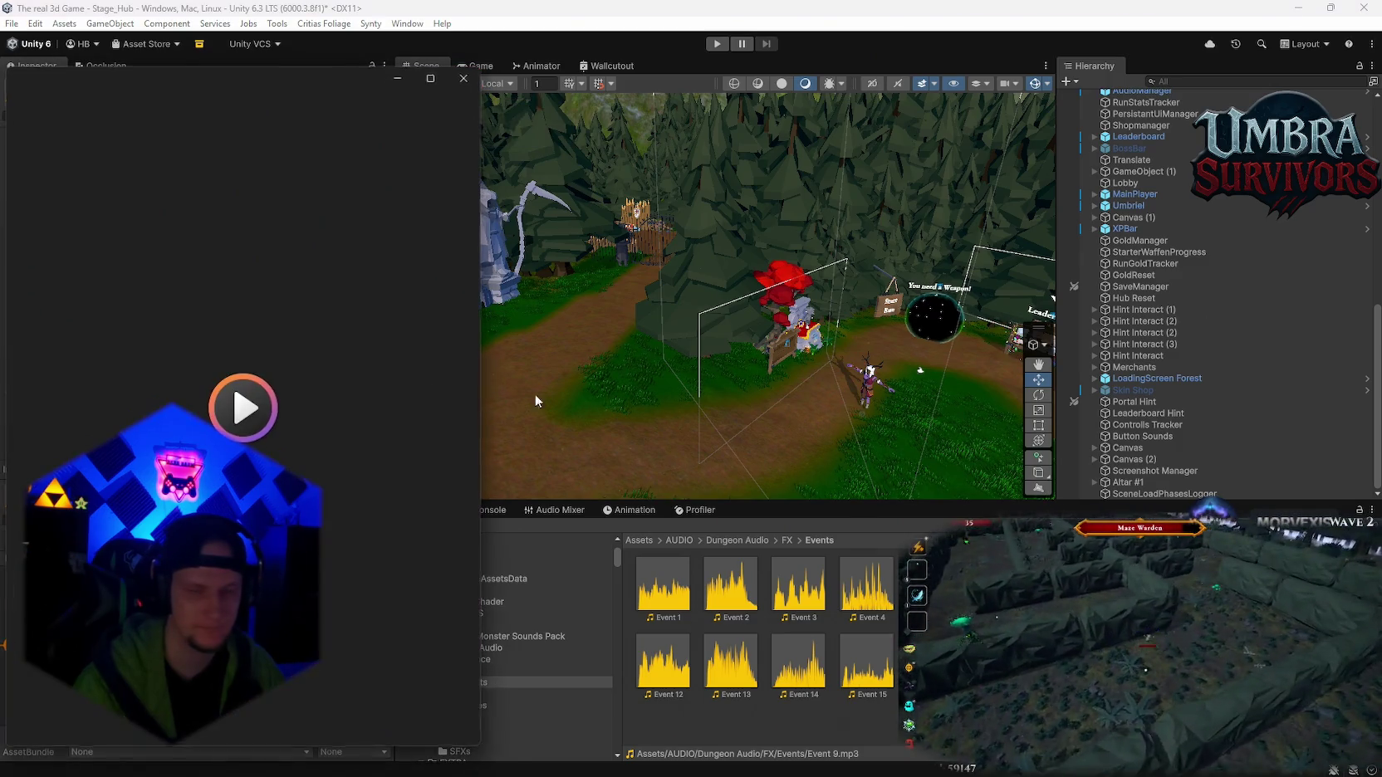
{"action": "left_click", "coordinate": [463, 77]}
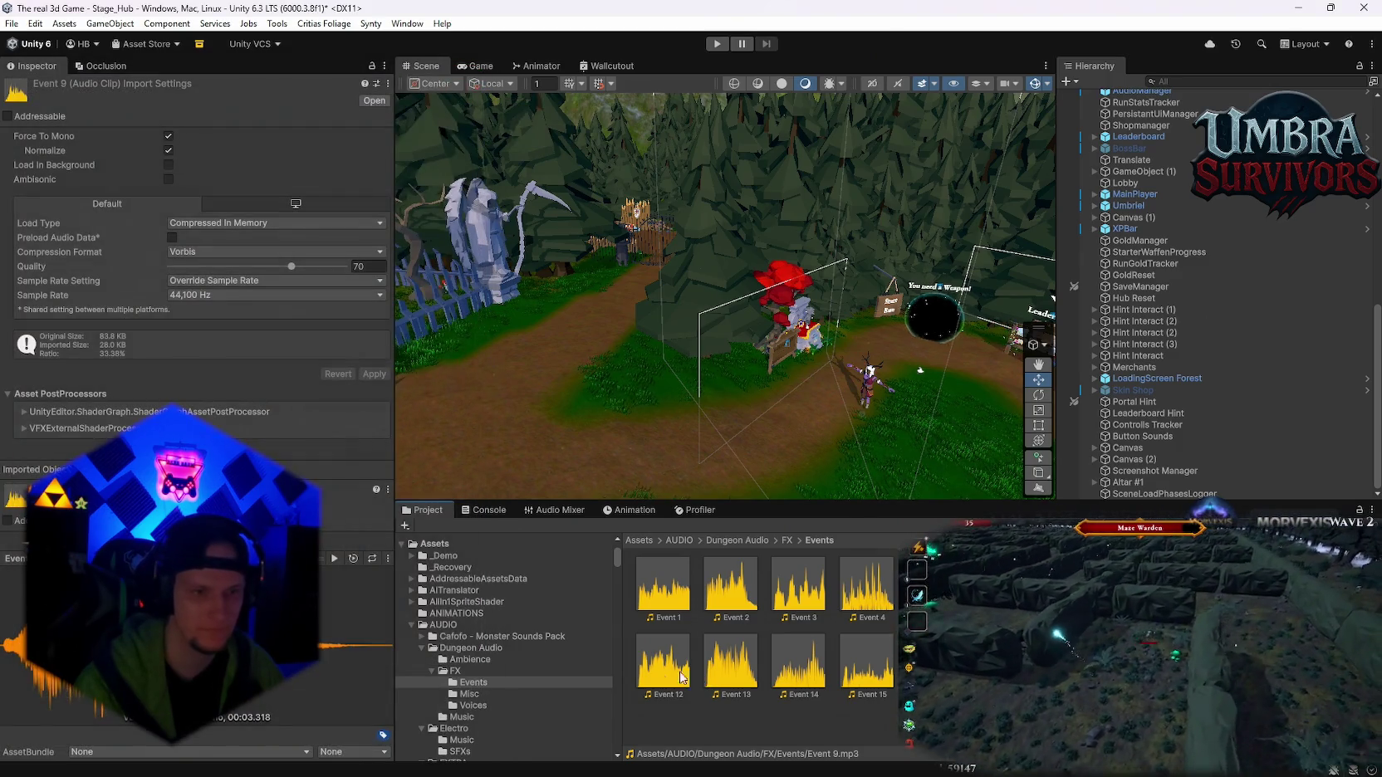
{"action": "scroll", "coordinate": [518, 661], "scroll_direction": "down", "scroll_amount": 10}
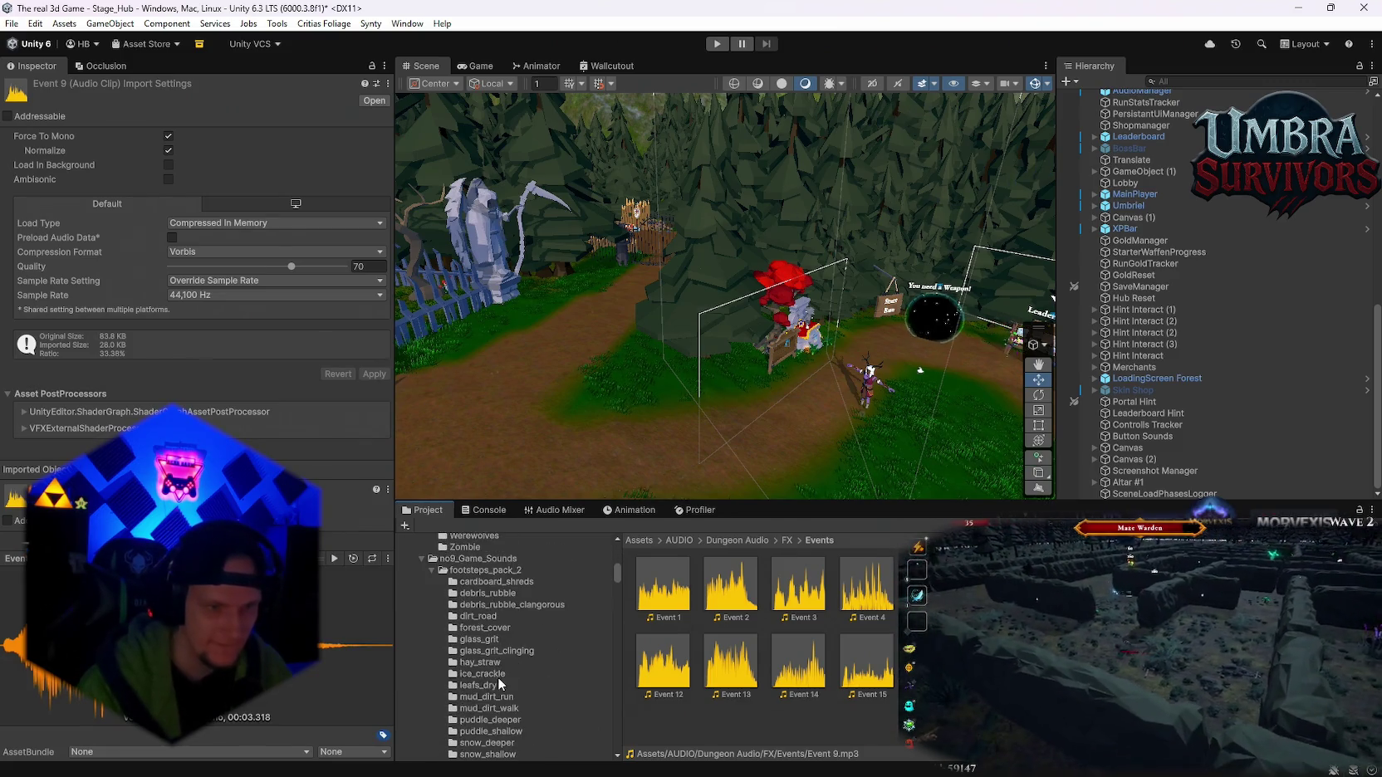
- Preview defeat_1, horror scare, victory_1, defeat_3_SHORT and defeat_2 from The combat collection PRO, then close the player
{"action": "scroll", "coordinate": [518, 680], "scroll_direction": "down", "scroll_amount": 2}
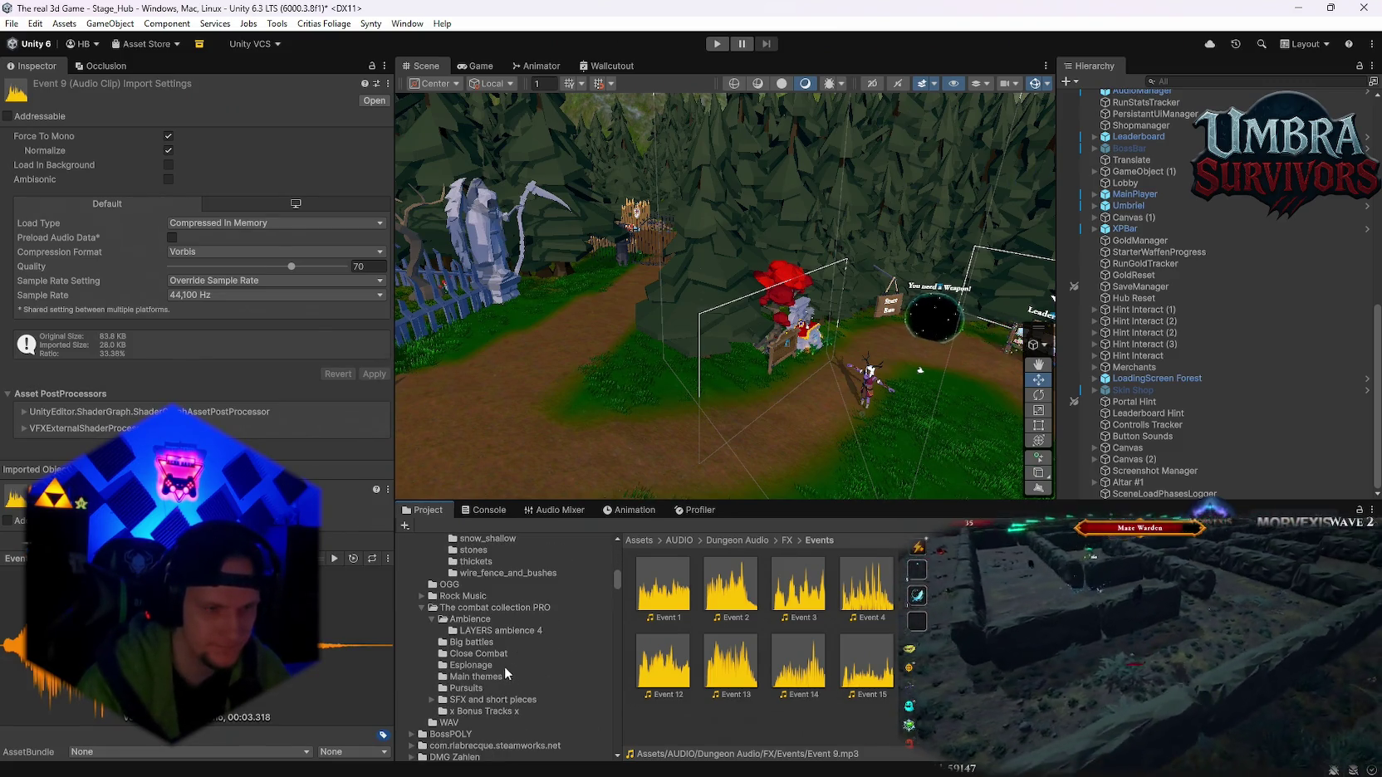
{"action": "scroll", "coordinate": [508, 670], "scroll_direction": "down", "scroll_amount": 2}
{"action": "left_click", "coordinate": [484, 669]}
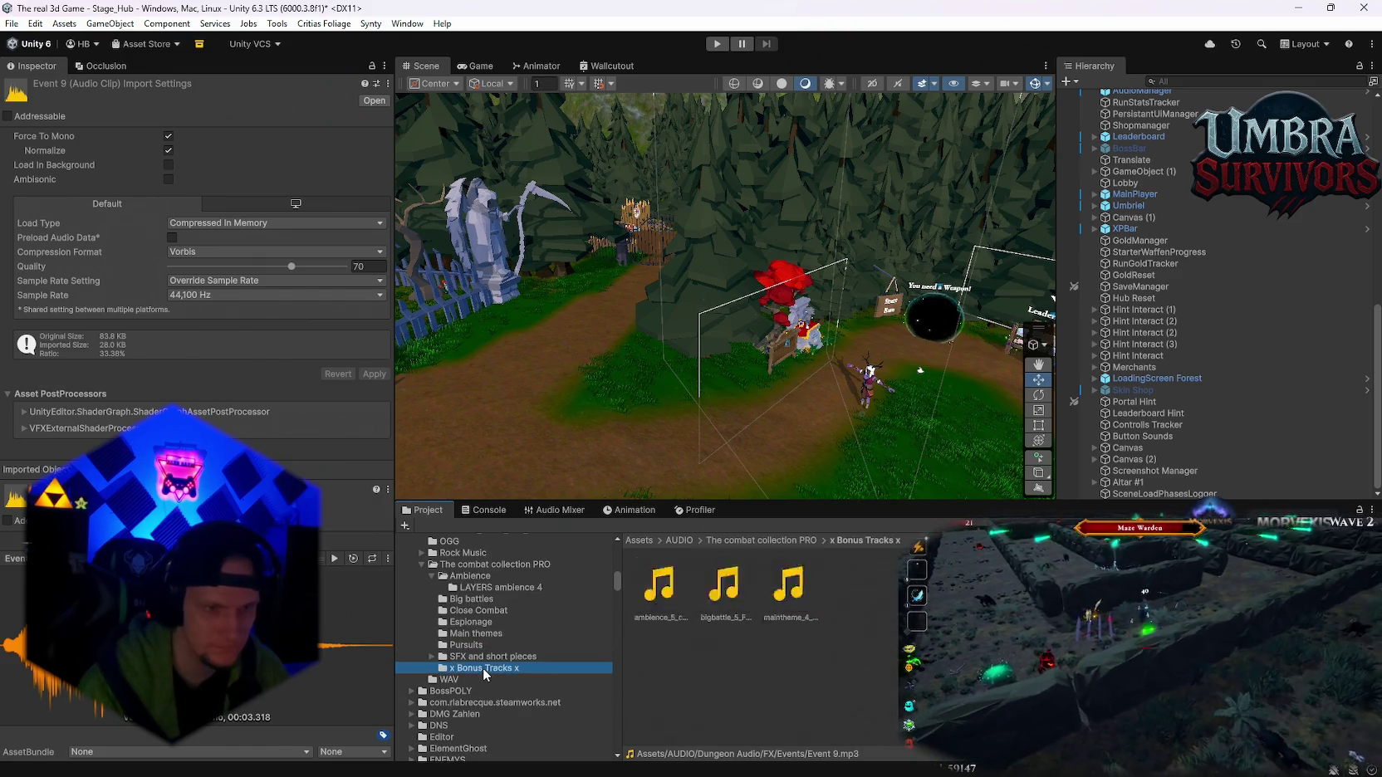
{"action": "key", "text": "Up"}
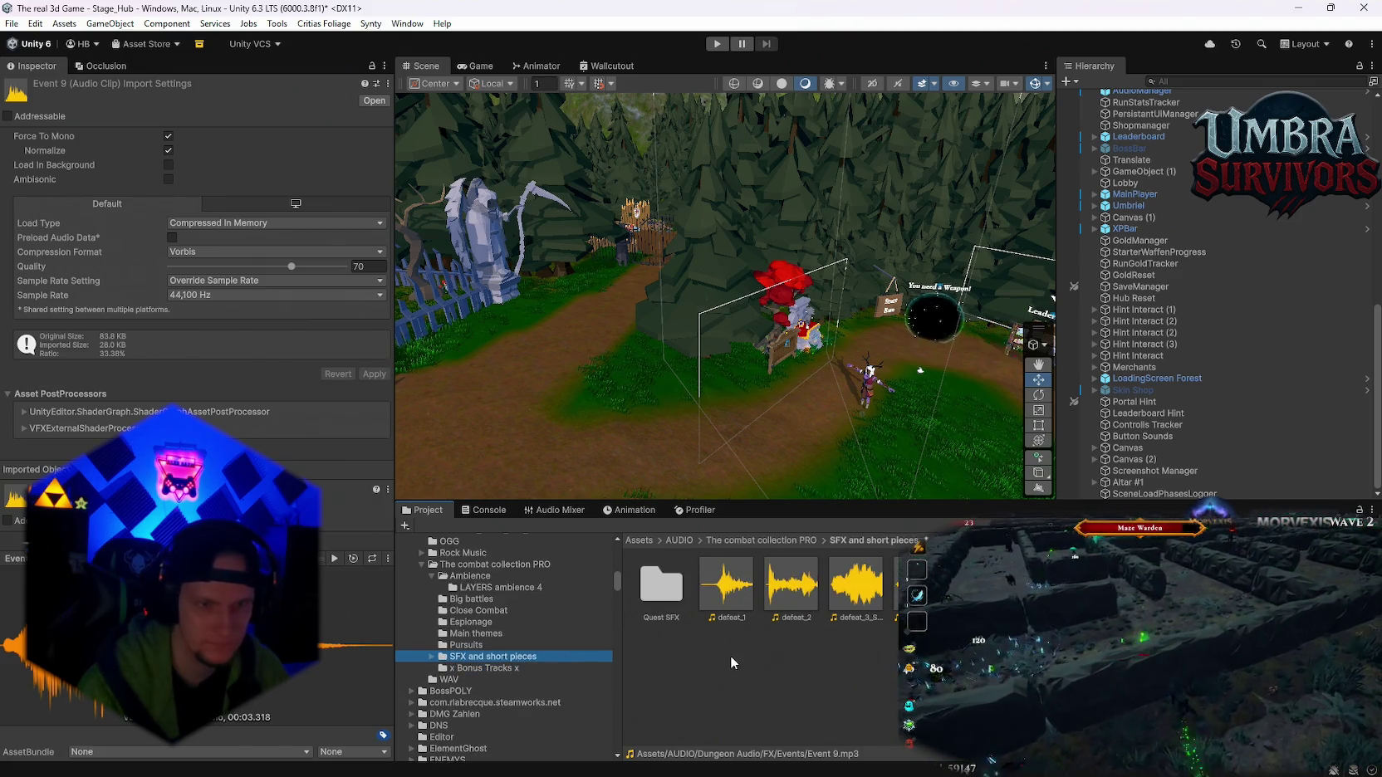
{"action": "double_click", "coordinate": [728, 587]}
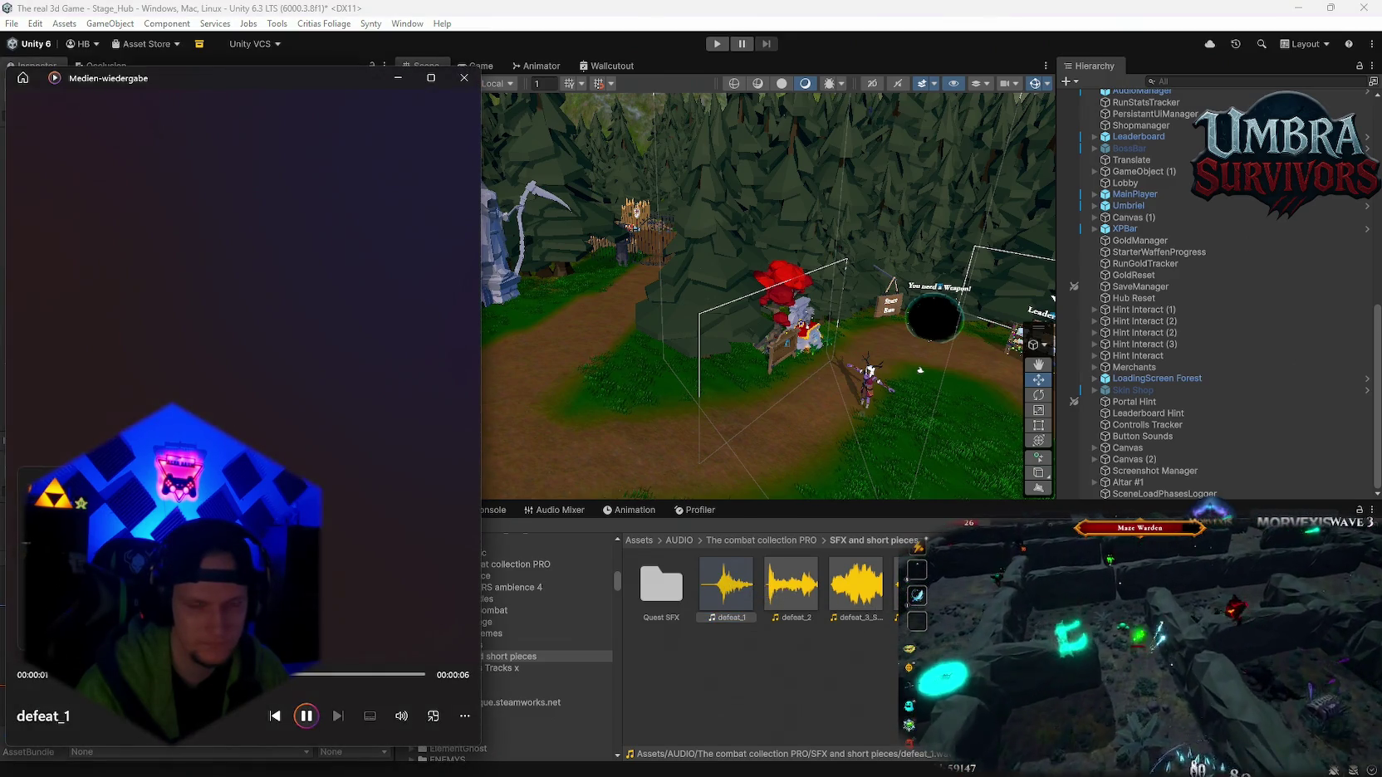
{"action": "double_click", "coordinate": [986, 587]}
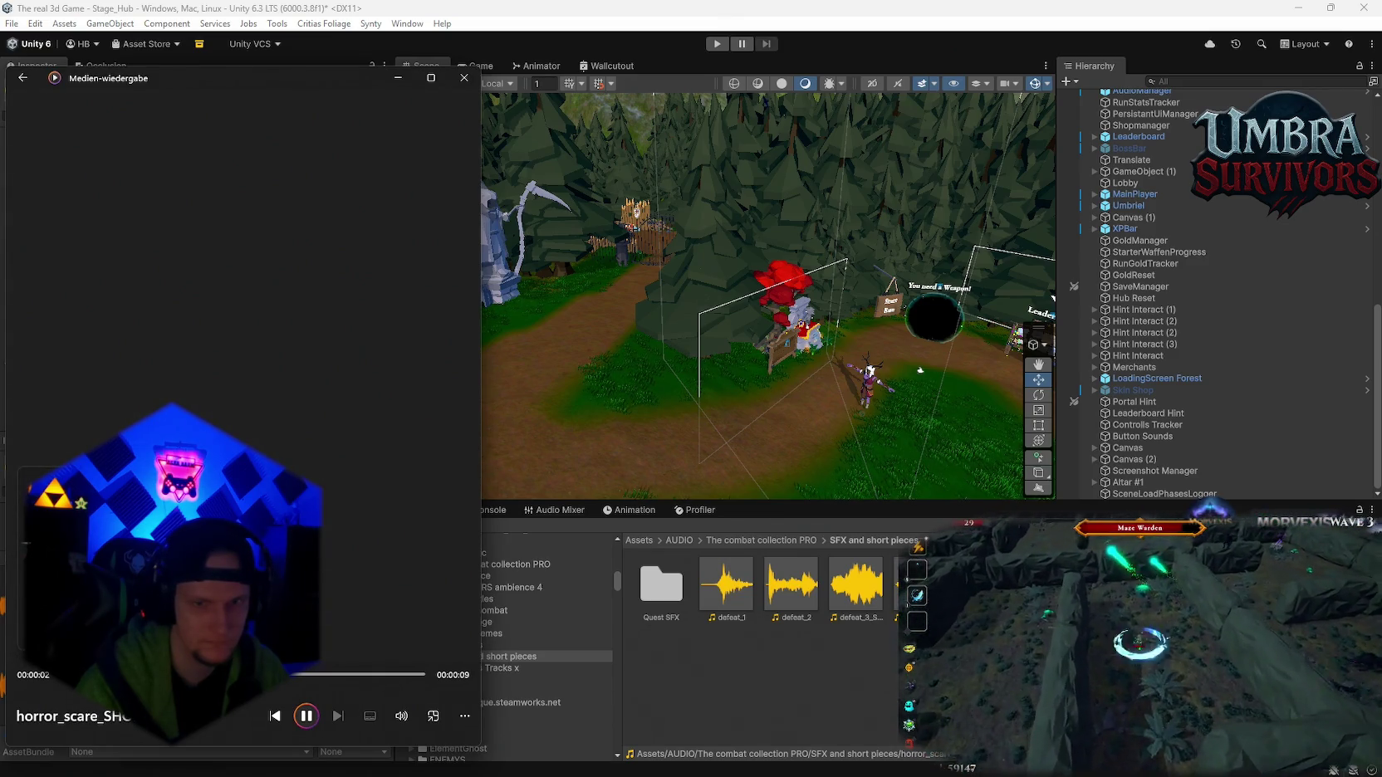
{"action": "double_click", "coordinate": [1051, 587]}
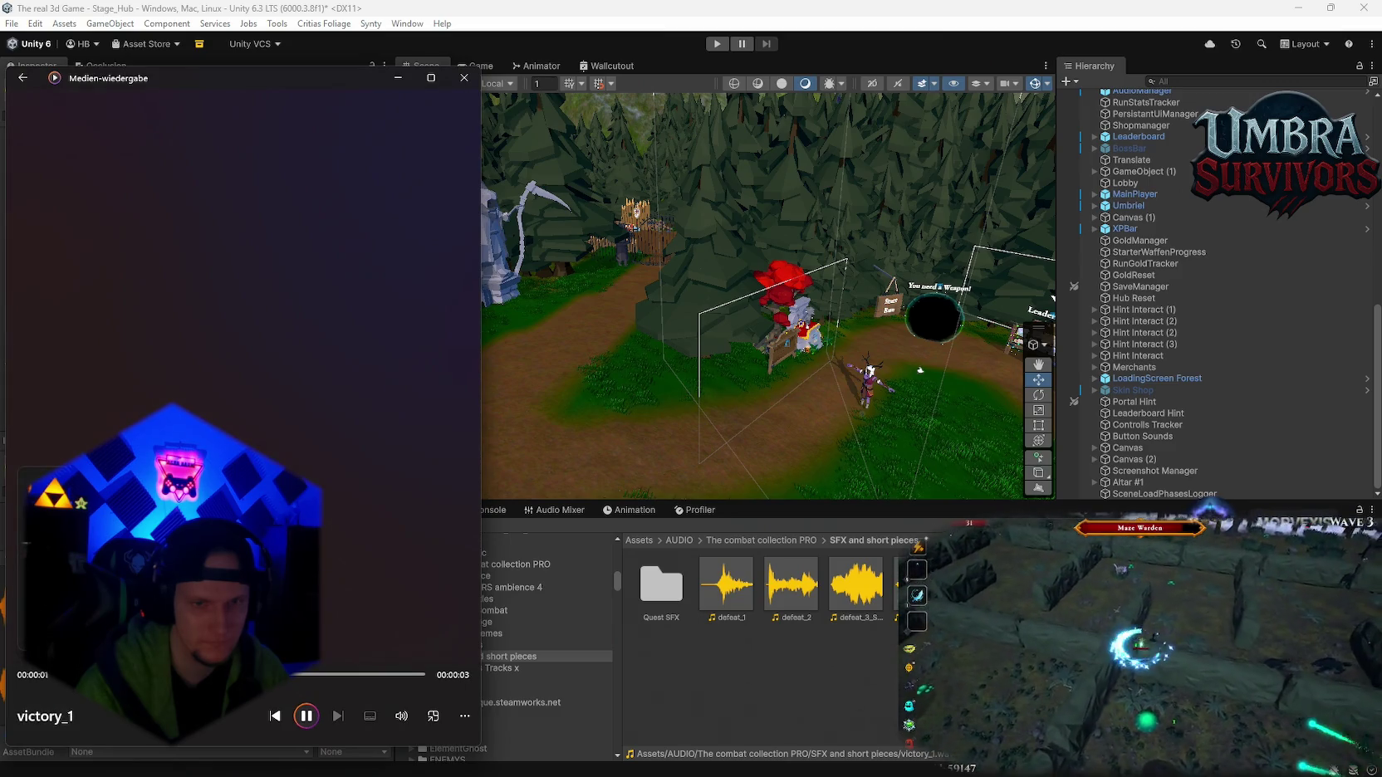
{"action": "left_click", "coordinate": [856, 585]}
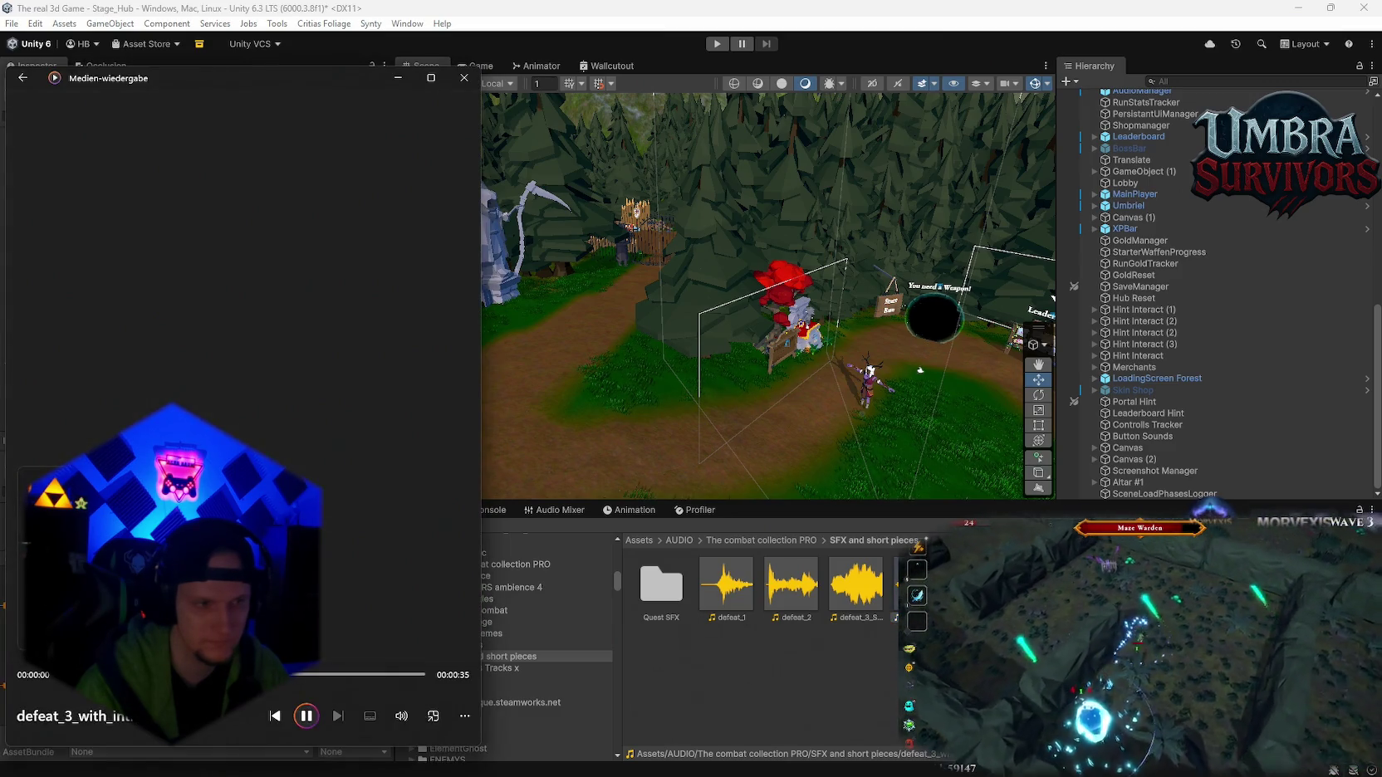
{"action": "double_click", "coordinate": [834, 598]}
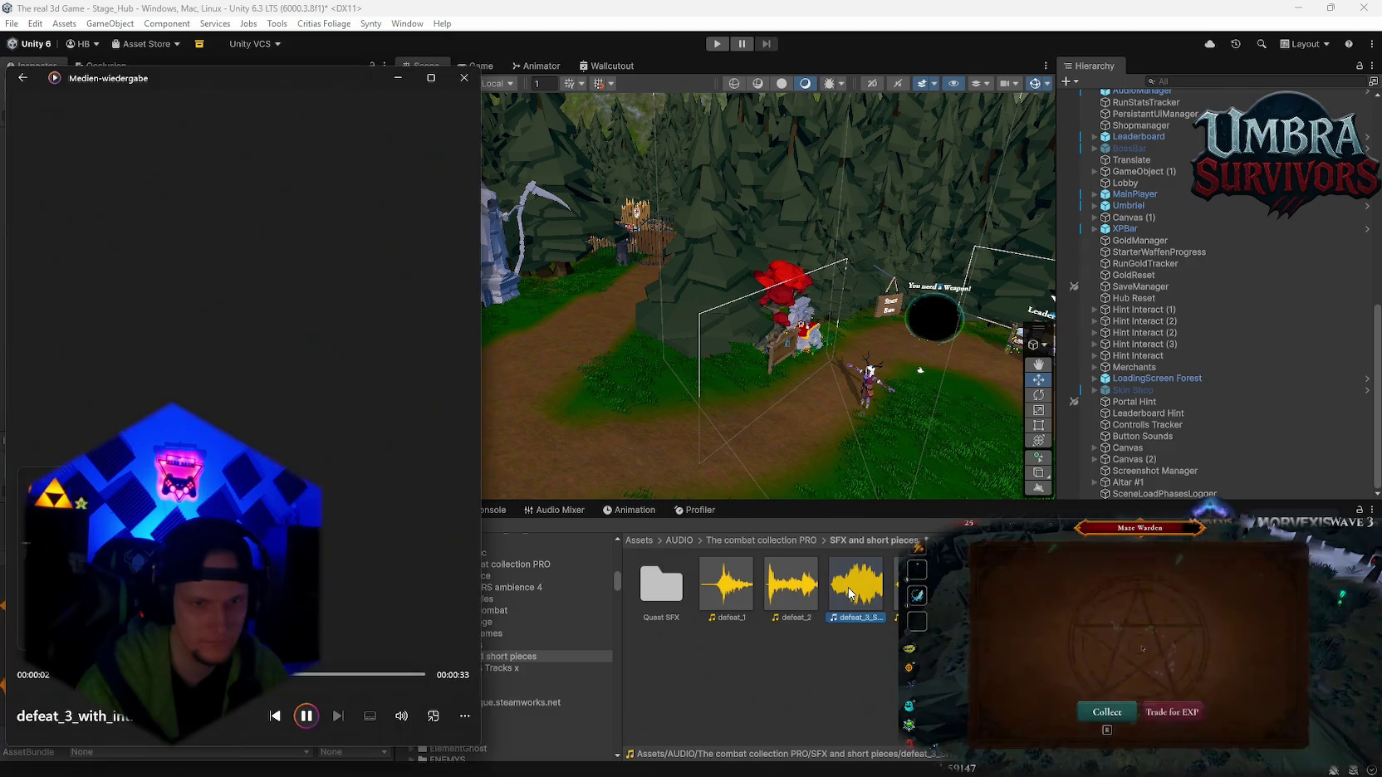
{"action": "double_click", "coordinate": [790, 592]}
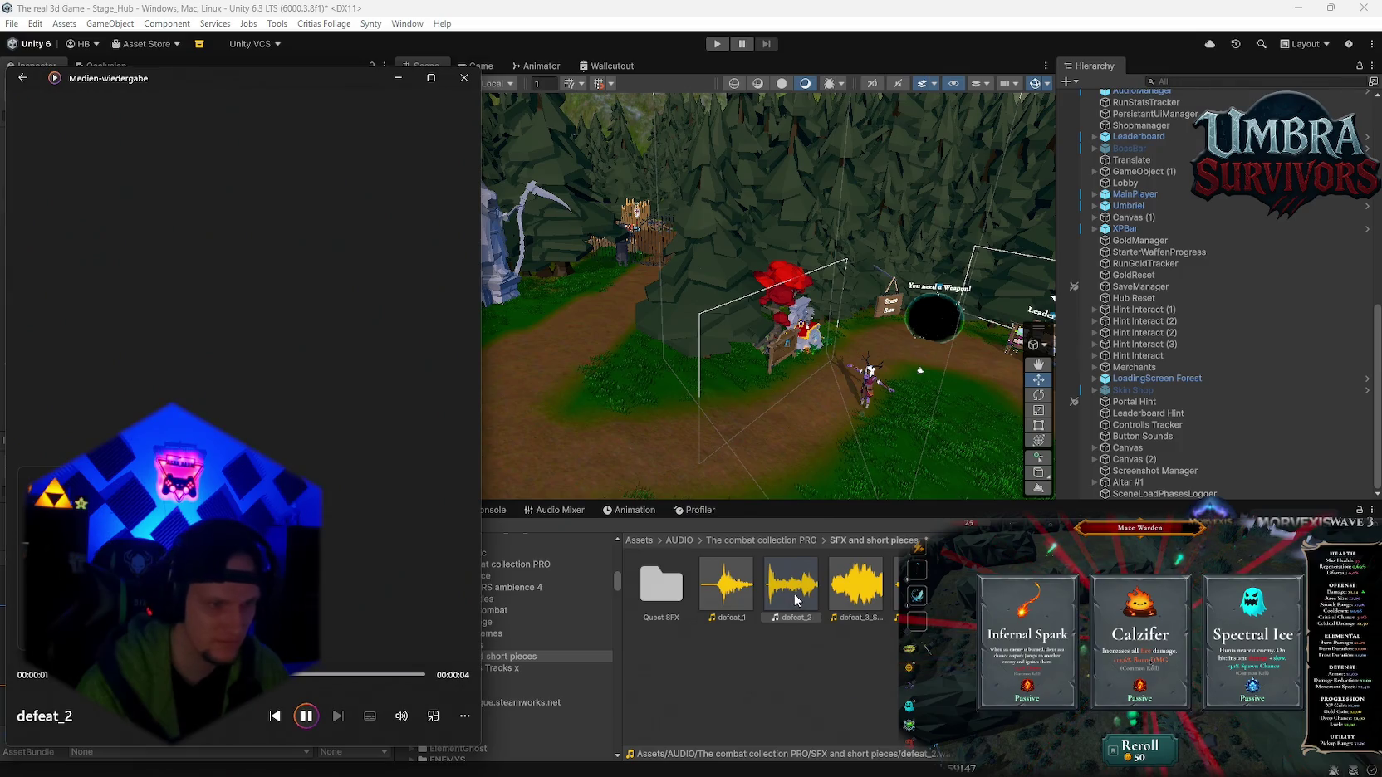
{"action": "left_click", "coordinate": [528, 674]}
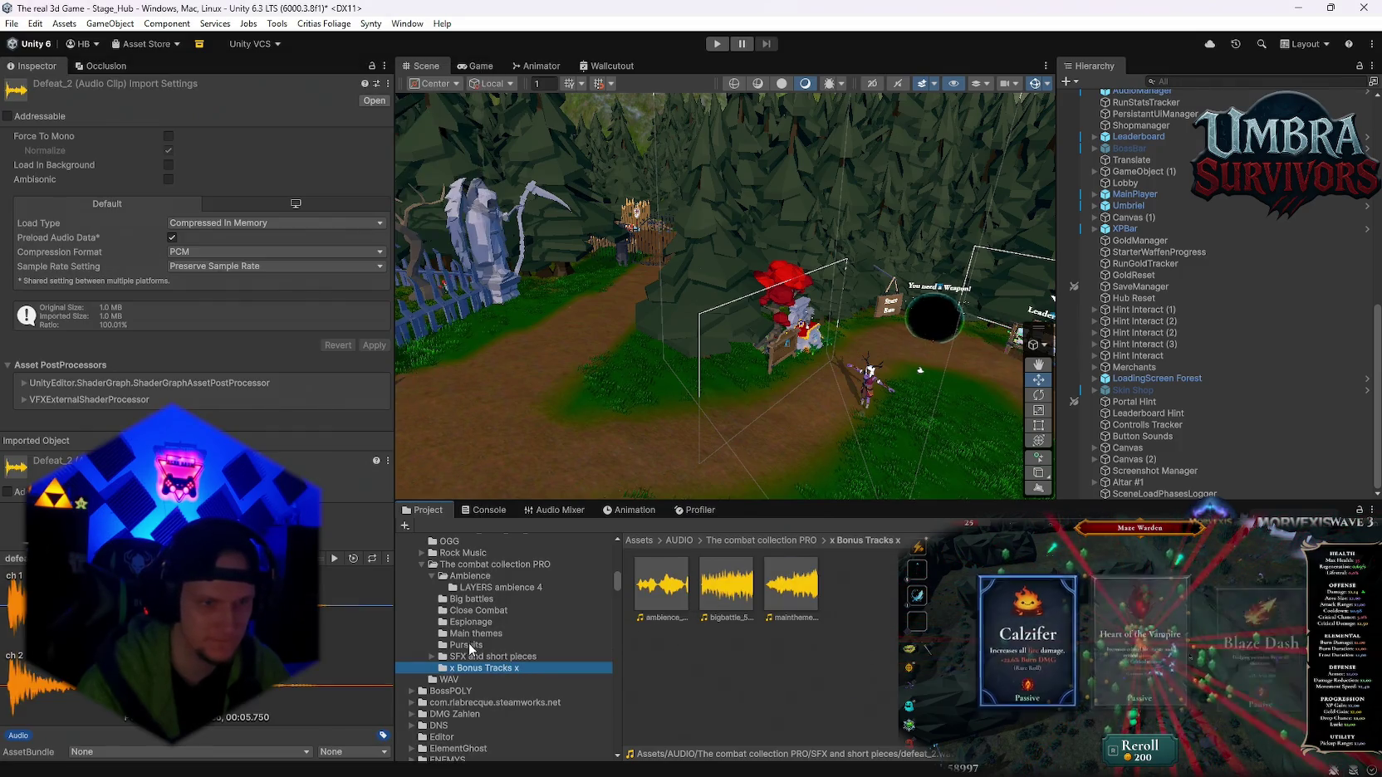
- Open the Quest SFX bongos subfolder and select SFX_quest_bongos_01
{"action": "double_click", "coordinate": [662, 581]}
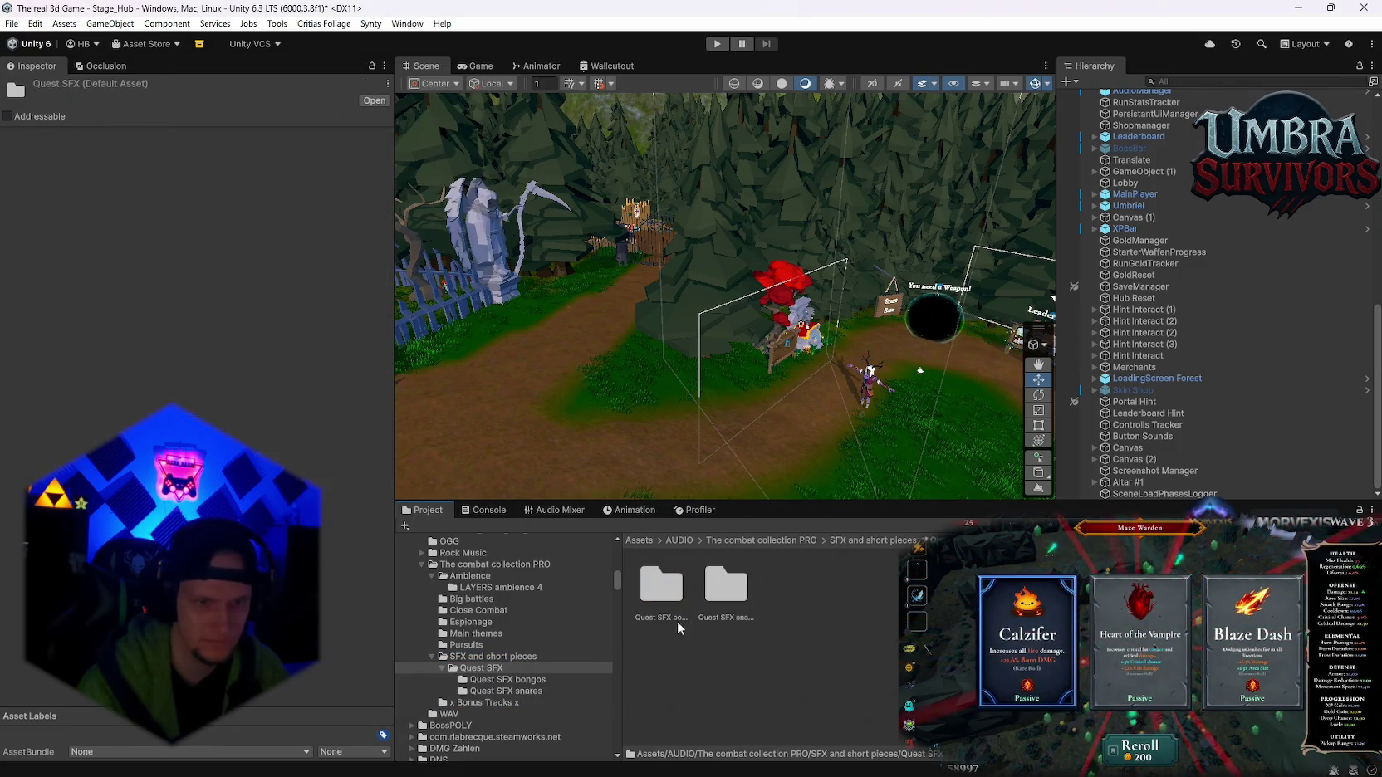
{"action": "double_click", "coordinate": [661, 581]}
{"action": "left_click", "coordinate": [661, 581]}
{"action": "scroll", "coordinate": [507, 676], "scroll_direction": "down", "scroll_amount": 3}
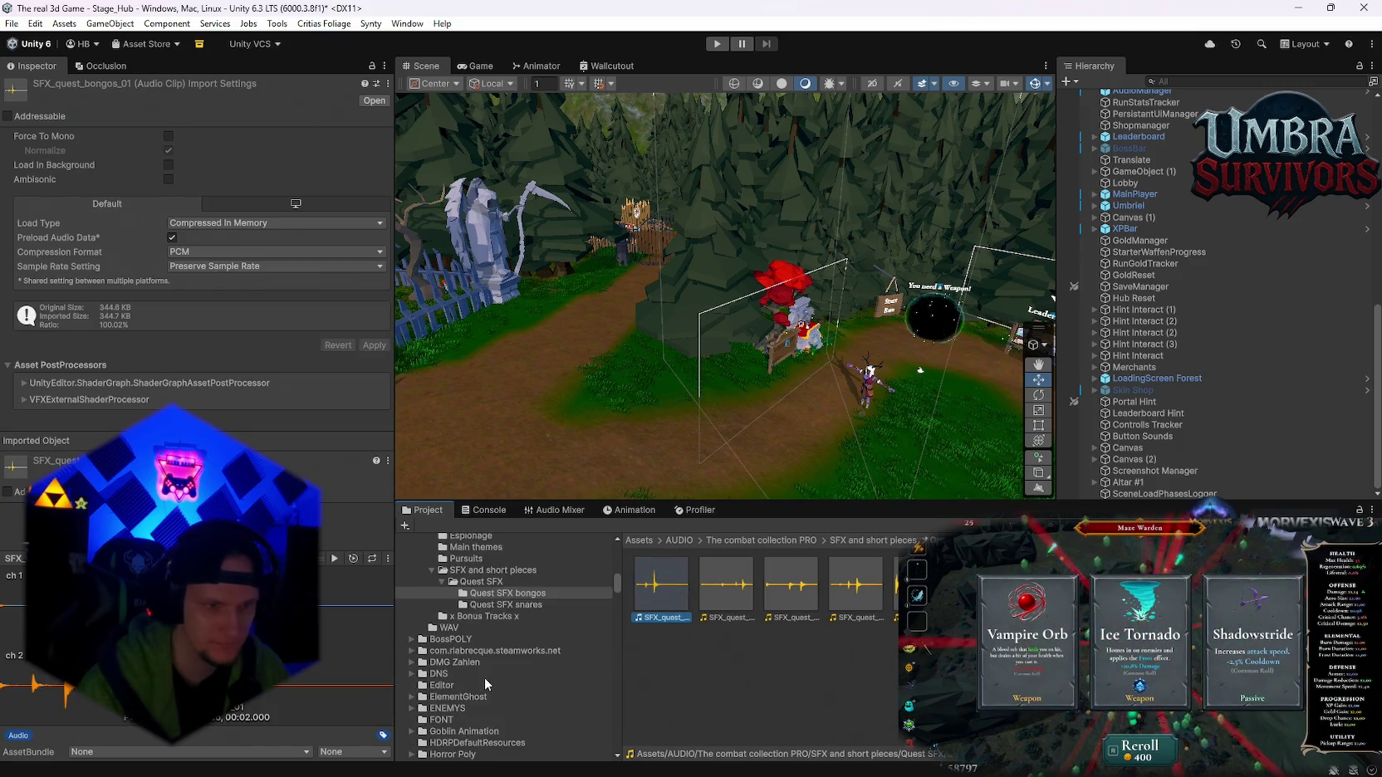
{"action": "scroll", "coordinate": [504, 689], "scroll_direction": "up", "scroll_amount": 5}
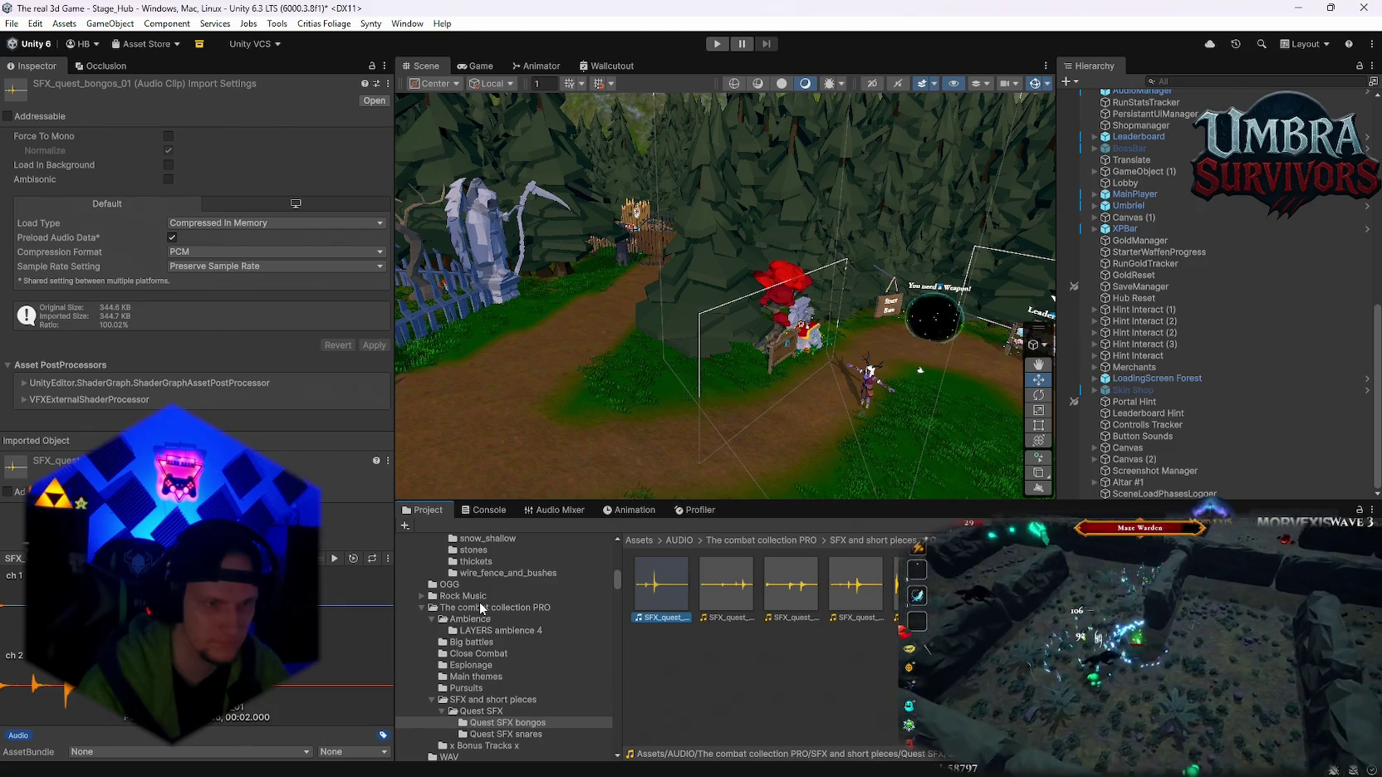
{"action": "scroll", "coordinate": [481, 609], "scroll_direction": "down", "scroll_amount": 10}
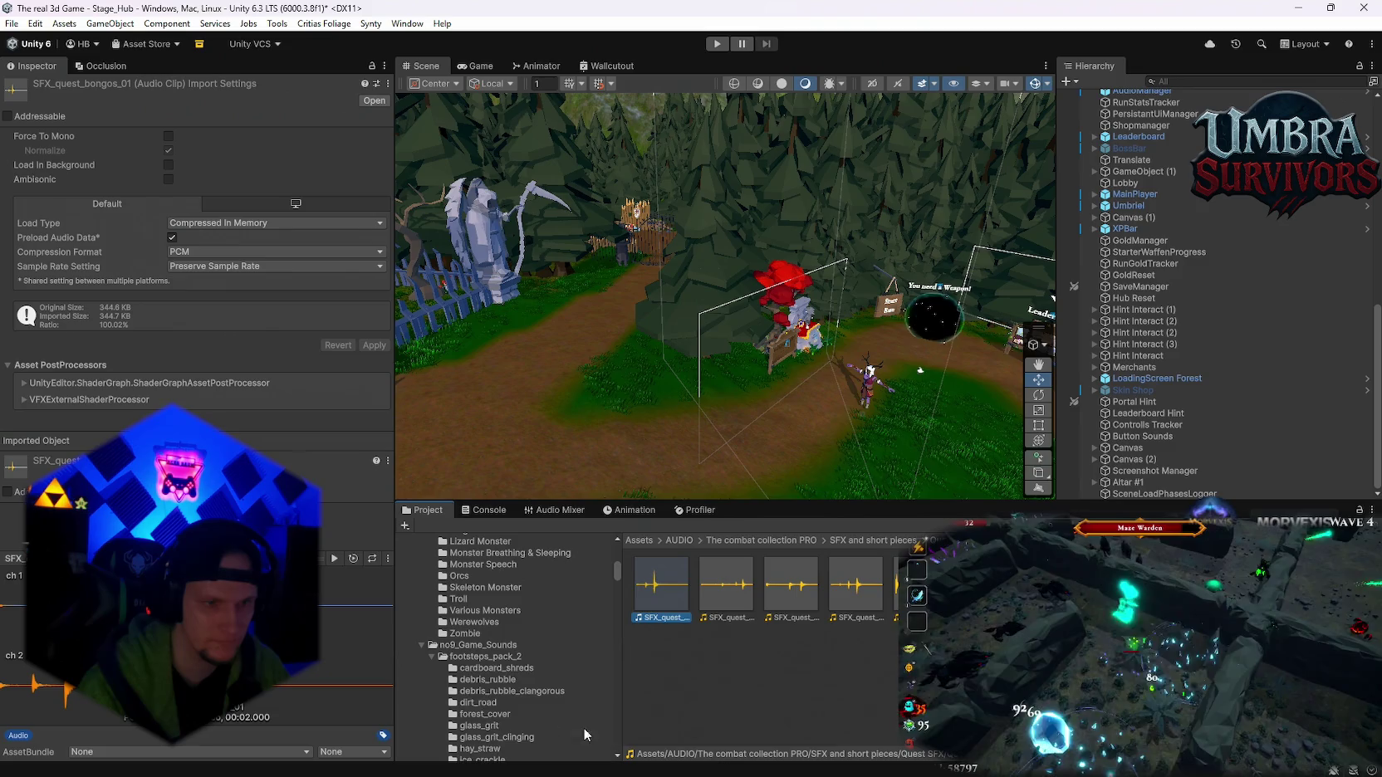
- Play the first dirt_road footstep clip, then show the debris_rubble clips
{"action": "left_click", "coordinate": [490, 702]}
{"action": "double_click", "coordinate": [661, 586]}
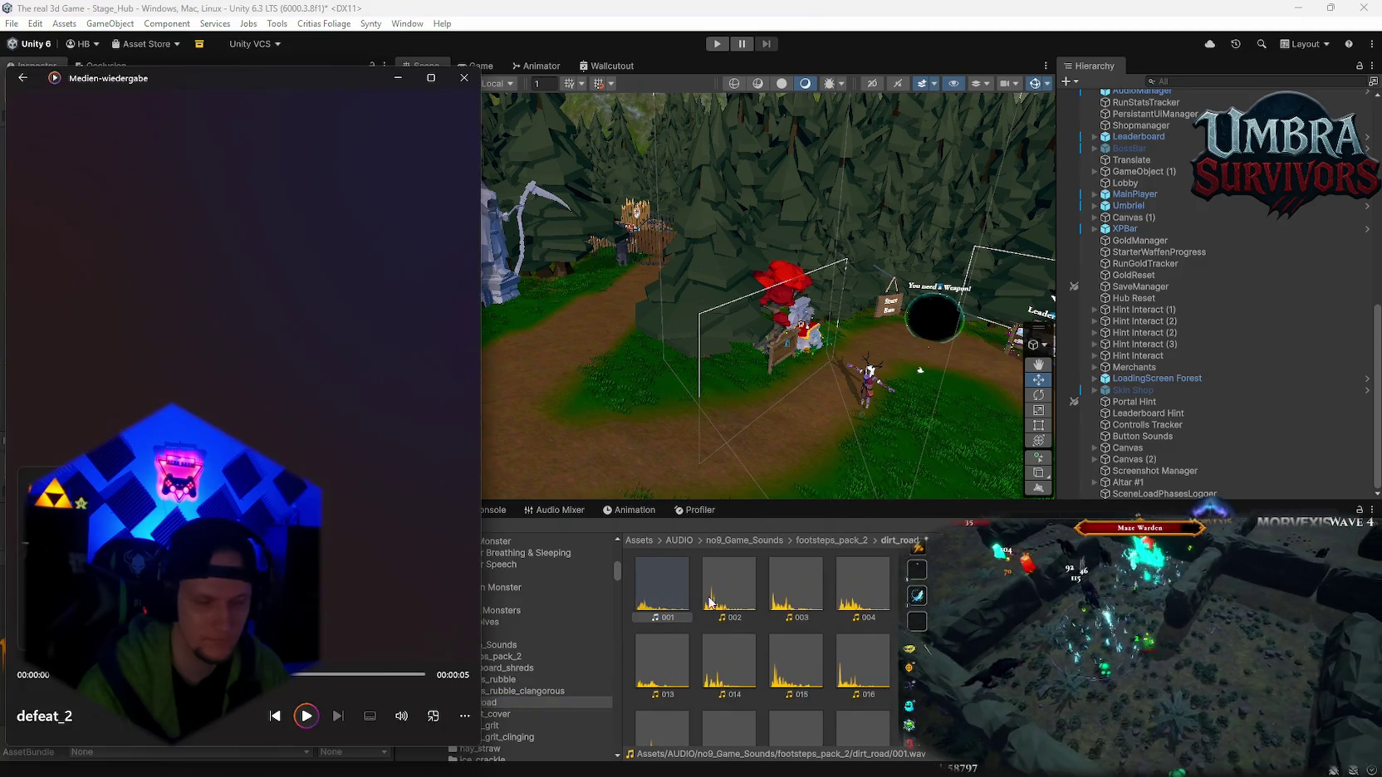
{"action": "left_click", "coordinate": [568, 681]}
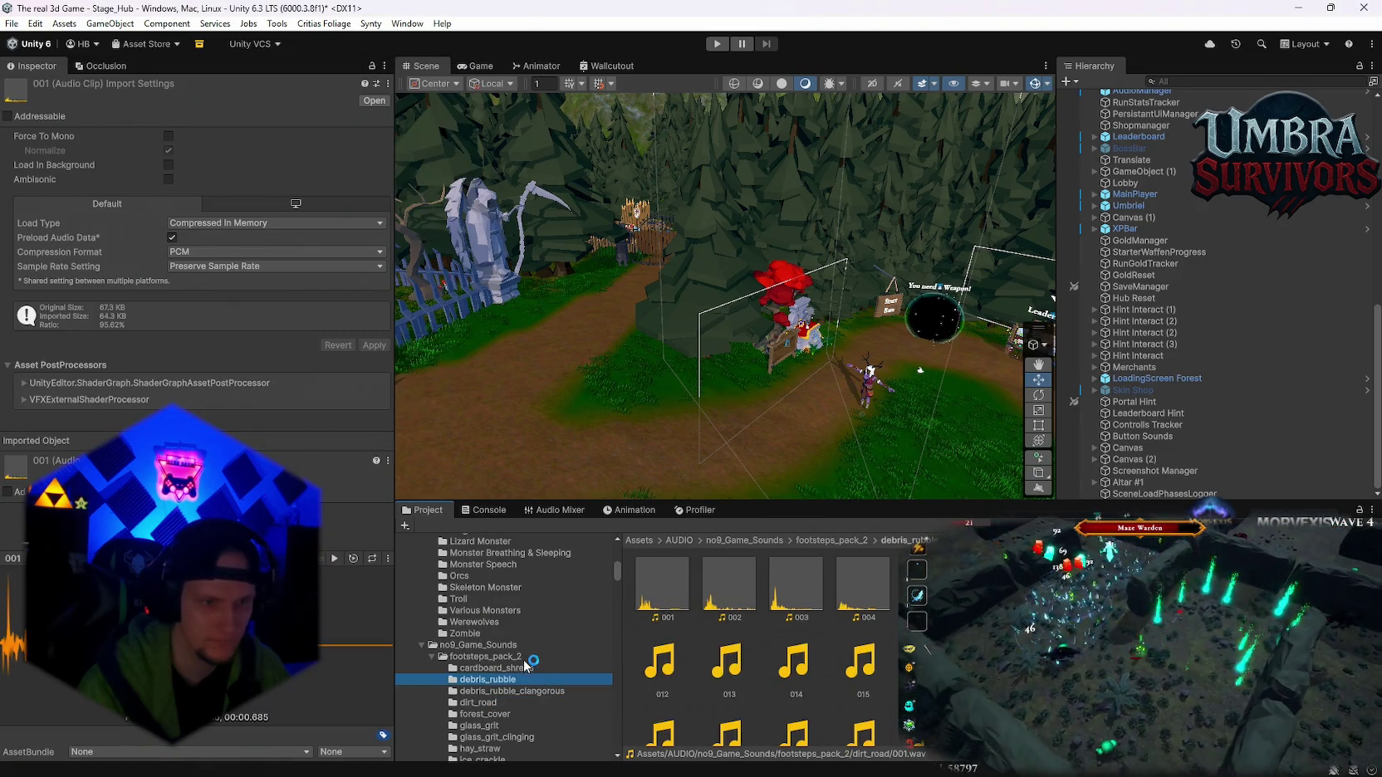
- Browse the Various Monsters and Cute Creature clips, then expand Fight Sounds
{"action": "left_click", "coordinate": [500, 611]}
{"action": "scroll", "coordinate": [552, 627], "scroll_direction": "up", "scroll_amount": 3}
{"action": "scroll", "coordinate": [540, 639], "scroll_direction": "up", "scroll_amount": 5}
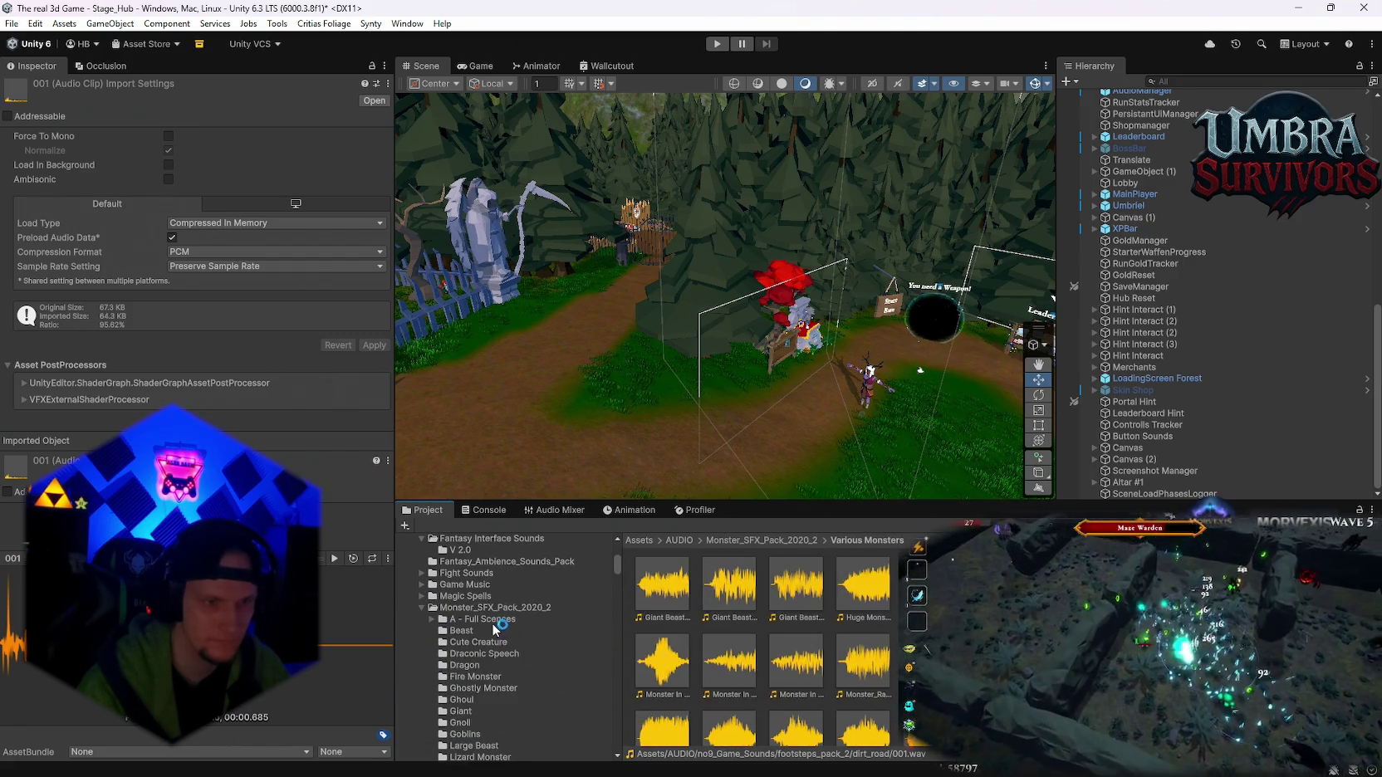
{"action": "left_click", "coordinate": [496, 631]}
{"action": "left_click", "coordinate": [503, 642]}
{"action": "scroll", "coordinate": [510, 676], "scroll_direction": "up", "scroll_amount": 2}
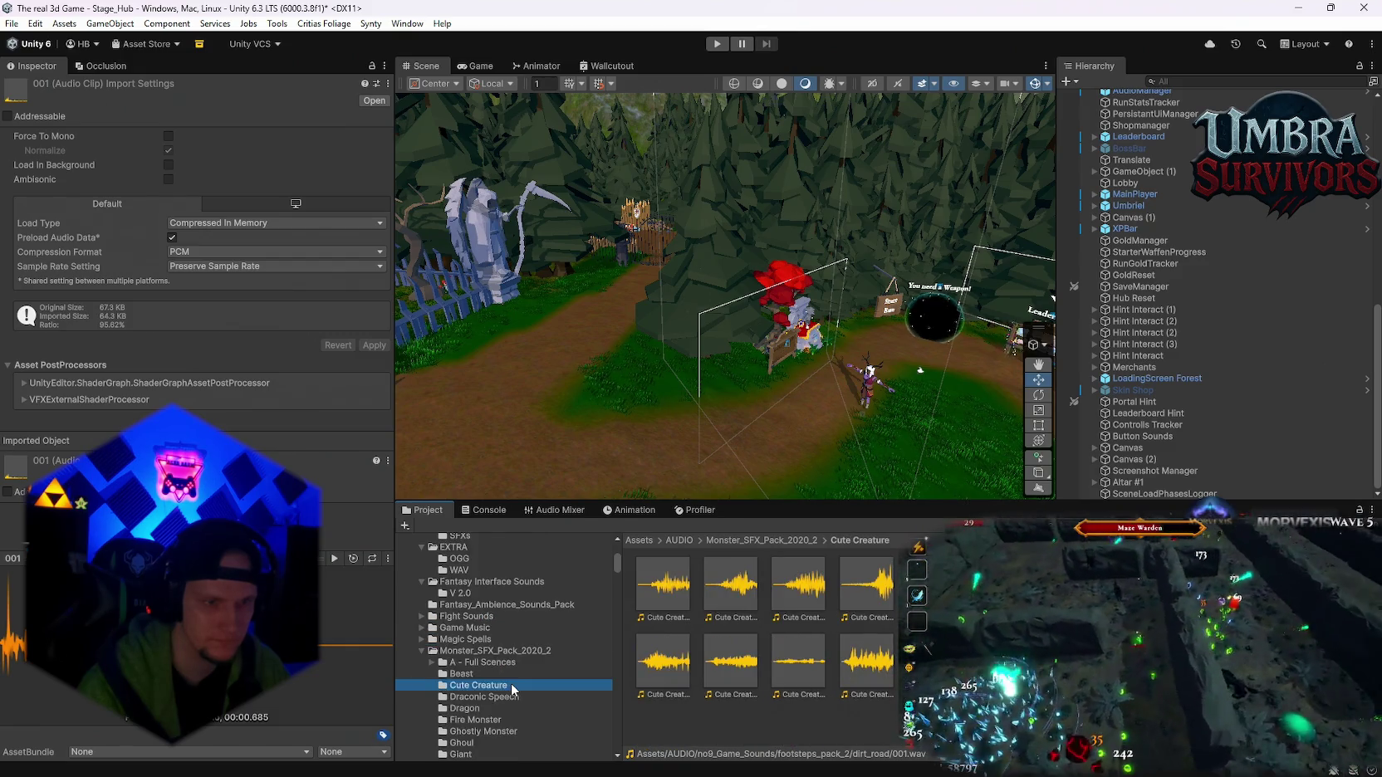
{"action": "scroll", "coordinate": [511, 687], "scroll_direction": "up", "scroll_amount": 2}
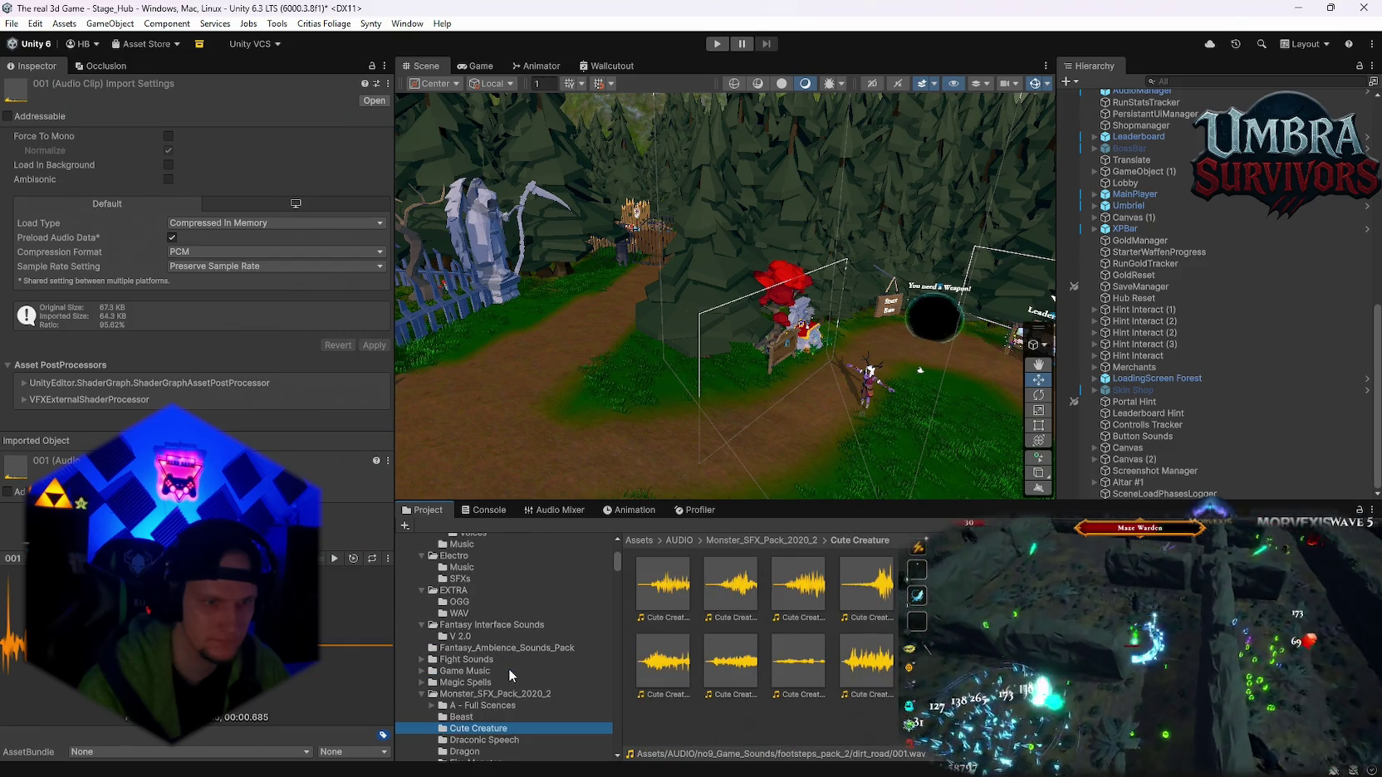
{"action": "left_click", "coordinate": [422, 660]}
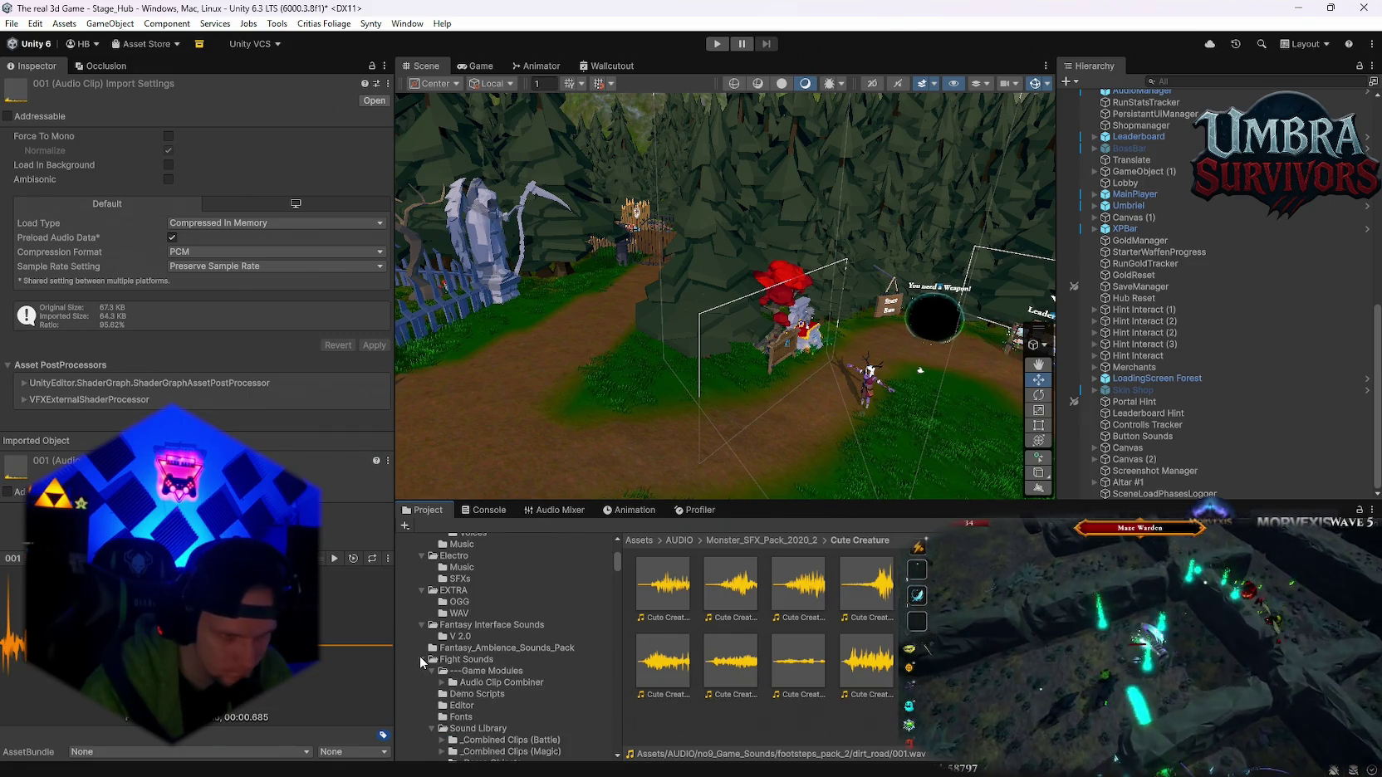
- Collapse Fight Sounds and browse Game Music down to the Short Cues Deaths folder
{"action": "left_click", "coordinate": [418, 655]}
{"action": "left_click", "coordinate": [417, 670]}
{"action": "scroll", "coordinate": [464, 681], "scroll_direction": "down", "scroll_amount": 5}
{"action": "left_click", "coordinate": [475, 684]}
{"action": "scroll", "coordinate": [513, 674], "scroll_direction": "down", "scroll_amount": 4}
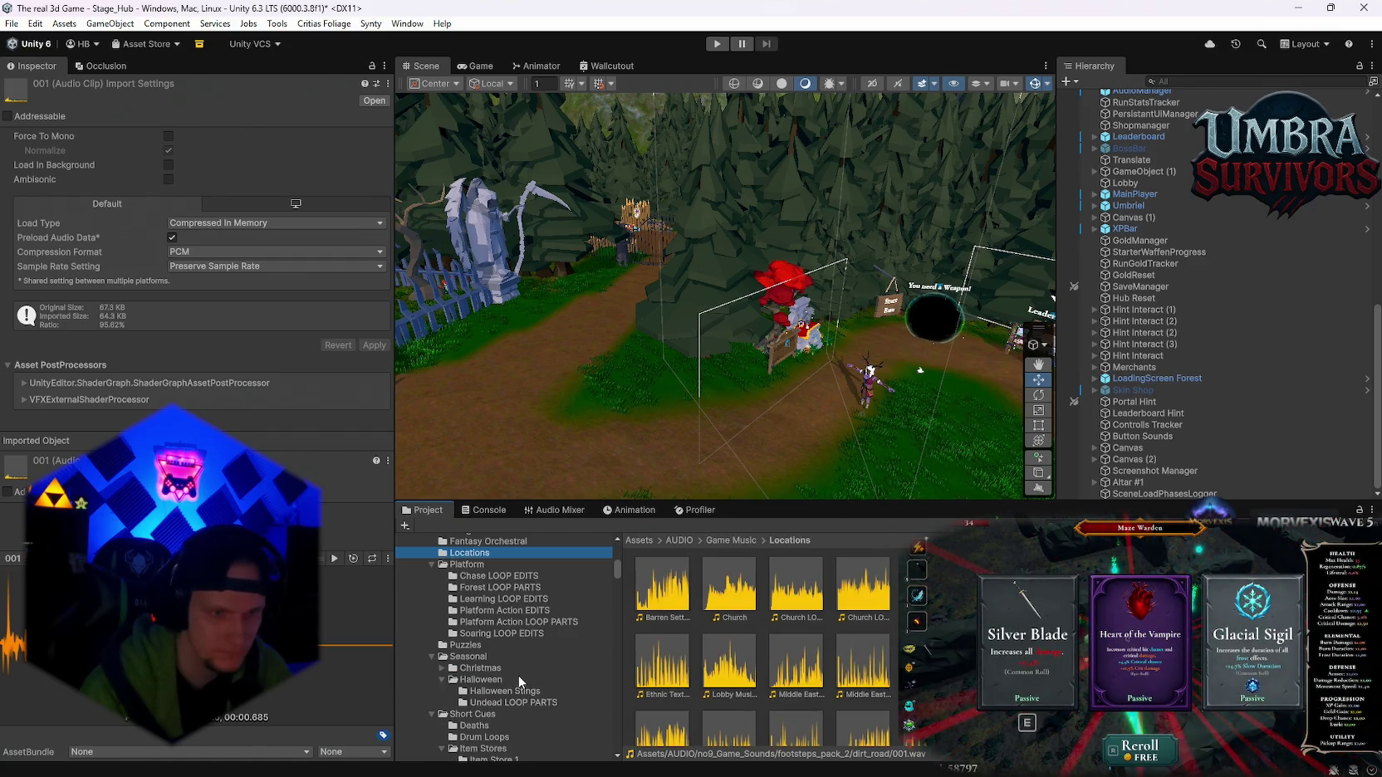
{"action": "scroll", "coordinate": [507, 652], "scroll_direction": "down", "scroll_amount": 4}
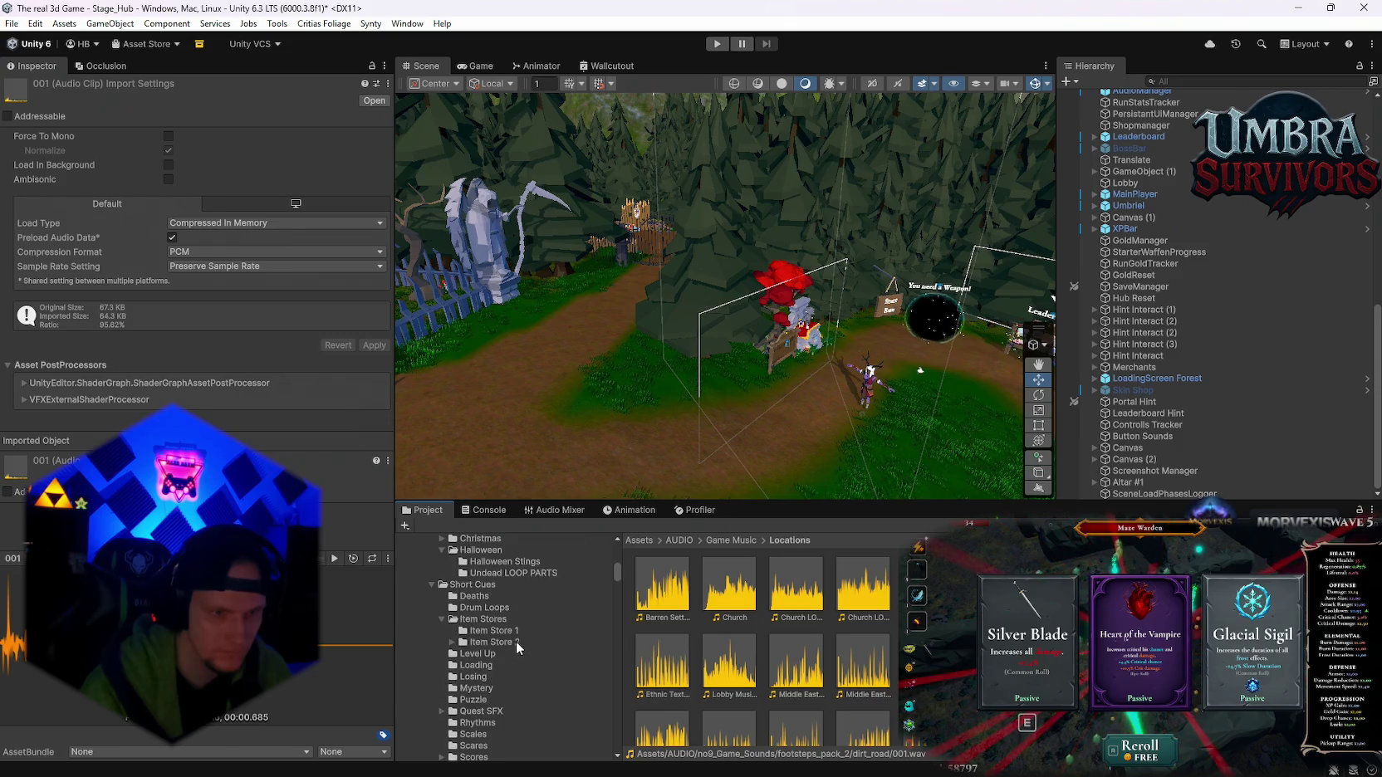
{"action": "left_click", "coordinate": [490, 596]}
- Preview the Death BRASS, CHOIR and PIANO clips, then close the player with Death CHOIR selected
{"action": "double_click", "coordinate": [650, 589]}
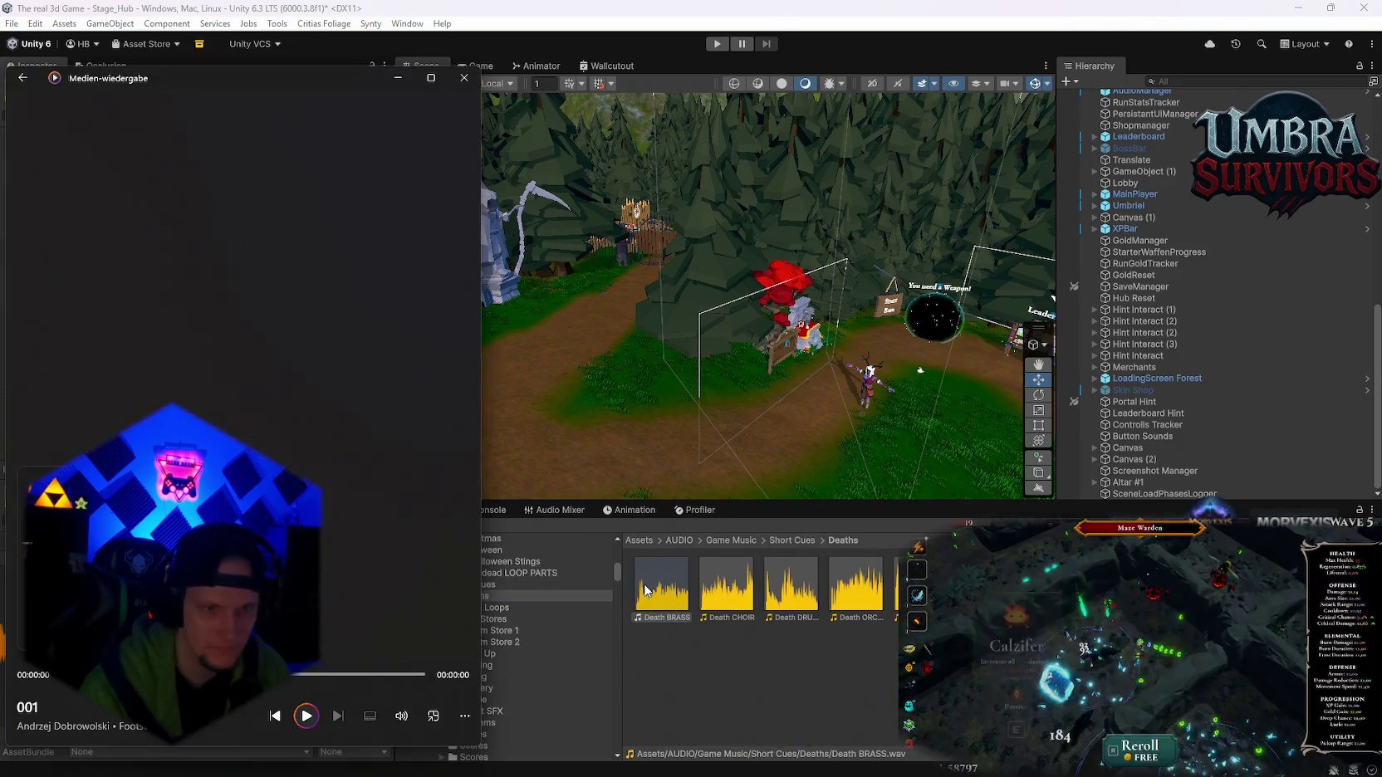
{"action": "left_click", "coordinate": [724, 593]}
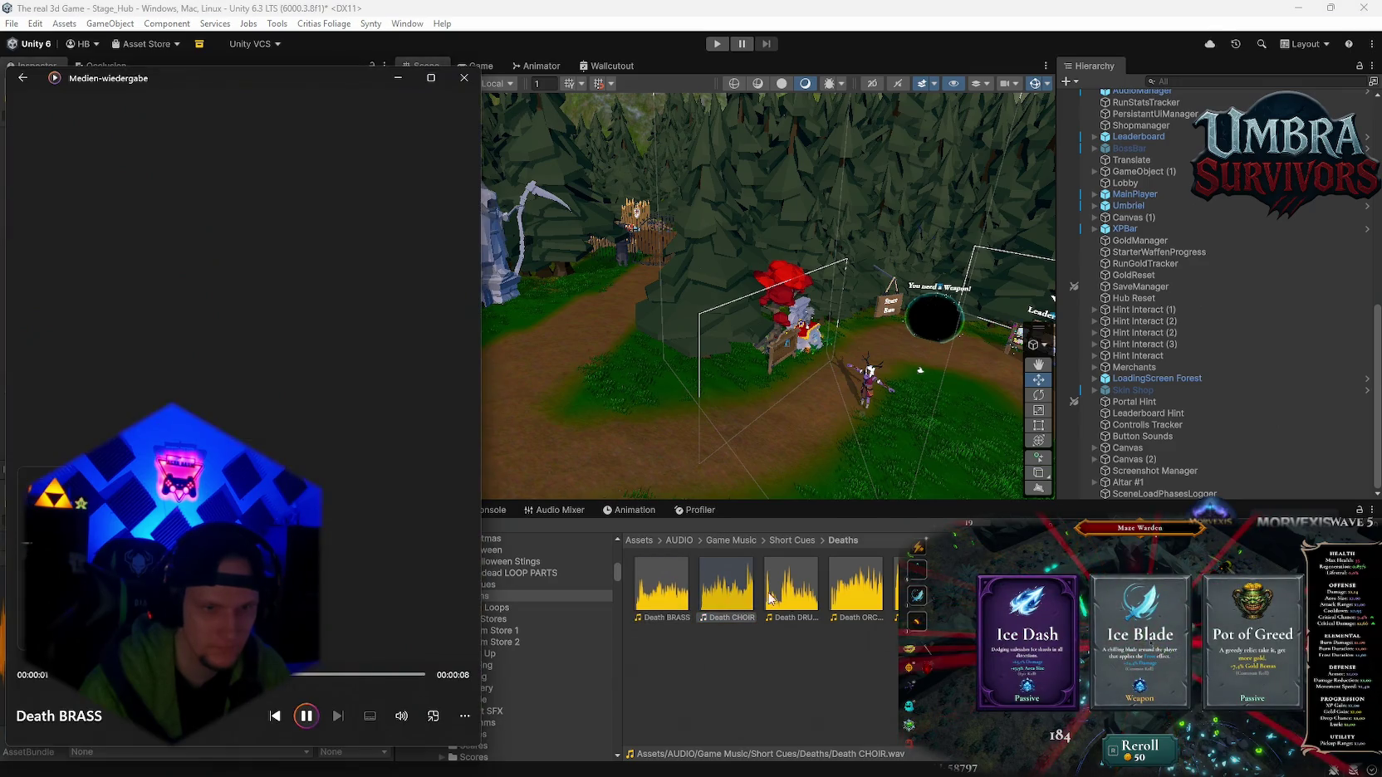
{"action": "left_click", "coordinate": [797, 591]}
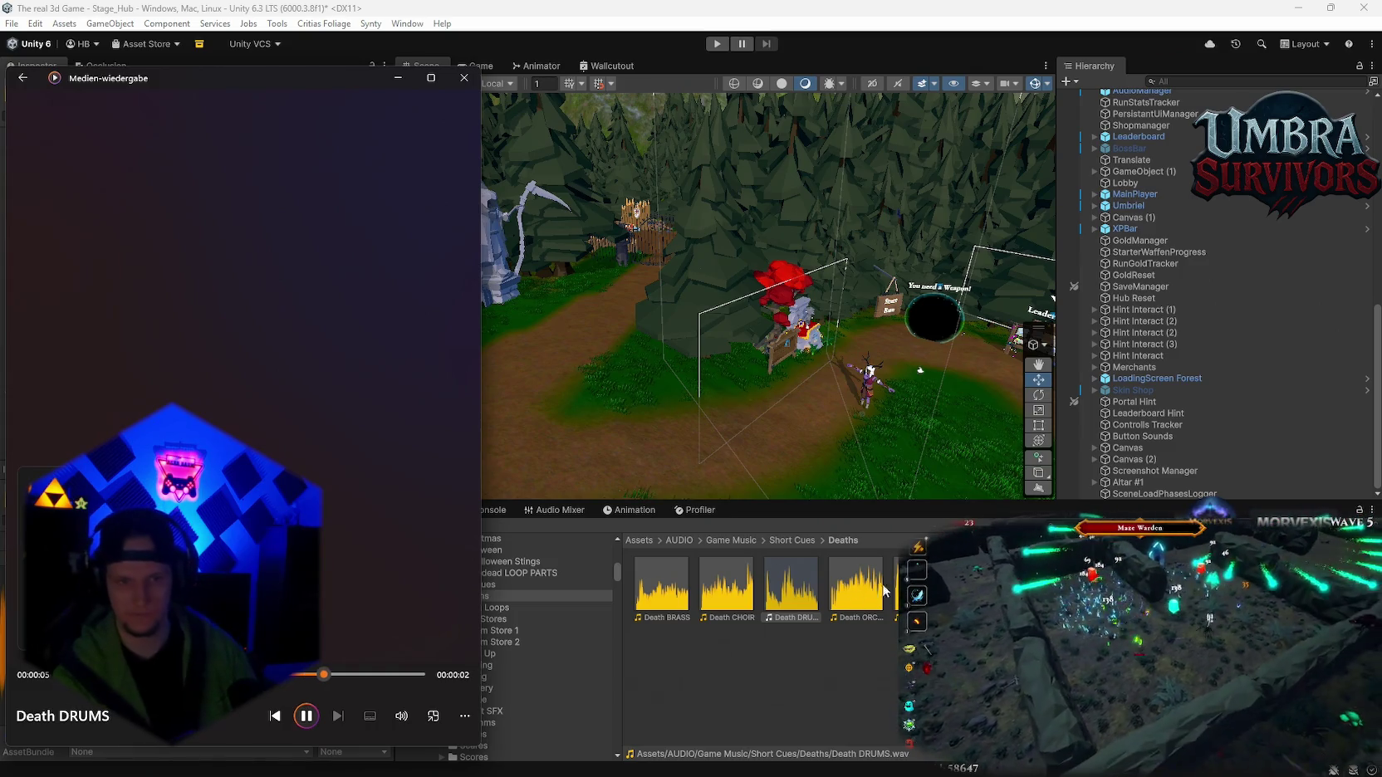
{"action": "double_click", "coordinate": [731, 591]}
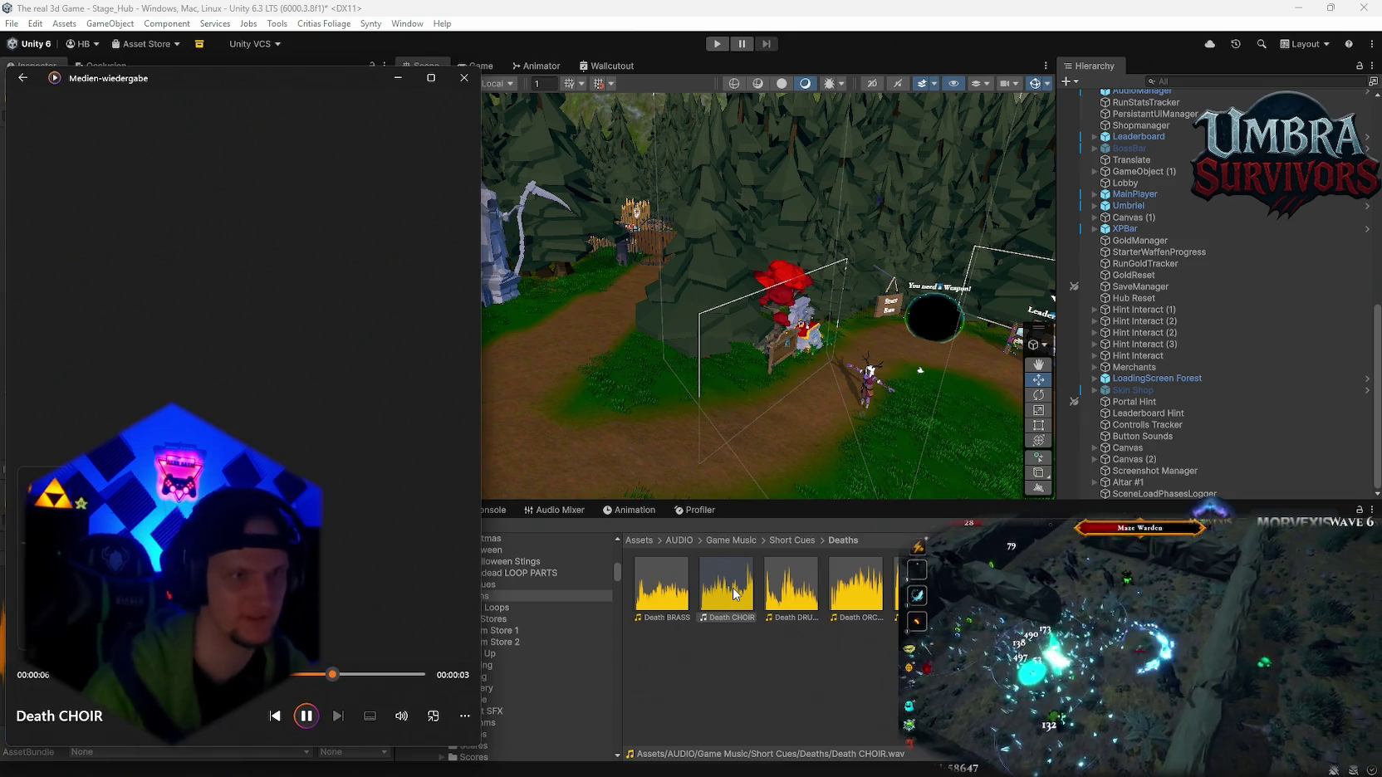
{"action": "left_click", "coordinate": [735, 594]}
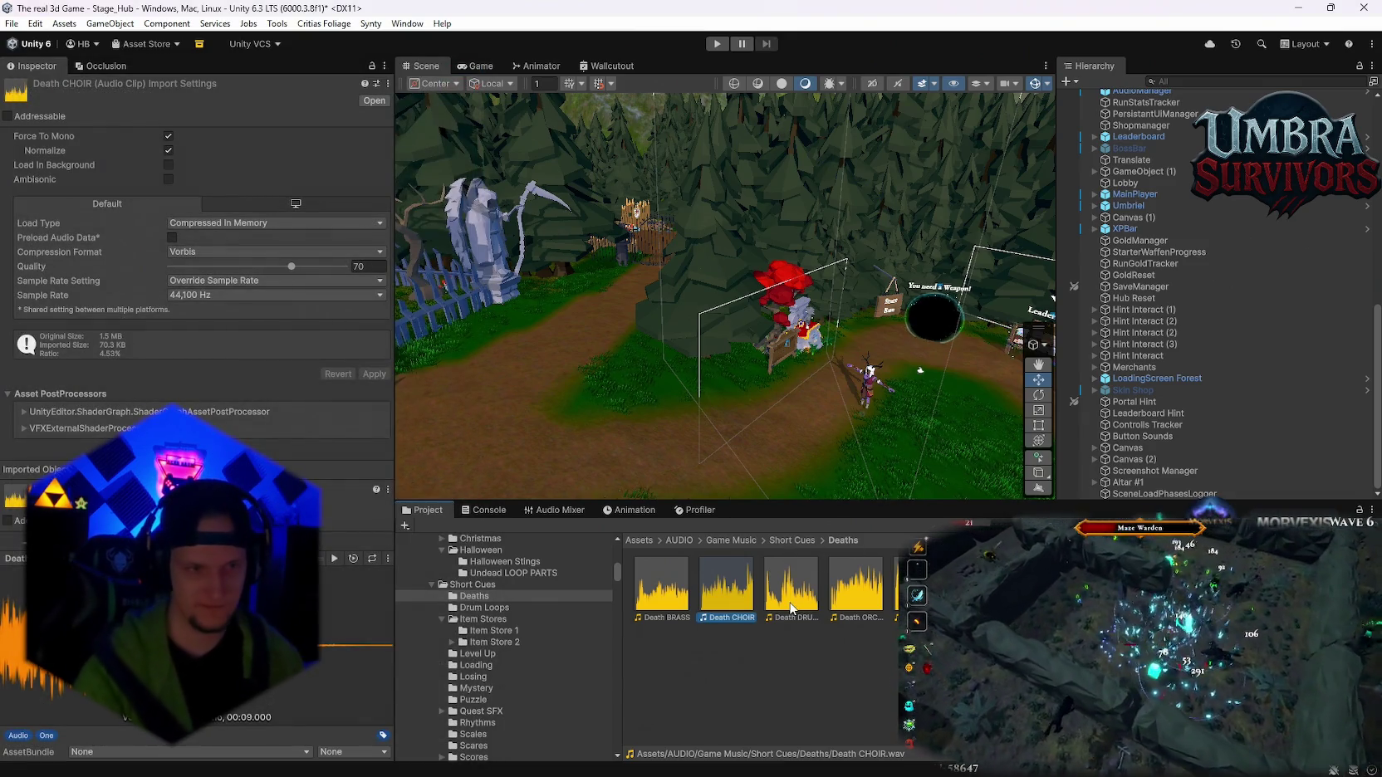
{"action": "left_click", "coordinate": [789, 593]}
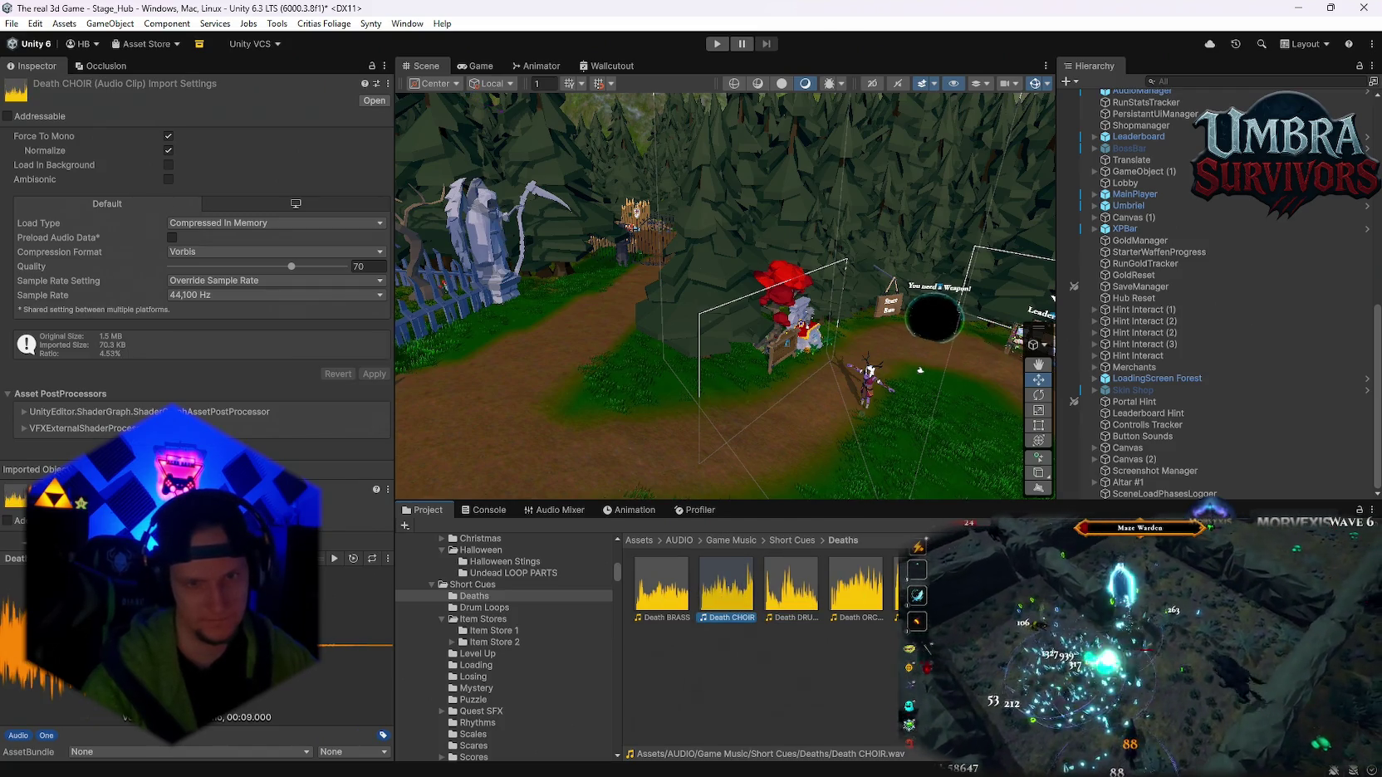
{"action": "double_click", "coordinate": [909, 585]}
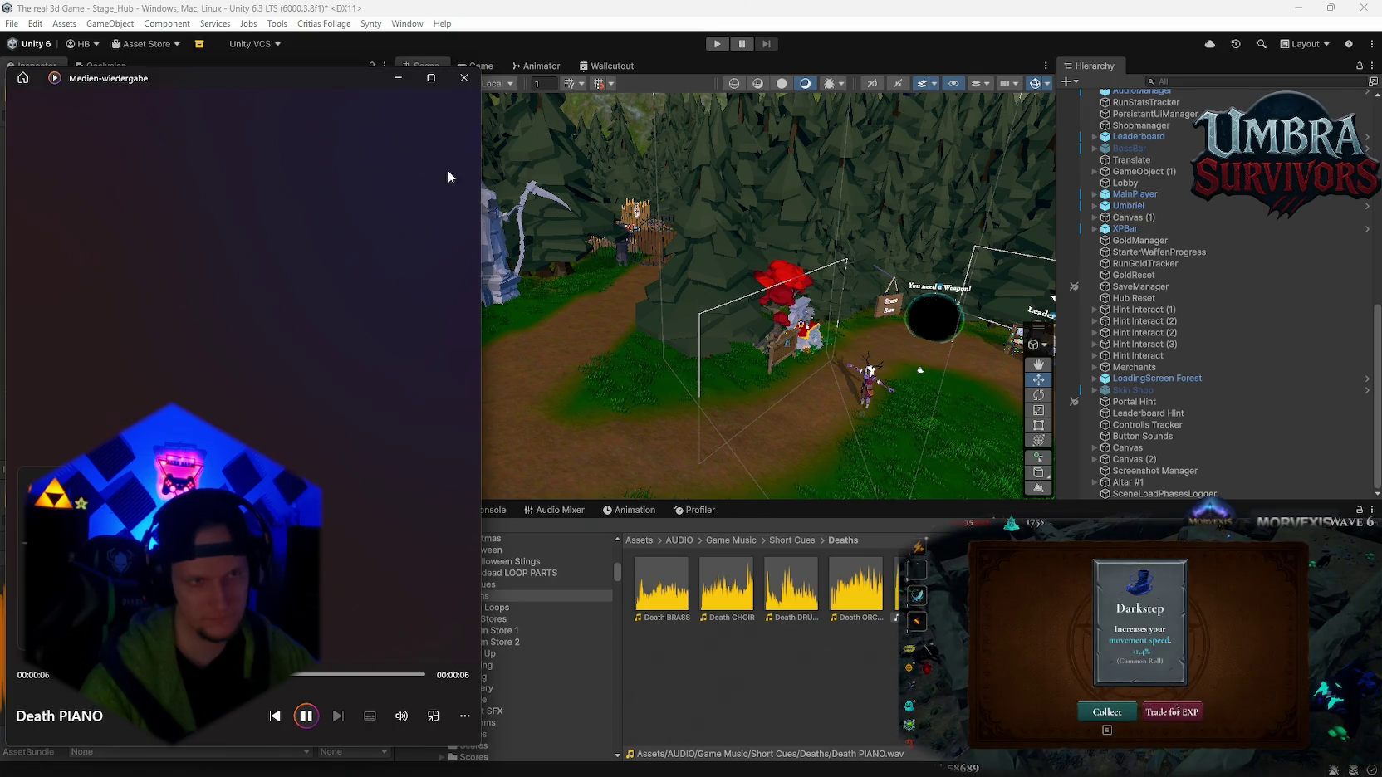
{"action": "left_click", "coordinate": [714, 564]}
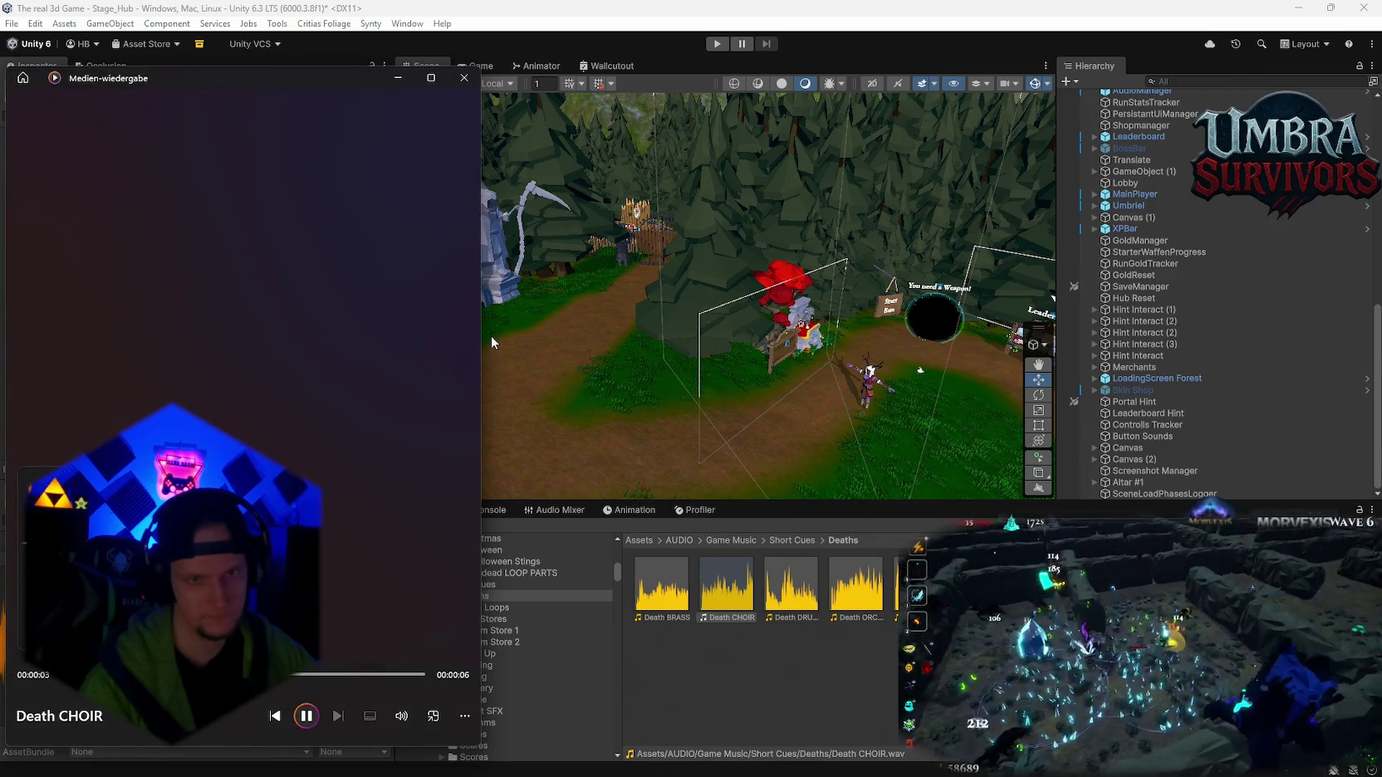
{"action": "left_click", "coordinate": [464, 78]}
{"action": "scroll", "coordinate": [1187, 411], "scroll_direction": "up", "scroll_amount": 10}
{"action": "scroll", "coordinate": [1170, 350], "scroll_direction": "up", "scroll_amount": 4}
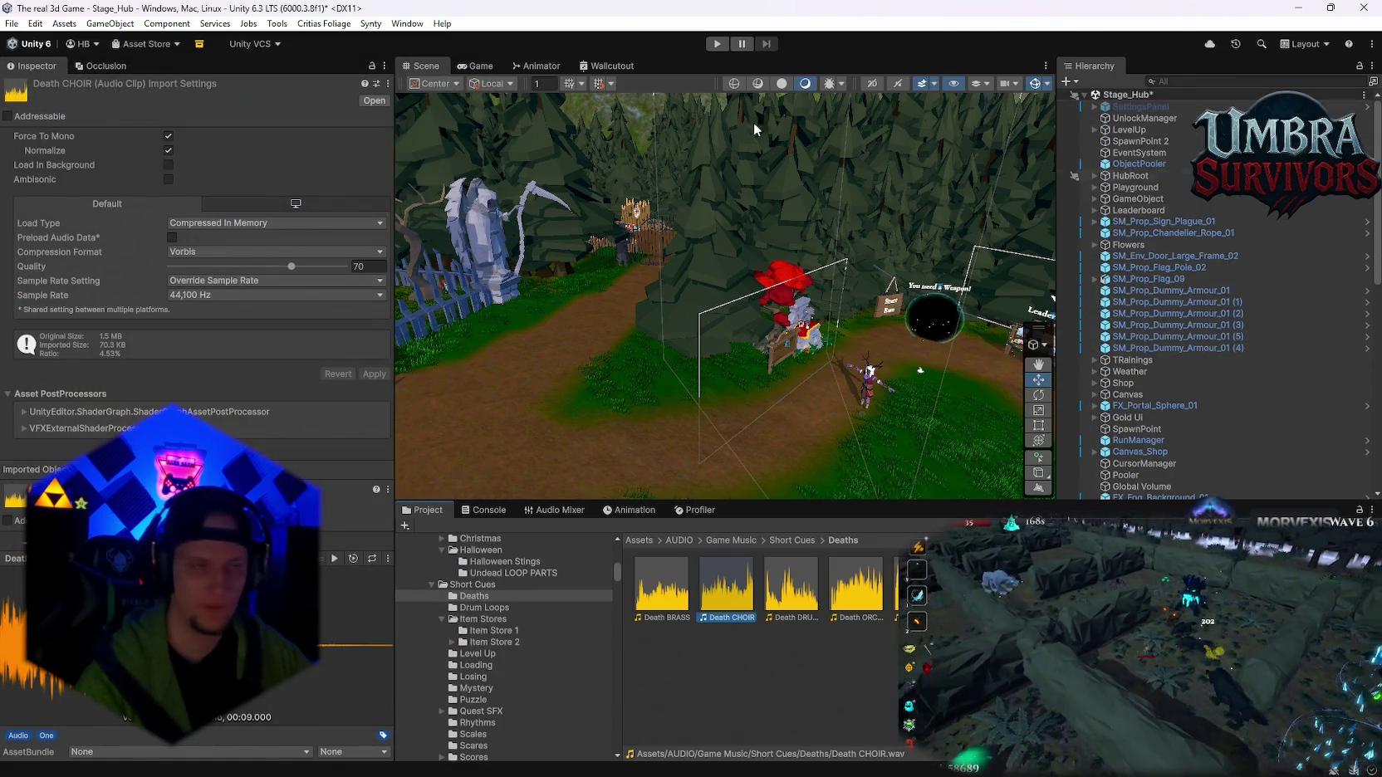
- Open Stage_Forest from recent scenes, answer the Stage_Hub save prompt, and inspect Canvas_endscreen
{"action": "left_click", "coordinate": [15, 25]}
{"action": "mouse_move", "coordinate": [41, 73]}
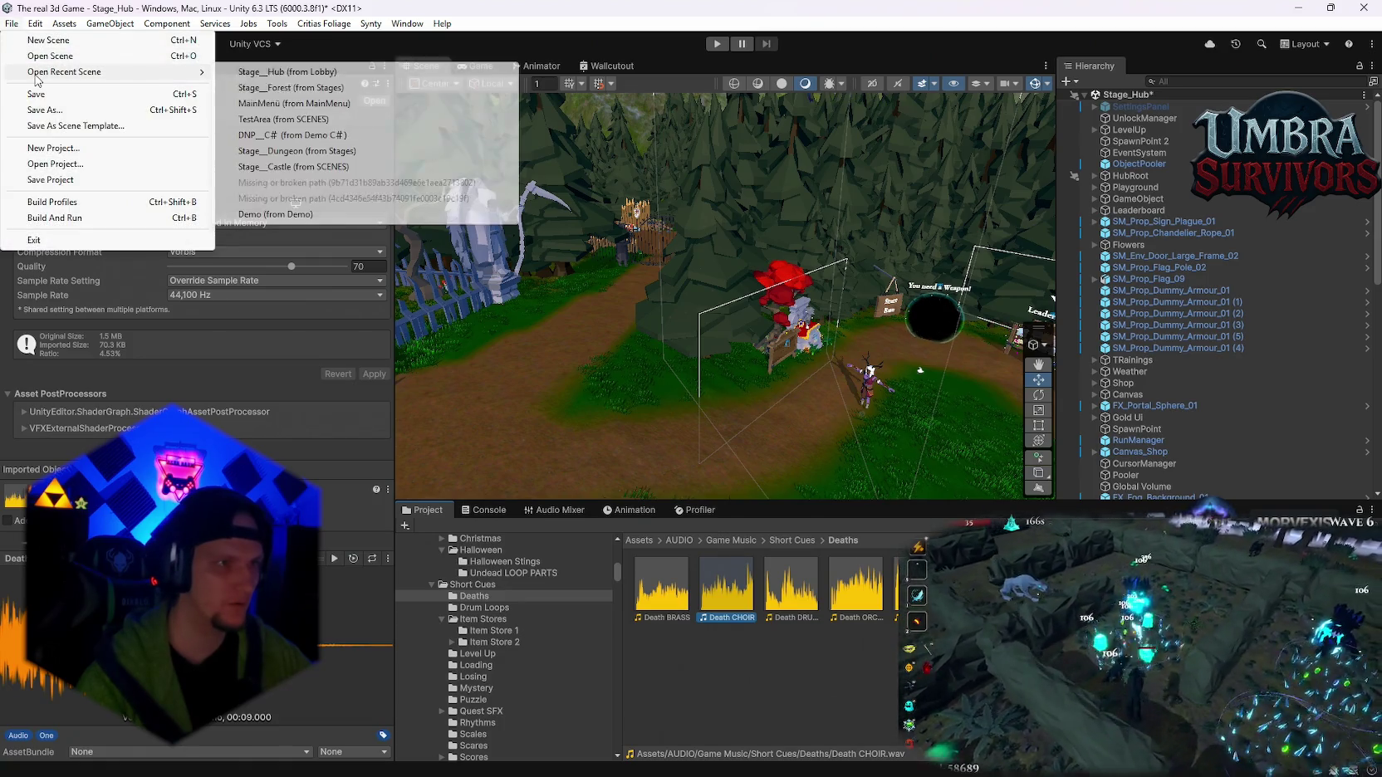
{"action": "left_click", "coordinate": [289, 88]}
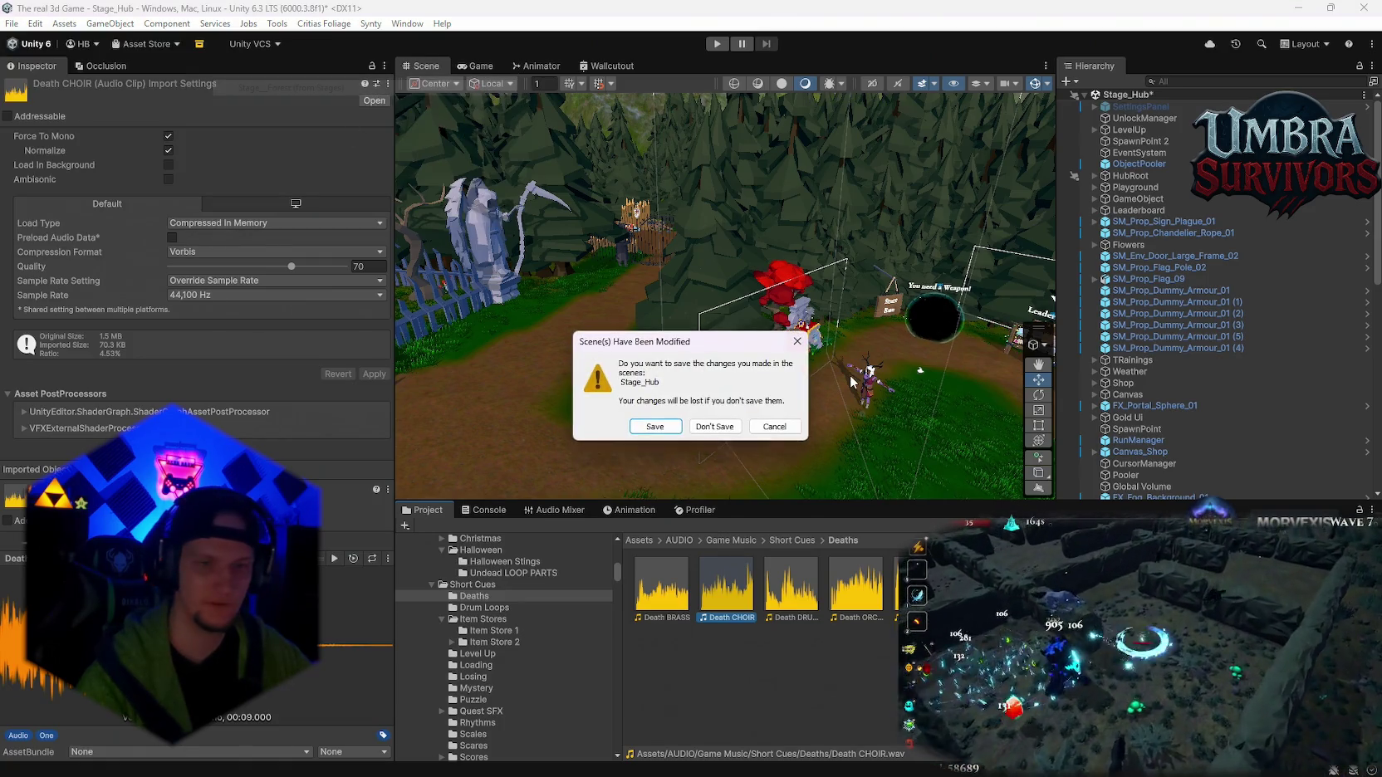
{"action": "left_click", "coordinate": [730, 428]}
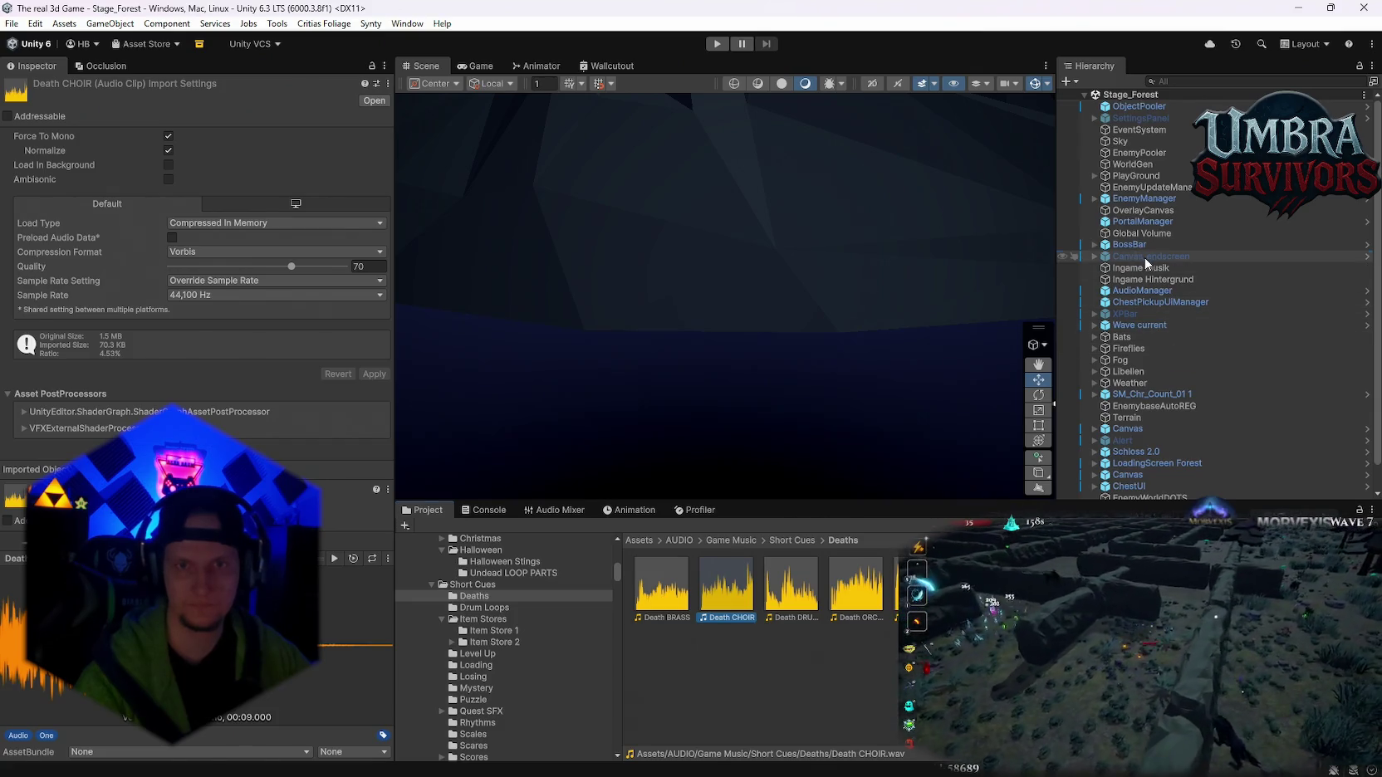
{"action": "left_click", "coordinate": [1144, 256]}
{"action": "scroll", "coordinate": [199, 332], "scroll_direction": "down", "scroll_amount": 15}
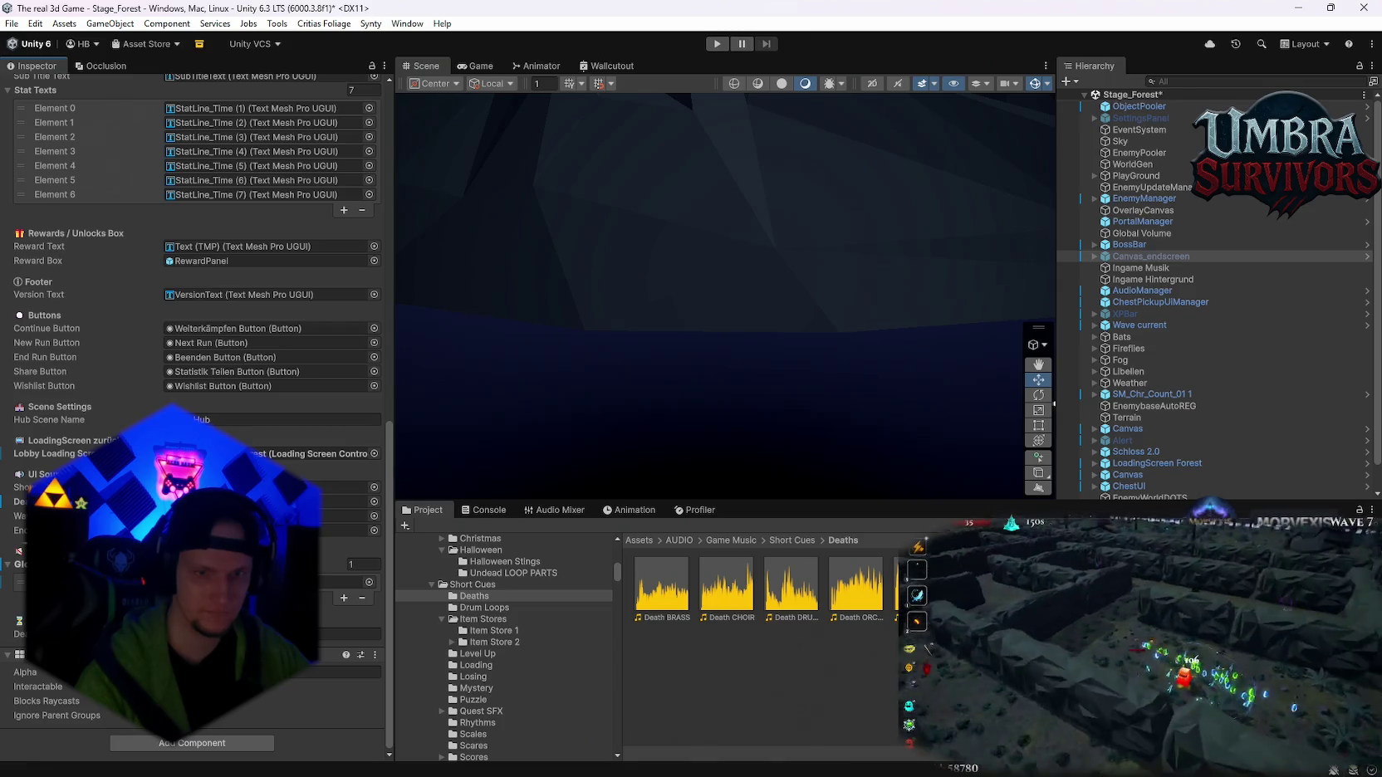
- Preview Drum Loop 1 140bpm from Drum Loops, then the Death DRUMS cue from Deaths
{"action": "left_click", "coordinate": [494, 608]}
{"action": "double_click", "coordinate": [678, 599]}
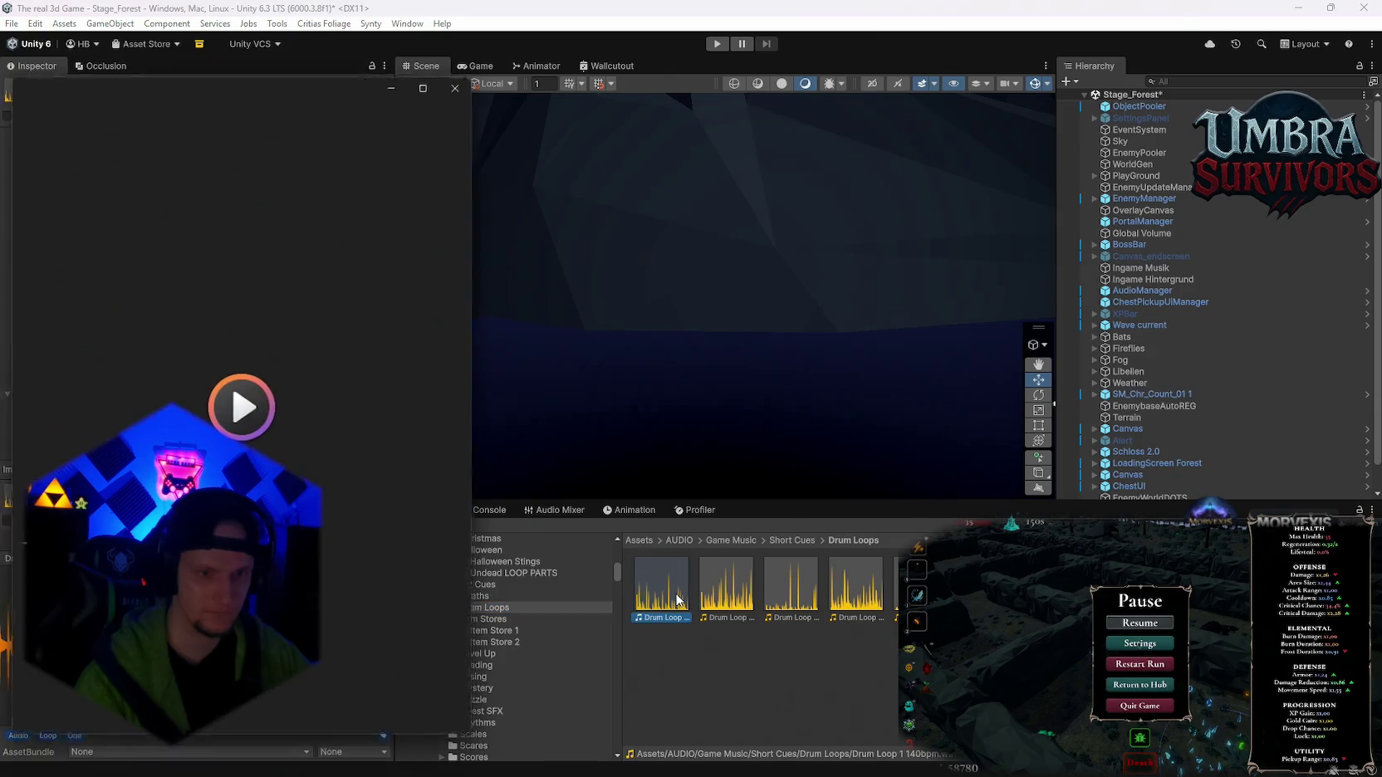
{"action": "left_click", "coordinate": [463, 79]}
{"action": "left_click", "coordinate": [480, 597]}
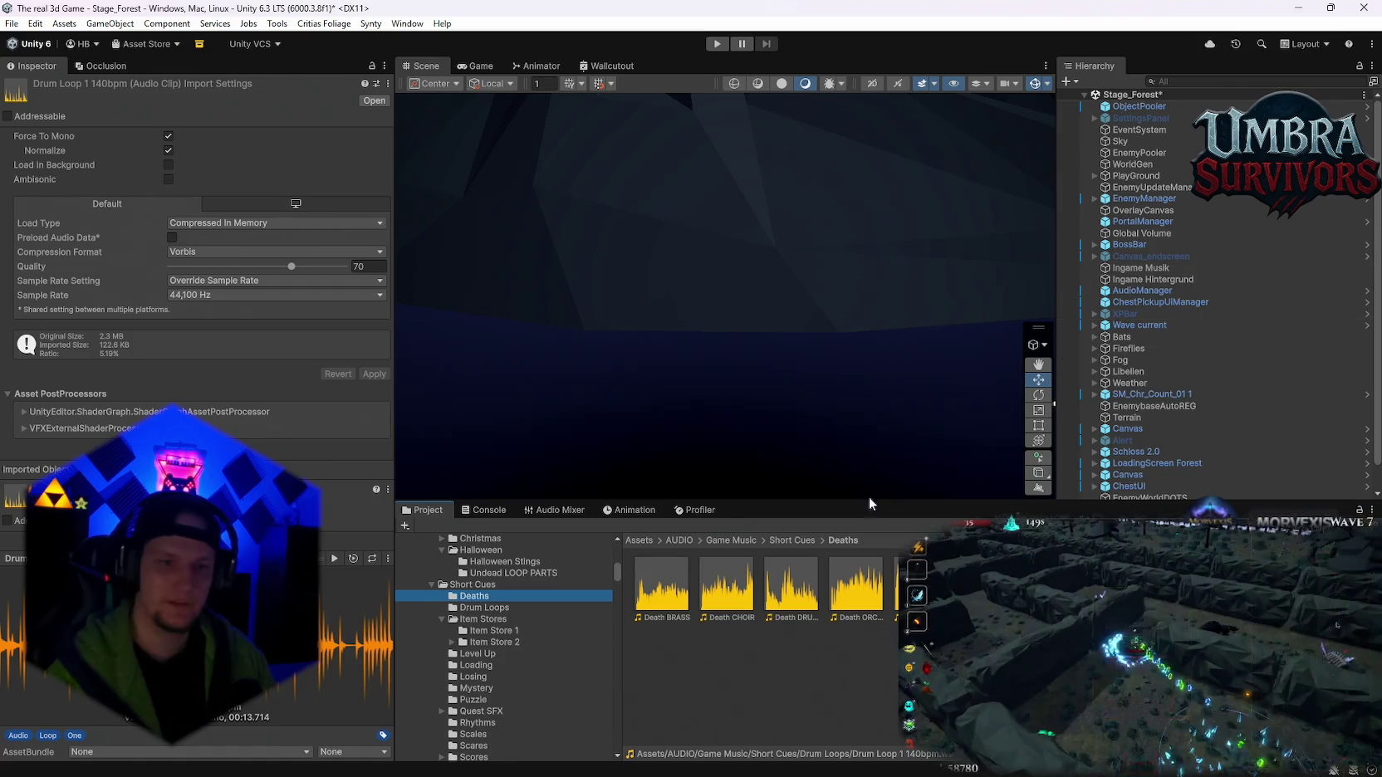
{"action": "double_click", "coordinate": [795, 592]}
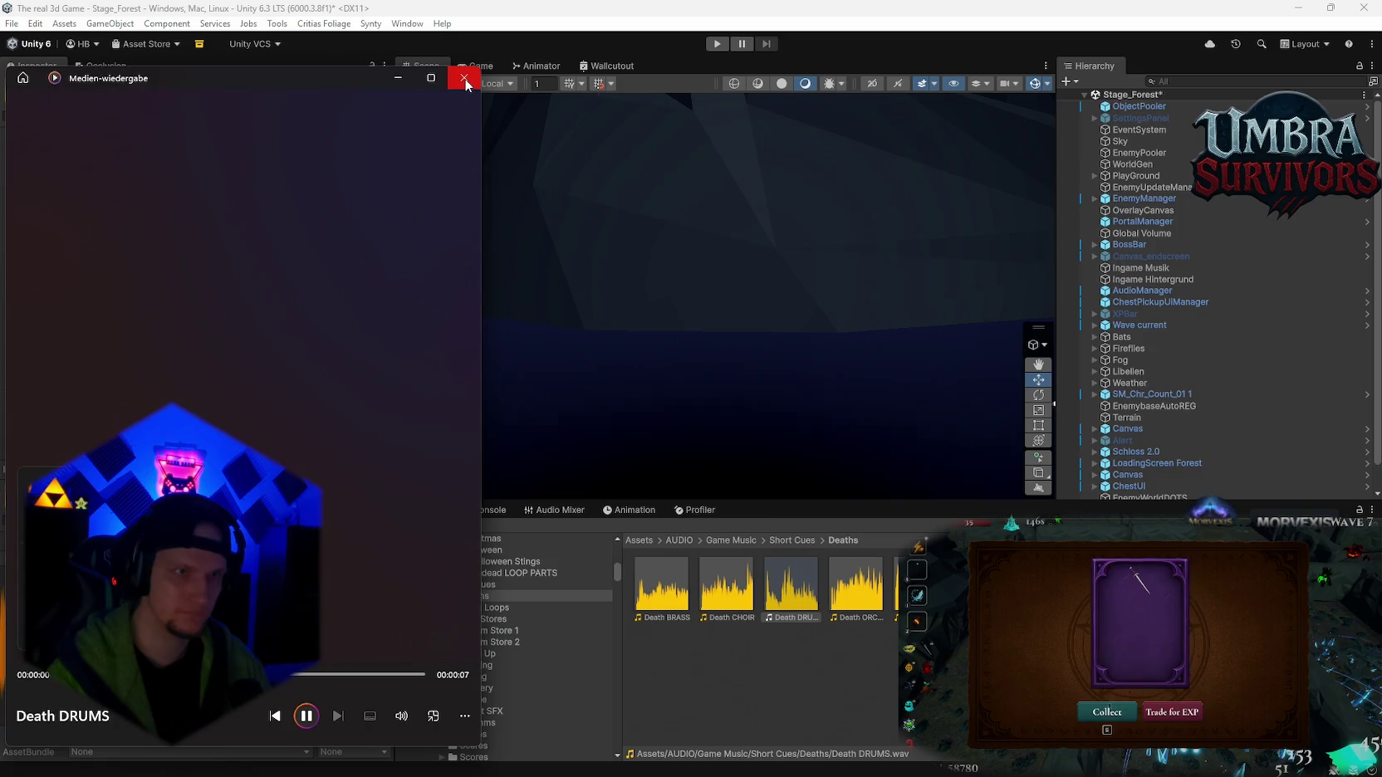
{"action": "left_click", "coordinate": [464, 80]}
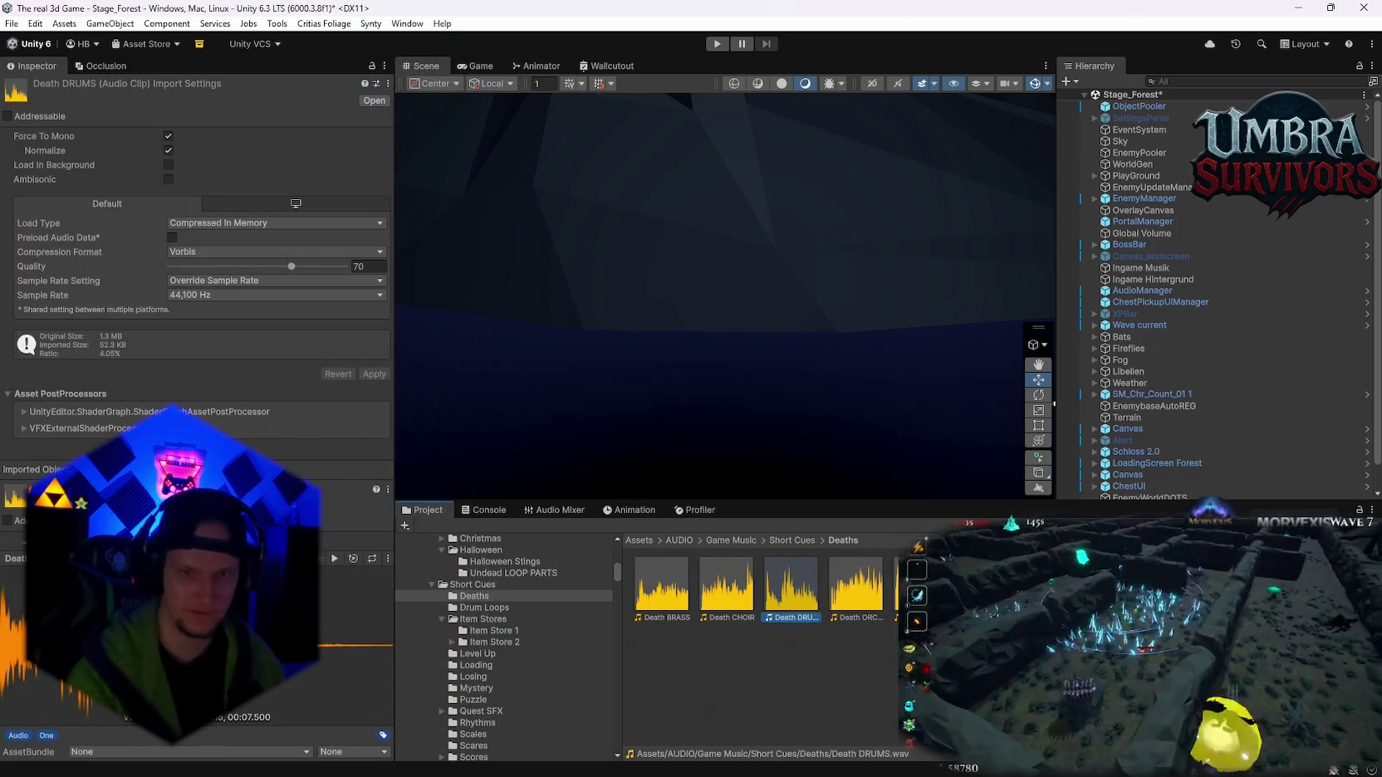
- Search 'Waldschrat' and open the BubbleAcidExplosion prefab from the WS BOSS folder
{"action": "type", "text": "Waldschrat"}
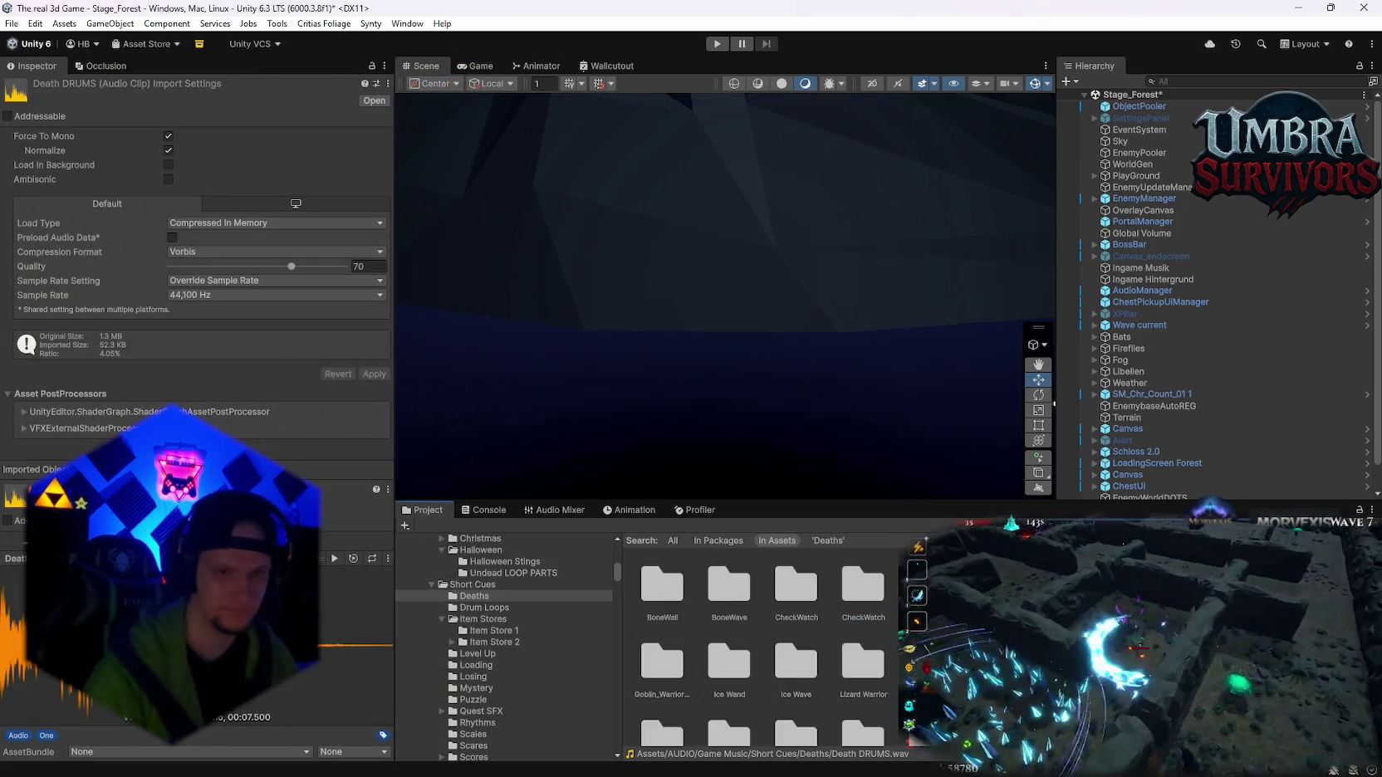
{"action": "double_click", "coordinate": [661, 585]}
{"action": "double_click", "coordinate": [732, 591]}
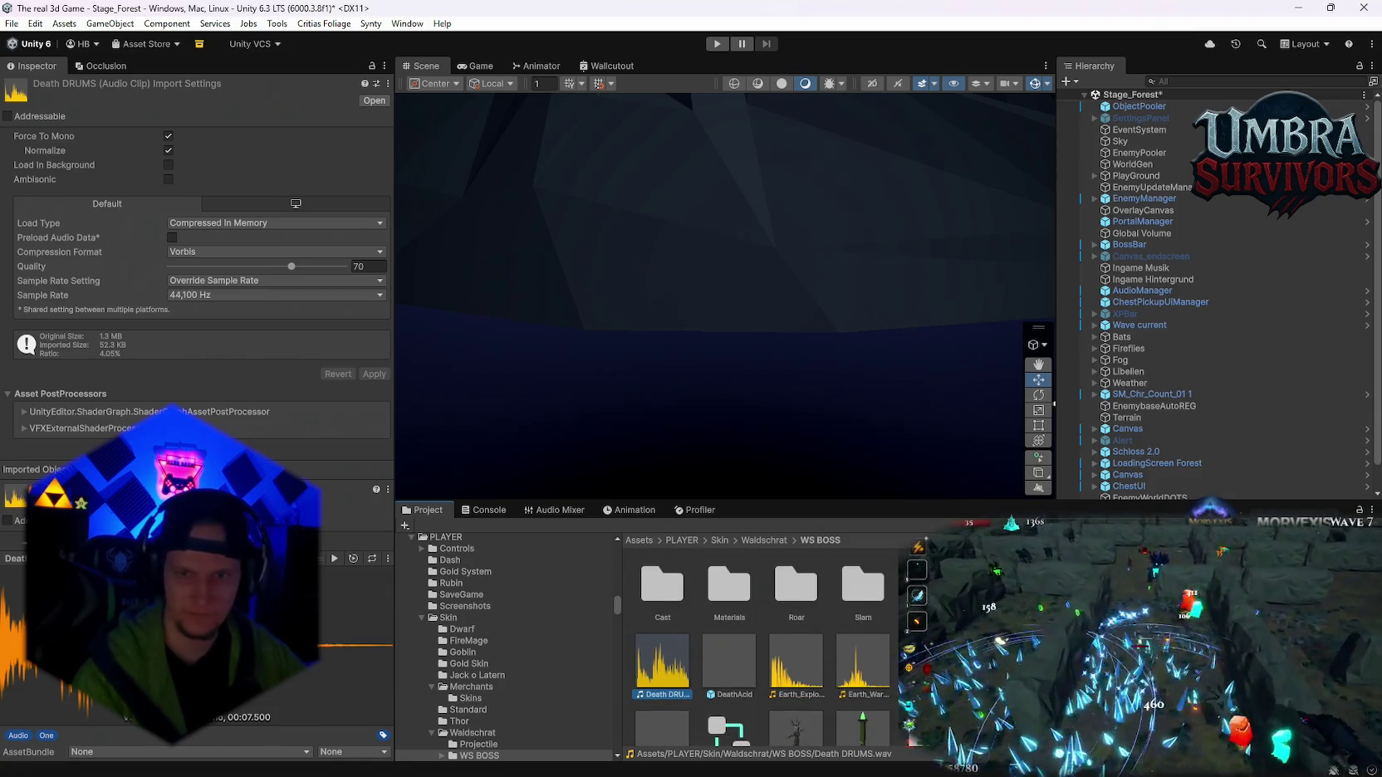
{"action": "double_click", "coordinate": [729, 665]}
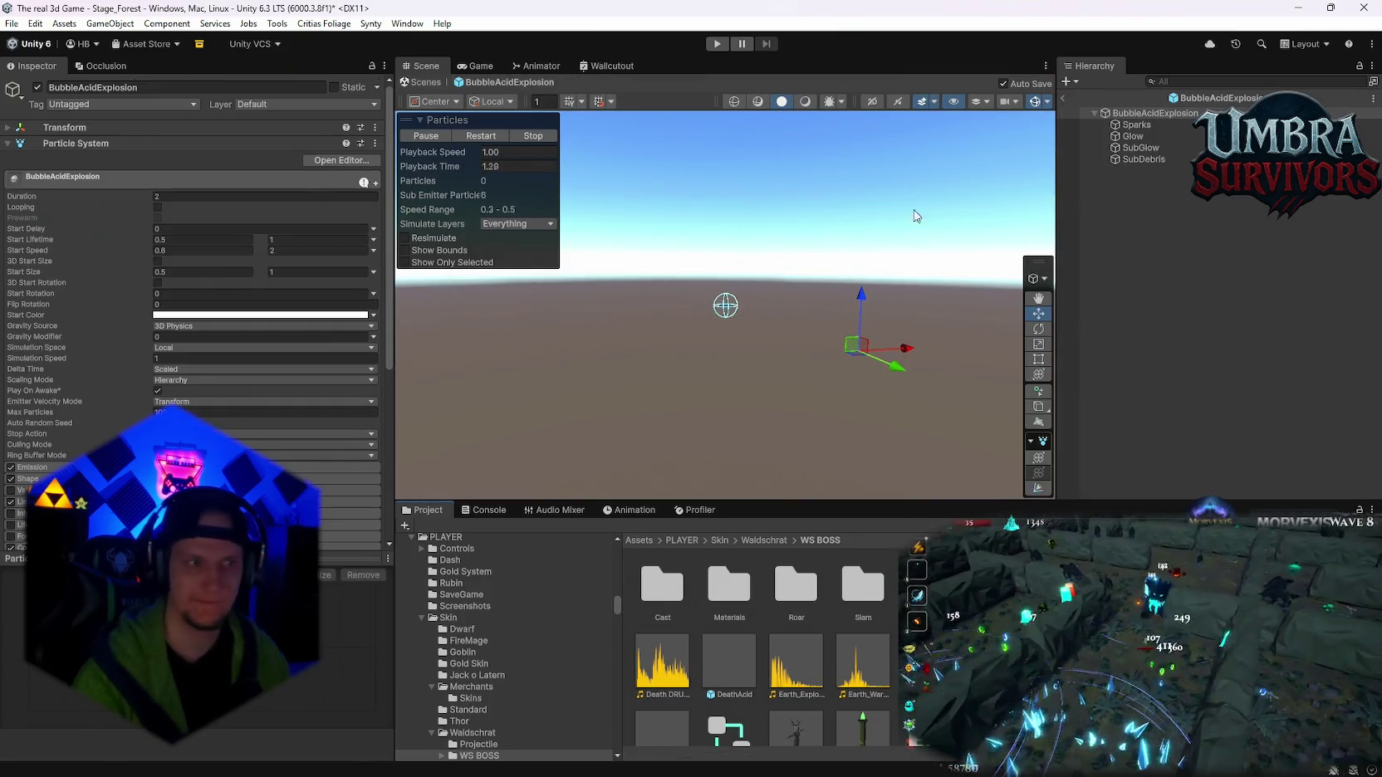
- Add an Audio Source playing Death DRUMS through the SFX mixer group at volume 0
{"action": "scroll", "coordinate": [191, 291], "scroll_direction": "down", "scroll_amount": 10}
{"action": "left_click", "coordinate": [195, 499]}
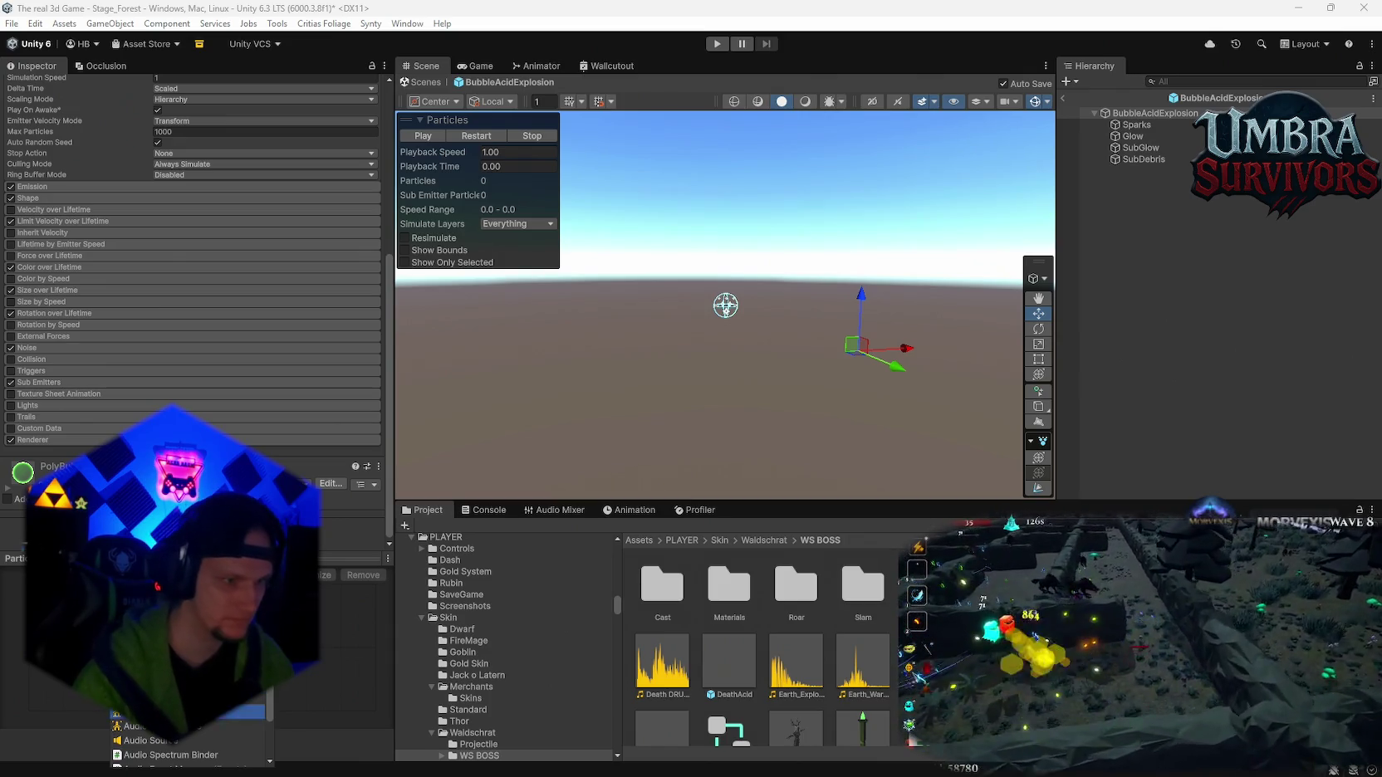
{"action": "left_click", "coordinate": [162, 740]}
{"action": "scroll", "coordinate": [237, 315], "scroll_direction": "up", "scroll_amount": 2}
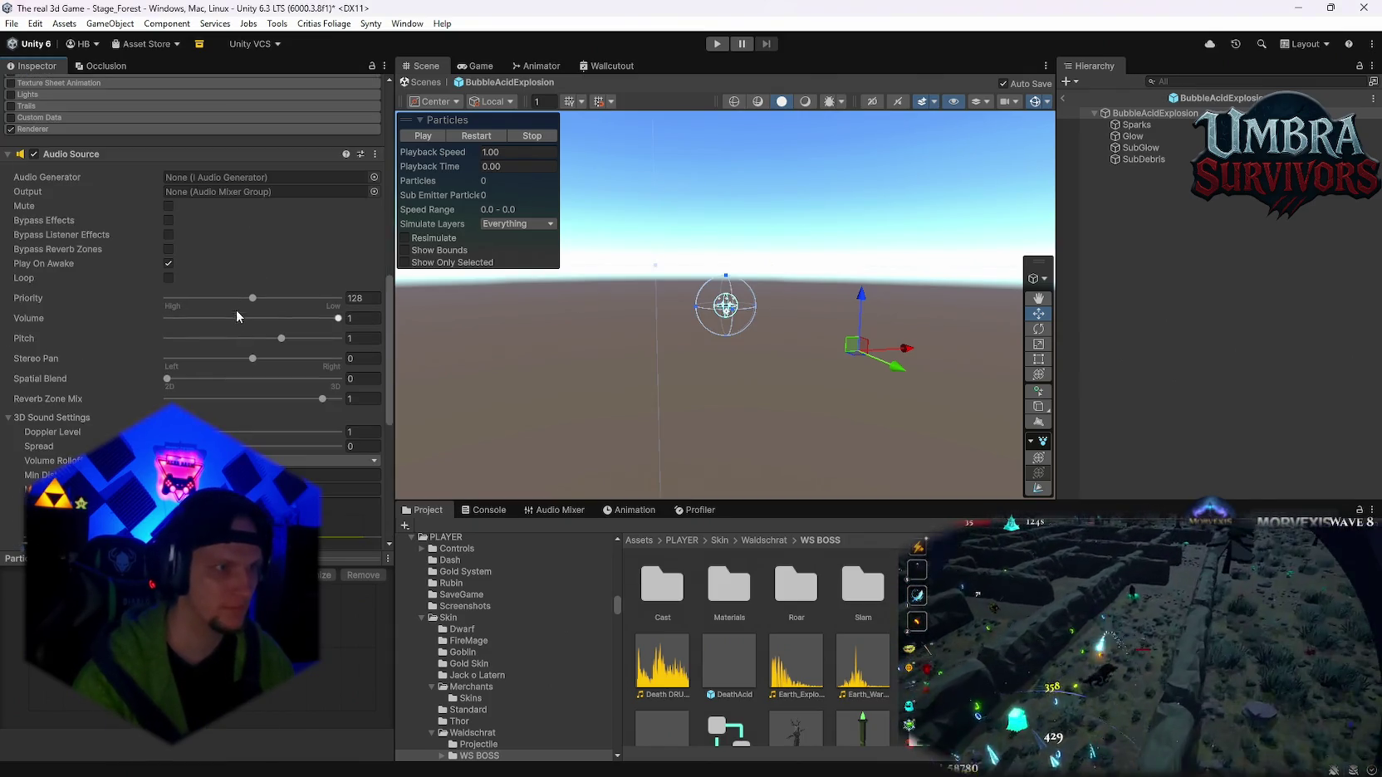
{"action": "left_click_drag", "start_coordinate": [685, 666], "coordinate": [207, 178]}
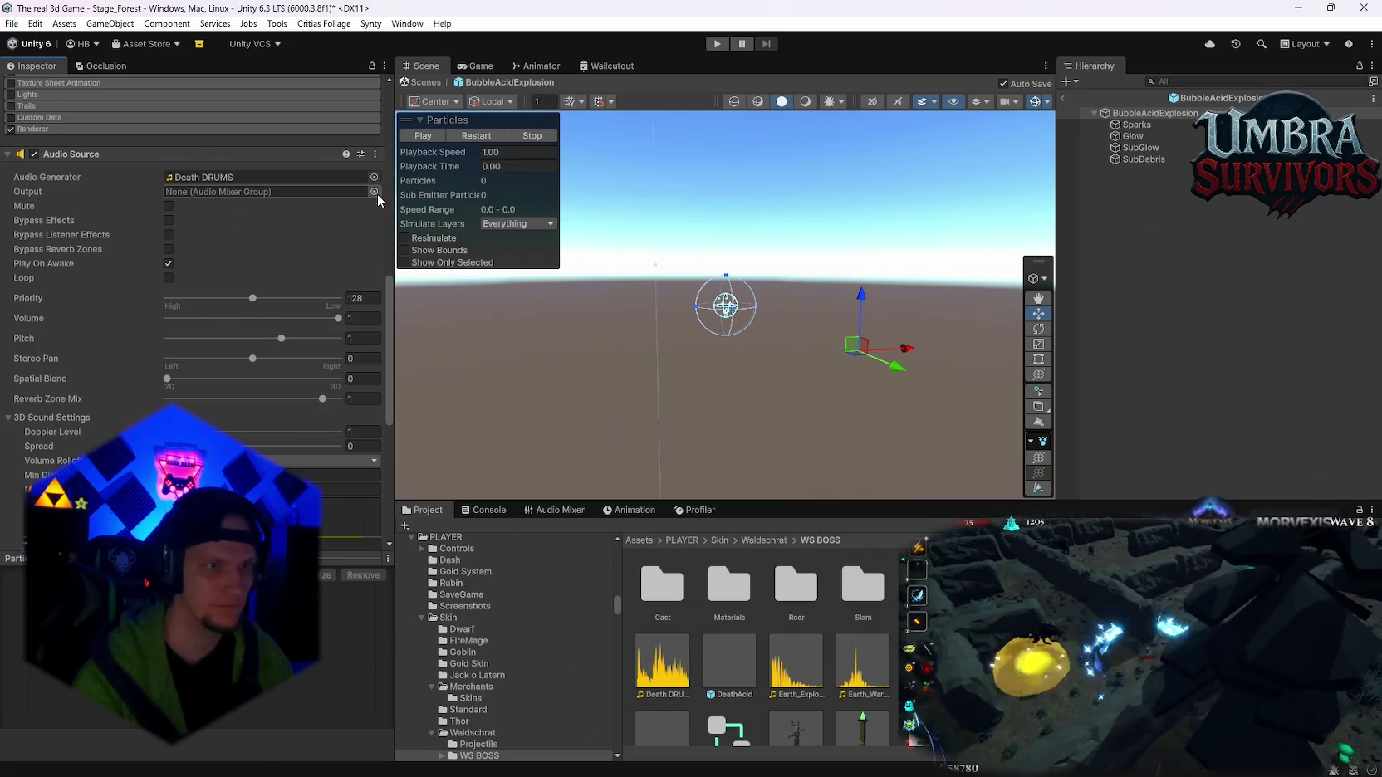
{"action": "left_click", "coordinate": [373, 192]}
{"action": "double_click", "coordinate": [422, 263]}
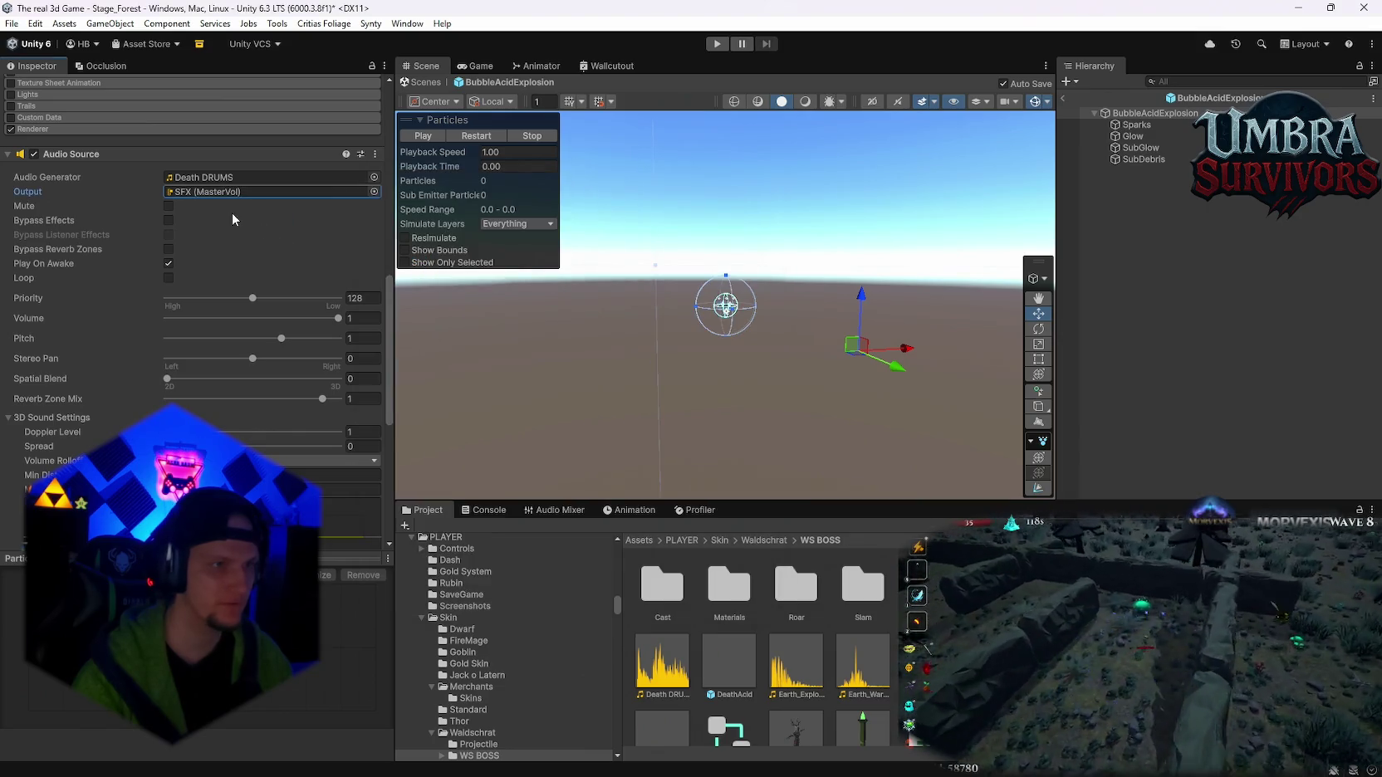
{"action": "left_click", "coordinate": [365, 317]}
{"action": "type", "text": "0.5"}
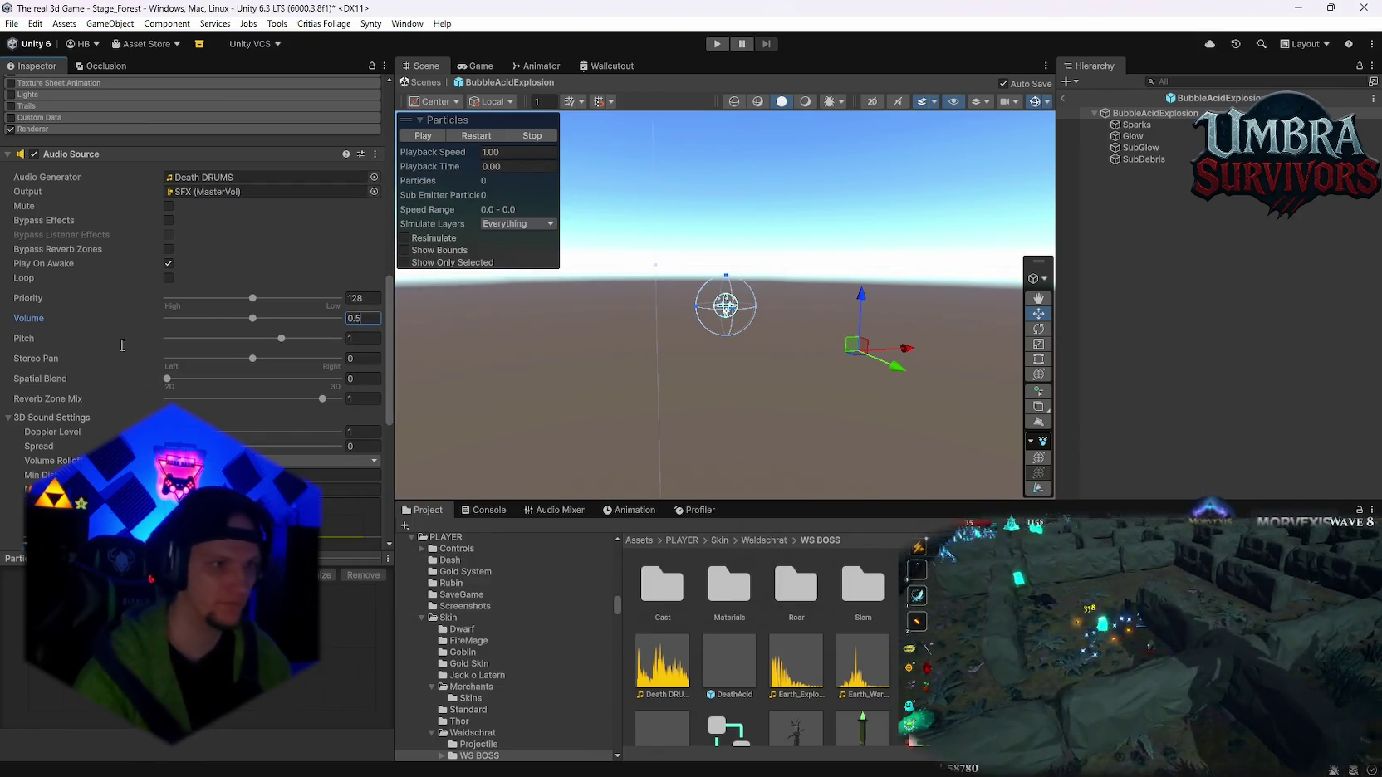
{"action": "scroll", "coordinate": [123, 344], "scroll_direction": "up", "scroll_amount": 15}
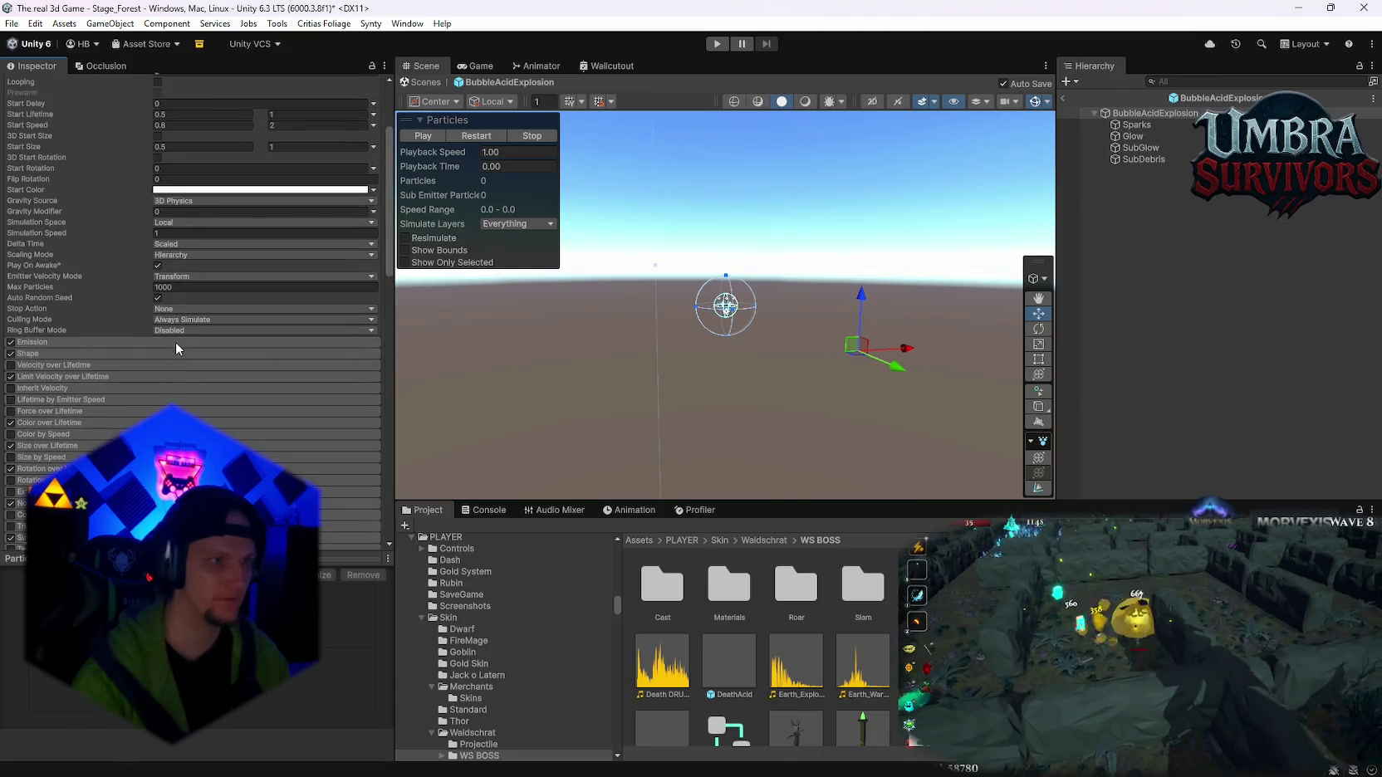
{"action": "left_click", "coordinate": [1064, 99]}
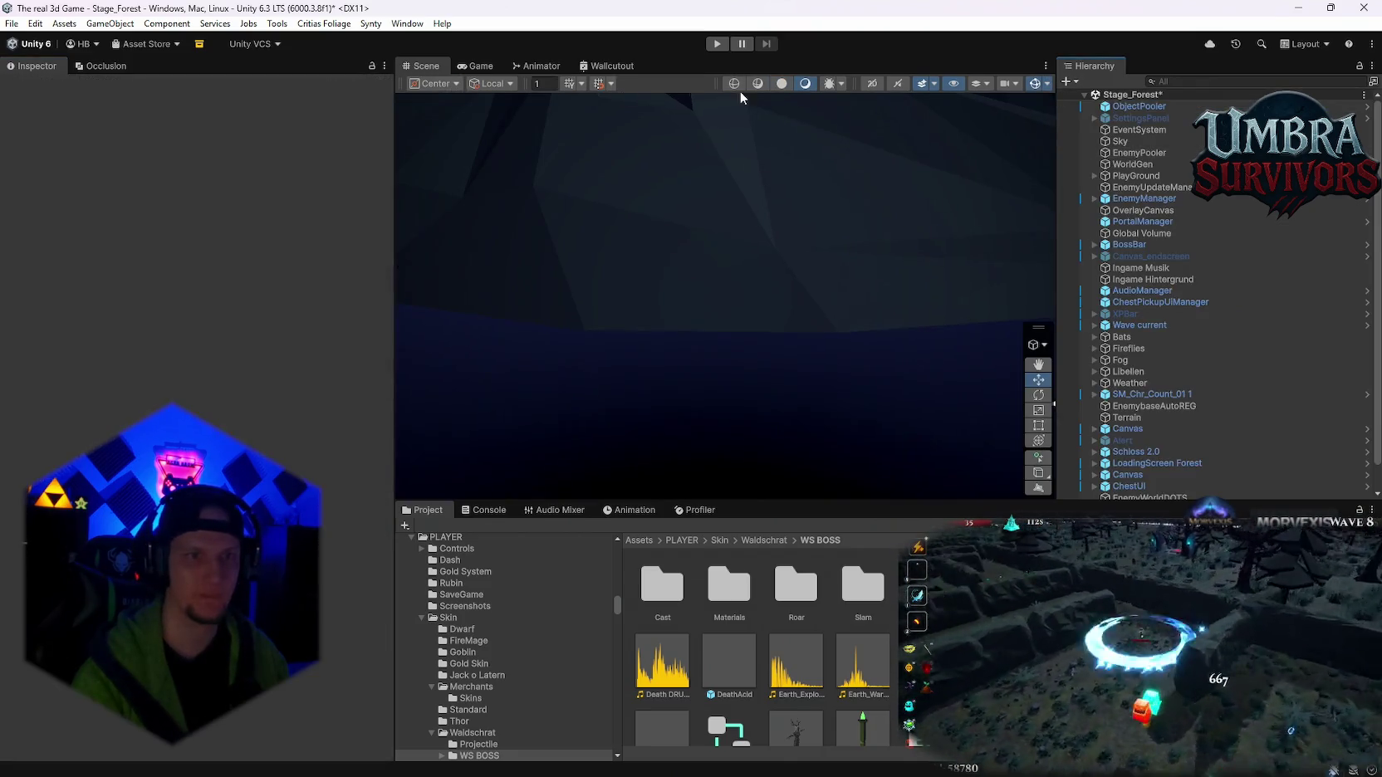
- Switch to the Stage_Hub scene, saving the forest scene changes
{"action": "left_click", "coordinate": [12, 24]}
{"action": "mouse_move", "coordinate": [83, 72]}
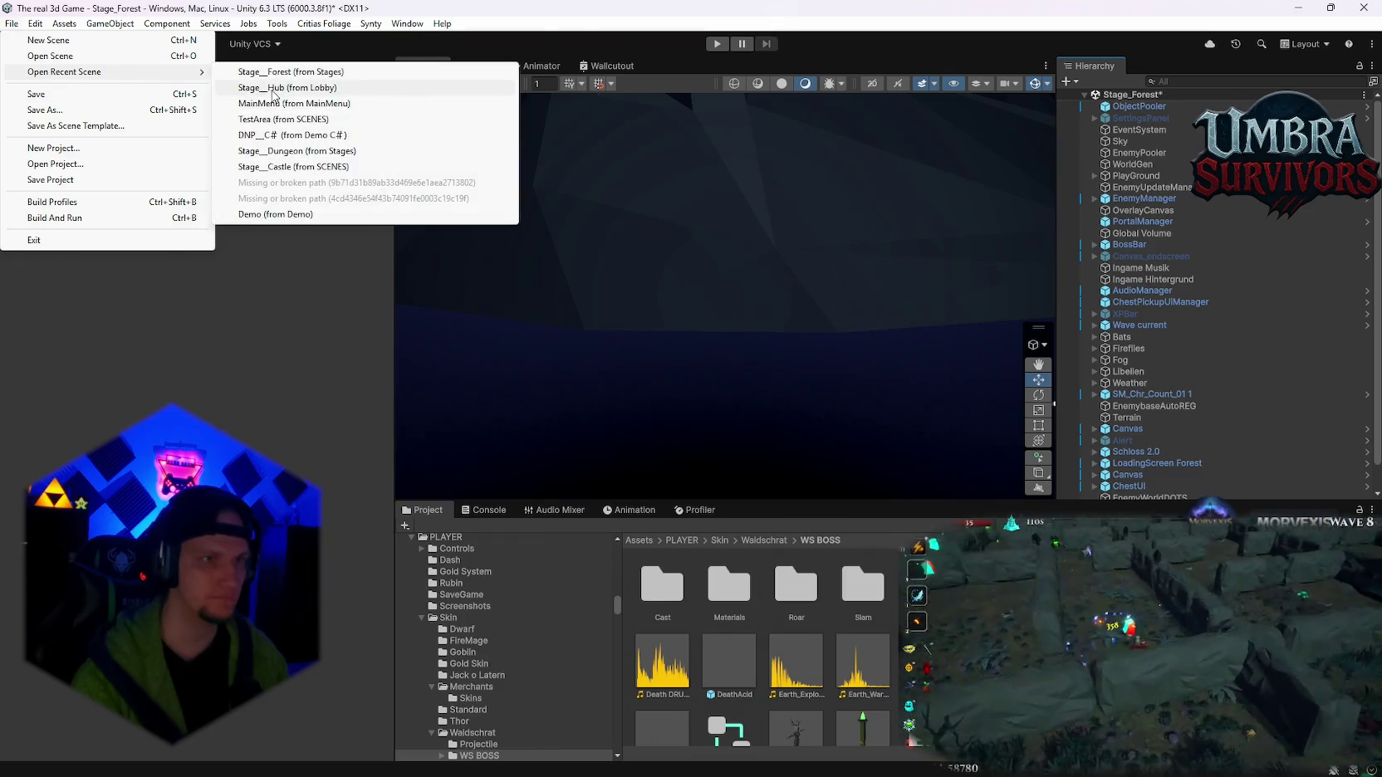
{"action": "left_click", "coordinate": [278, 89]}
{"action": "left_click", "coordinate": [648, 424]}
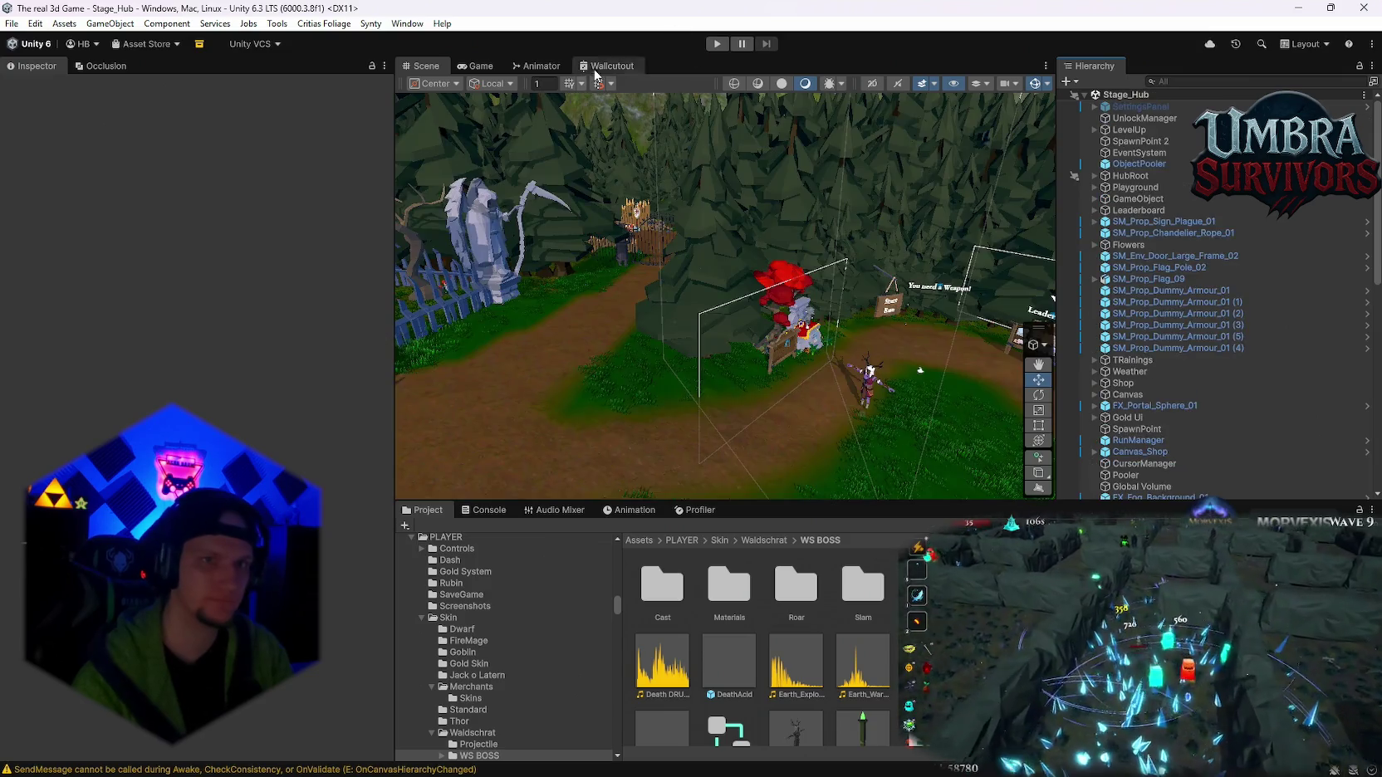
- Save the whole project with File > Save Project
{"action": "left_click", "coordinate": [12, 23]}
{"action": "left_click", "coordinate": [37, 96]}
{"action": "left_click", "coordinate": [12, 23]}
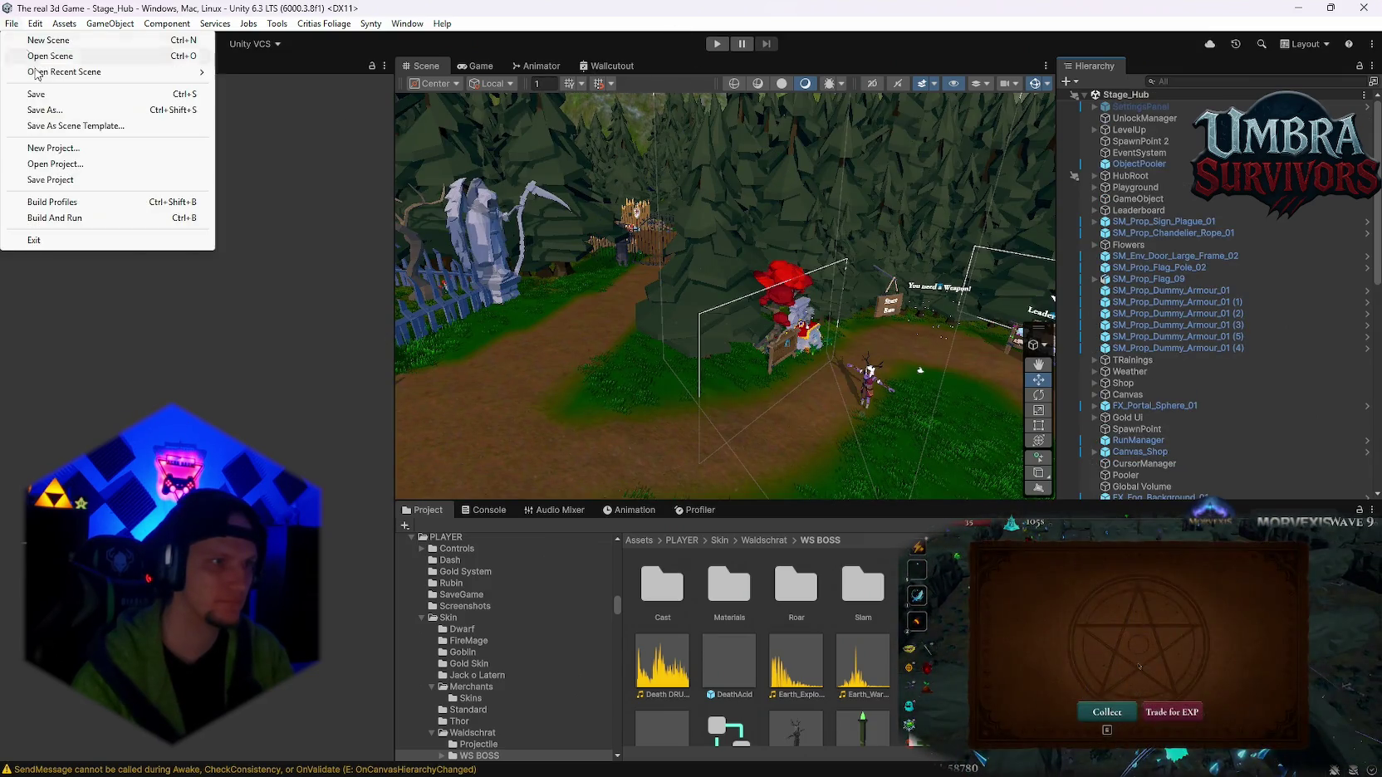
{"action": "left_click", "coordinate": [52, 181]}
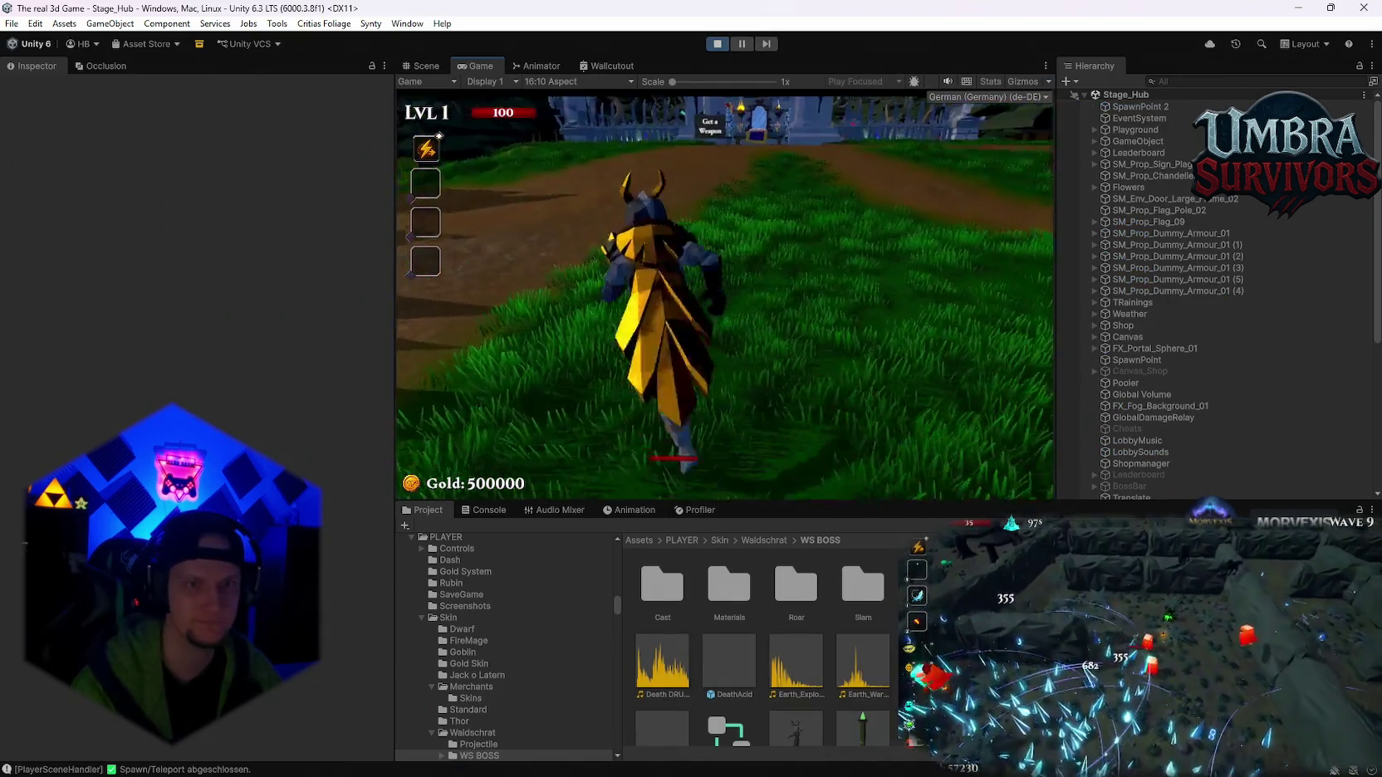
- Run to the Get a Weapon building, pick the Infernal Torch, and head along the hub path
{"action": "key", "text": "w"}
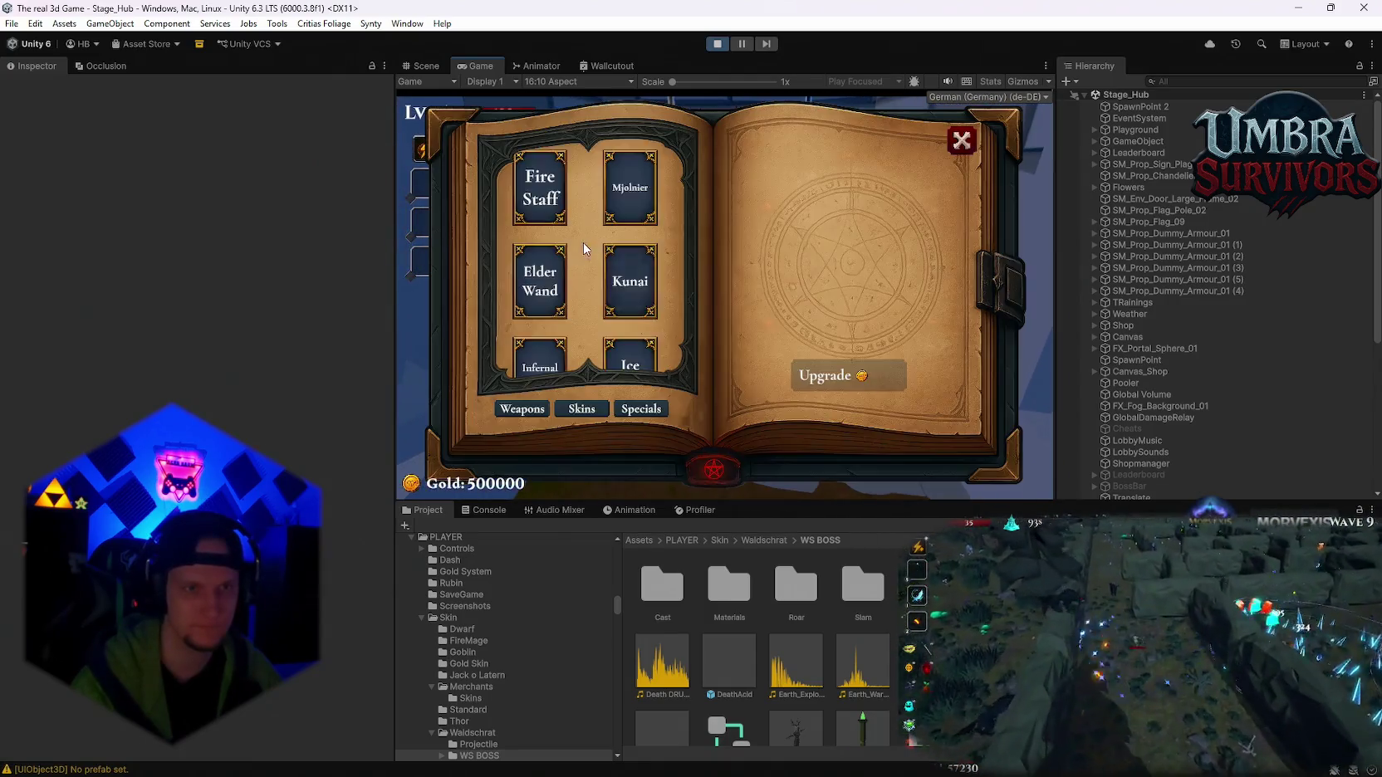
{"action": "left_click", "coordinate": [525, 326]}
{"action": "left_click", "coordinate": [961, 140]}
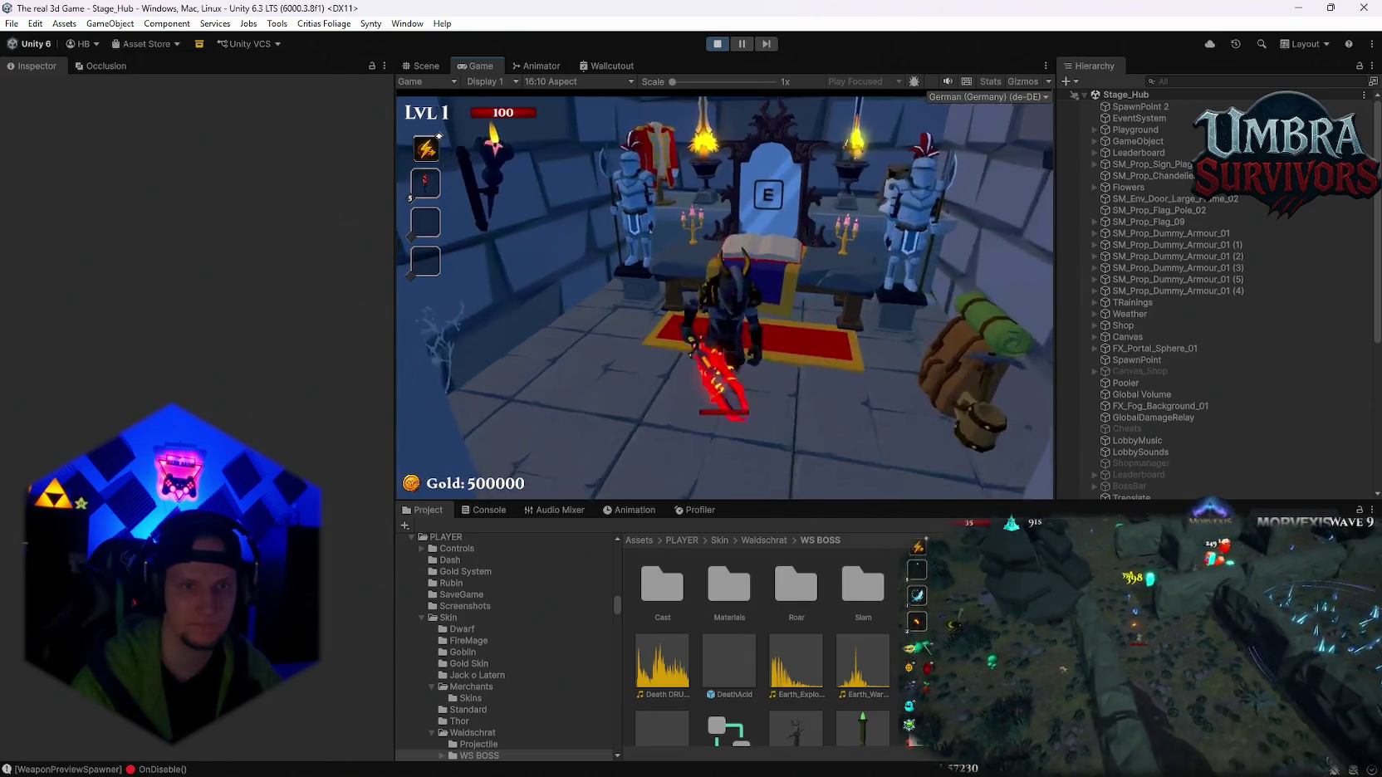
{"action": "key", "text": "w"}
{"action": "key", "text": "w"}
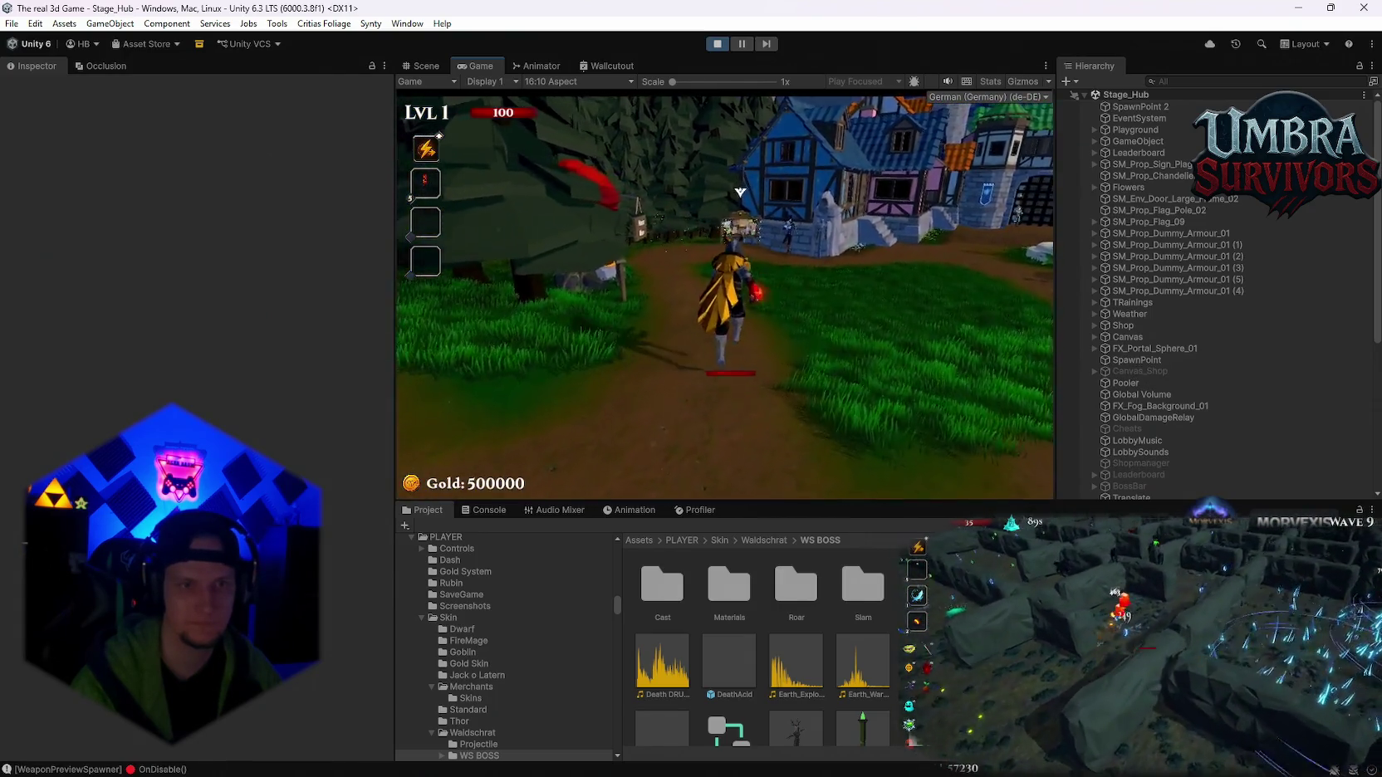
{"action": "key", "text": "w"}
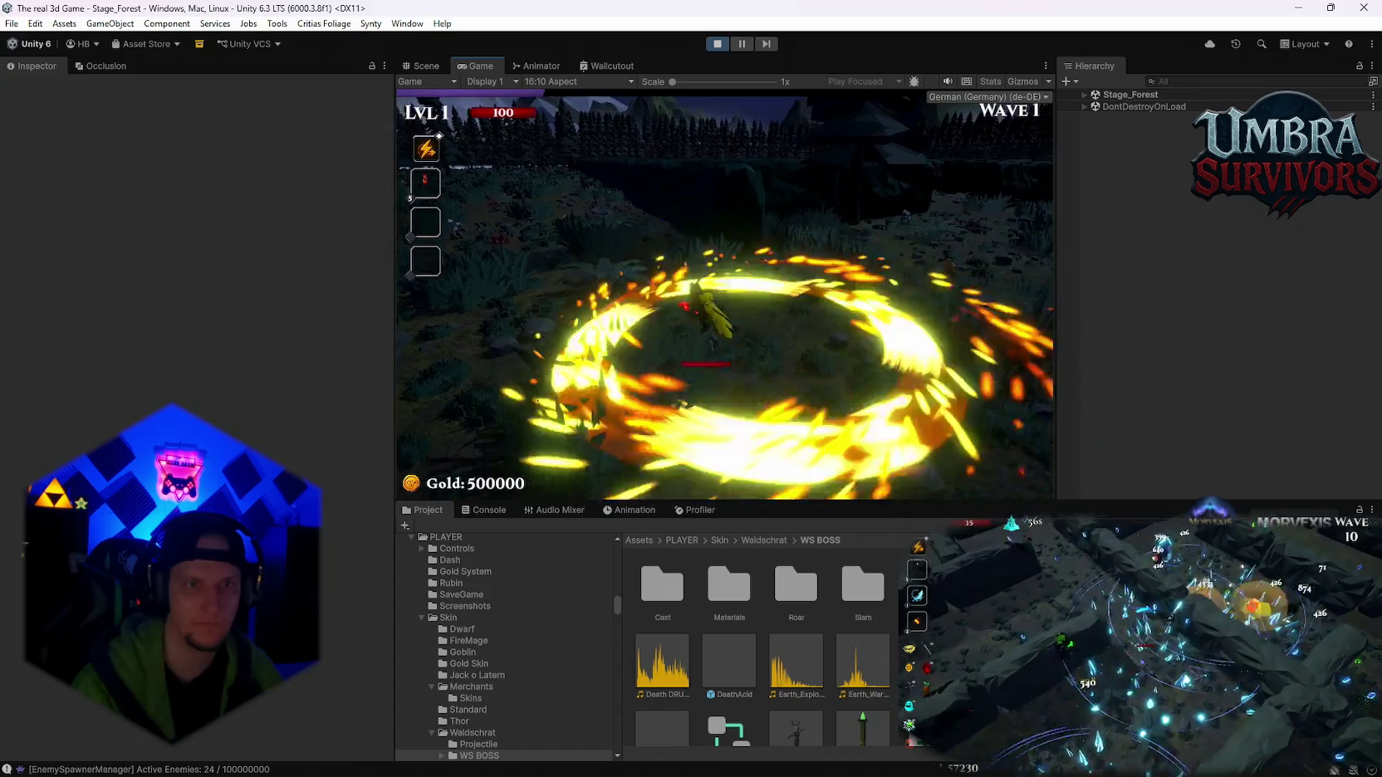
- Pause the forest run, maximize the Game view to fill the editor, and resume
{"action": "key", "text": "Escape"}
{"action": "double_click", "coordinate": [480, 65]}
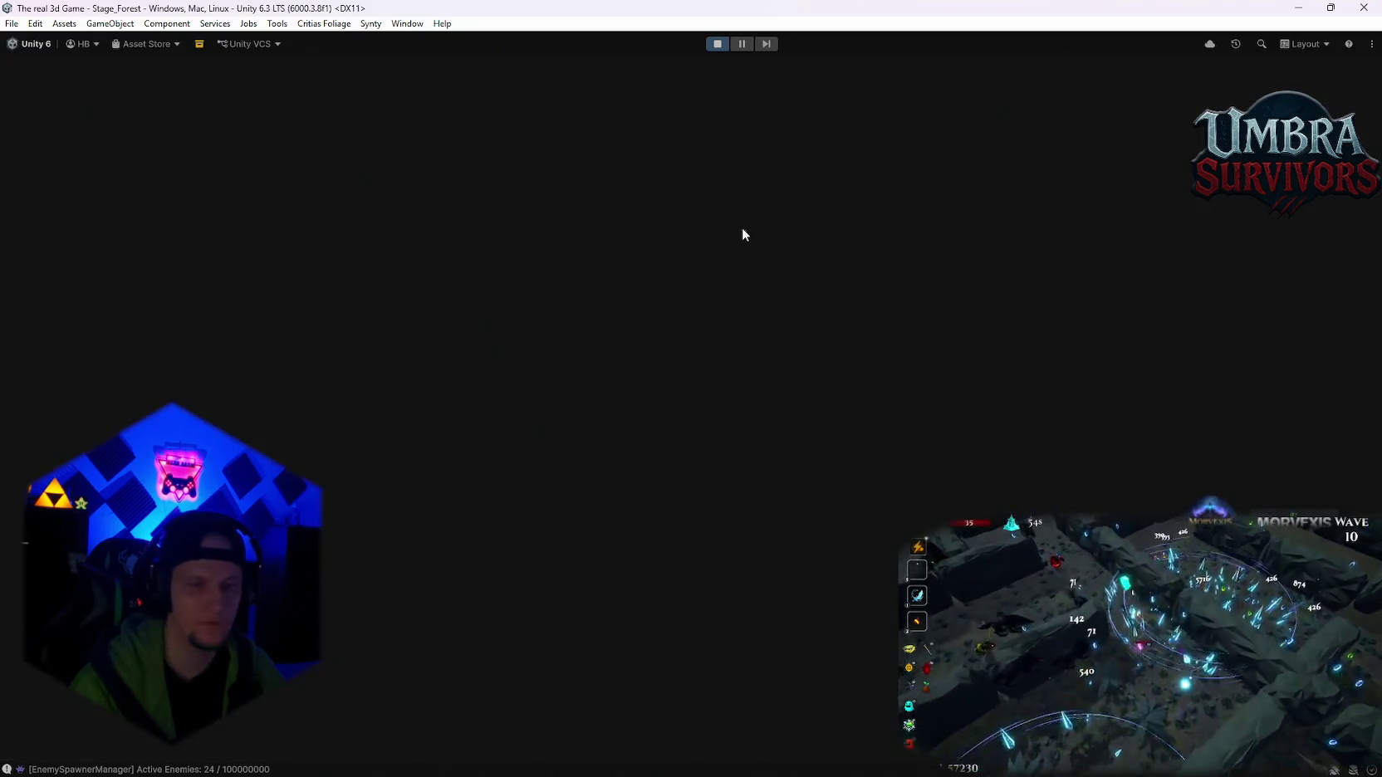
{"action": "left_click", "coordinate": [689, 378]}
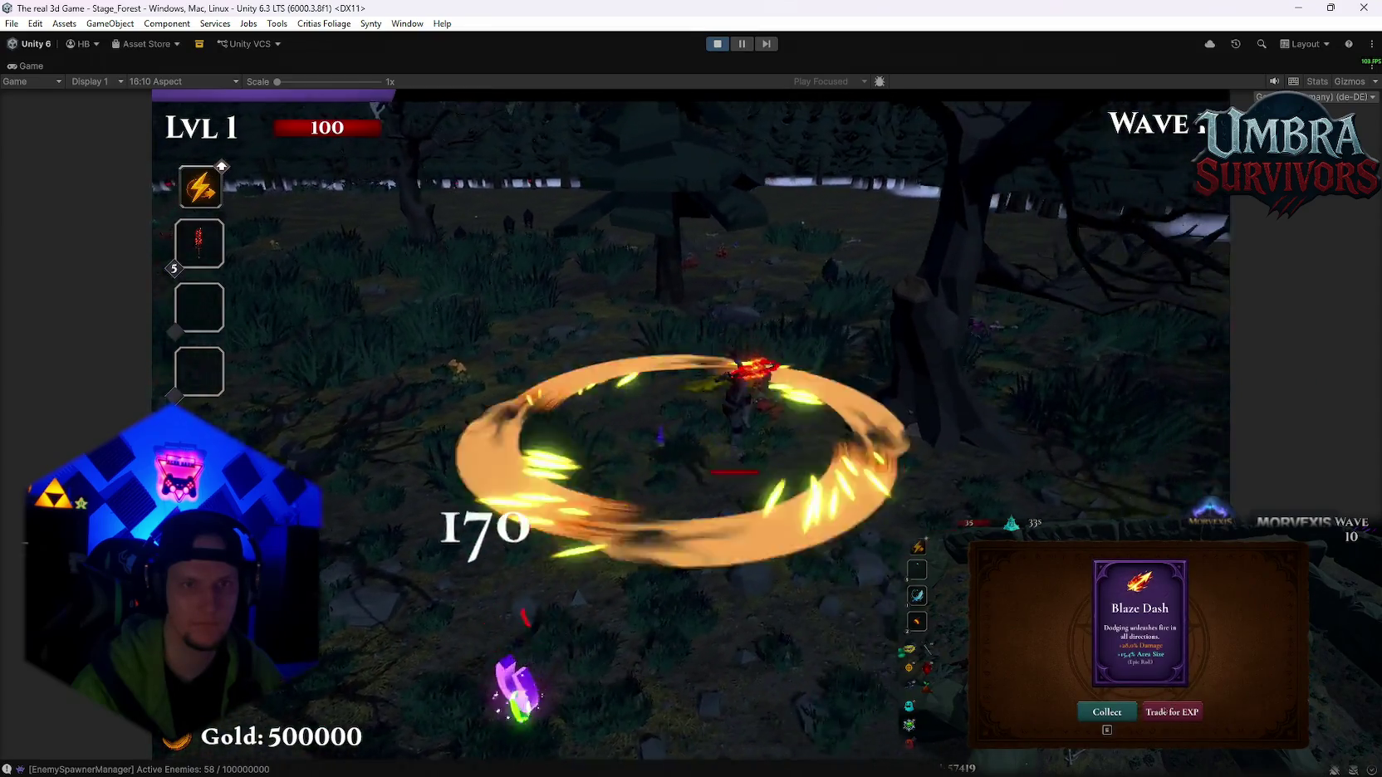
- Collect the Blaze Dash reward, reroll the upgrade cards twice, and take Heart of the Vampire
{"action": "key", "text": "e"}
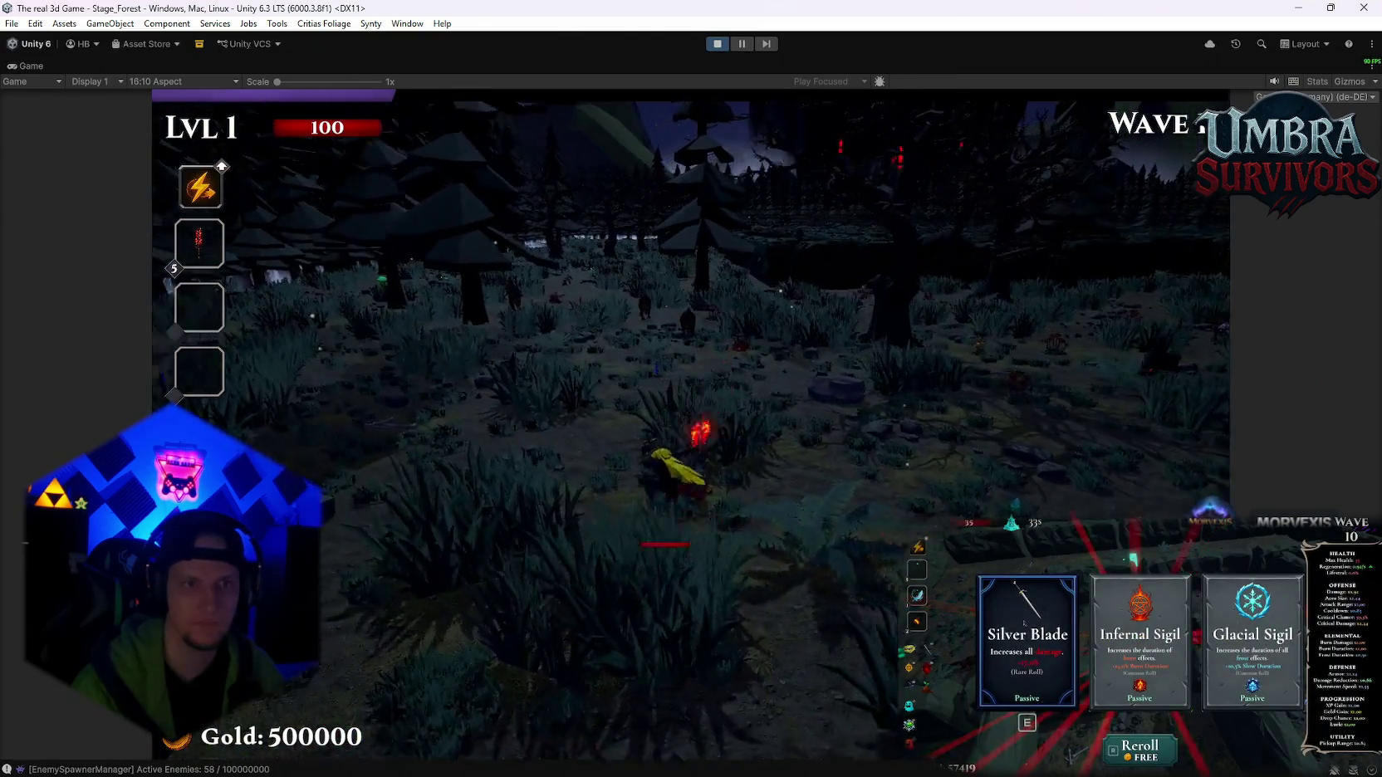
{"action": "key", "text": "e"}
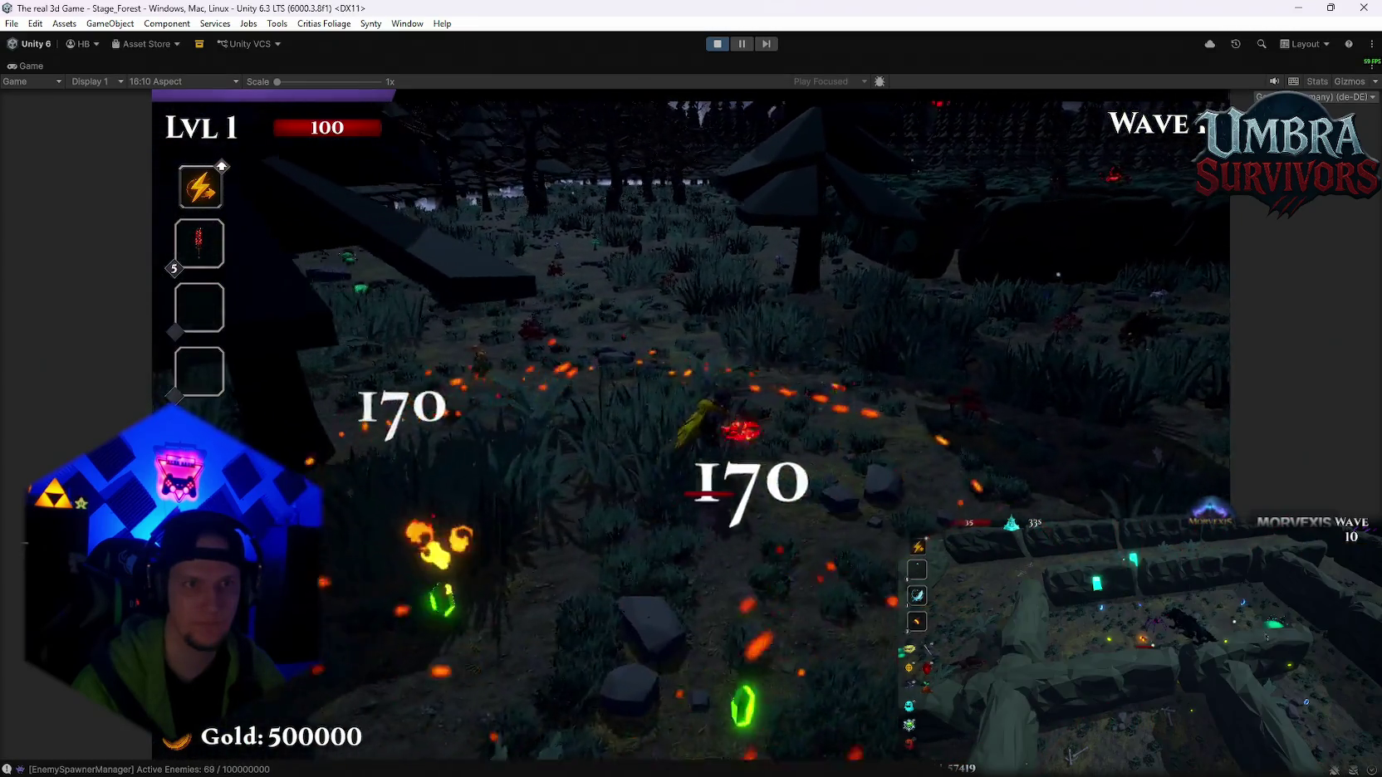
{"action": "key", "text": "r"}
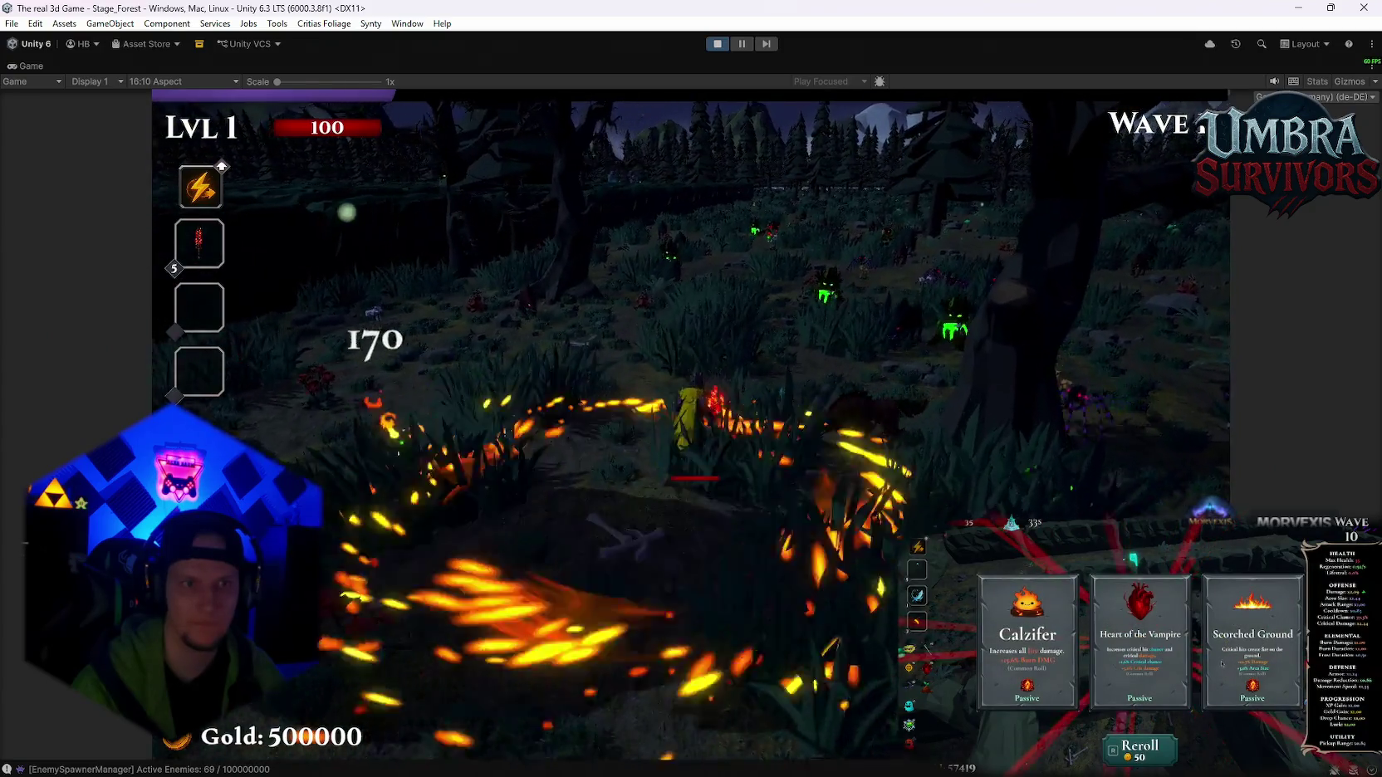
{"action": "key", "text": "Right"}
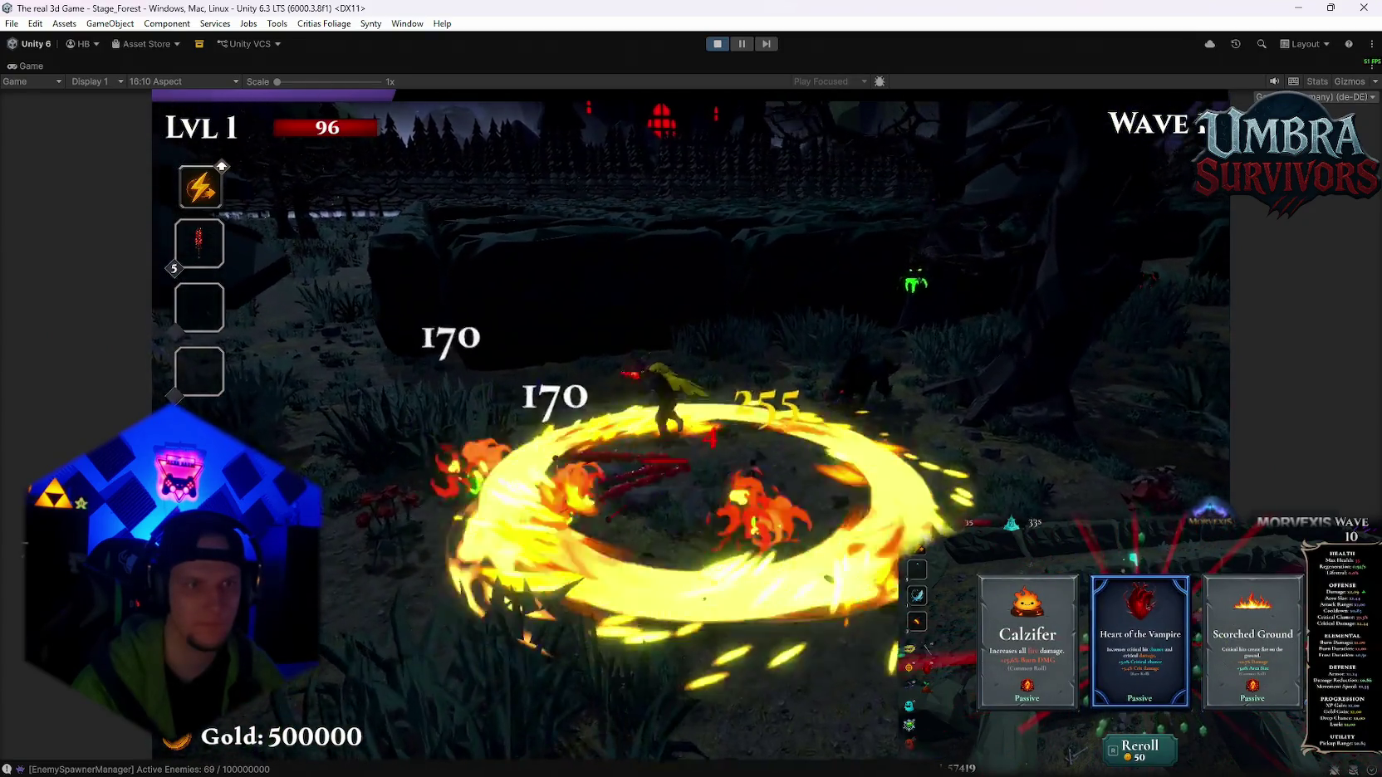
{"action": "key", "text": "r"}
{"action": "key", "text": "Right"}
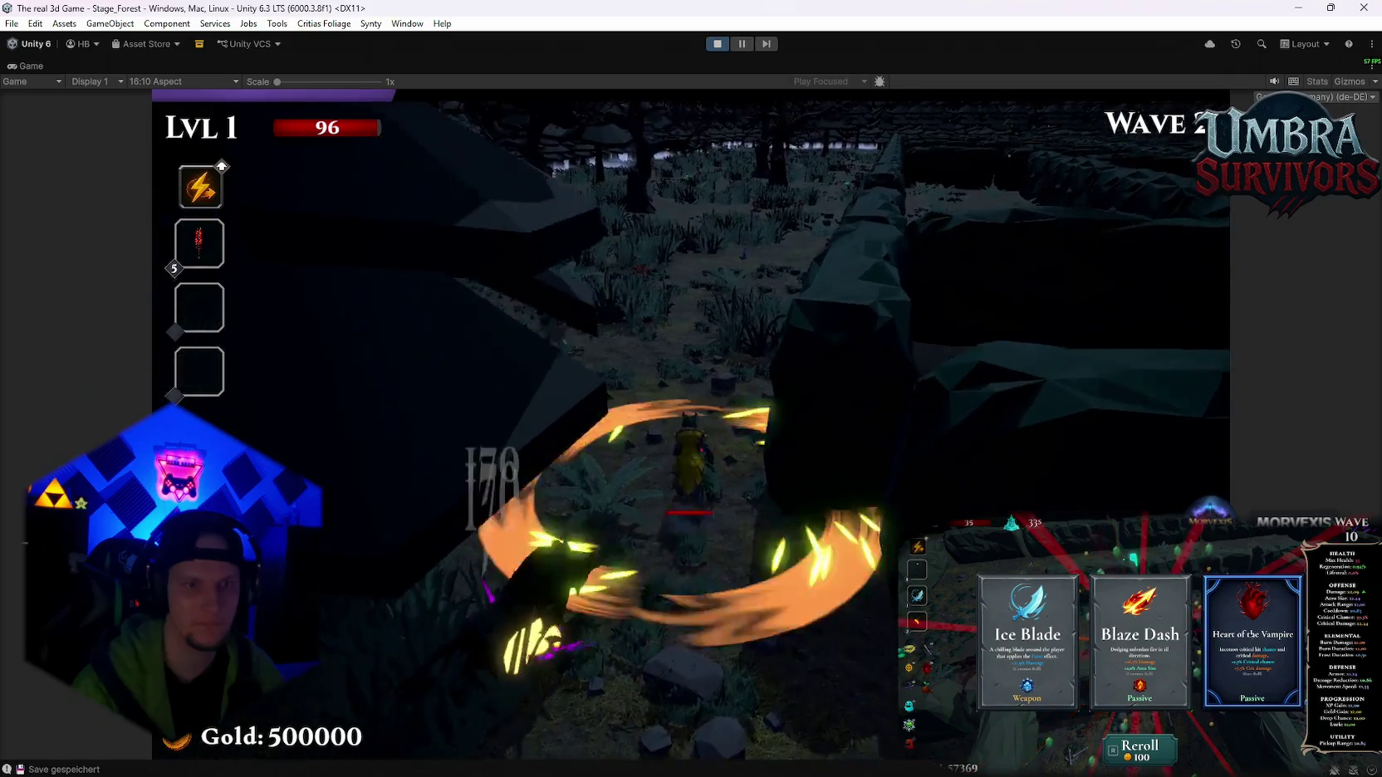
{"action": "key", "text": "Return"}
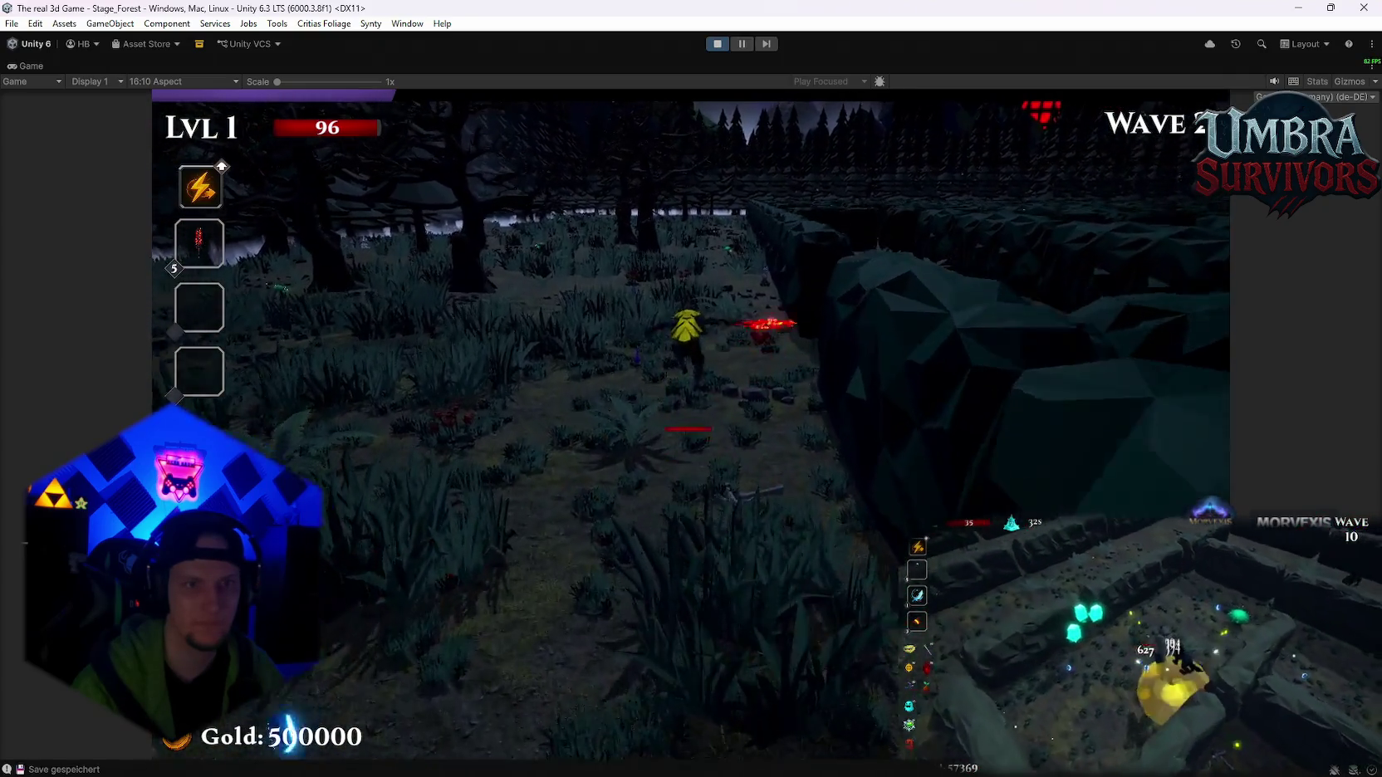
- Pause and check the Graphics and Camera settings pages, then exit back to play
{"action": "key", "text": "Escape"}
{"action": "left_click", "coordinate": [666, 433]}
{"action": "left_click", "coordinate": [662, 463]}
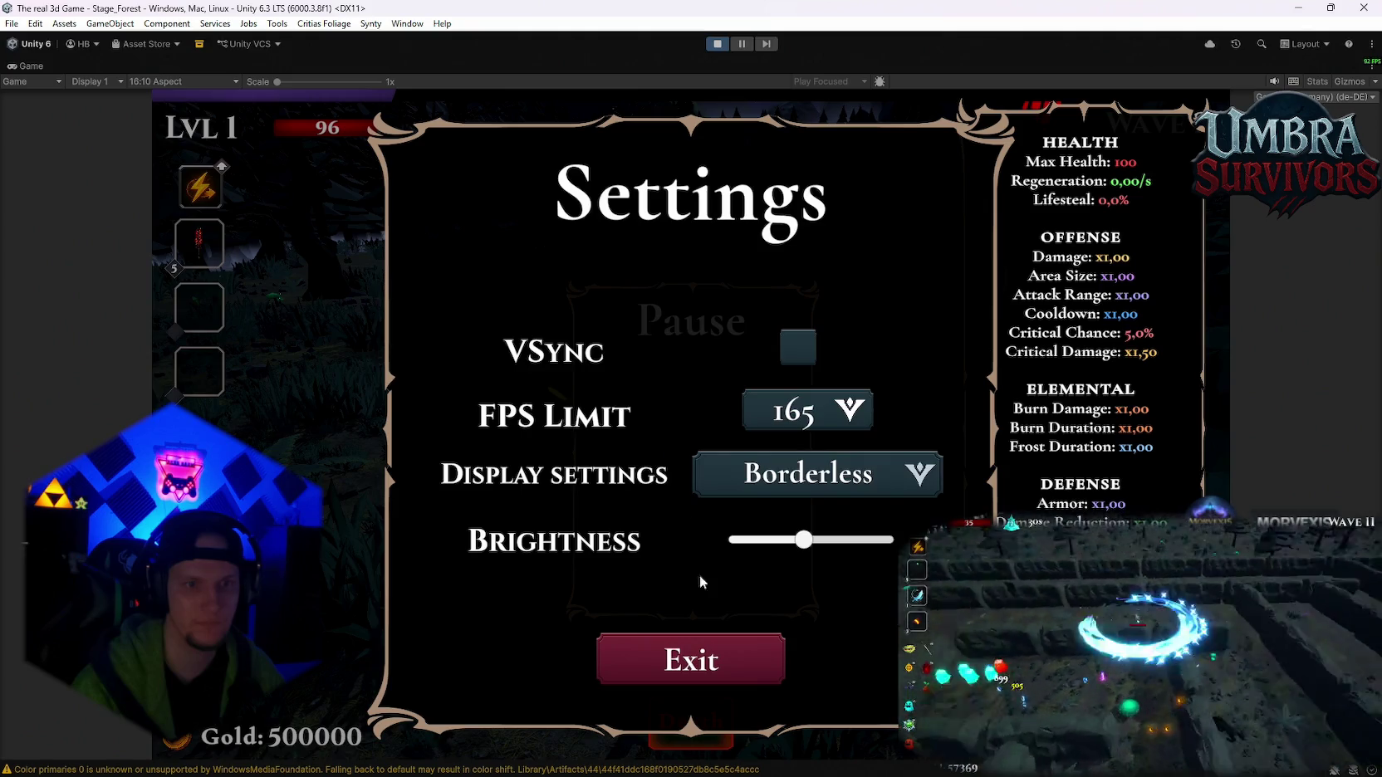
{"action": "left_click", "coordinate": [686, 659]}
{"action": "left_click", "coordinate": [662, 415]}
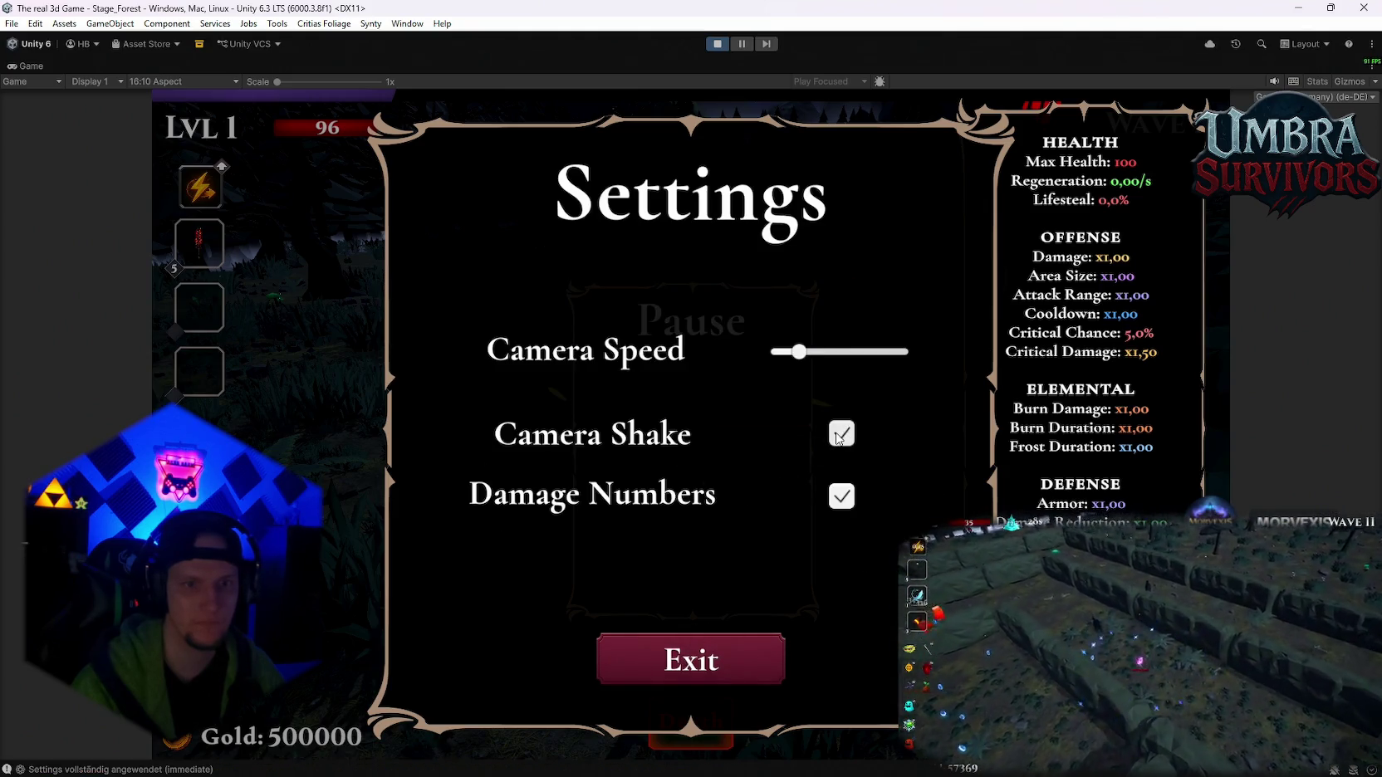
{"action": "key", "text": "Escape"}
{"action": "key", "text": "Escape"}
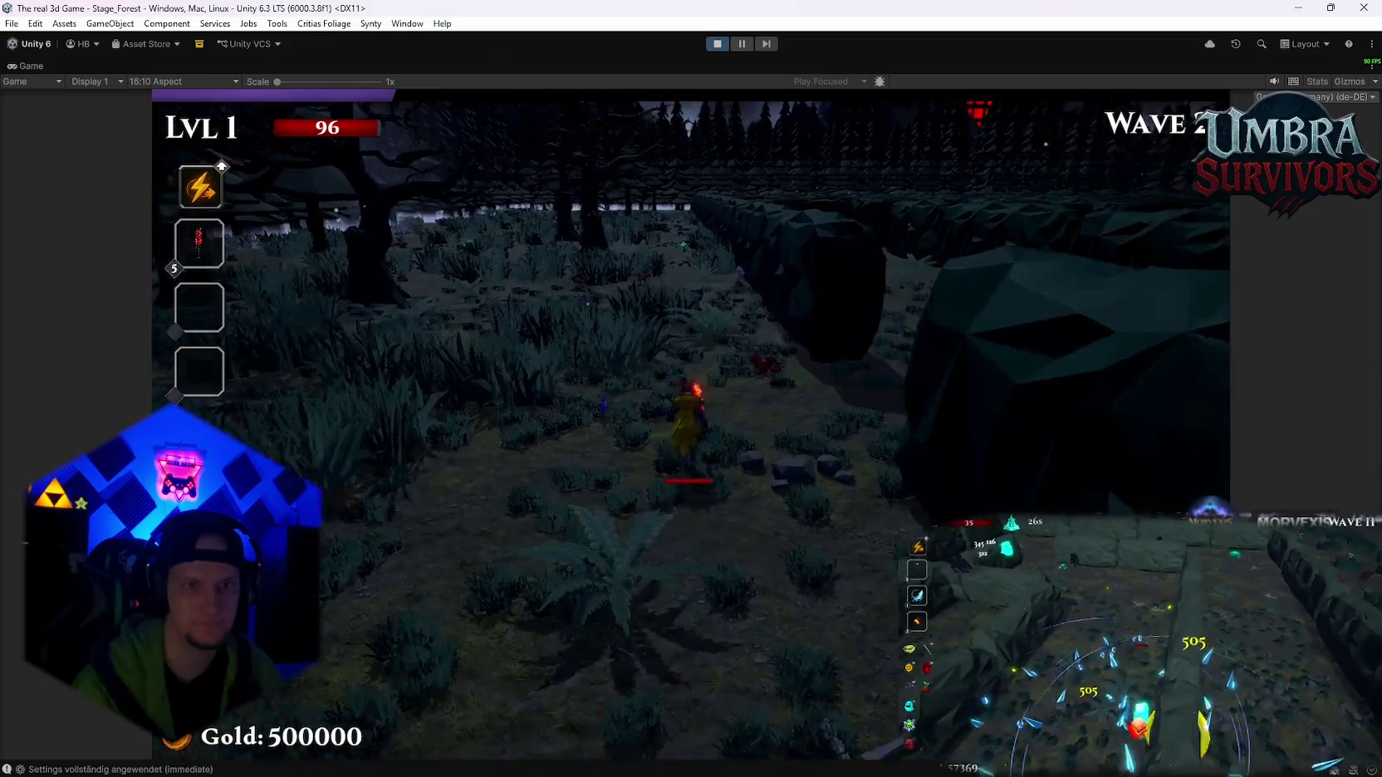
- Run the hero along the forest path past the large rock wall
{"action": "key", "text": "w"}
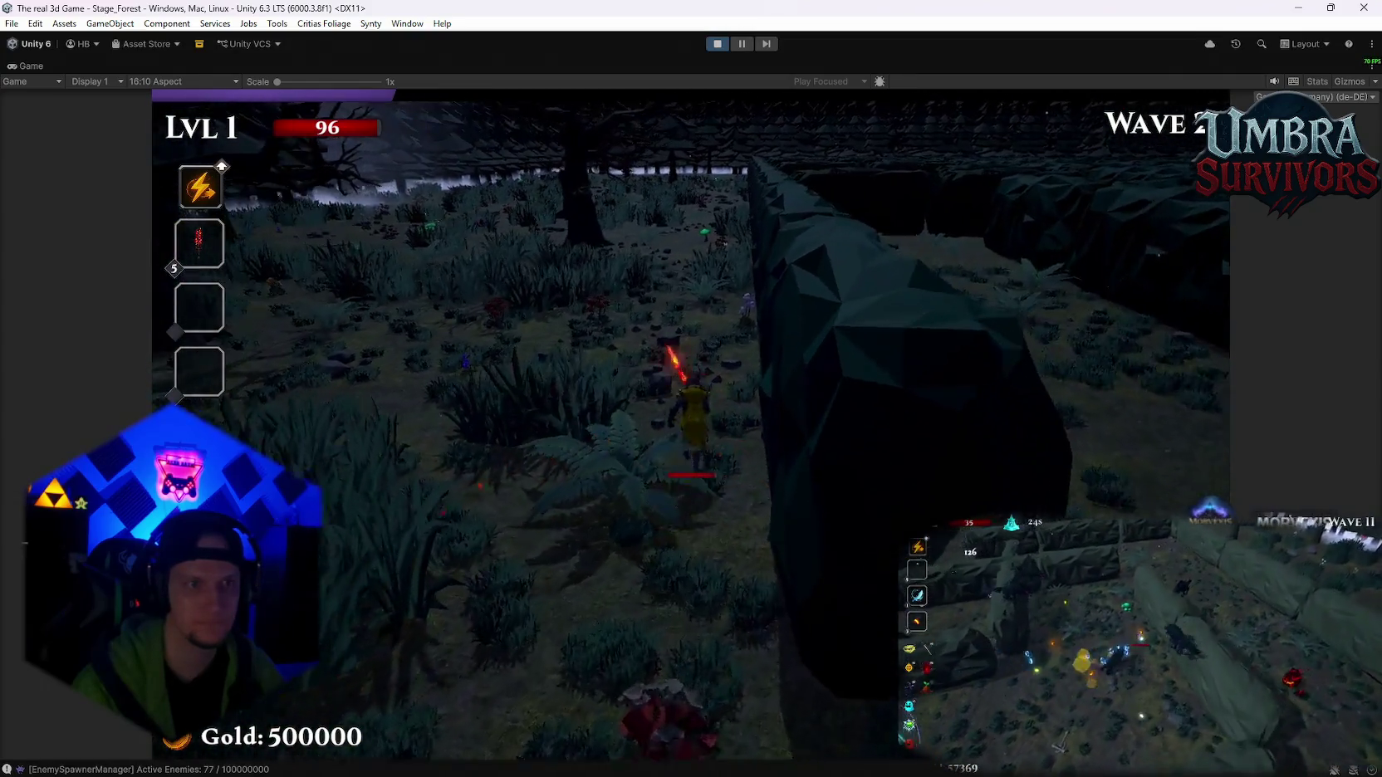
{"action": "key", "text": "w"}
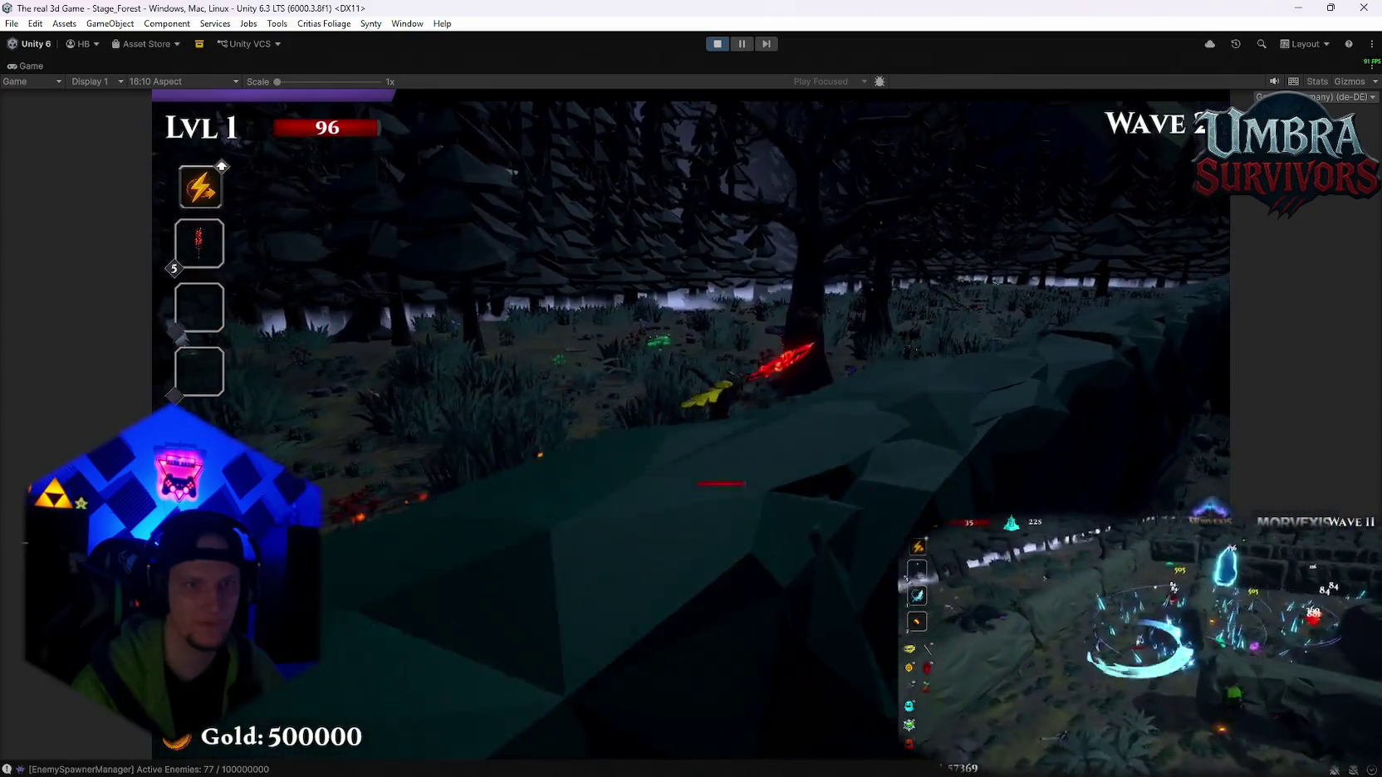
{"action": "key", "text": "w"}
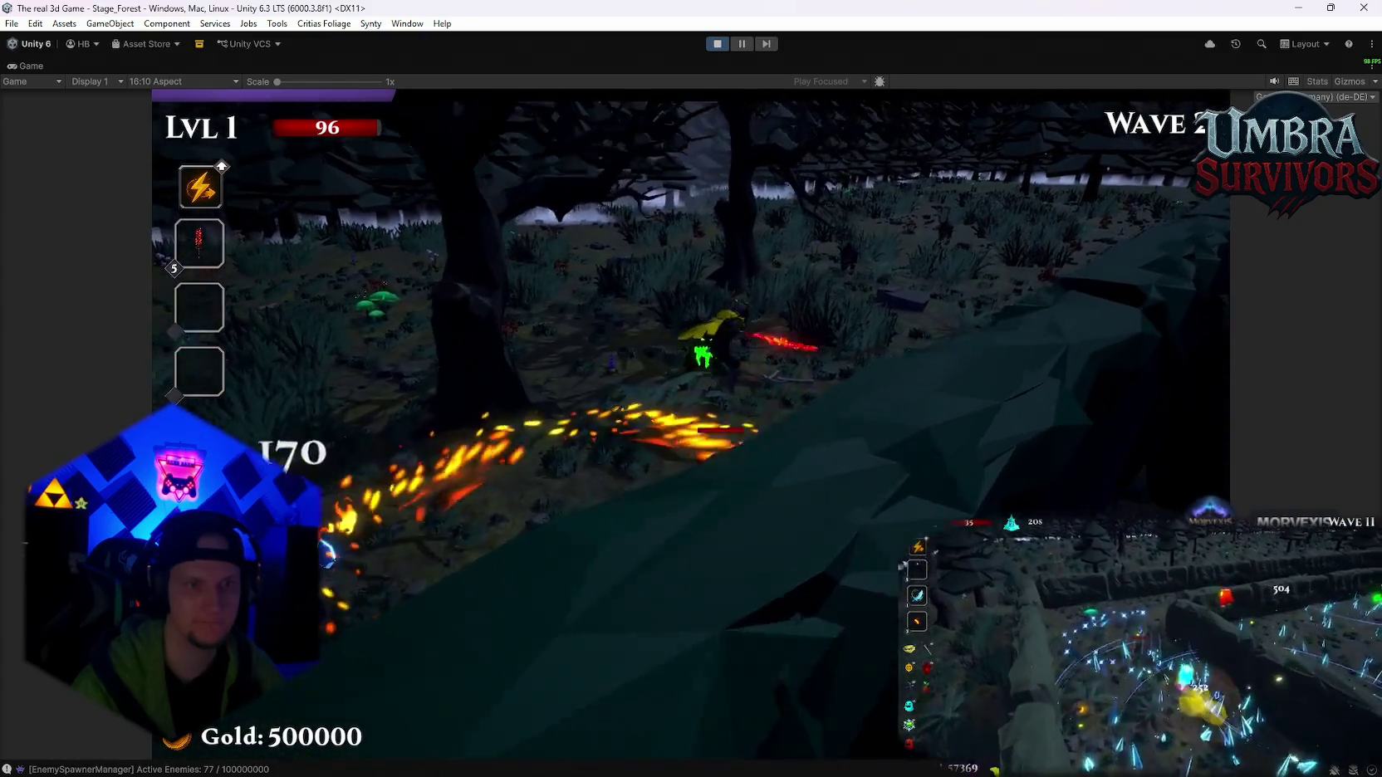
{"action": "key", "text": "w"}
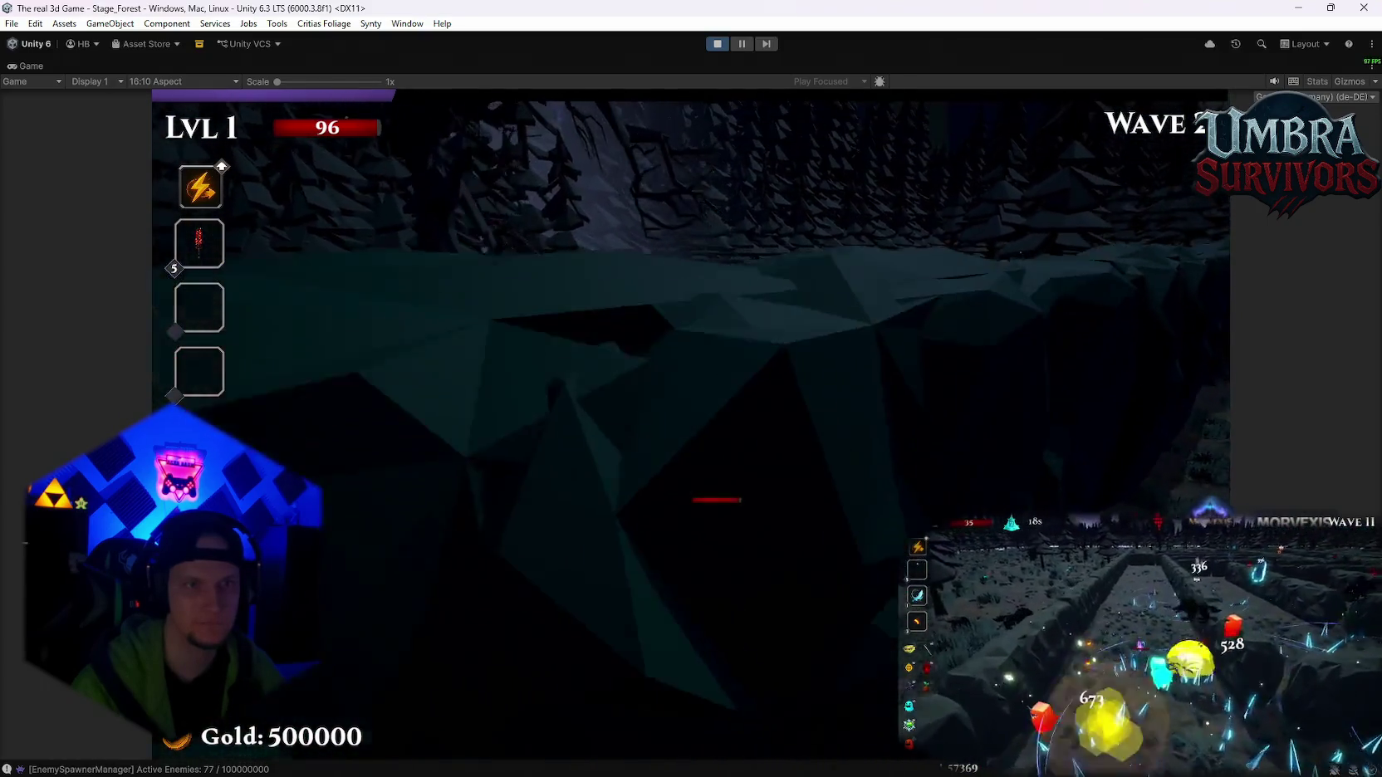
{"action": "key", "text": "w"}
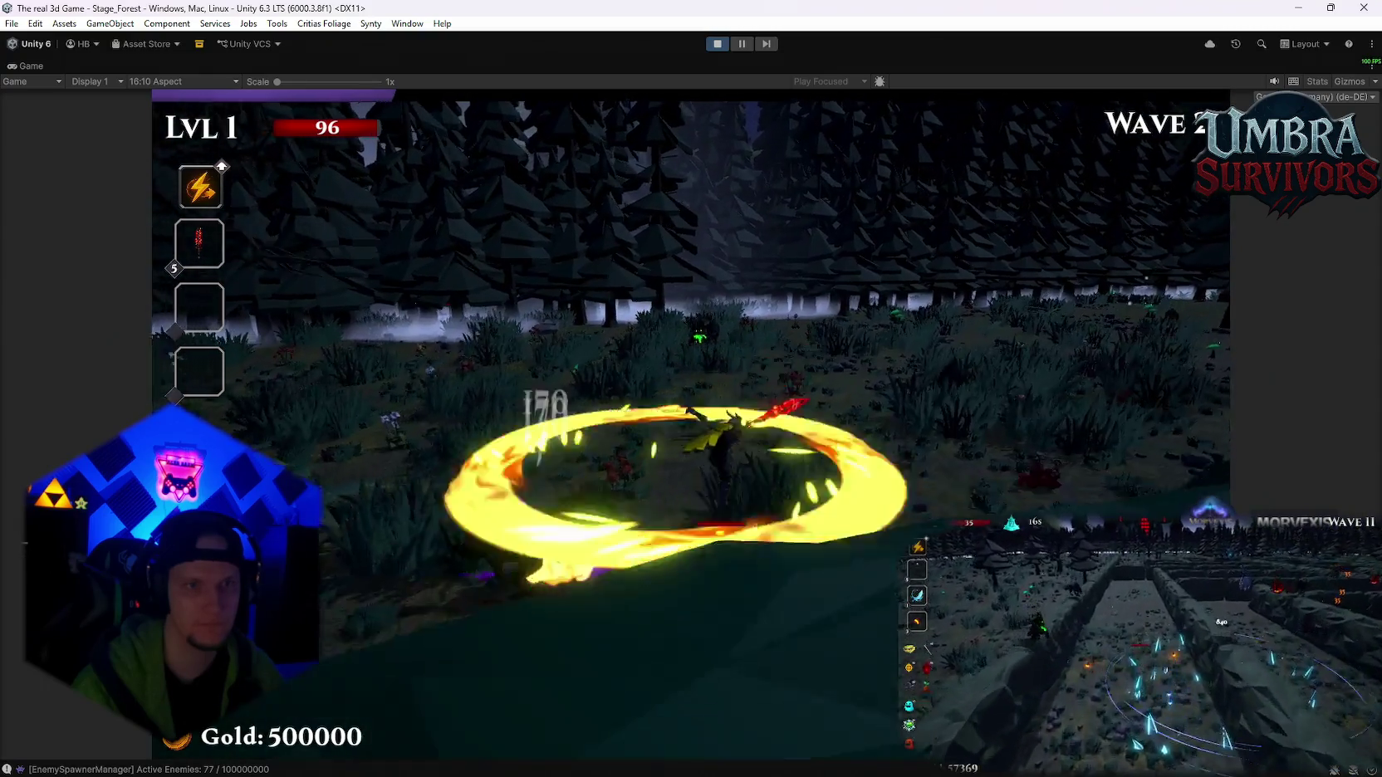
{"action": "key", "text": "w"}
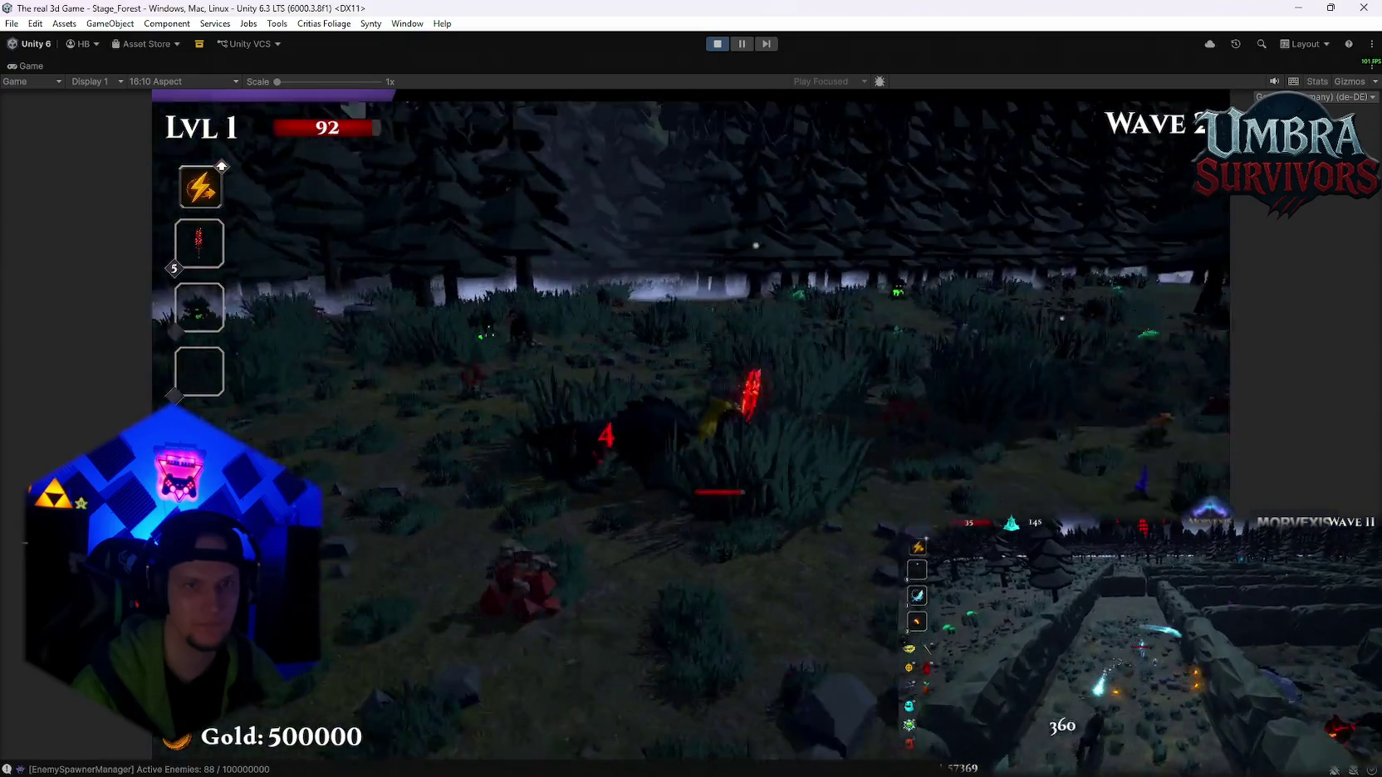
{"action": "key", "text": "w"}
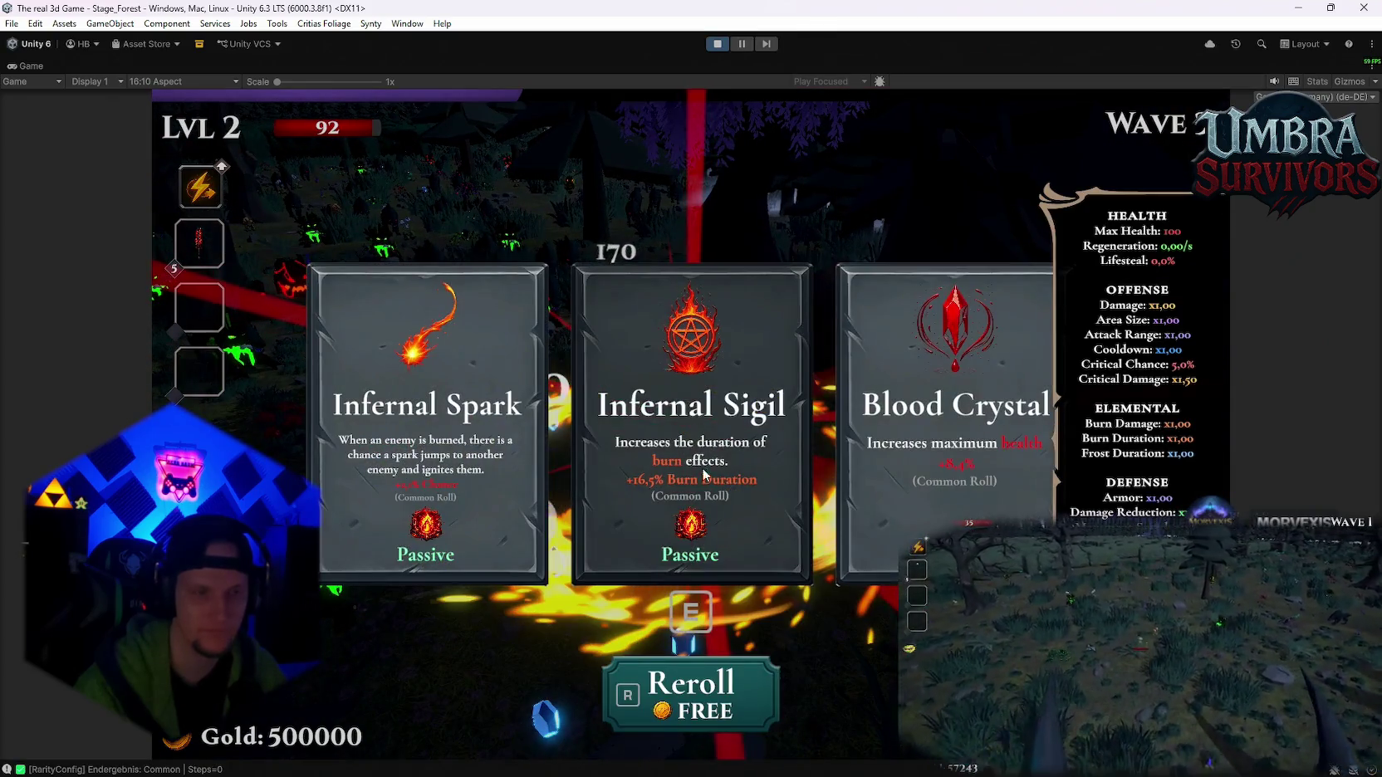
- Pick Infernal Sigil, Composter, Grenade Launcher, Blessed Aura, then reroll for Blood Crystal and Ice Blade
{"action": "left_click", "coordinate": [703, 474]}
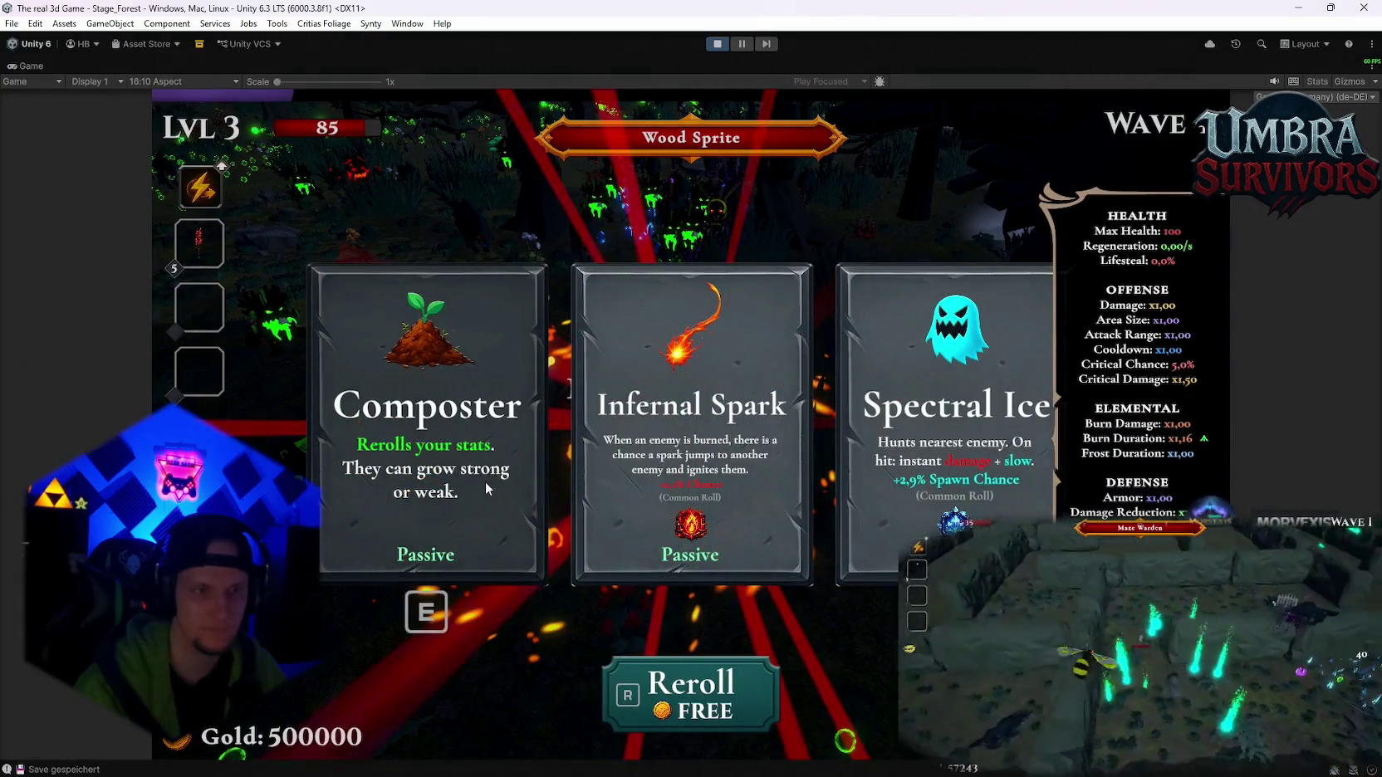
{"action": "left_click", "coordinate": [486, 489]}
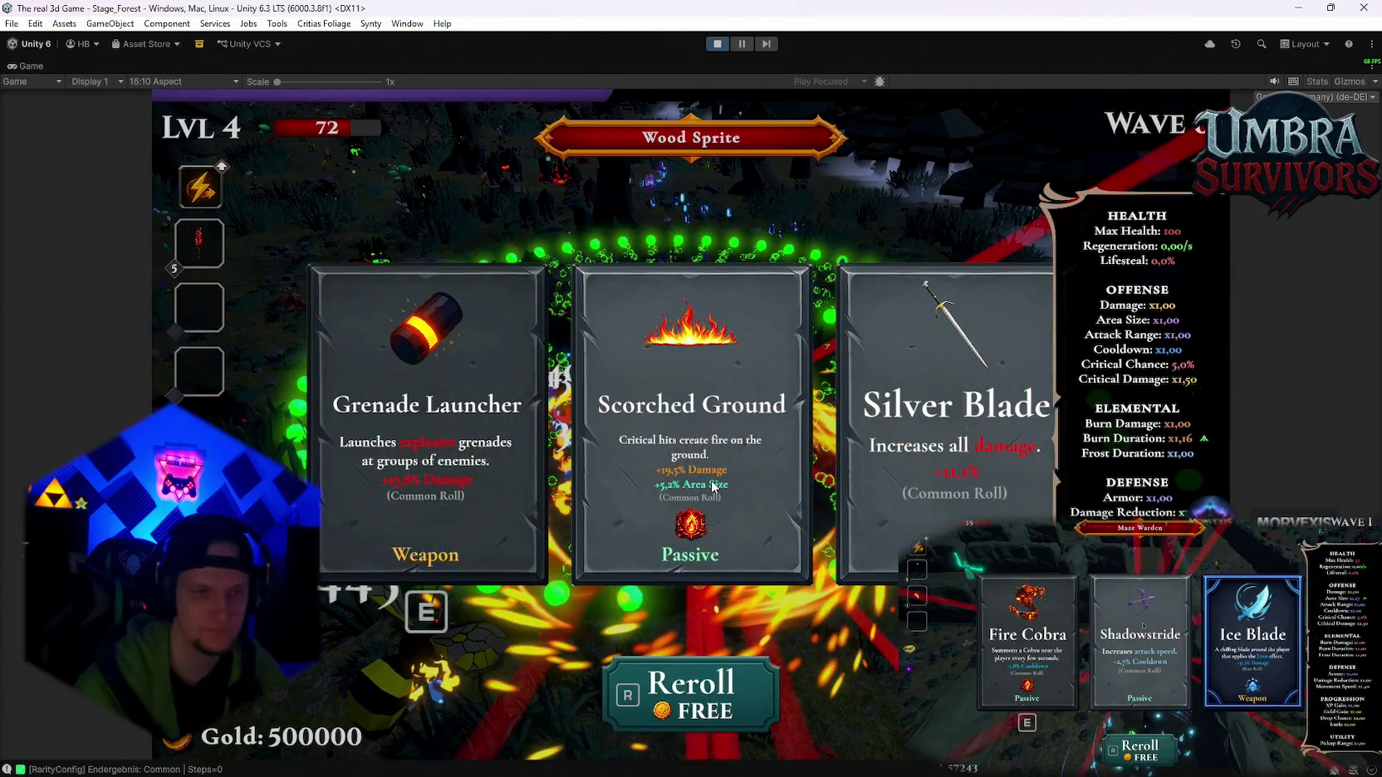
{"action": "key", "text": "Return"}
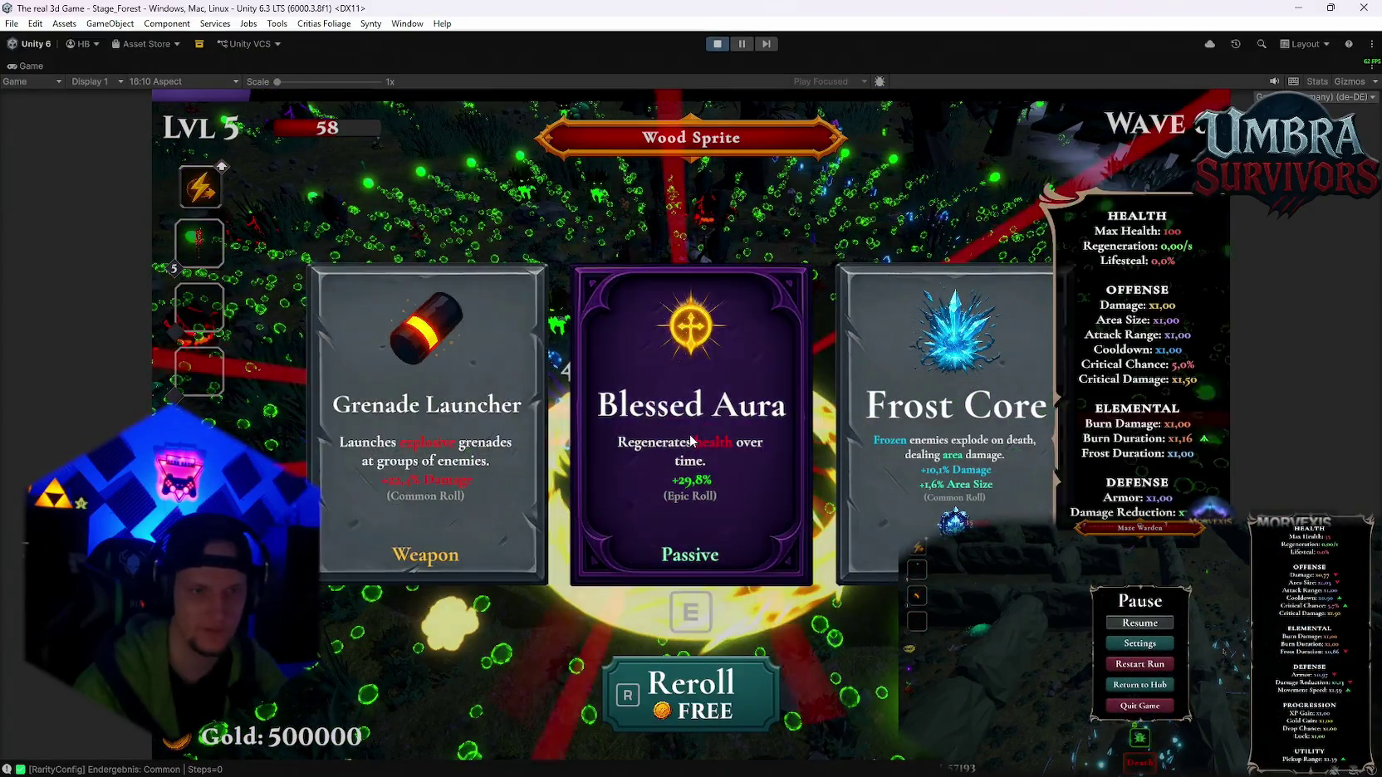
{"action": "left_click", "coordinate": [691, 429]}
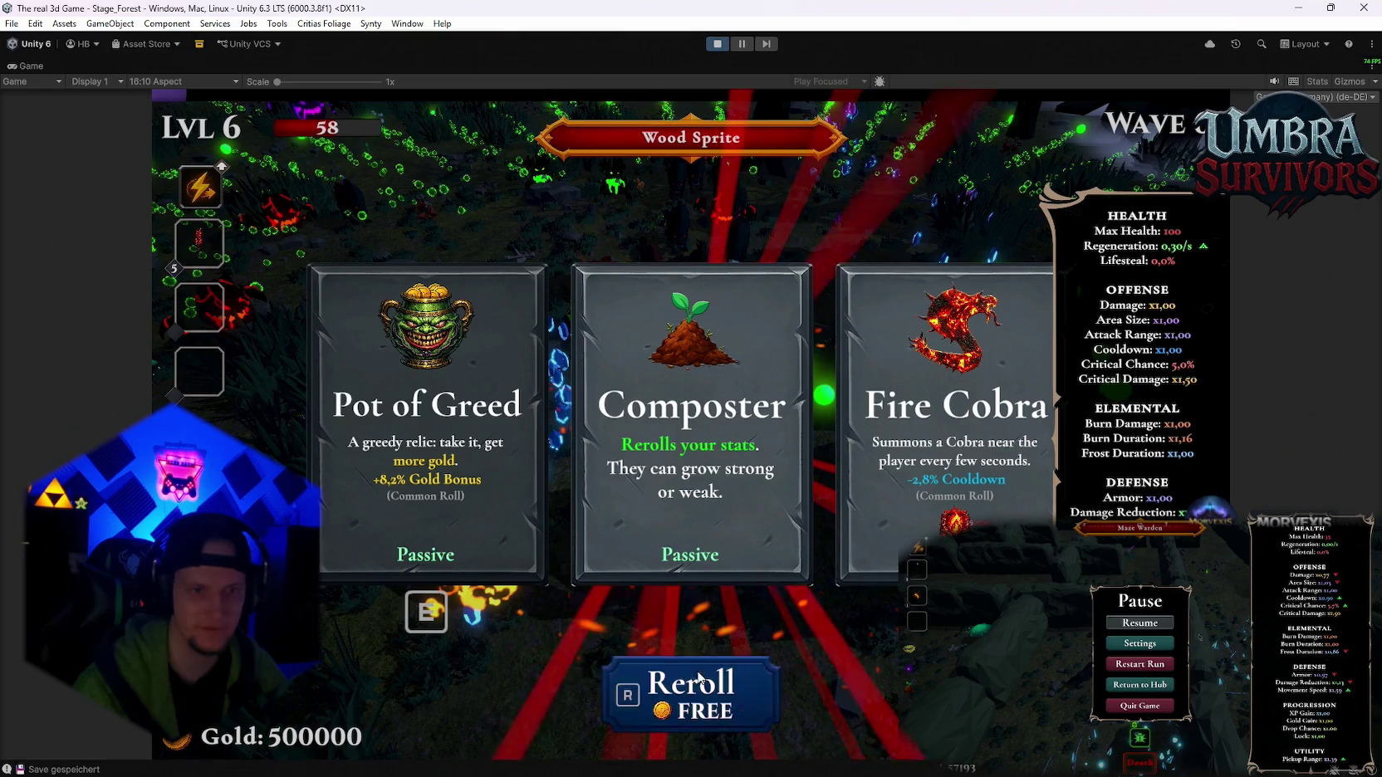
{"action": "key", "text": "r"}
{"action": "left_click", "coordinate": [942, 484]}
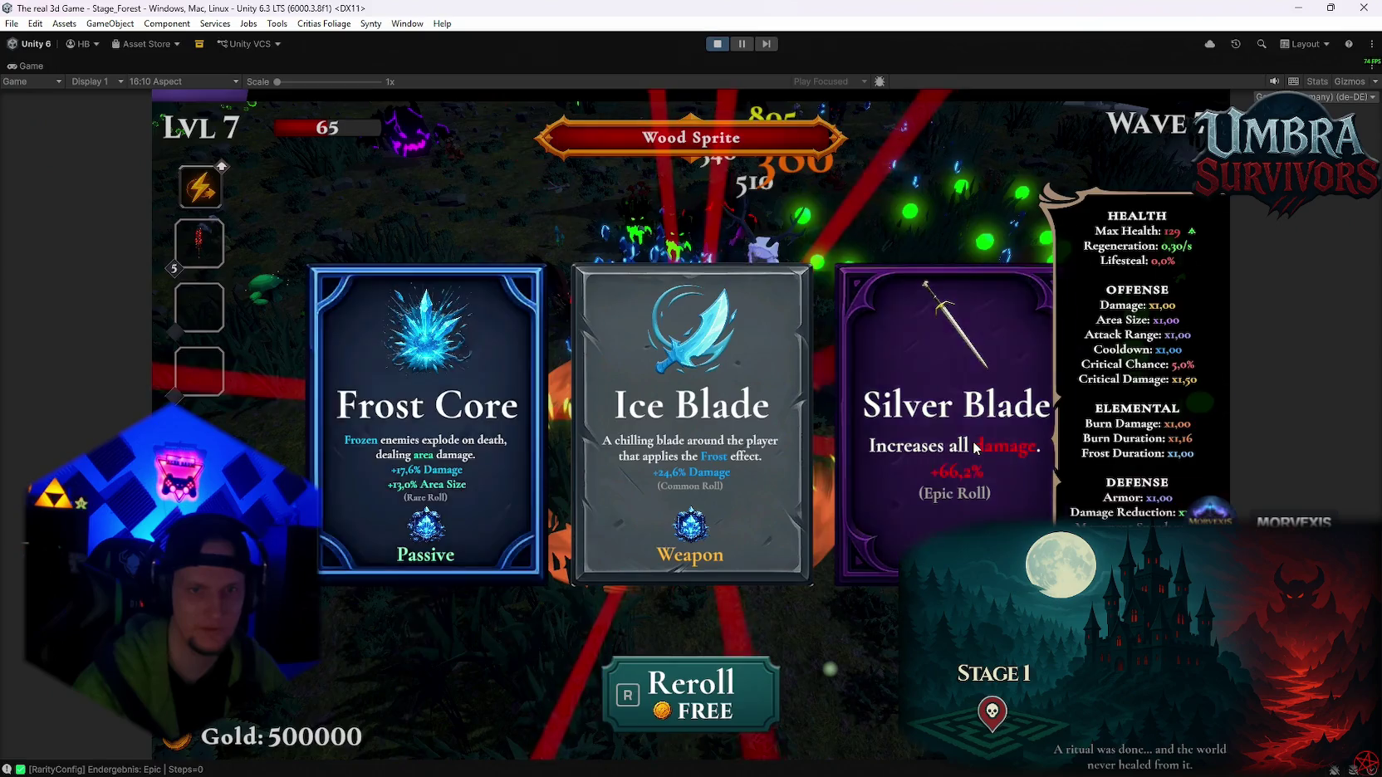
{"action": "left_click", "coordinate": [778, 470]}
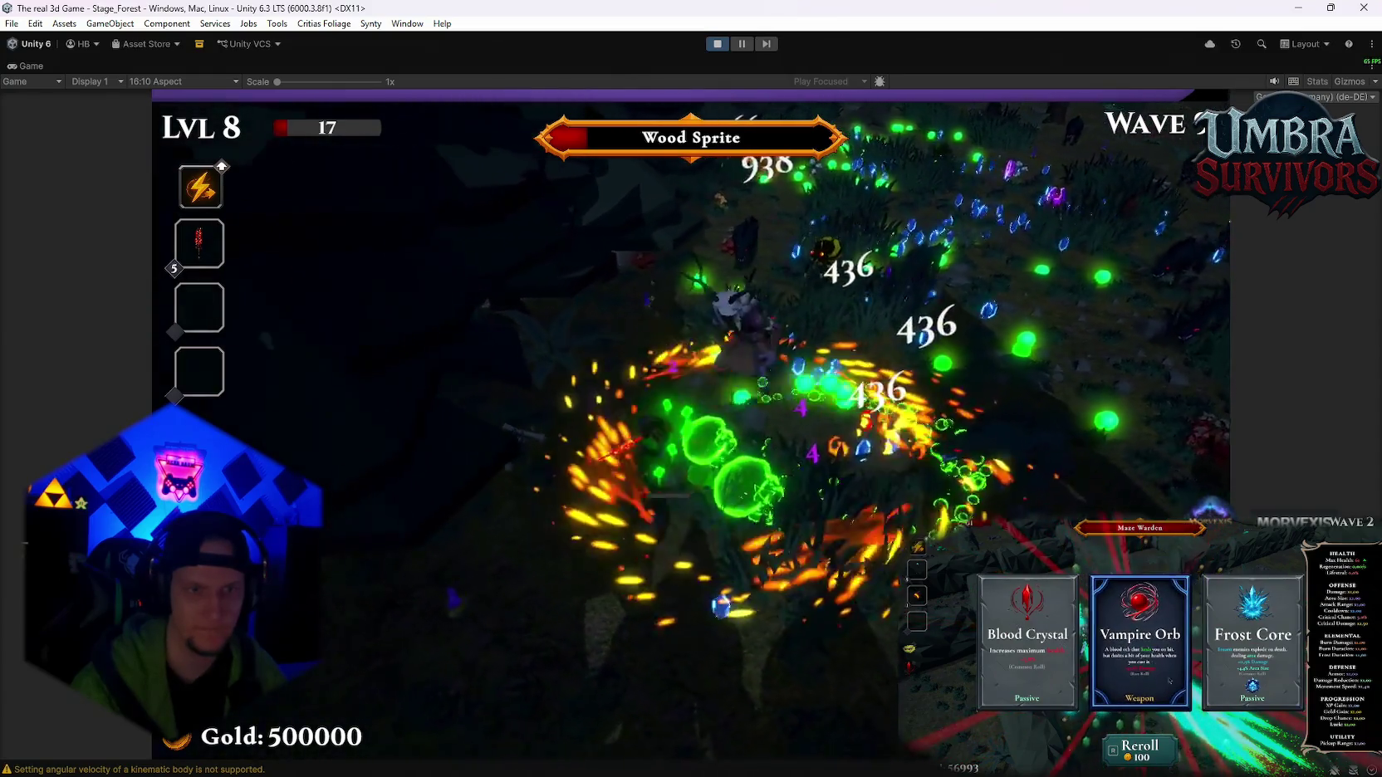
- Reroll the level-up cards twice and take Blood Crystal, then play until dying
{"action": "key", "text": "r"}
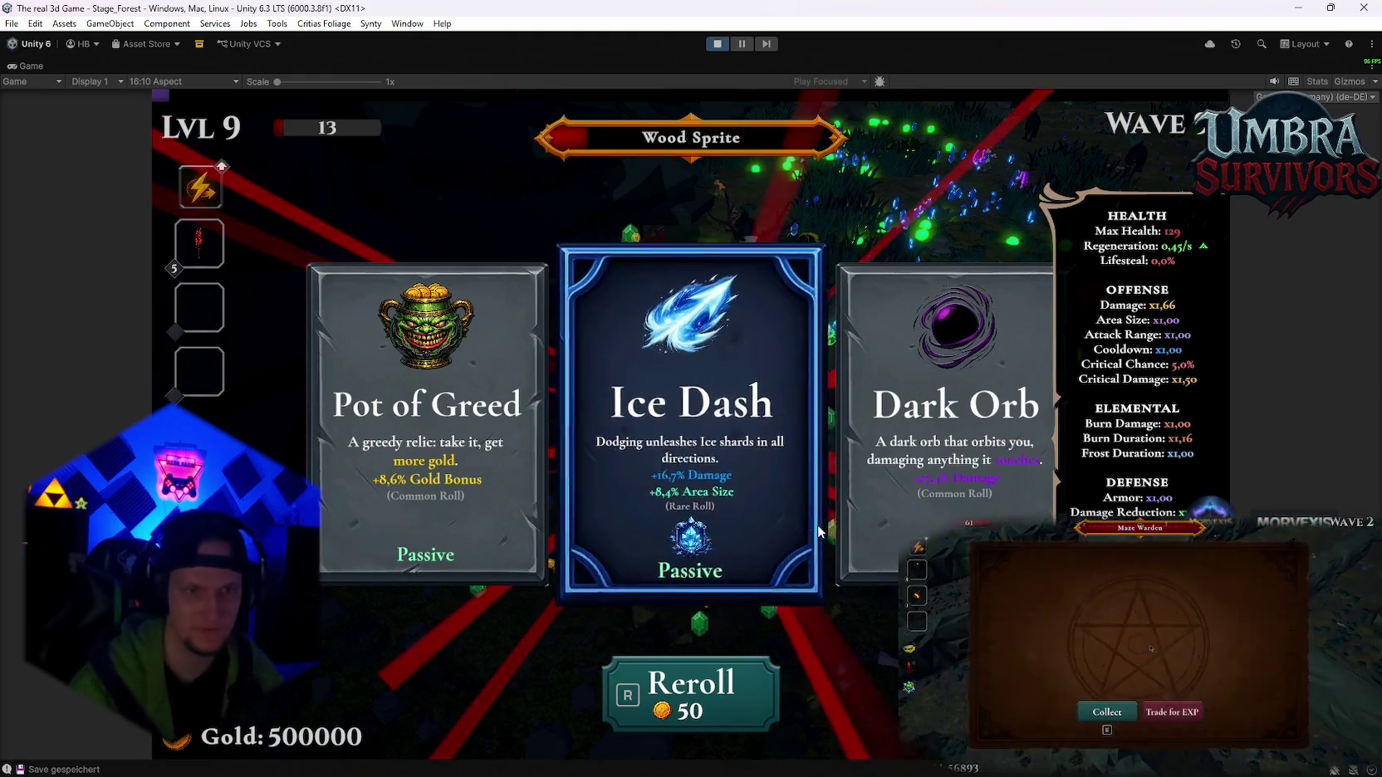
{"action": "key", "text": "r"}
{"action": "left_click", "coordinate": [437, 434]}
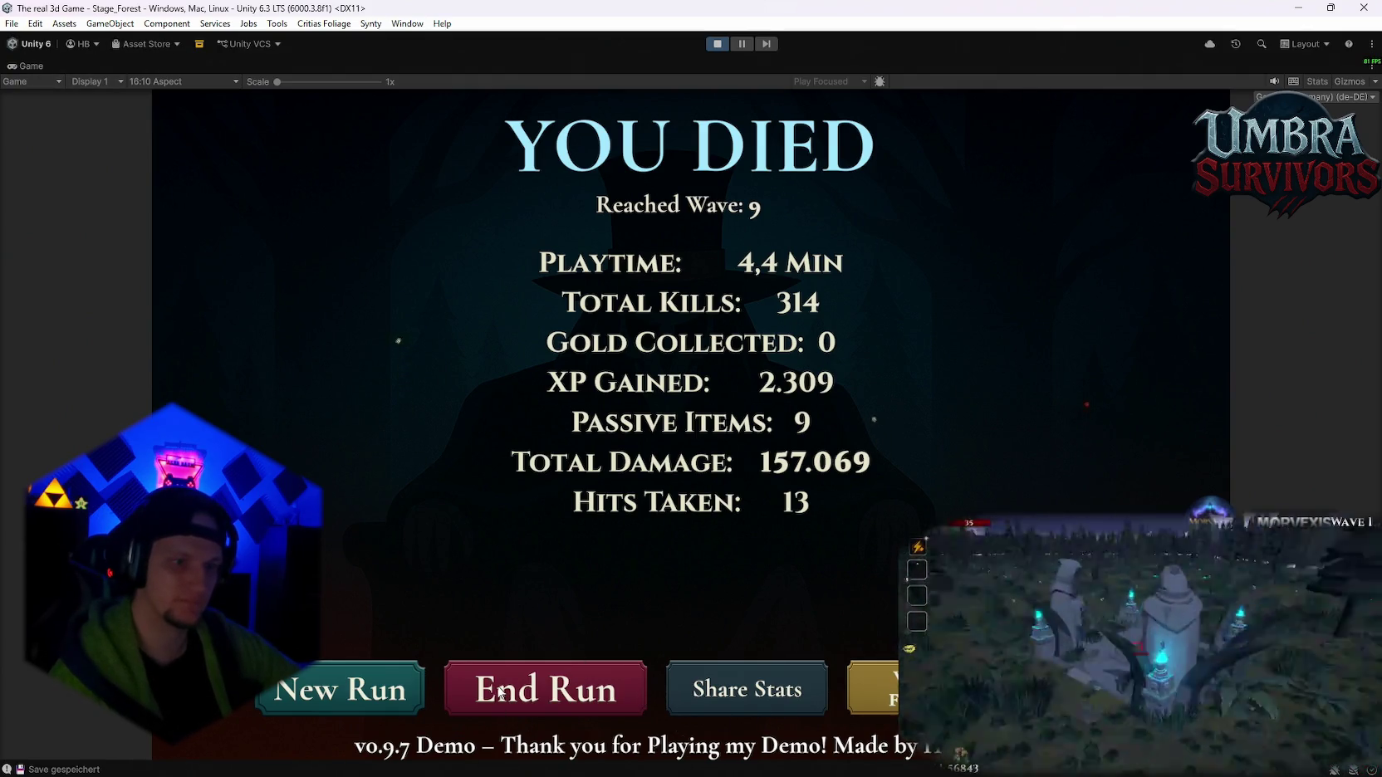
- Start a New Run from the death screen, then stop play mode
{"action": "left_click", "coordinate": [360, 694]}
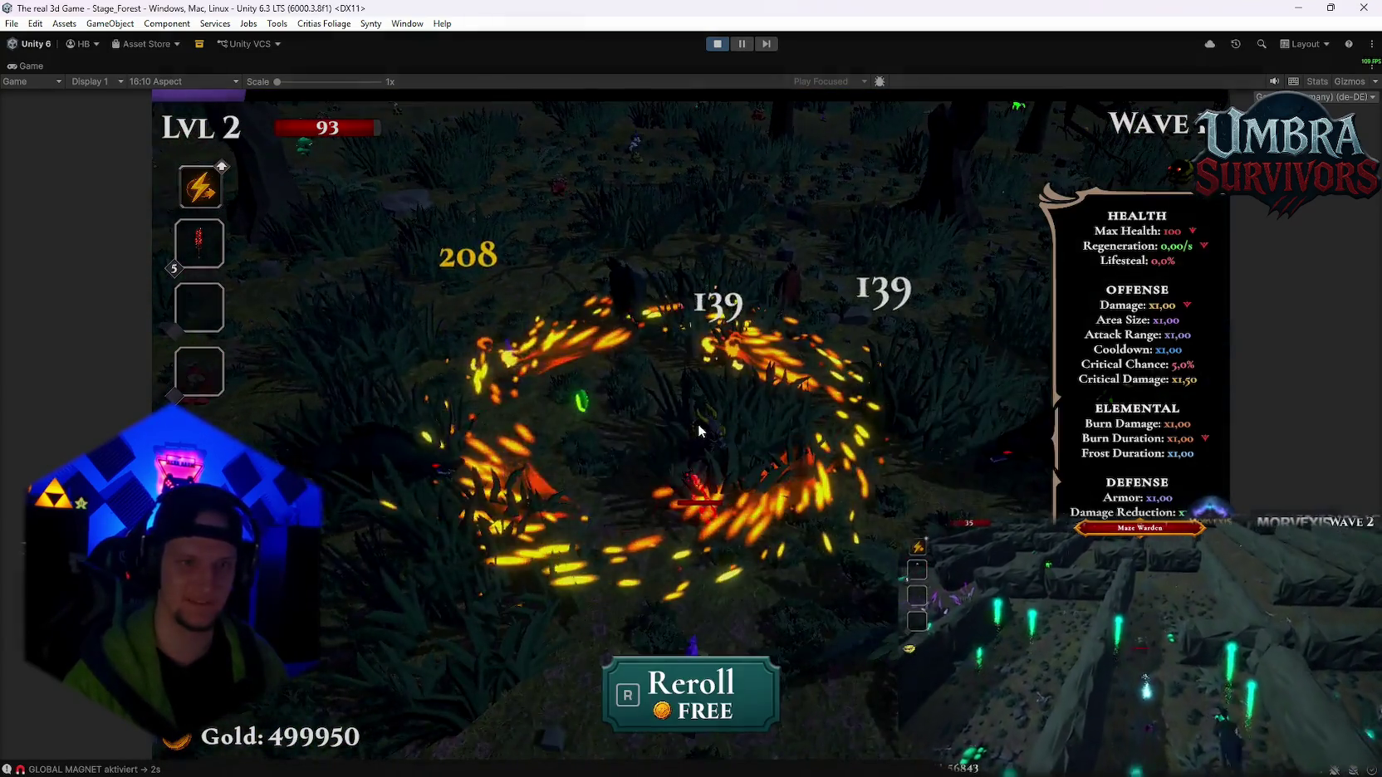
{"action": "left_click", "coordinate": [717, 43]}
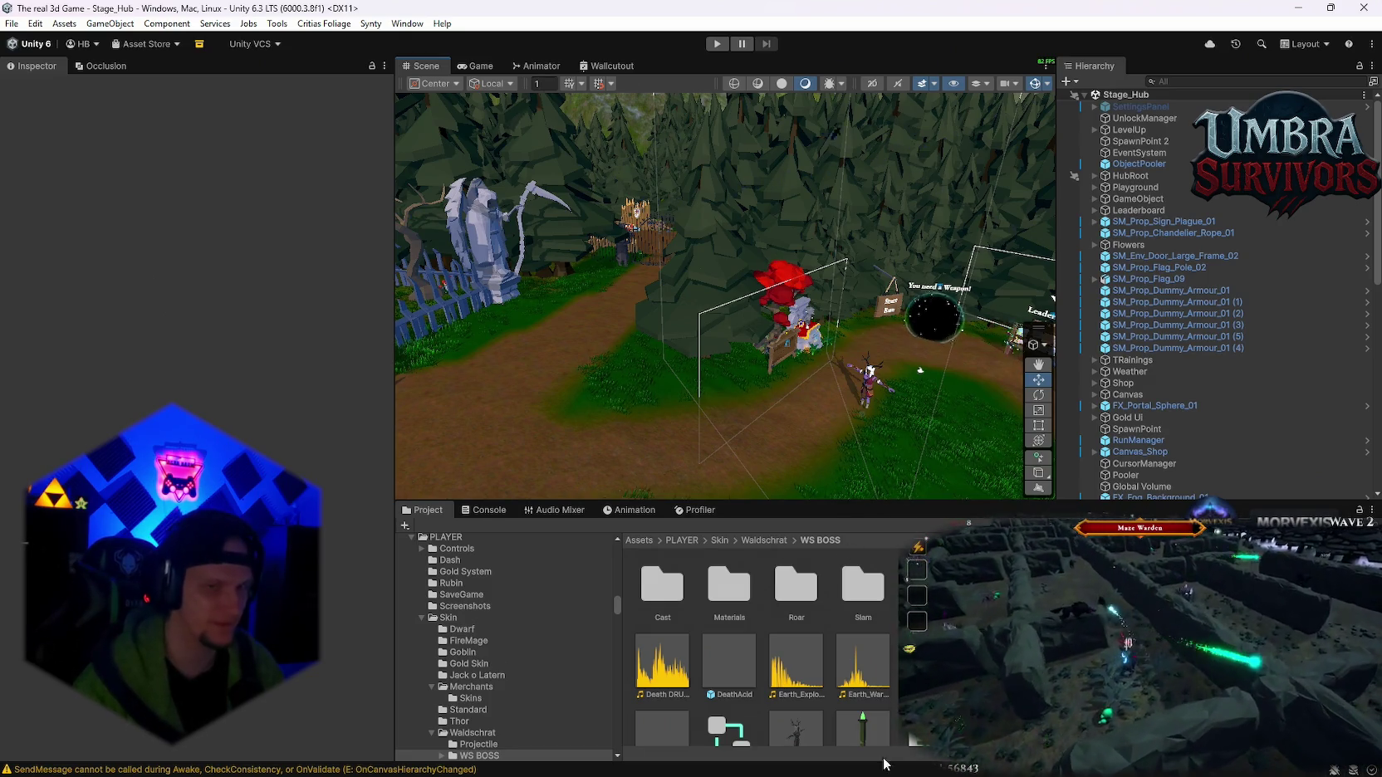
- Frame the Stage_Hub scene on the hub path and portal, then enter play mode
{"action": "mouse_move", "coordinate": [748, 386]}
{"action": "left_mouse_down"}
{"action": "mouse_move", "coordinate": [834, 370]}
{"action": "mouse_move", "coordinate": [794, 319]}
{"action": "left_mouse_up"}
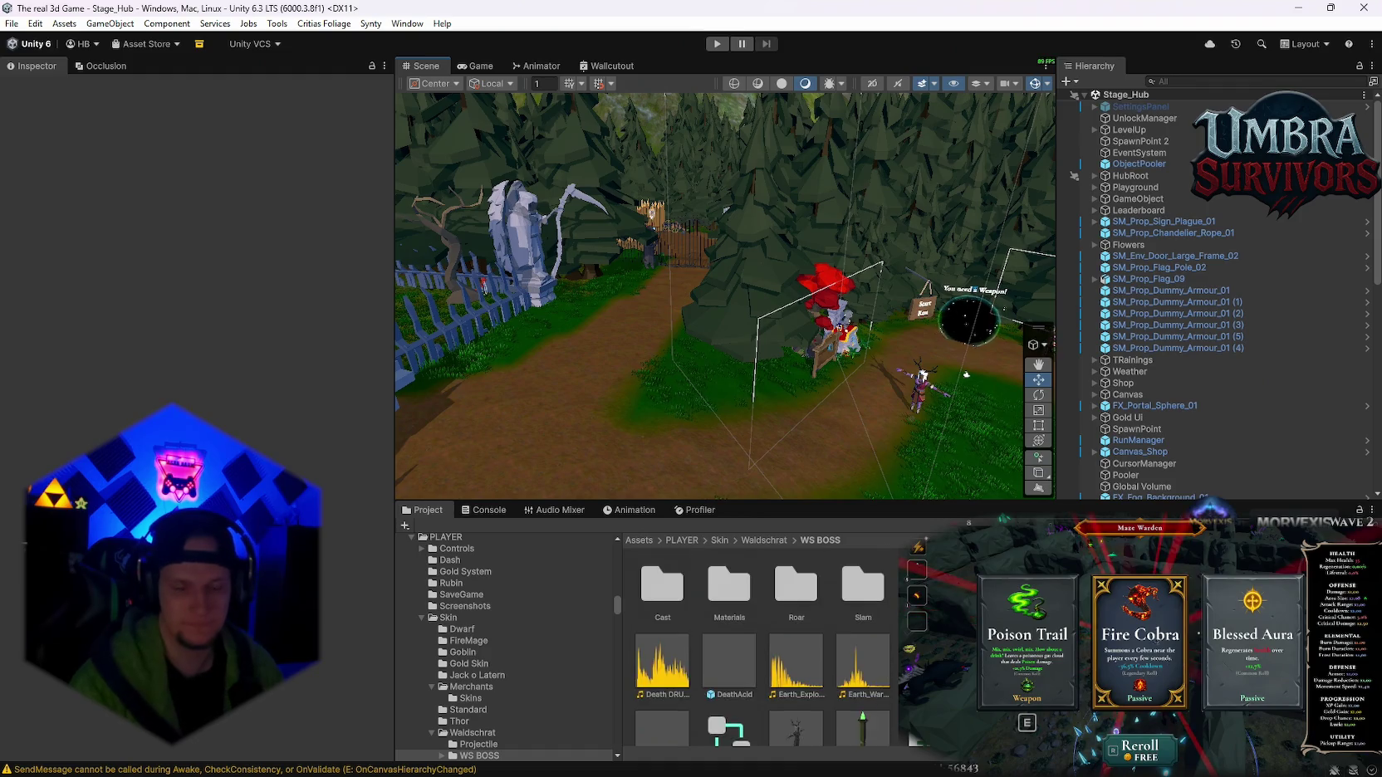
{"action": "left_click_drag", "start_coordinate": [863, 427], "coordinate": [828, 364]}
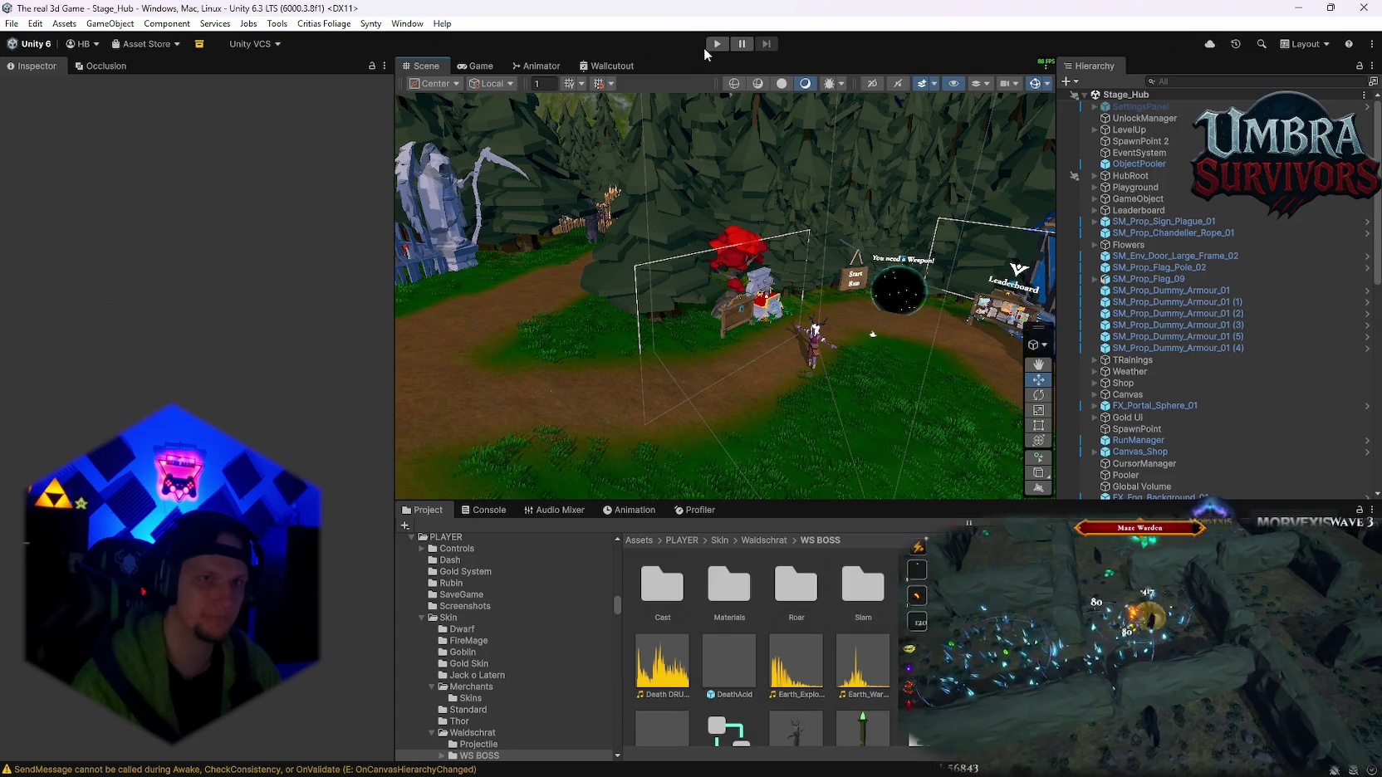
{"action": "left_click", "coordinate": [717, 44]}
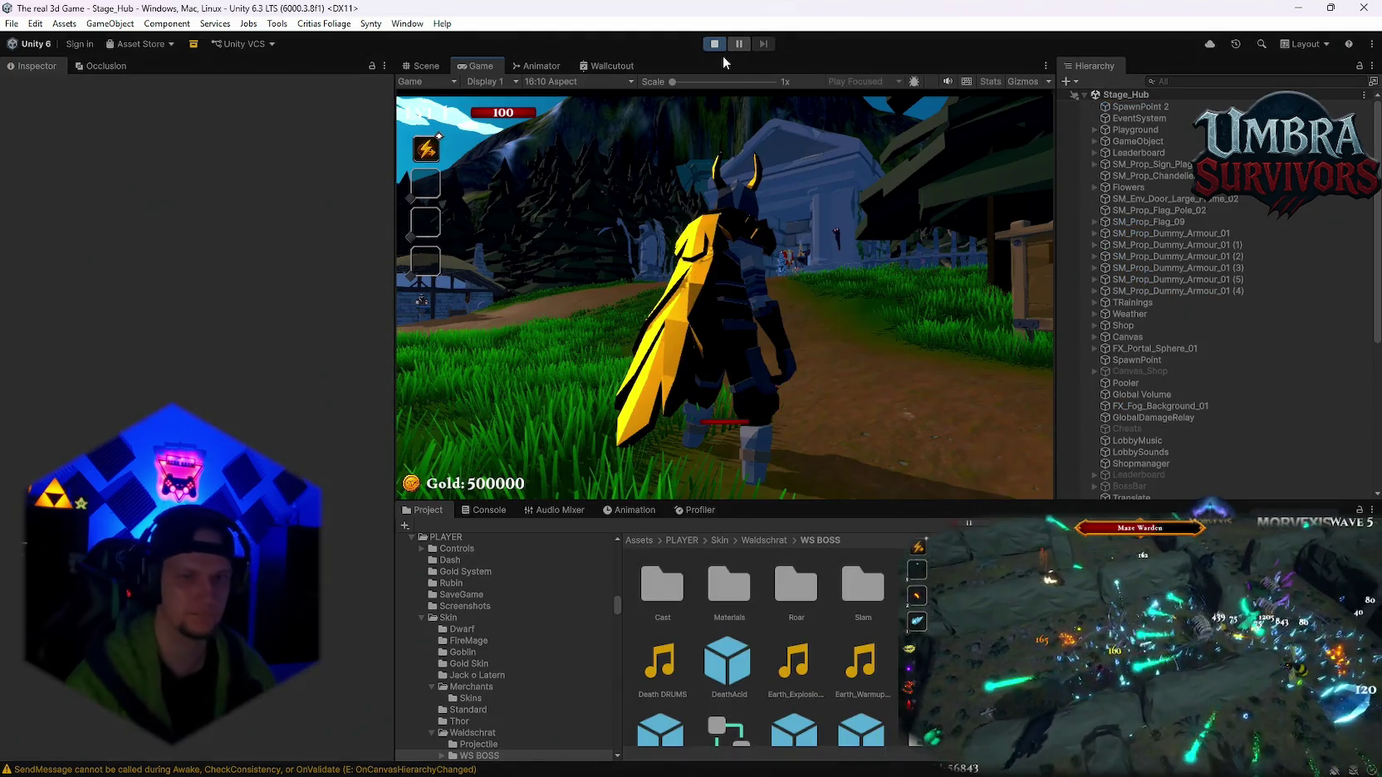
- Walk to the merchant tent, scroll through the Skin Shop, and close it
{"action": "left_click", "coordinate": [797, 299]}
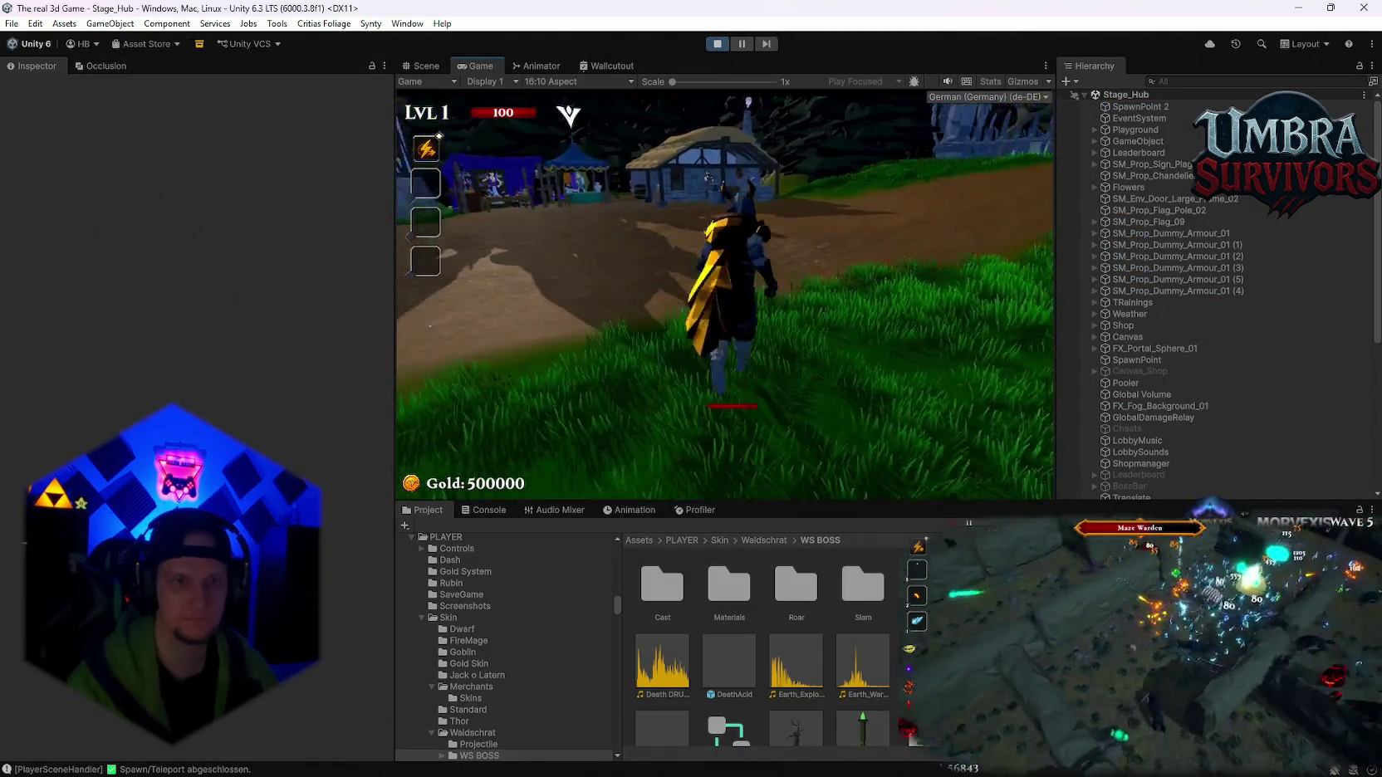
{"action": "key", "text": "w"}
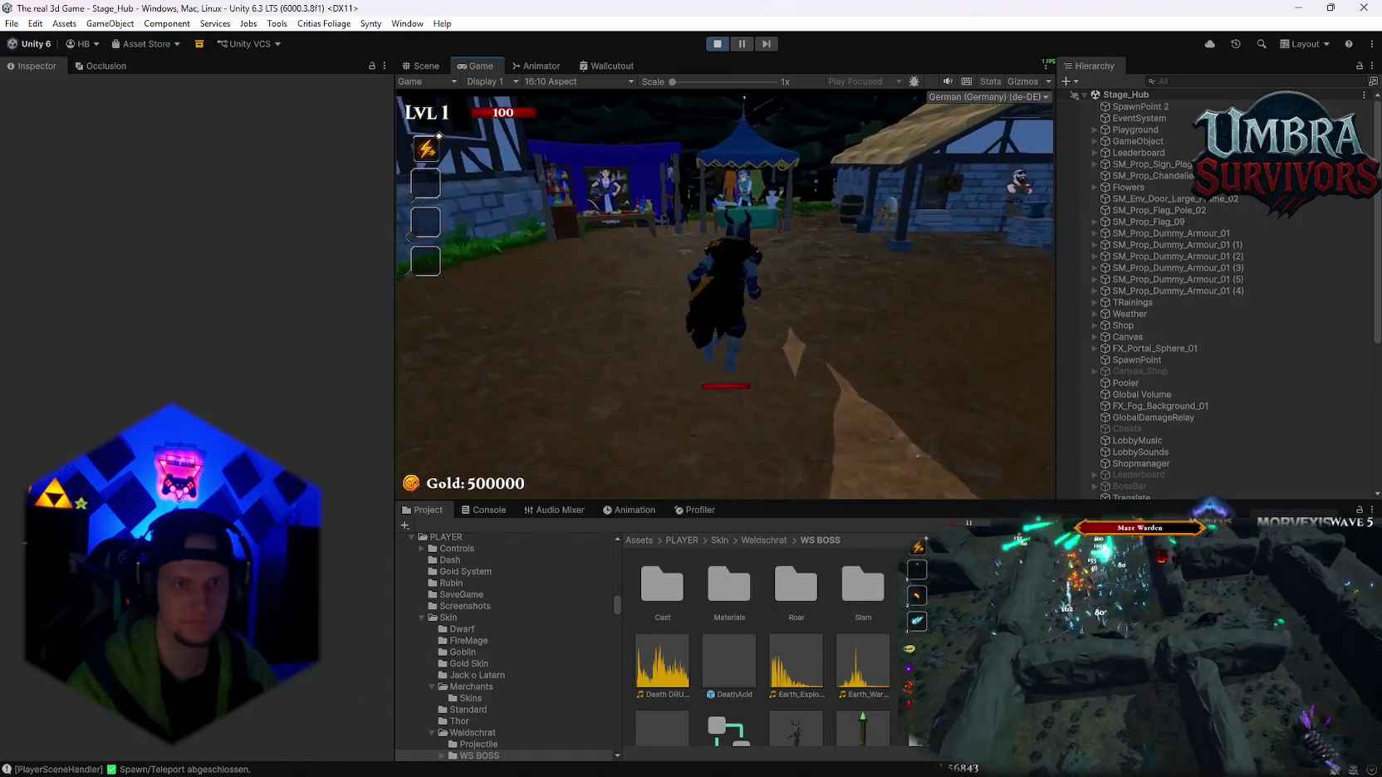
{"action": "scroll", "coordinate": [766, 397], "scroll_direction": "down", "scroll_amount": 5}
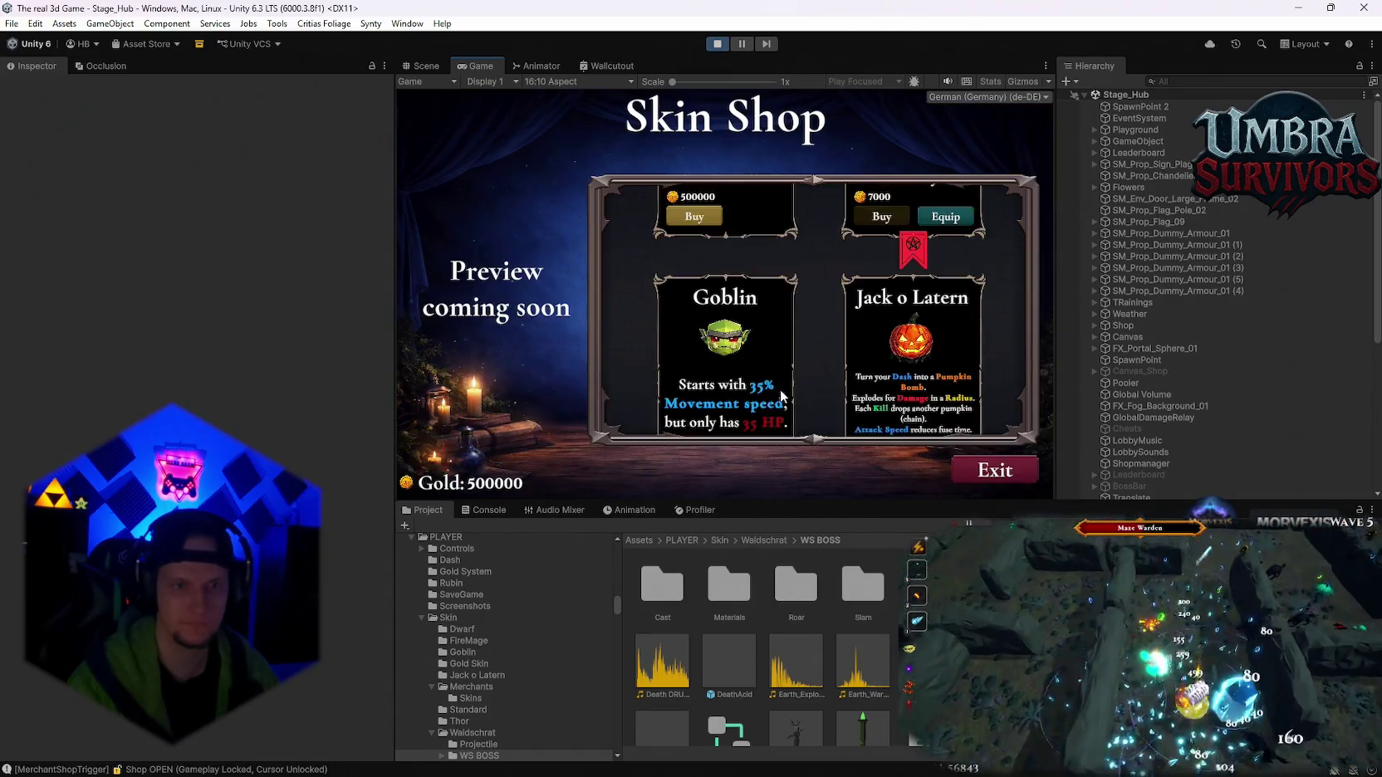
{"action": "scroll", "coordinate": [773, 407], "scroll_direction": "down", "scroll_amount": 1}
{"action": "left_click", "coordinate": [1005, 471]}
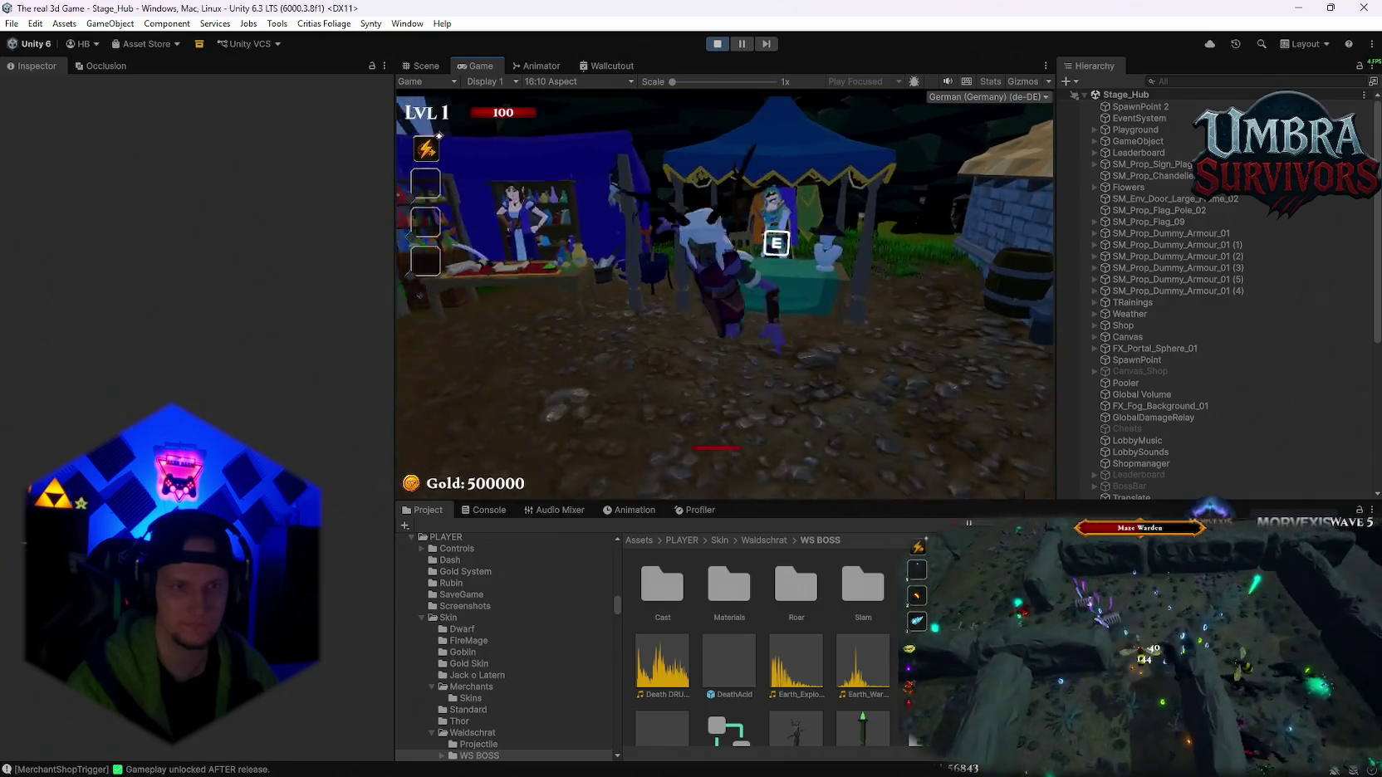
- Run around the hub past the notice board and into the Start Run portal
{"action": "key", "text": "w"}
{"action": "key", "text": "a"}
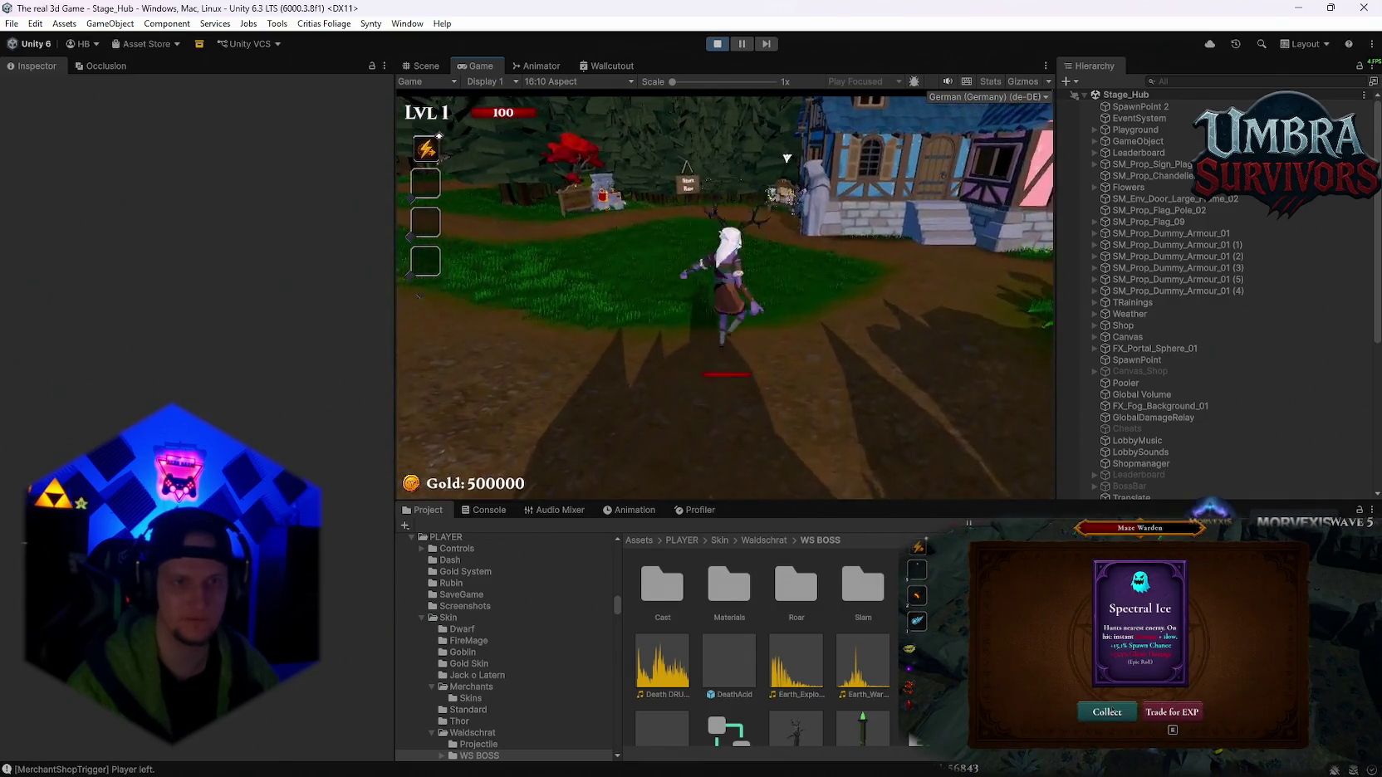
{"action": "key", "text": "s"}
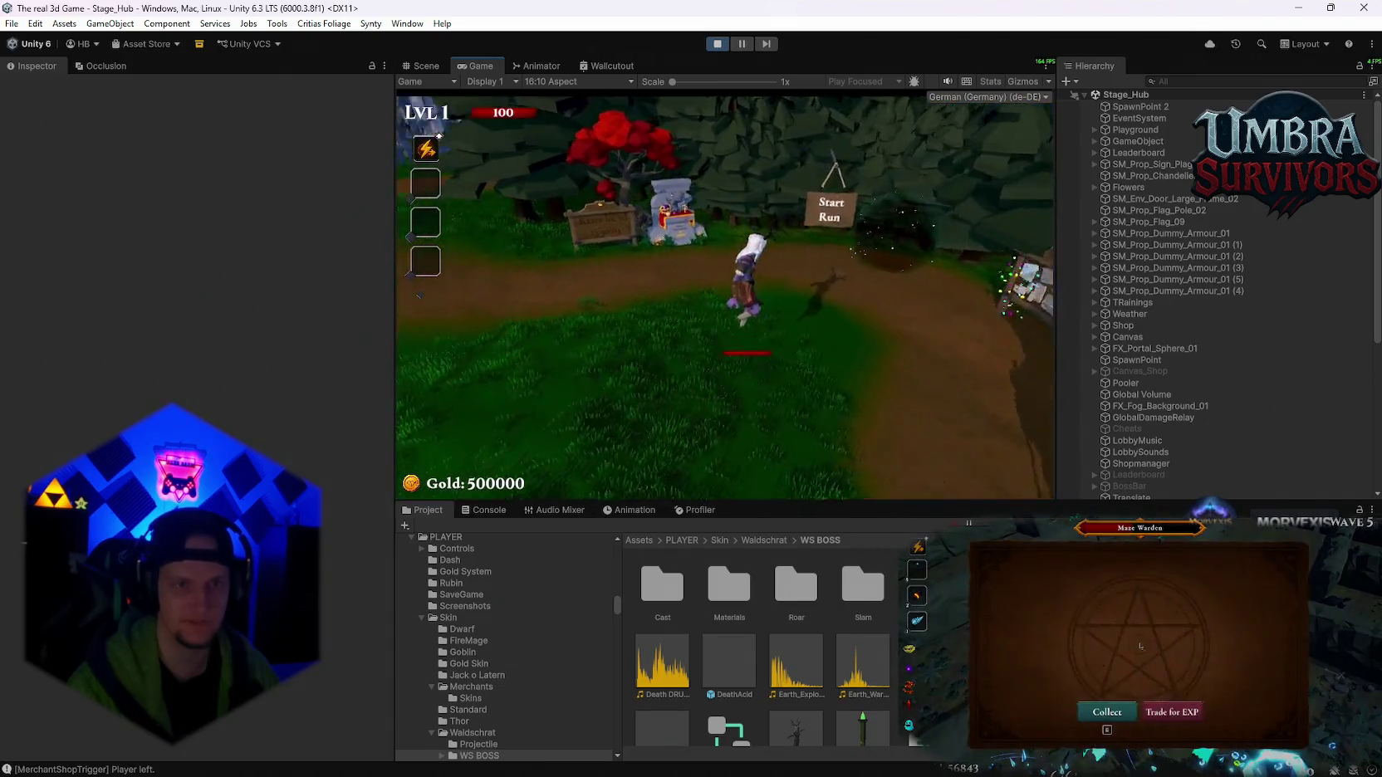
{"action": "key", "text": "w"}
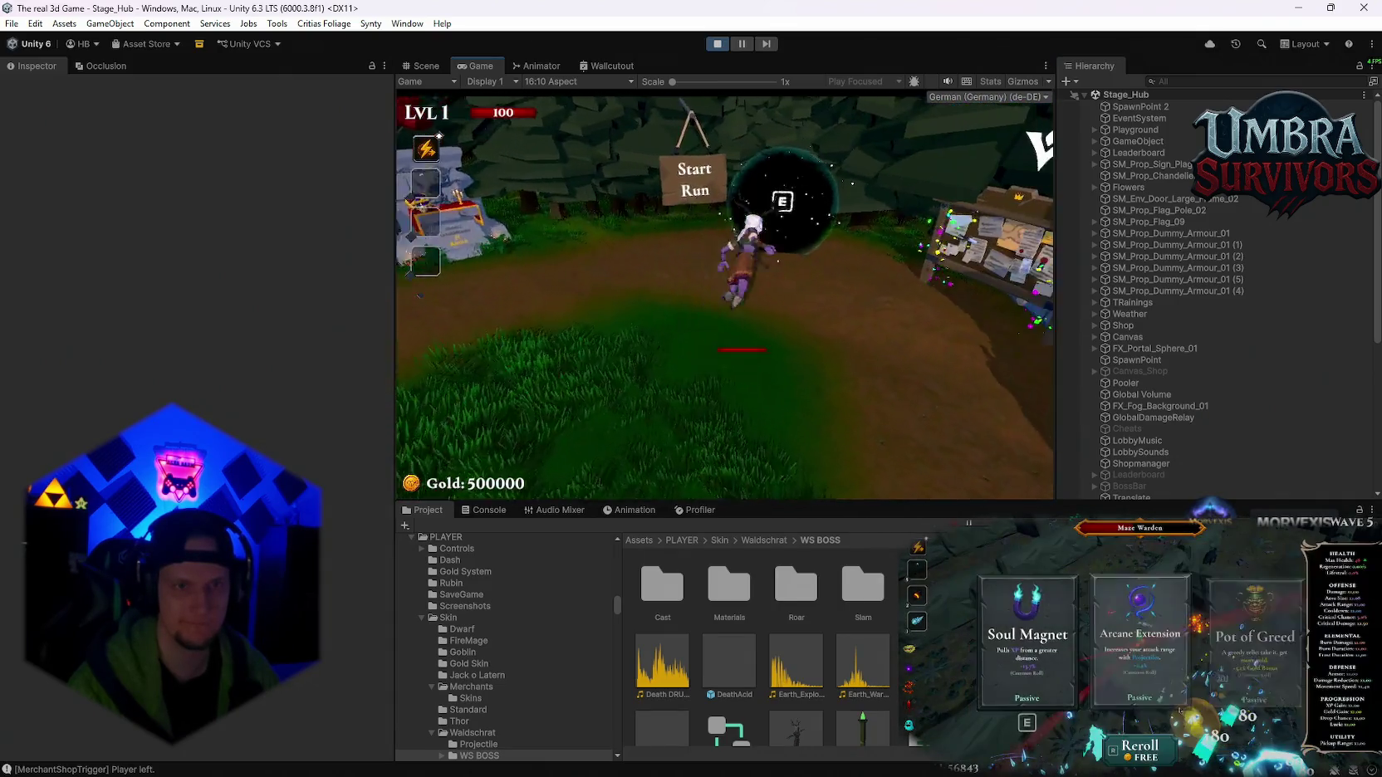
{"action": "key", "text": "s"}
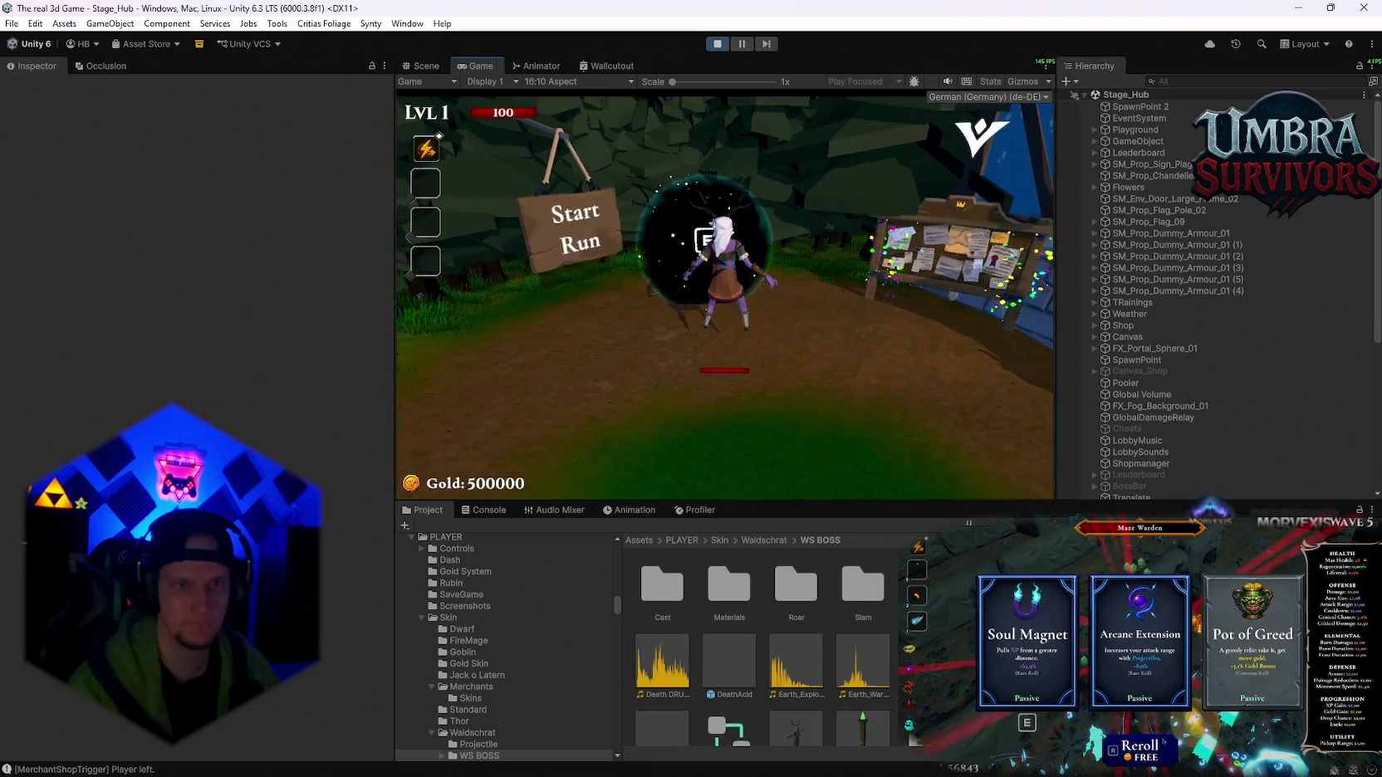
{"action": "key", "text": "d"}
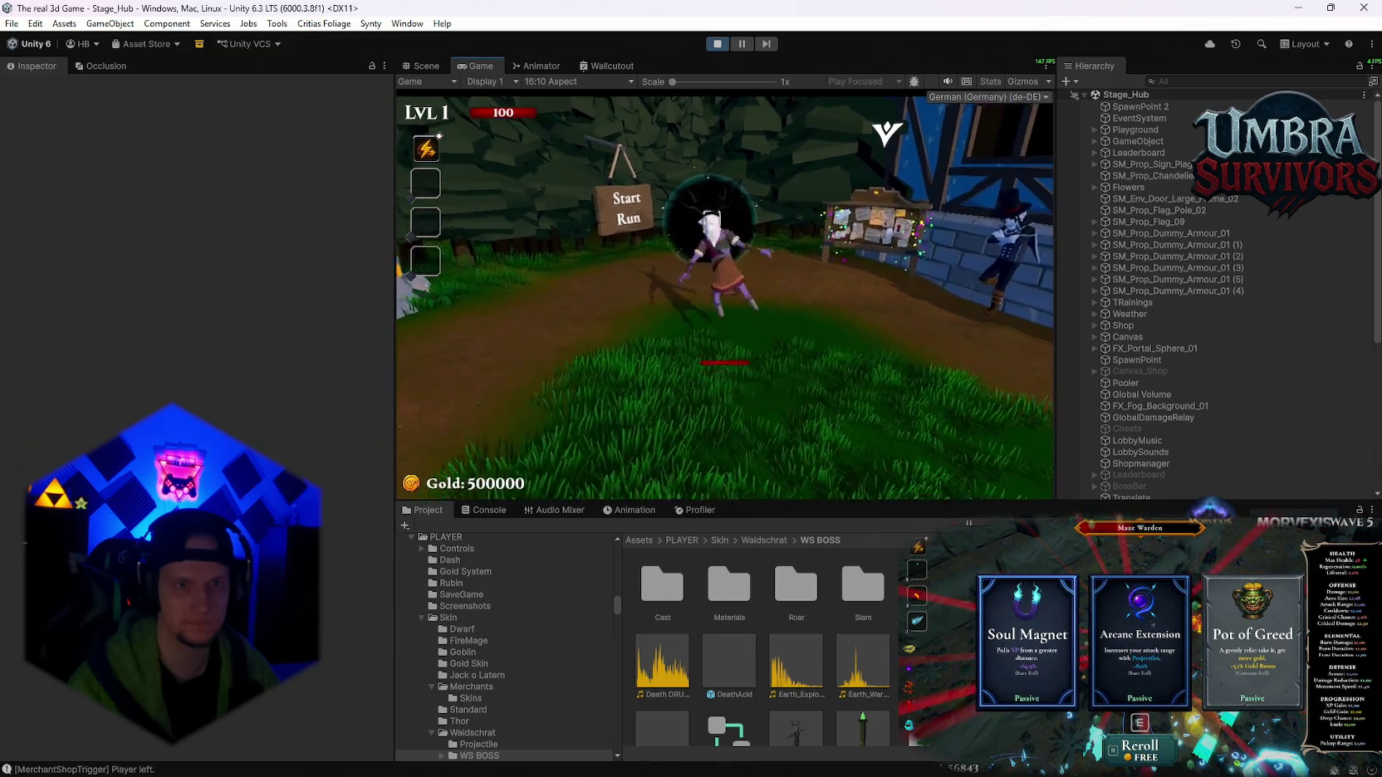
{"action": "key", "text": "s"}
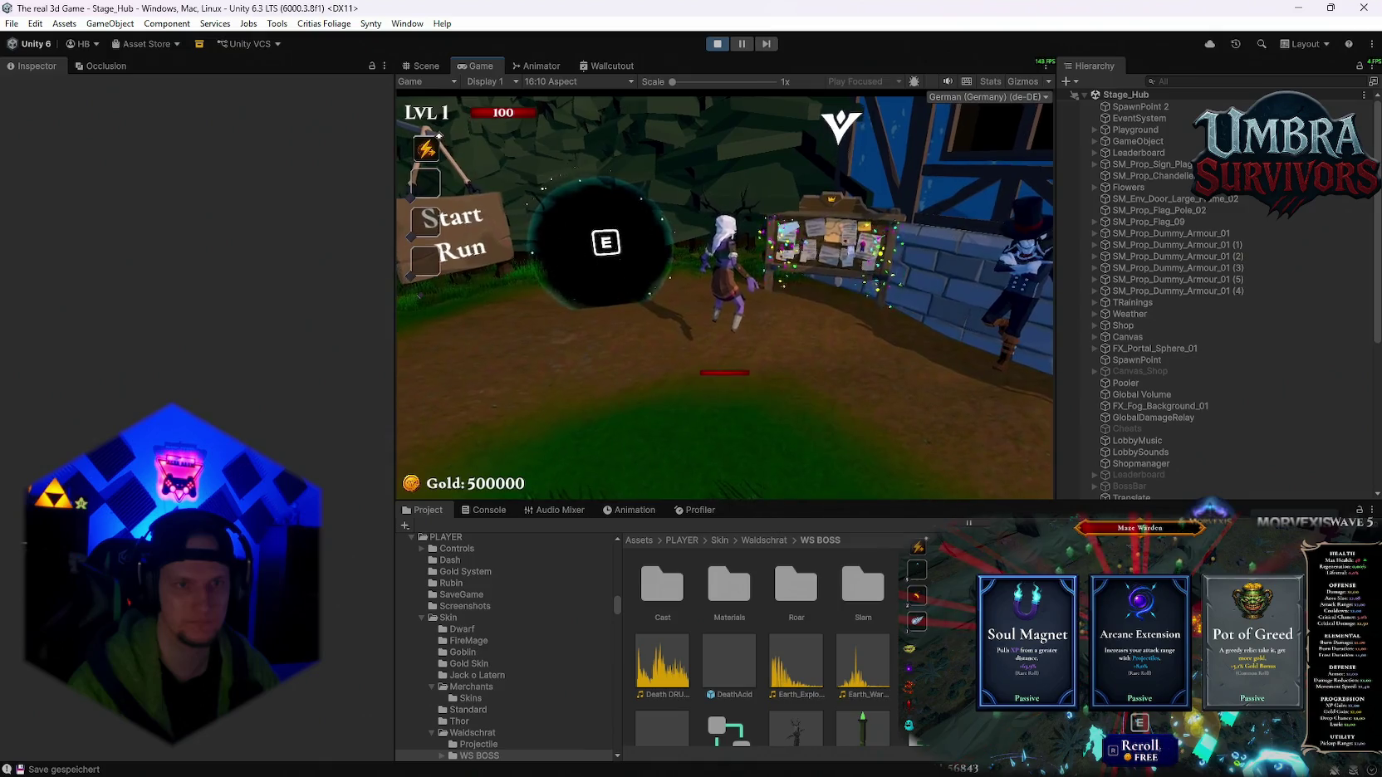
{"action": "key", "text": "d"}
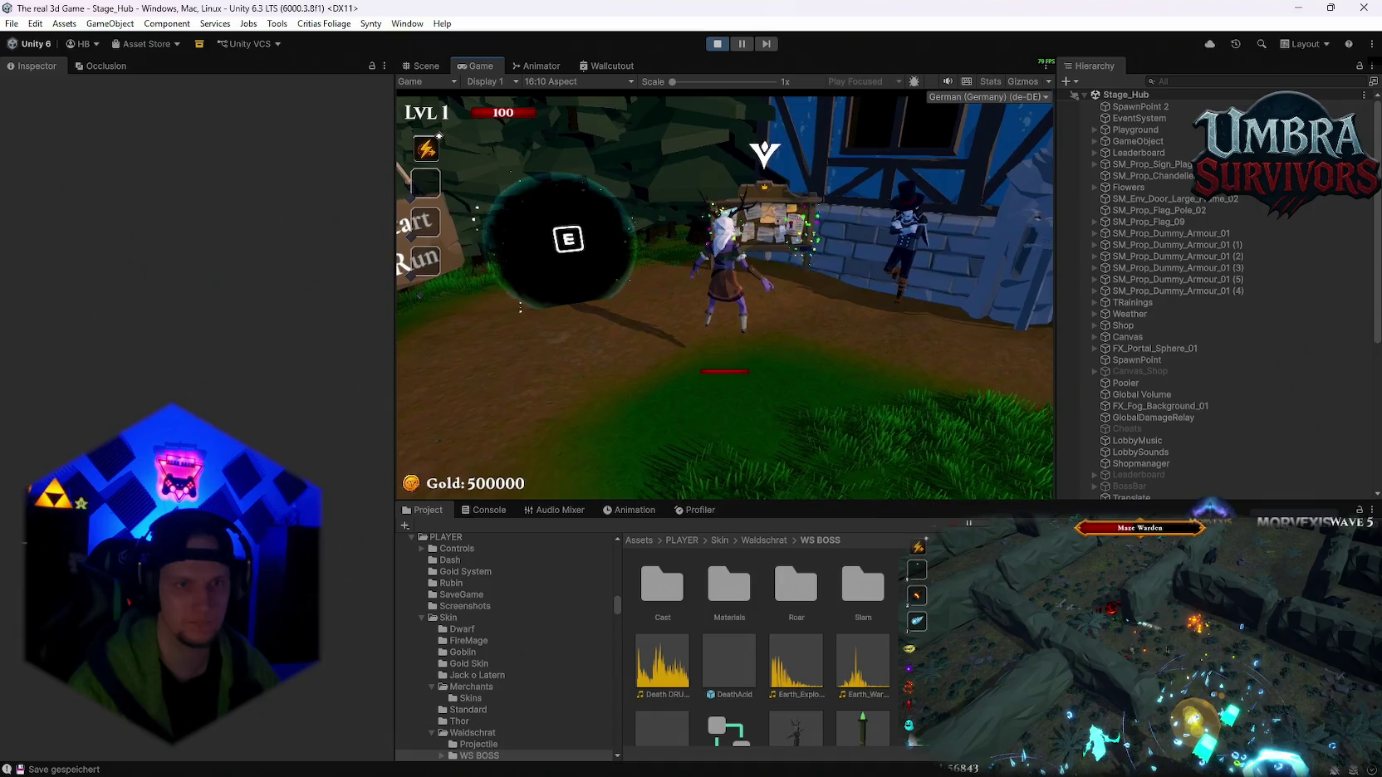
{"action": "key", "text": "a"}
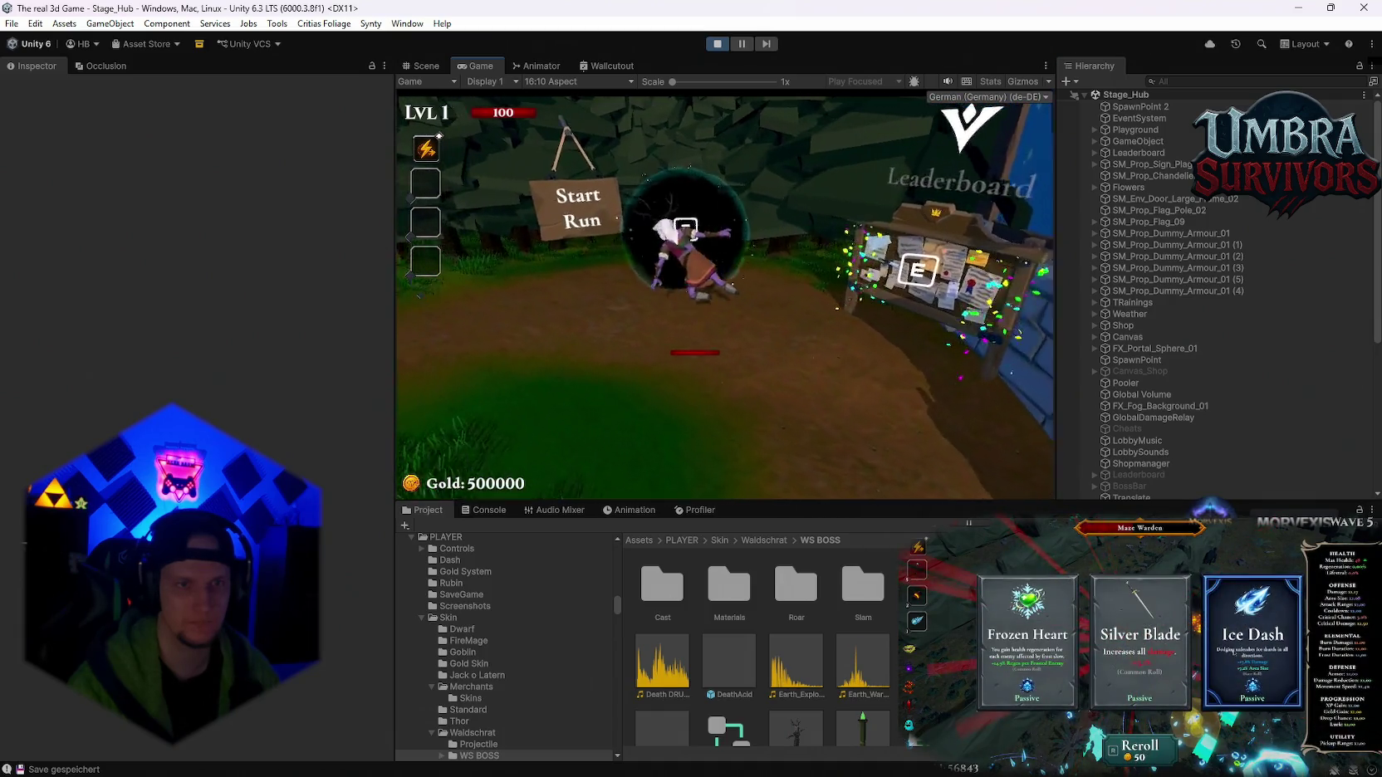
- Reroll the reward cards and pick one to start Stage 1 in the forest
{"action": "key", "text": "e"}
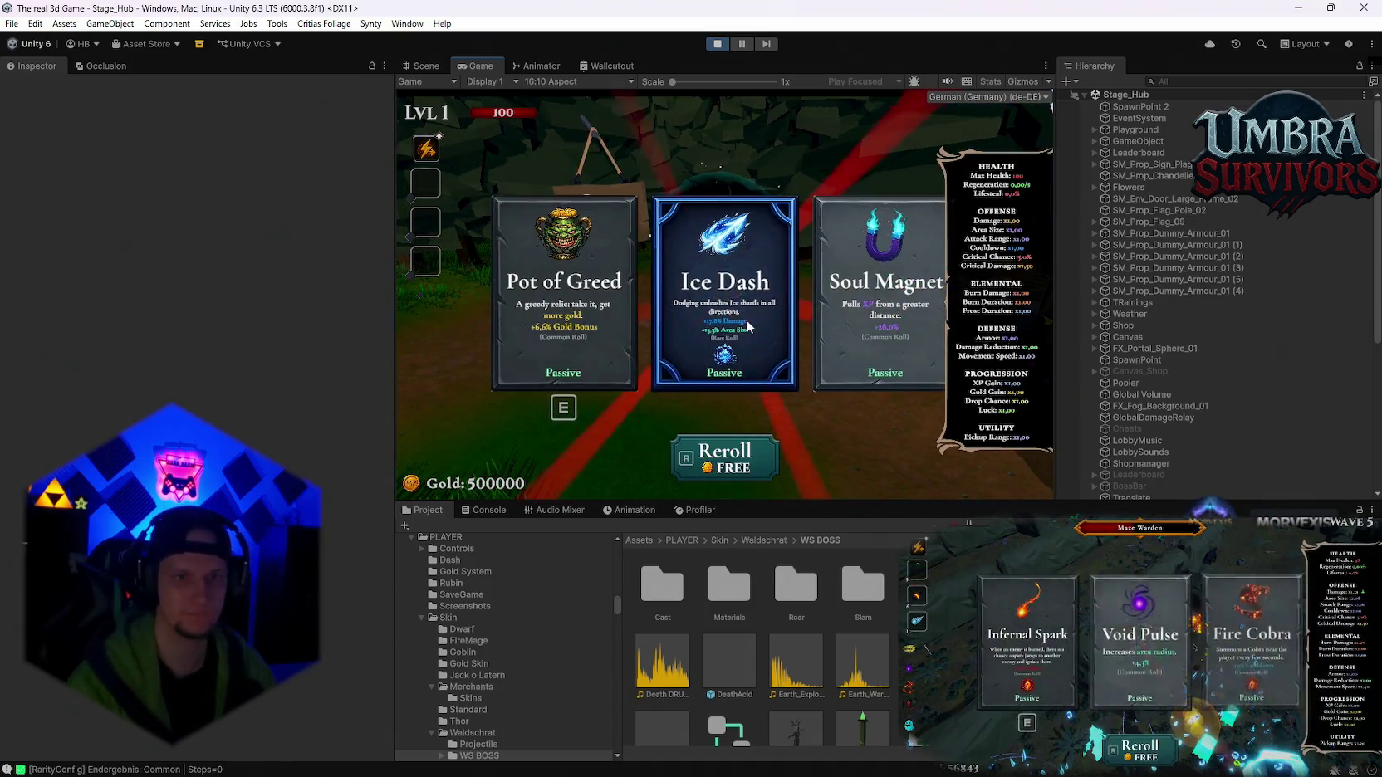
{"action": "left_click", "coordinate": [748, 453]}
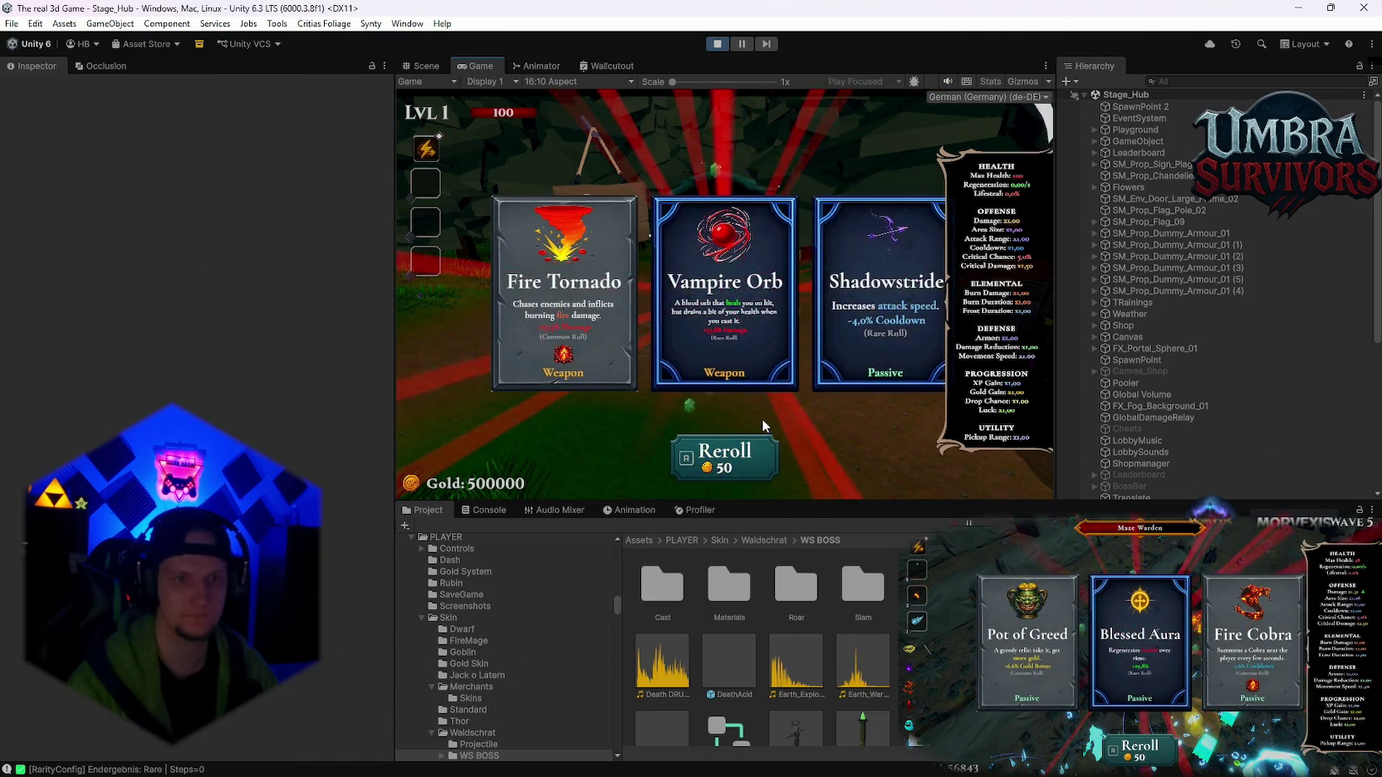
{"action": "left_click", "coordinate": [839, 386]}
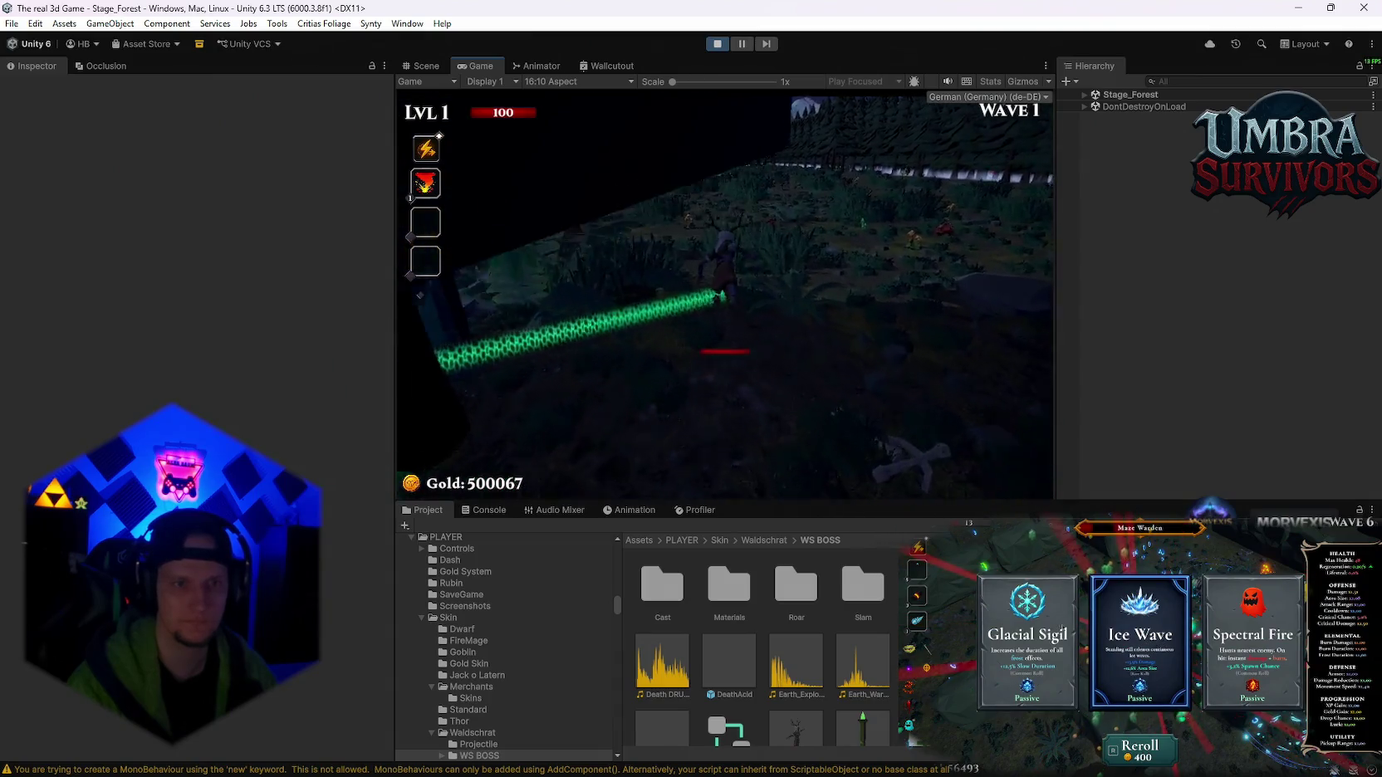
- Pause the level-1 forest run, maximize the Game view, and resume play
{"action": "key", "text": "Escape"}
{"action": "double_click", "coordinate": [459, 64]}
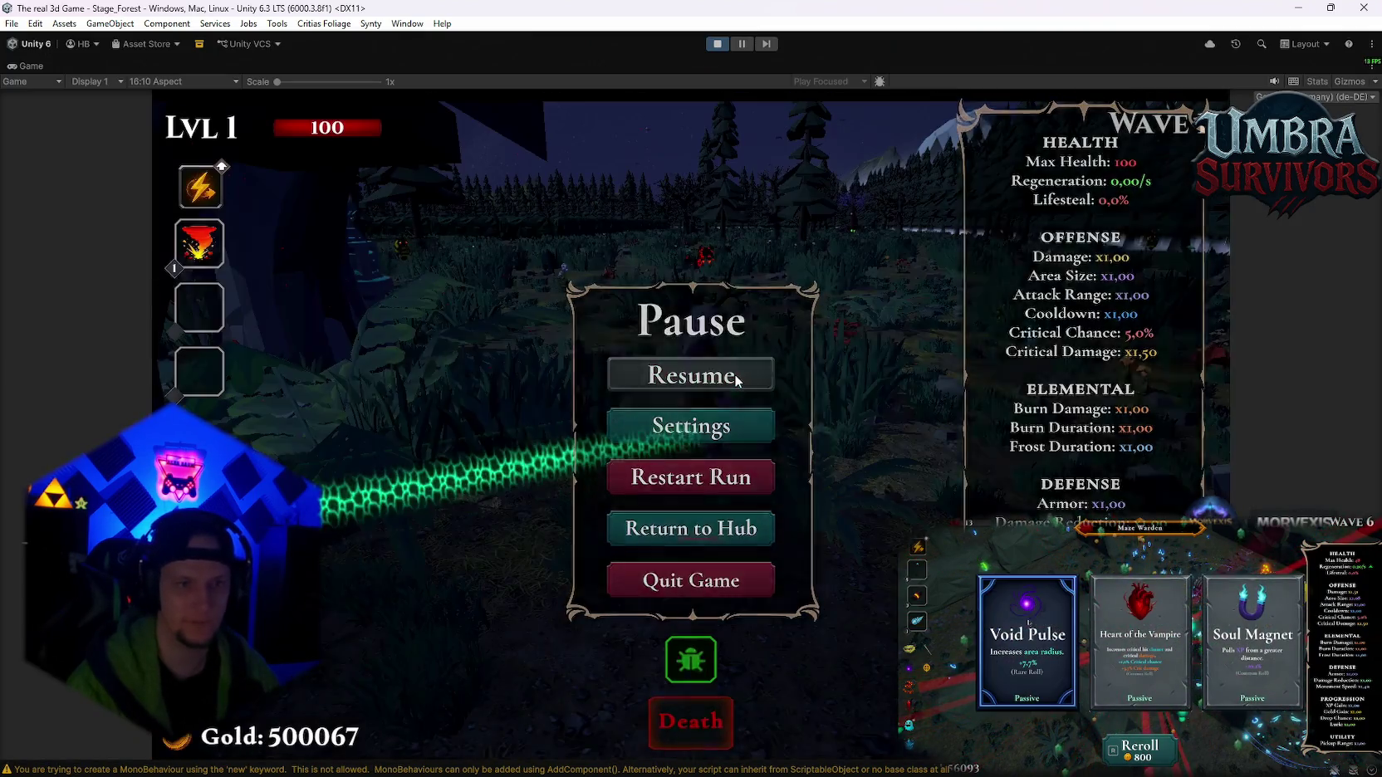
{"action": "left_click", "coordinate": [734, 374]}
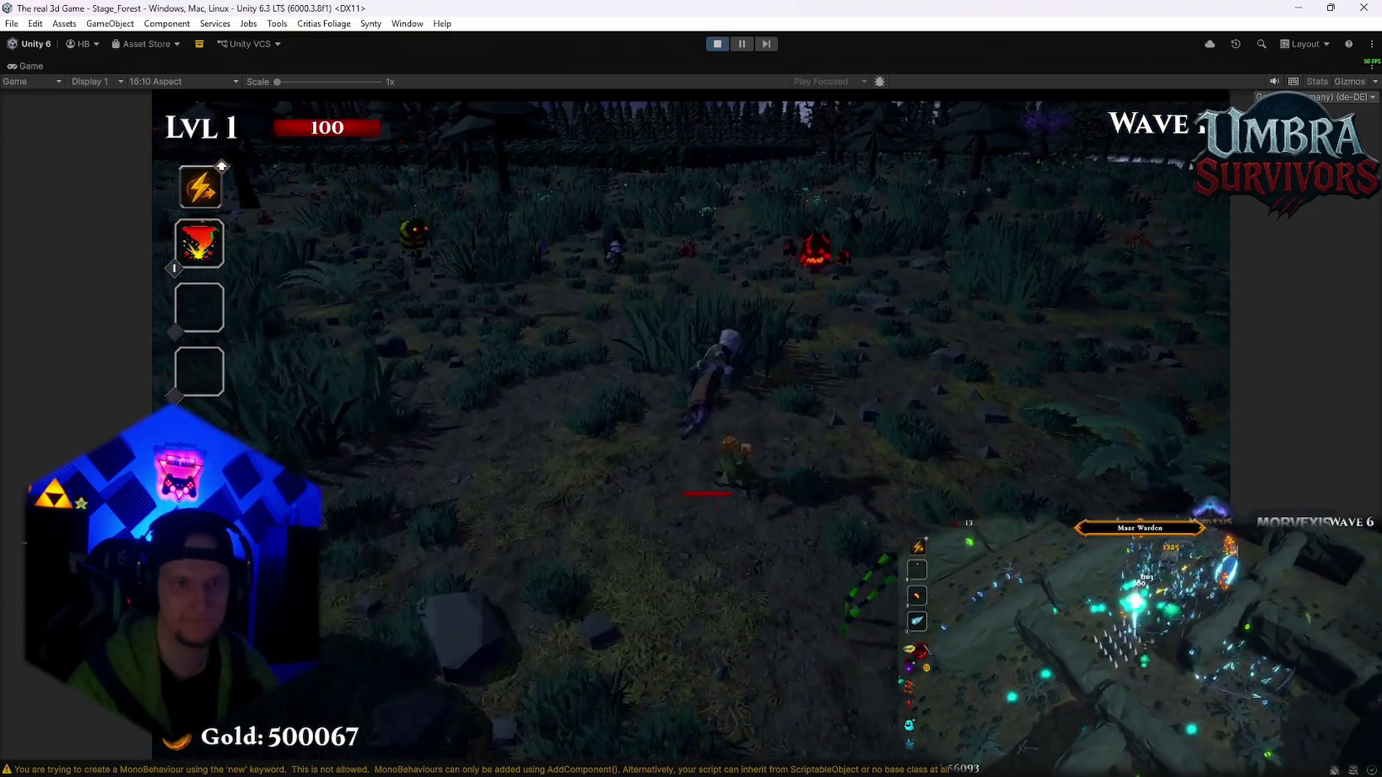
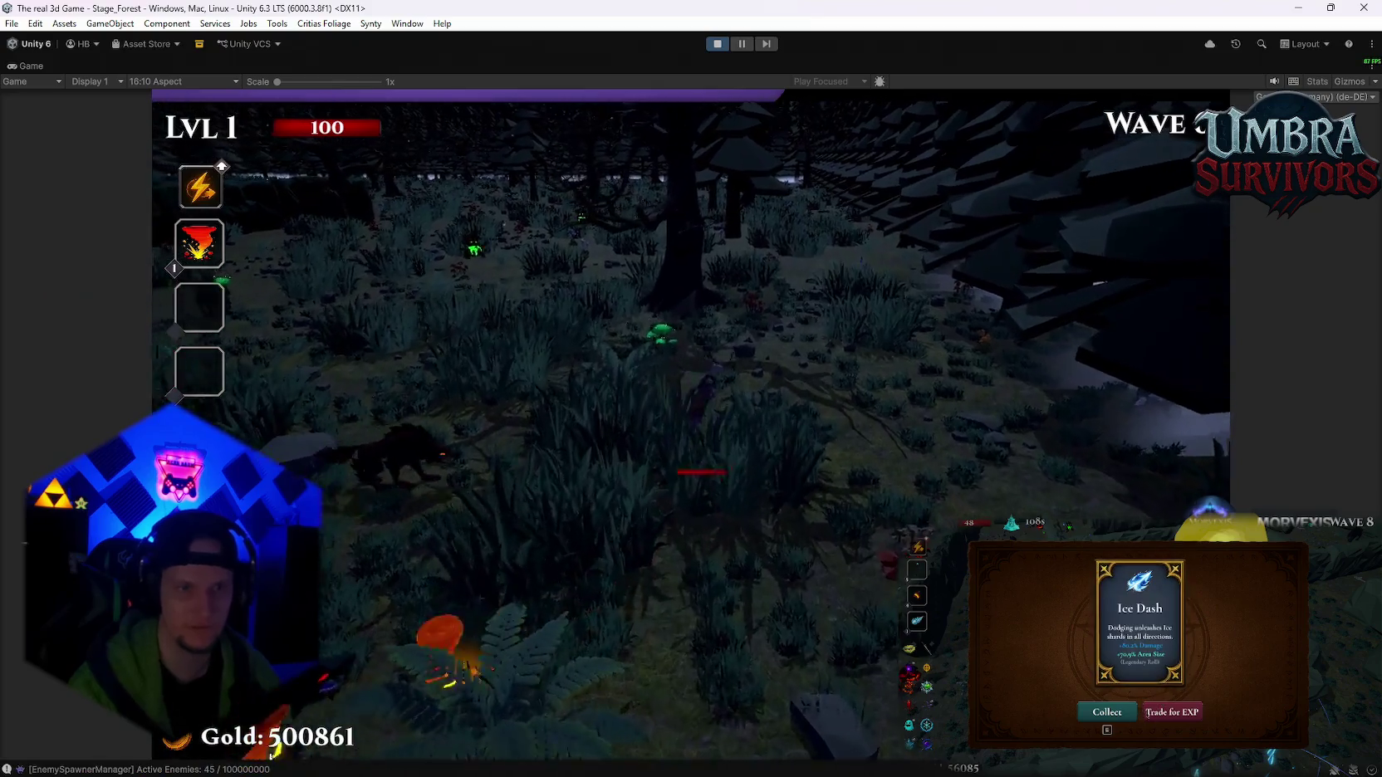
- Collect the Ice Dash reward with E and play on to the level 2 upgrade choice
{"action": "key", "text": "e"}
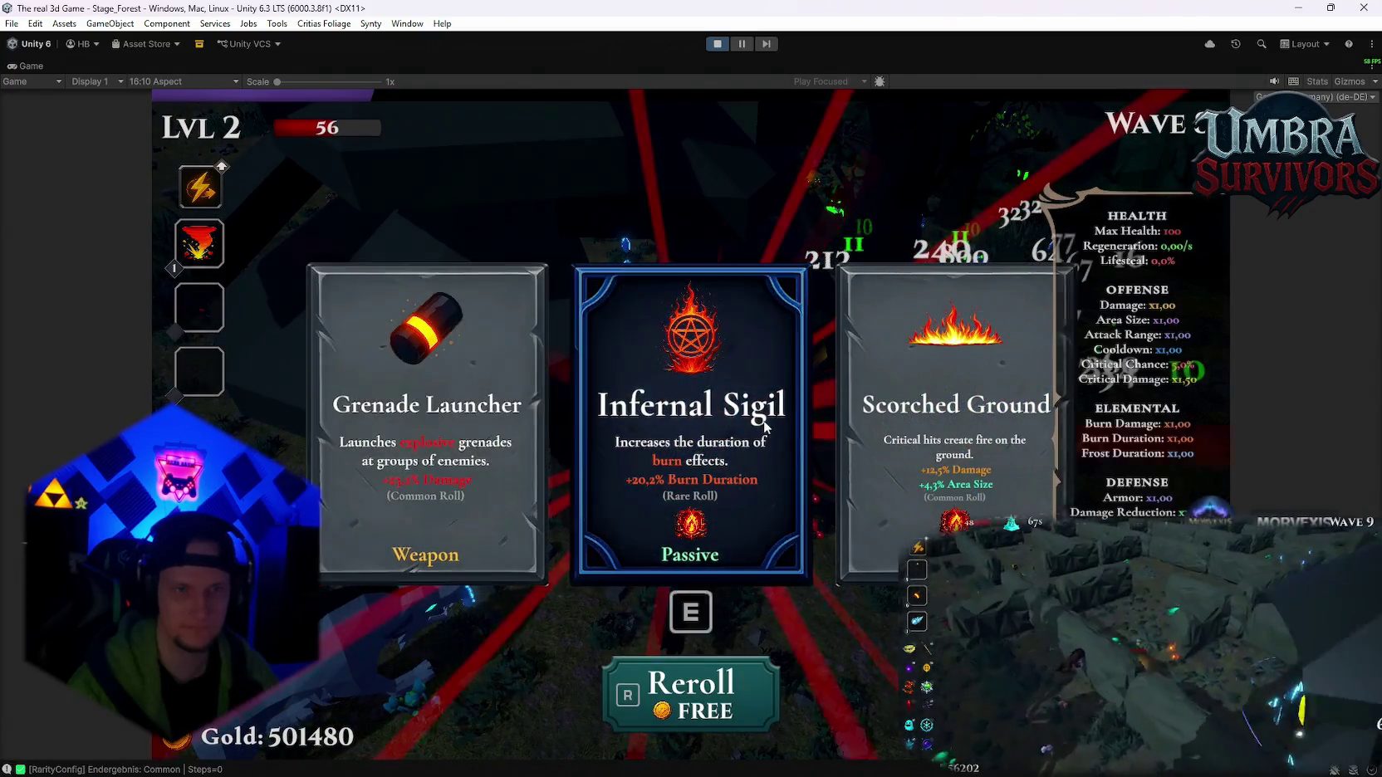
- Pick Infernal Sigil, Pot of Greed, Ice Ball, Dark Orb, Silver Blade, Blessed Aura and Darkstep at level-ups
{"action": "left_click", "coordinate": [753, 467]}
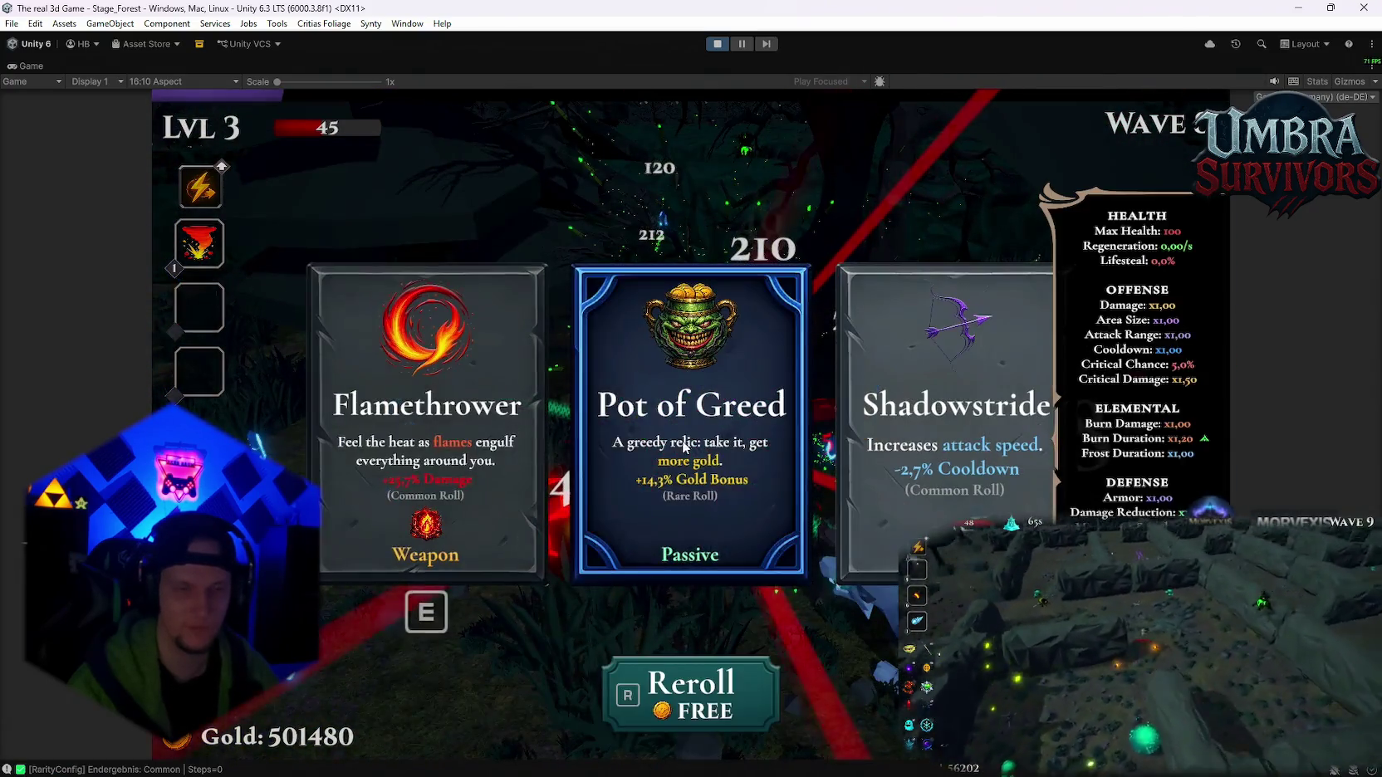
{"action": "left_click", "coordinate": [685, 446]}
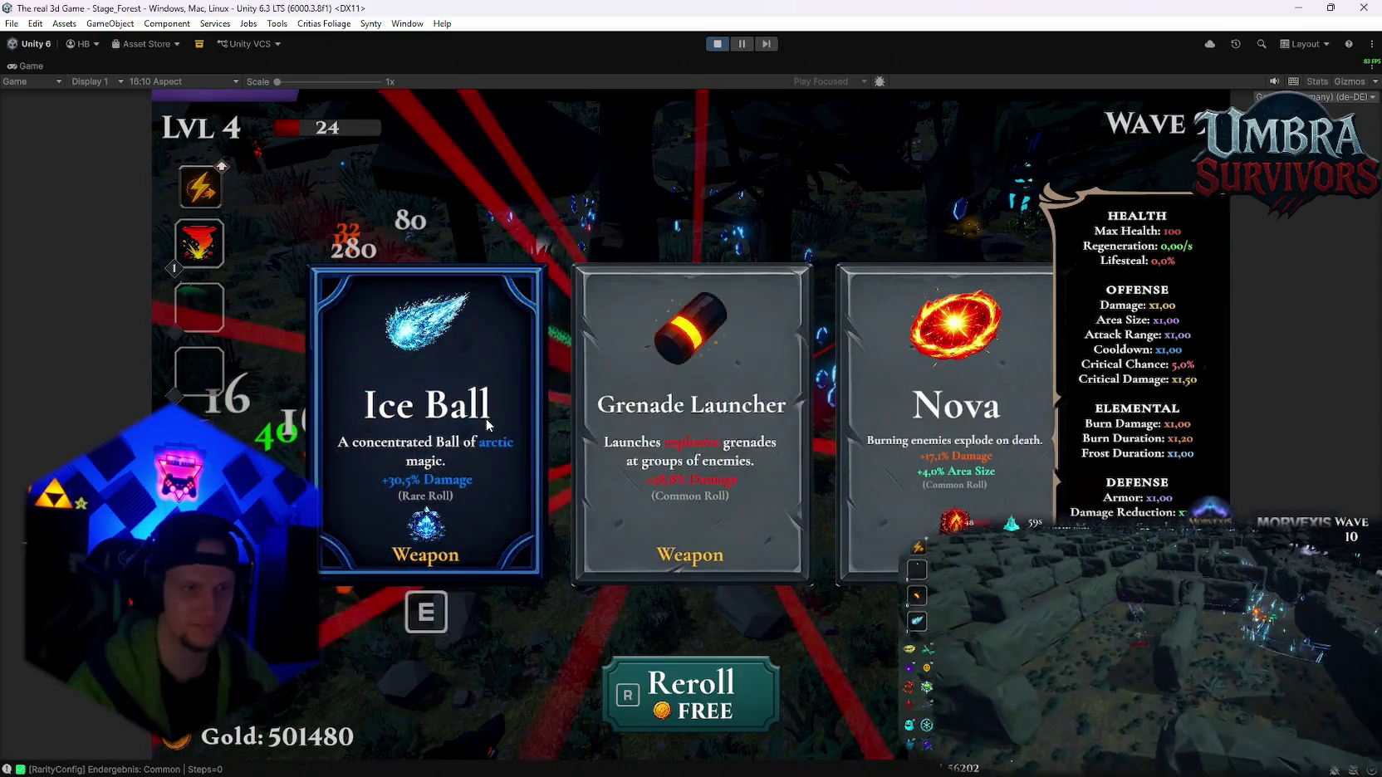
{"action": "left_click", "coordinate": [486, 419]}
{"action": "left_click", "coordinate": [691, 430]}
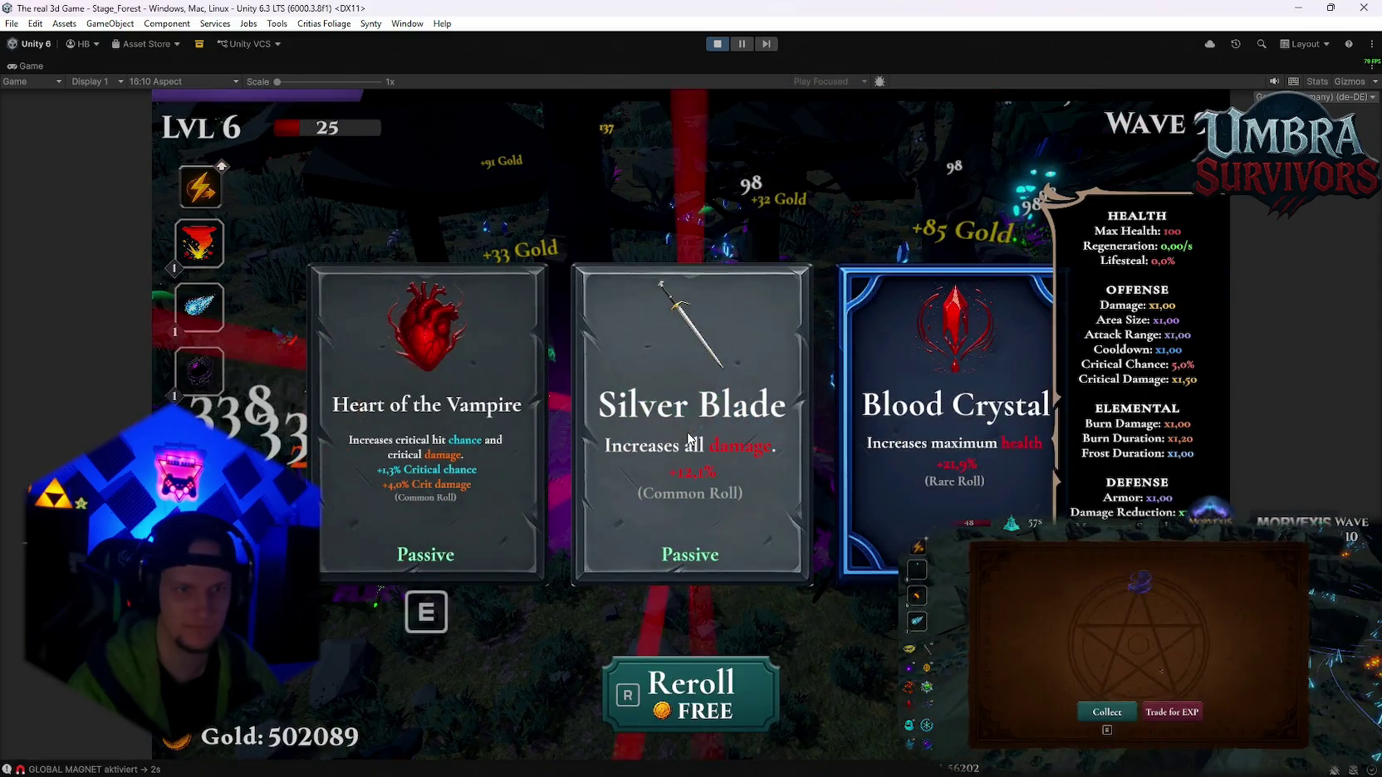
{"action": "left_click", "coordinate": [688, 438]}
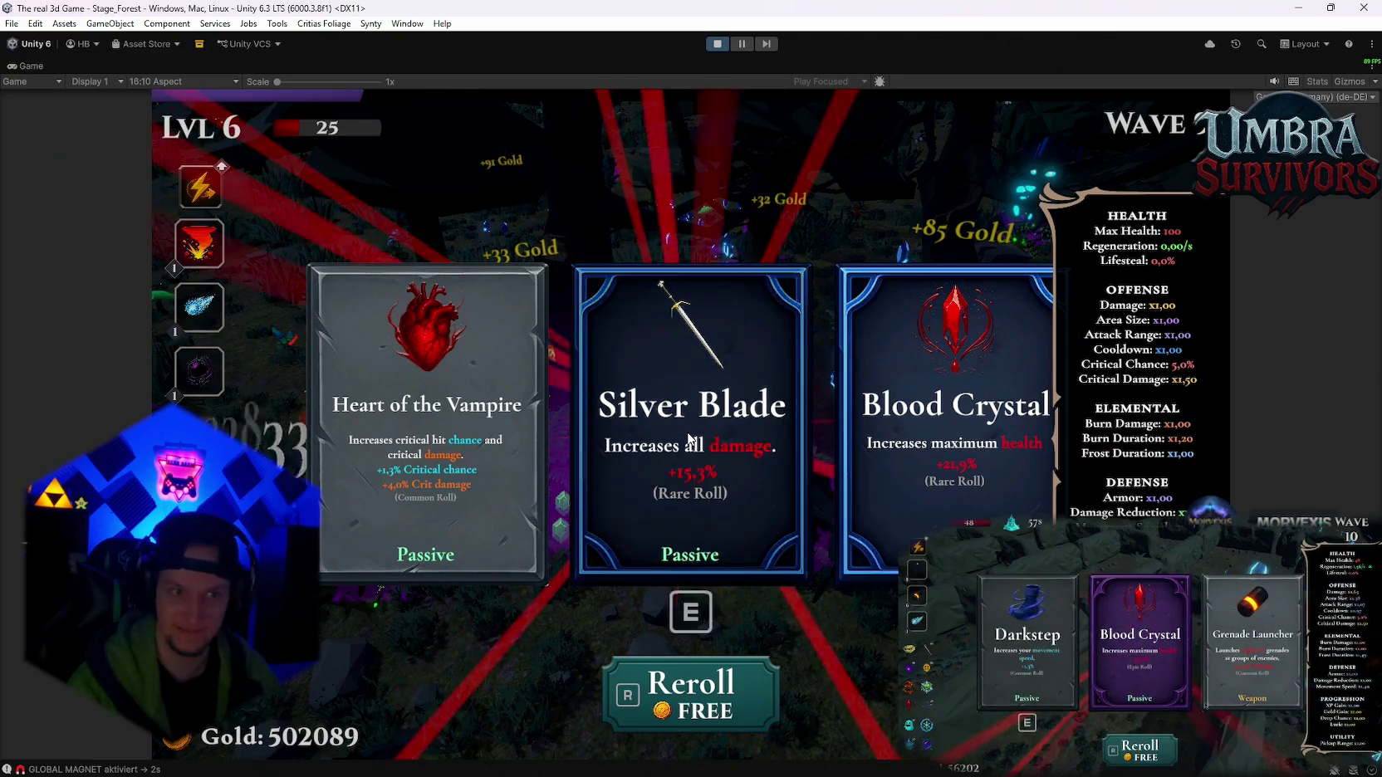
{"action": "left_click", "coordinate": [680, 429]}
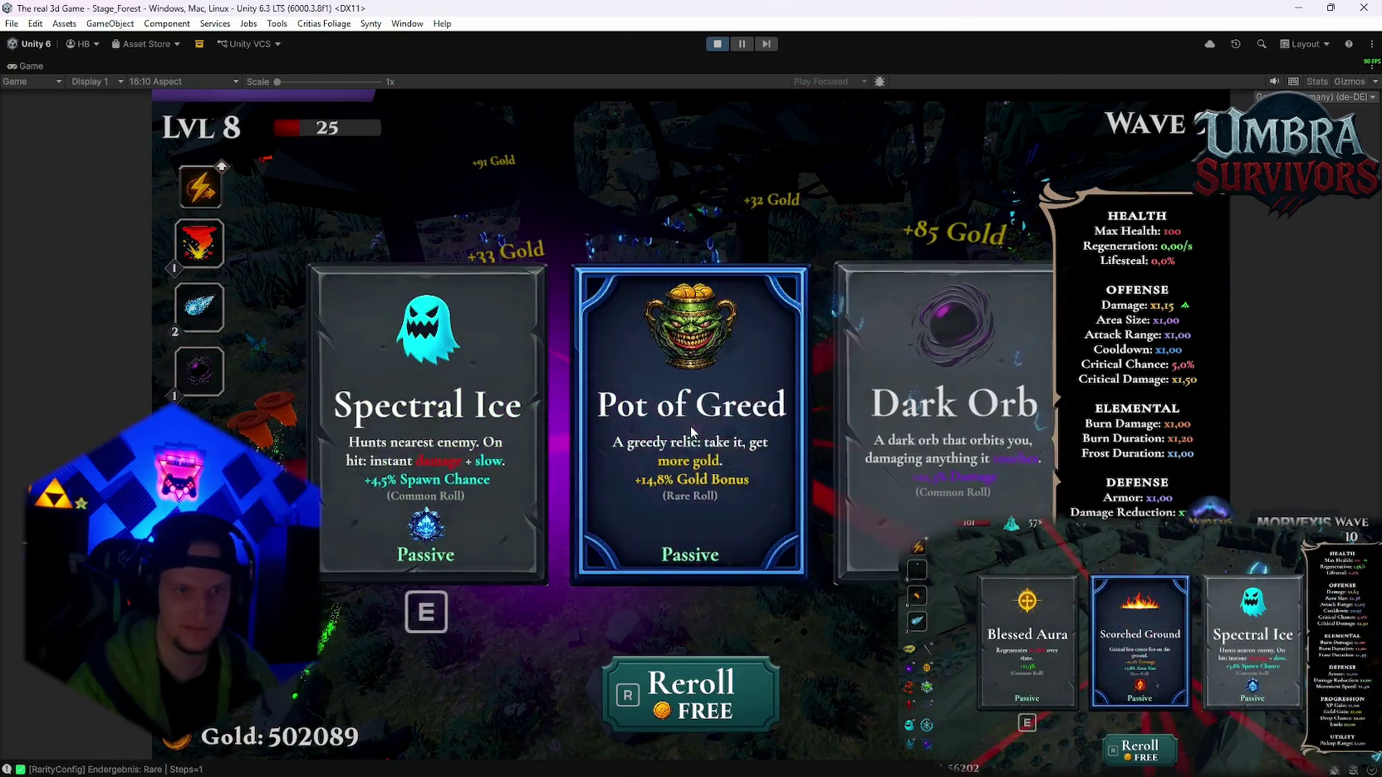
{"action": "left_click", "coordinate": [687, 424]}
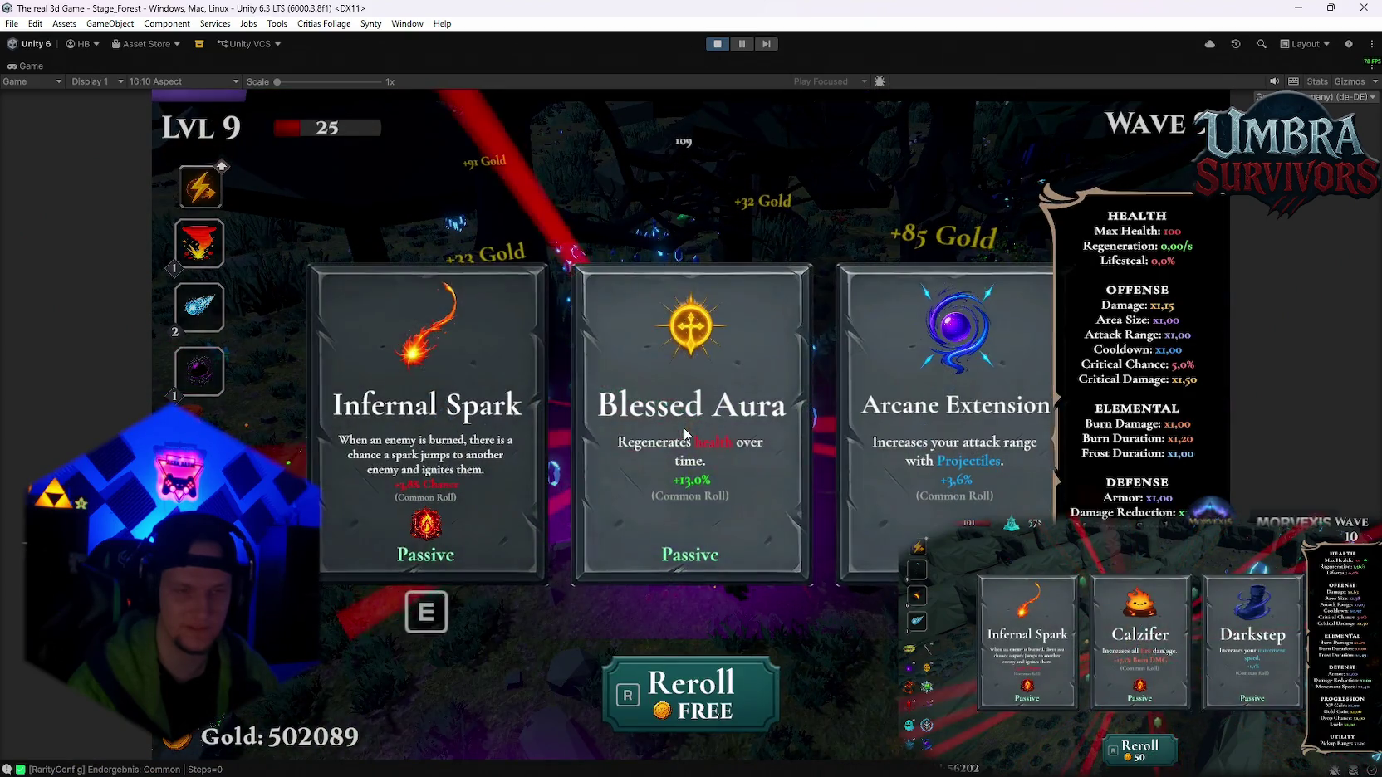
{"action": "left_click", "coordinate": [687, 429]}
{"action": "left_click", "coordinate": [686, 430]}
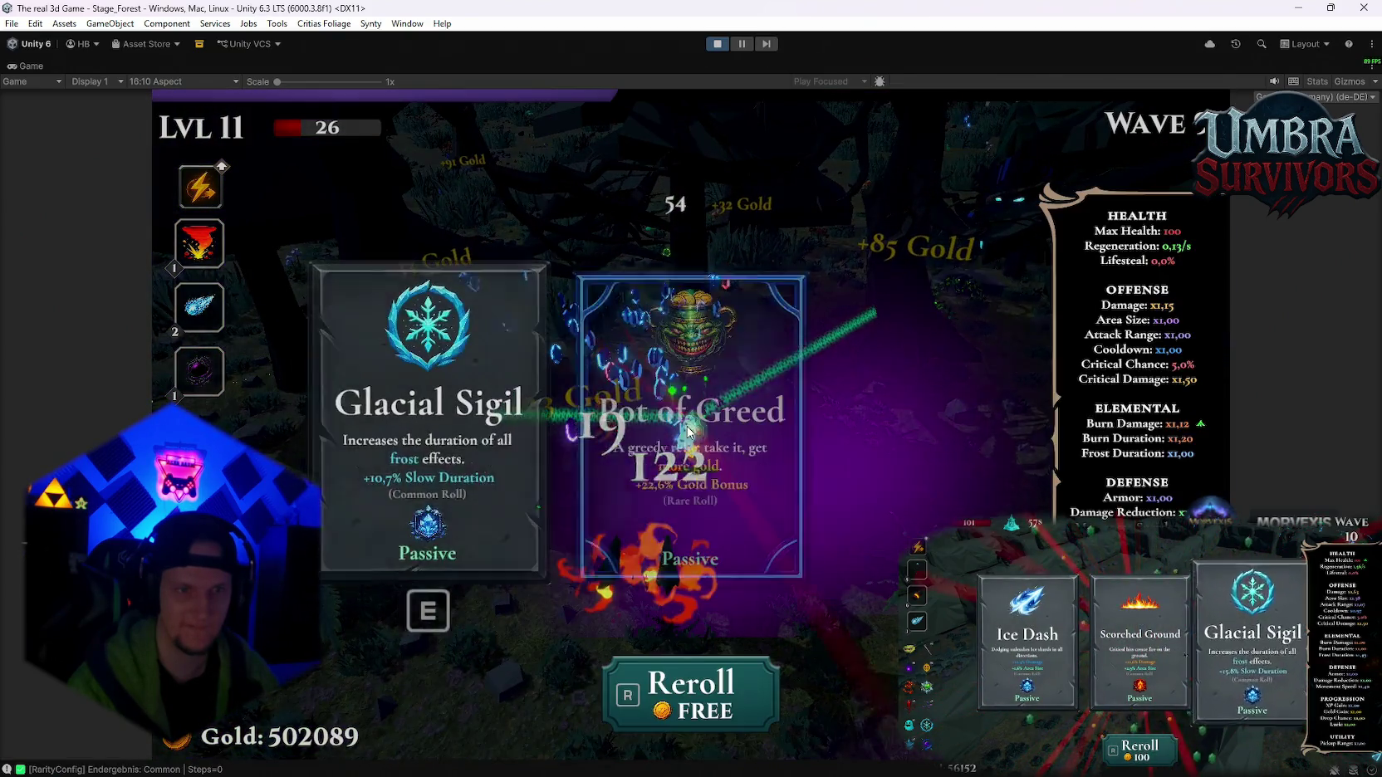
{"action": "left_click", "coordinate": [687, 431]}
{"action": "left_click", "coordinate": [690, 430]}
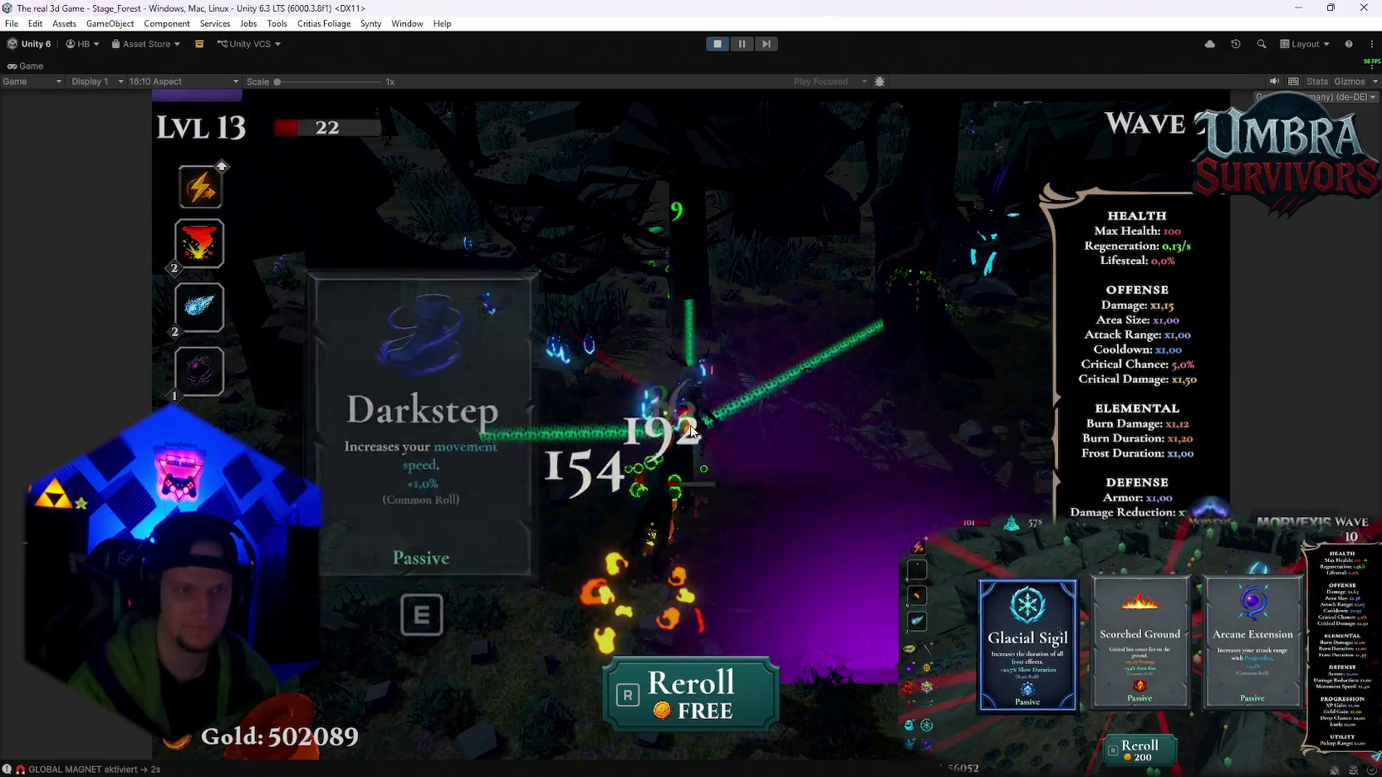
{"action": "left_click", "coordinate": [689, 430]}
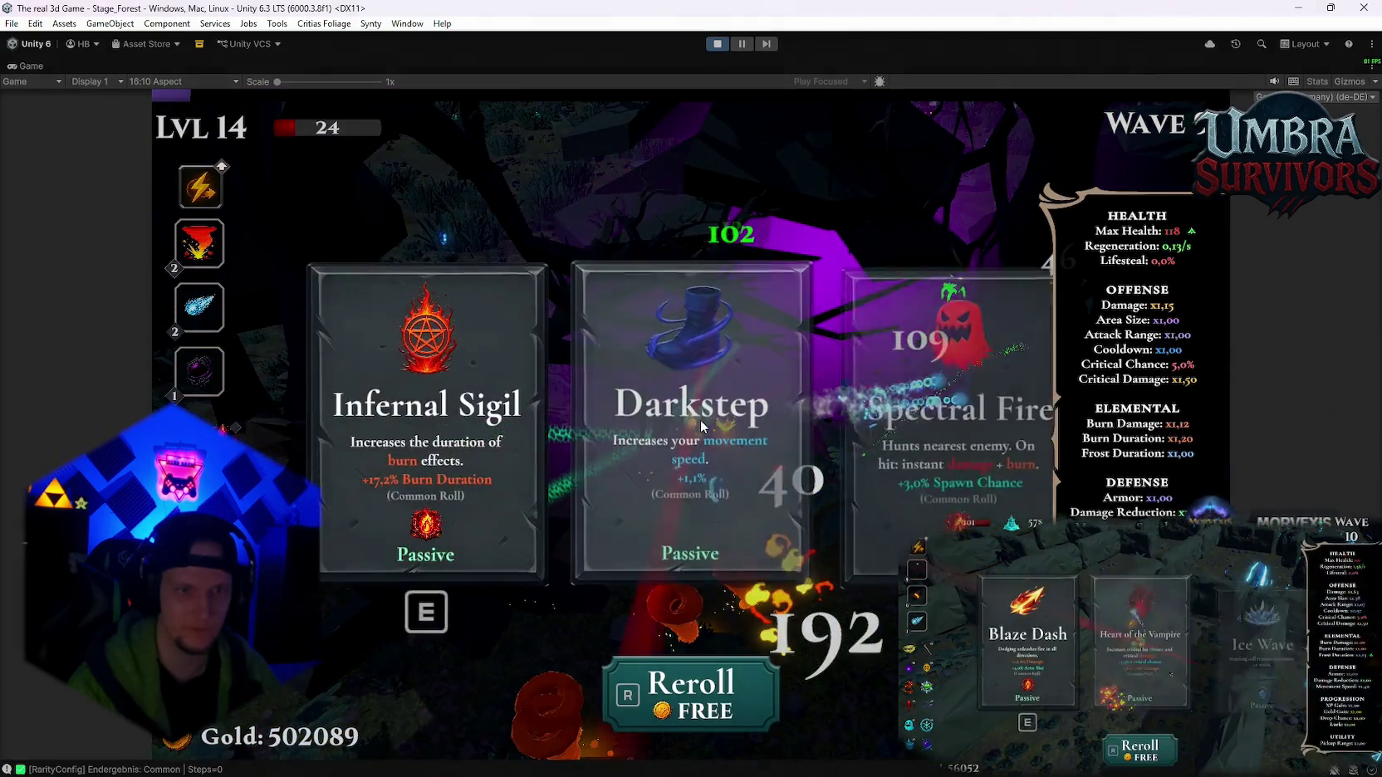
{"action": "left_click", "coordinate": [688, 430]}
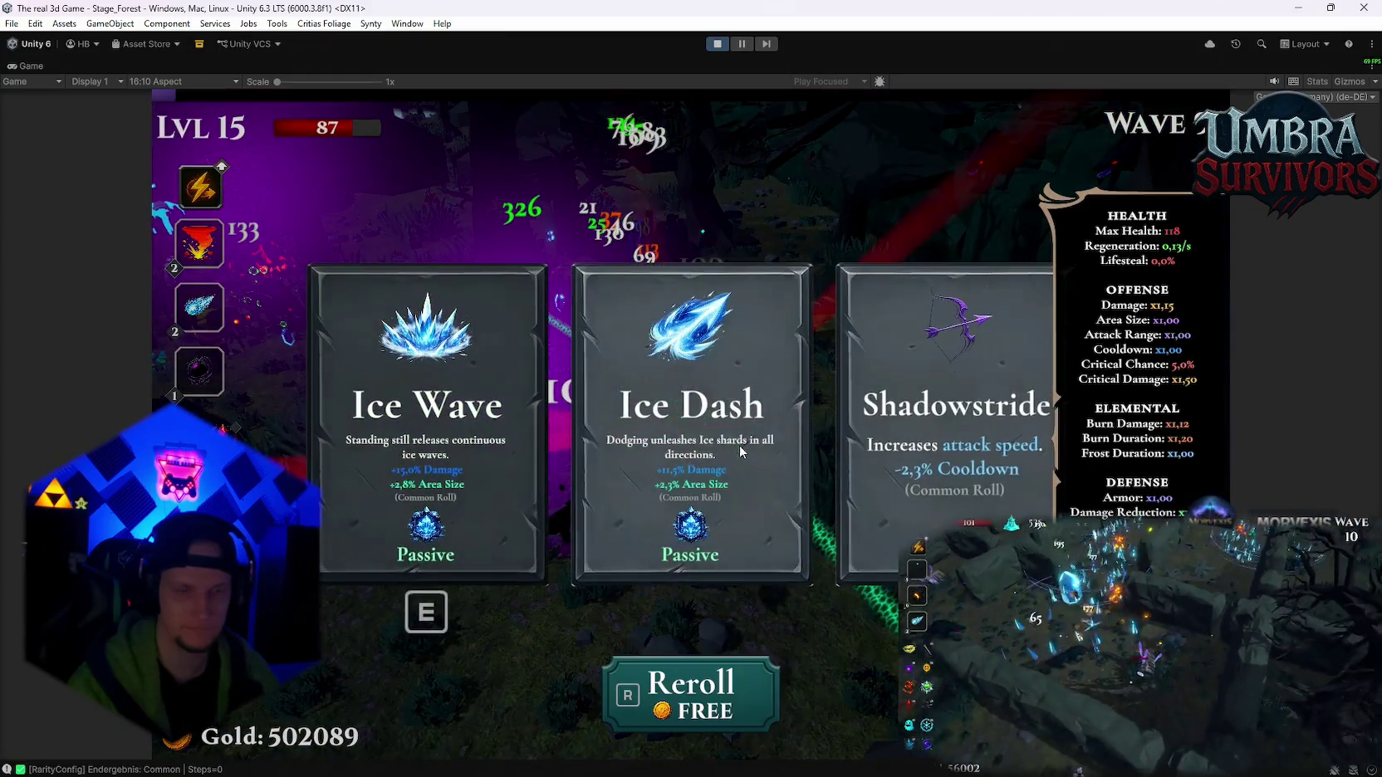
- Confirm the level 15–18 upgrades, reroll the cards with R, and pick Nova
{"action": "key", "text": "Return"}
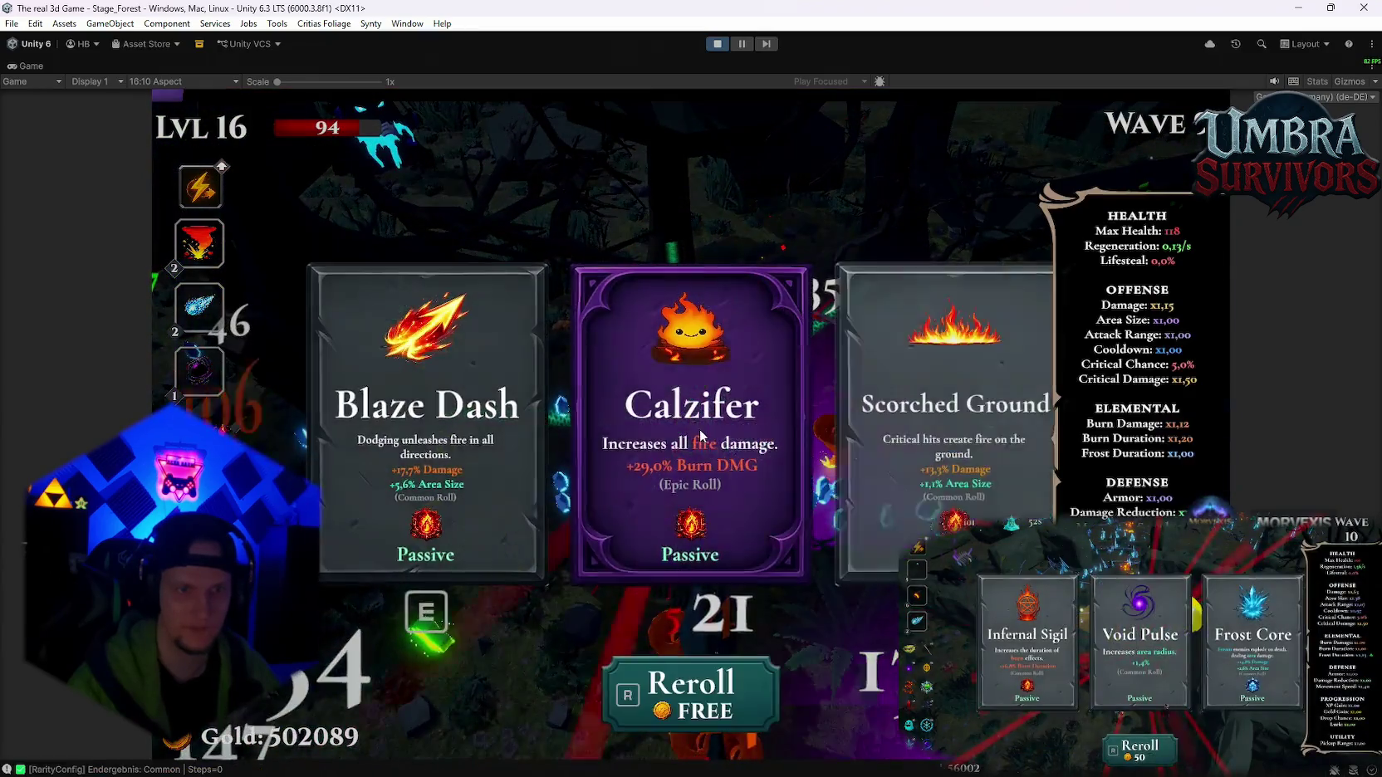
{"action": "left_click", "coordinate": [700, 436]}
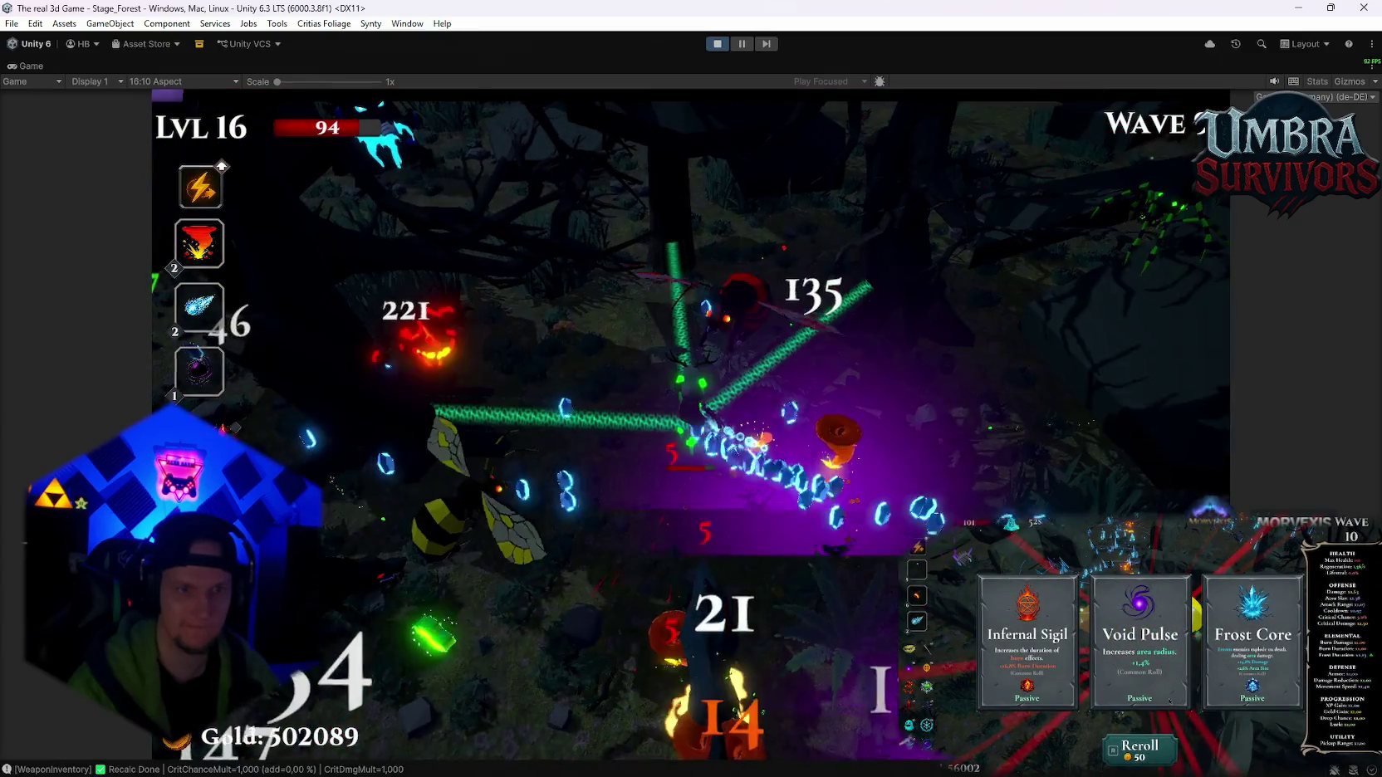
{"action": "key", "text": "Return"}
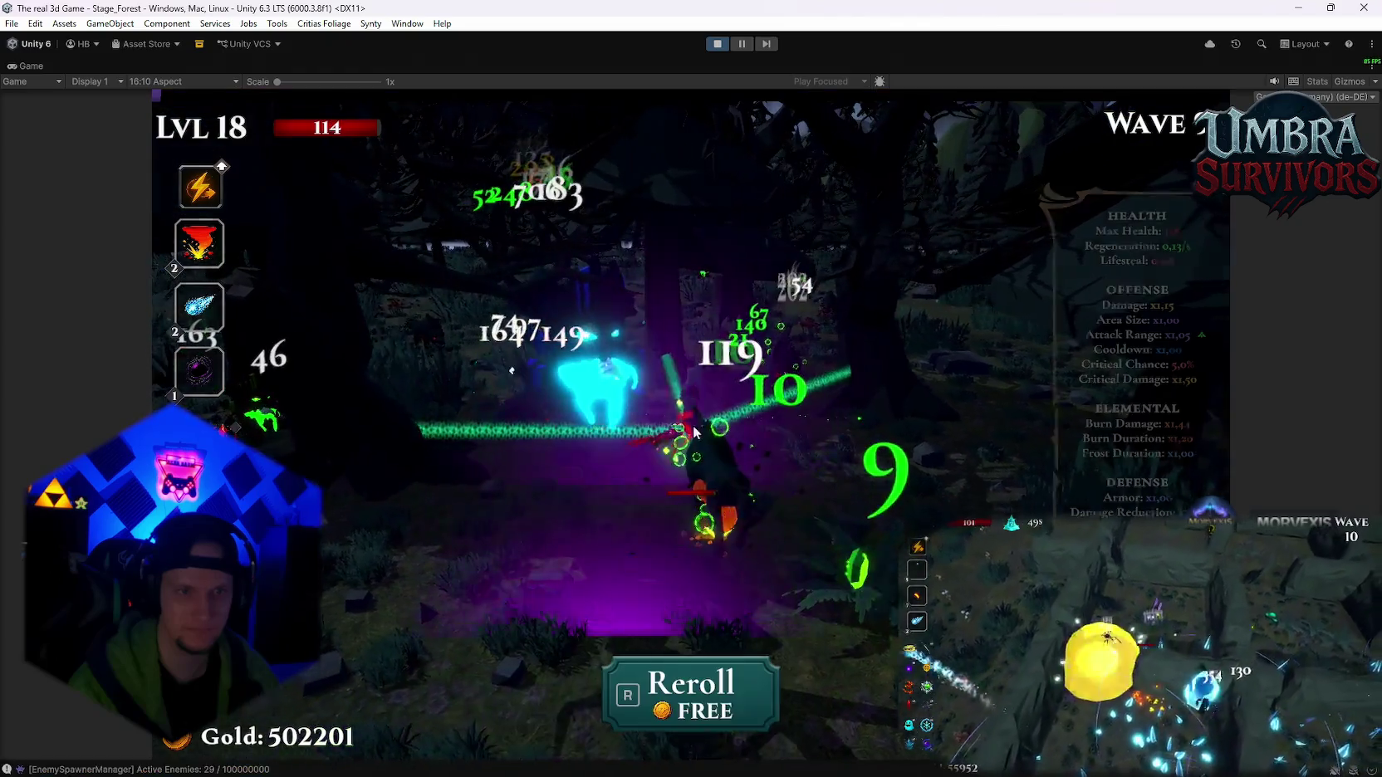
{"action": "key", "text": "Return"}
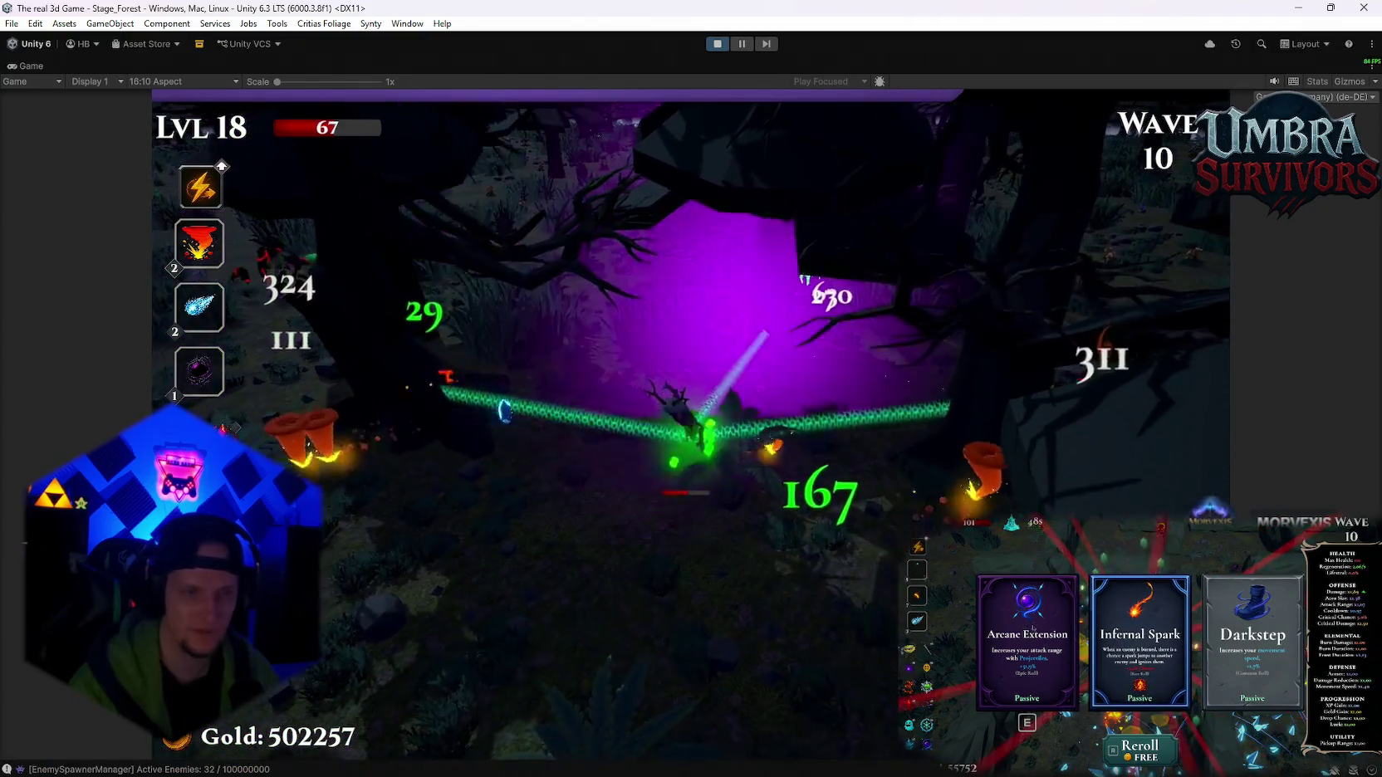
{"action": "key", "text": "r"}
{"action": "key", "text": "r"}
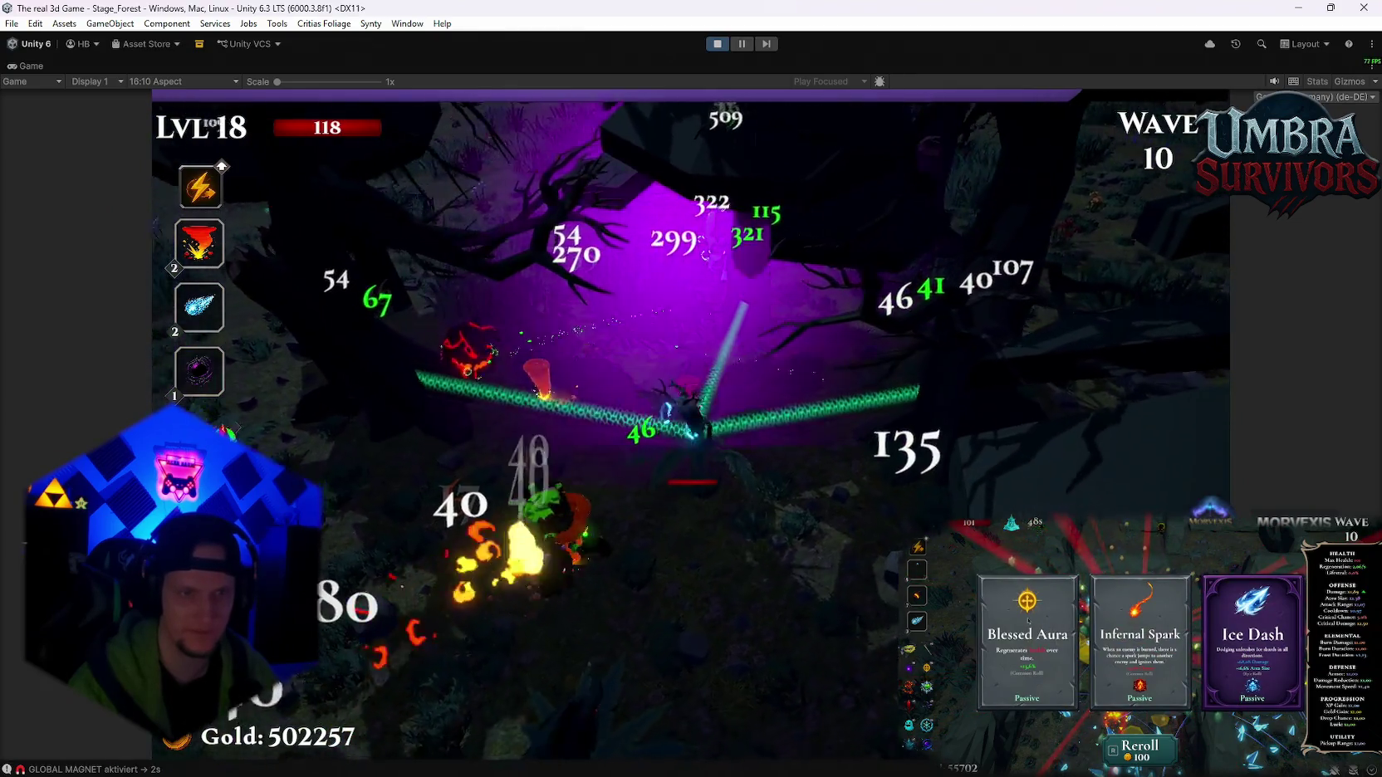
{"action": "key", "text": "1"}
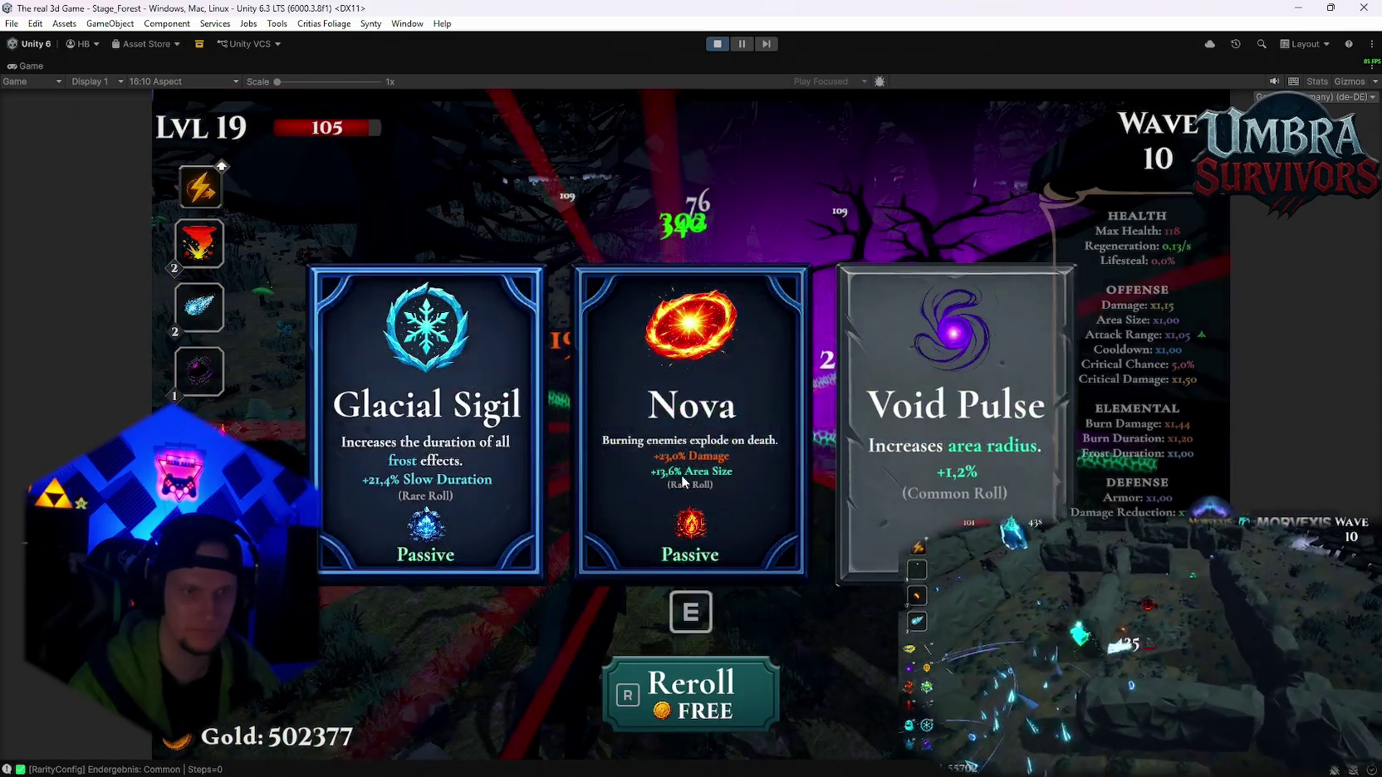
{"action": "left_click", "coordinate": [692, 431]}
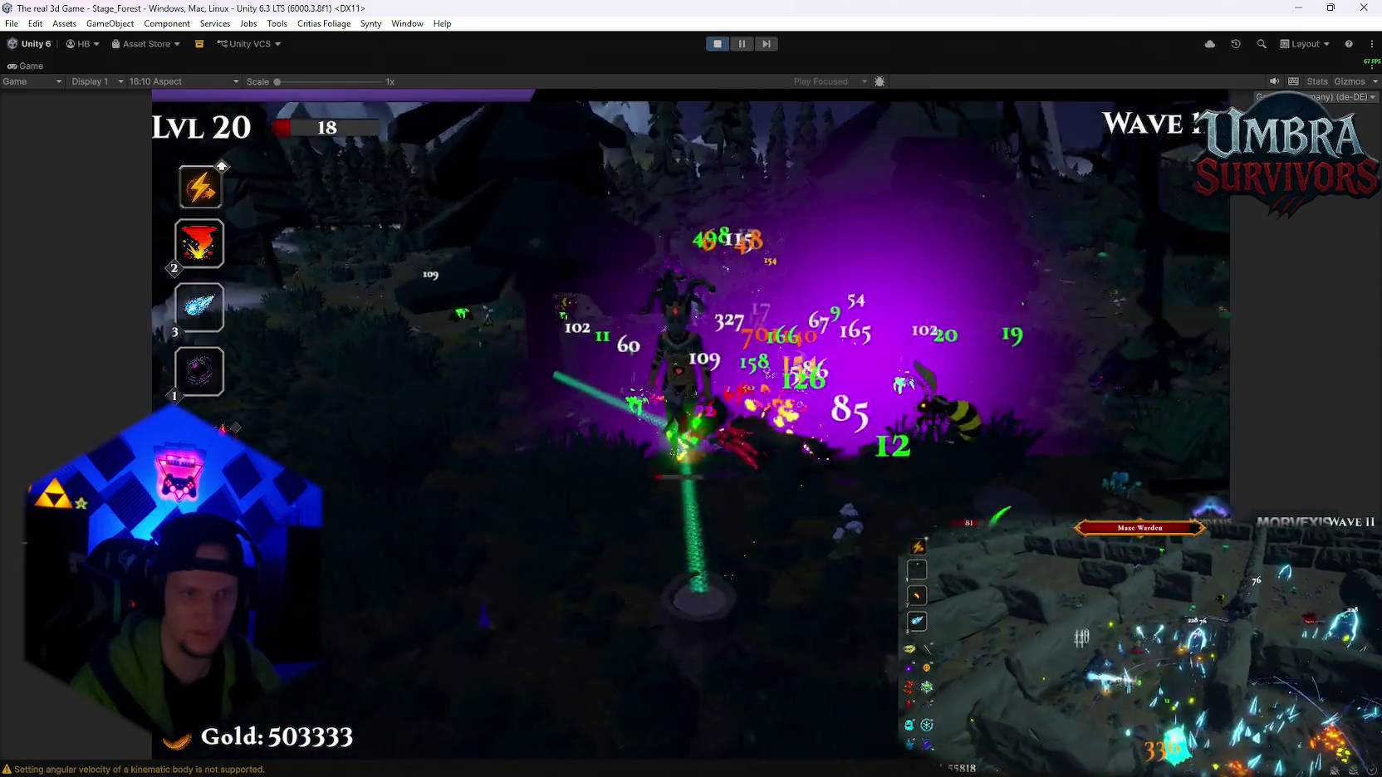
- Pause with Esc after reaching level 20 and return from Play mode to Stage_Hub
{"action": "key", "text": "Escape"}
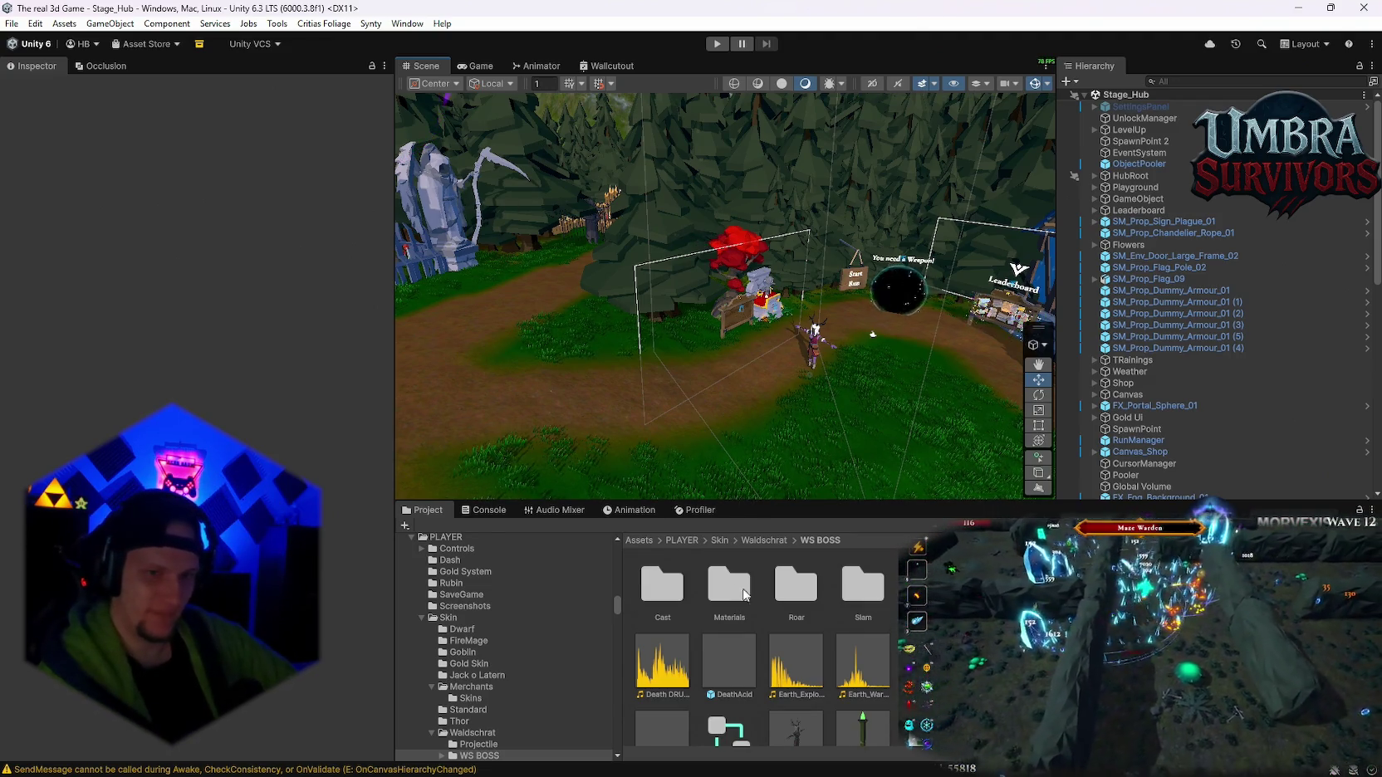
- Drag the Wood Sprite Projectile prefab into the scene and show its Transform values
{"action": "scroll", "coordinate": [839, 690], "scroll_direction": "down", "scroll_amount": 1}
{"action": "left_click", "coordinate": [860, 707]}
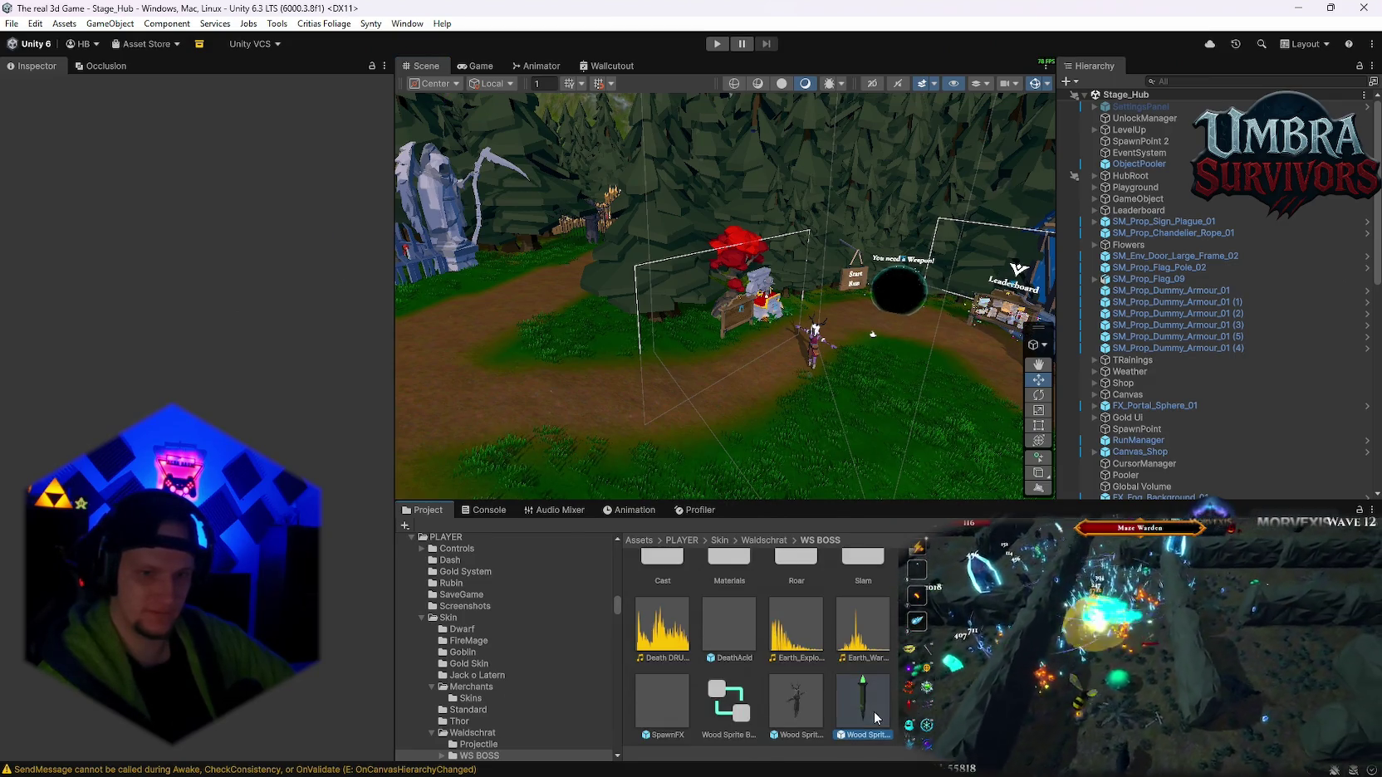
{"action": "mouse_move", "coordinate": [862, 701]}
{"action": "left_mouse_down"}
{"action": "mouse_move", "coordinate": [779, 441]}
{"action": "mouse_move", "coordinate": [75, 274]}
{"action": "mouse_move", "coordinate": [28, 206]}
{"action": "left_mouse_up"}
{"action": "left_click", "coordinate": [33, 222]}
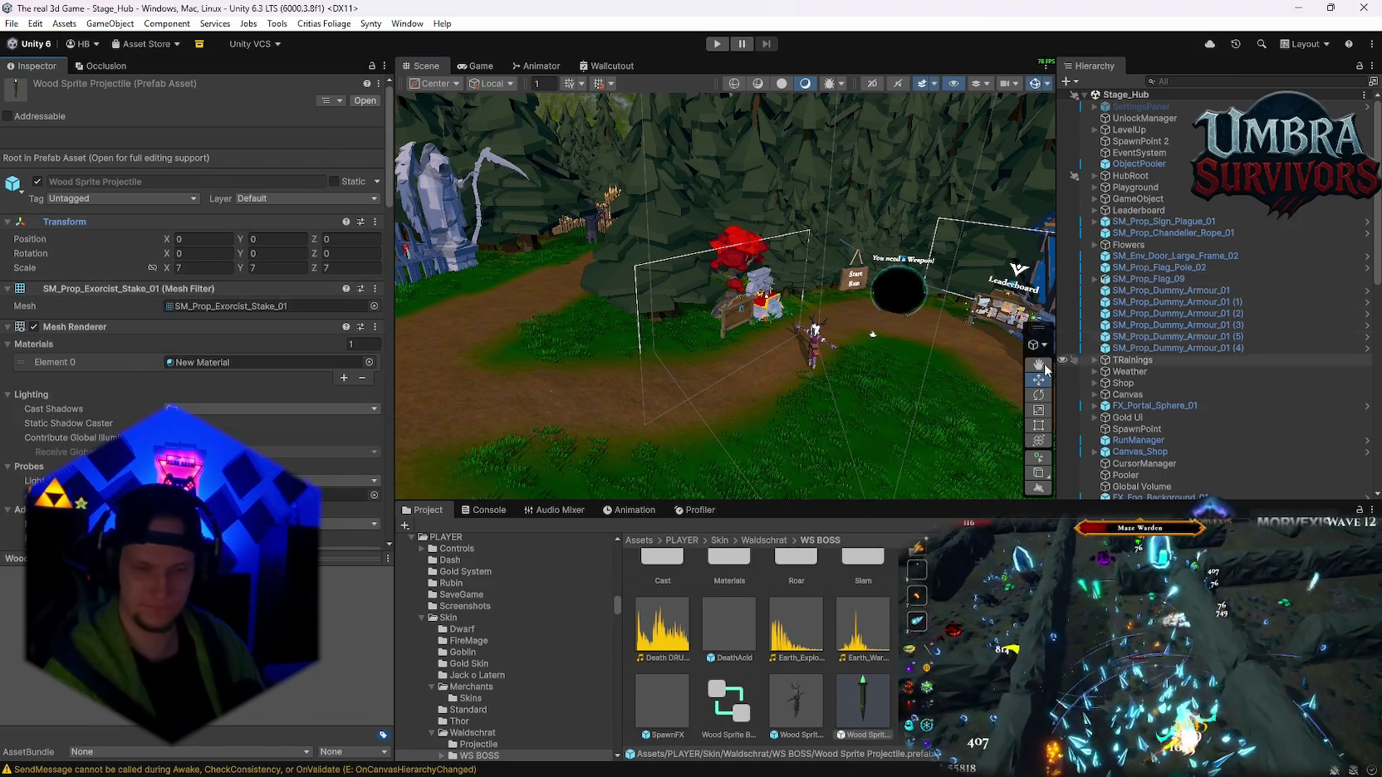
- Set the Projectile folder's Cube prefab scale to 4 on X, Y and Z, then open it in Prefab Mode
{"action": "left_click", "coordinate": [477, 744]}
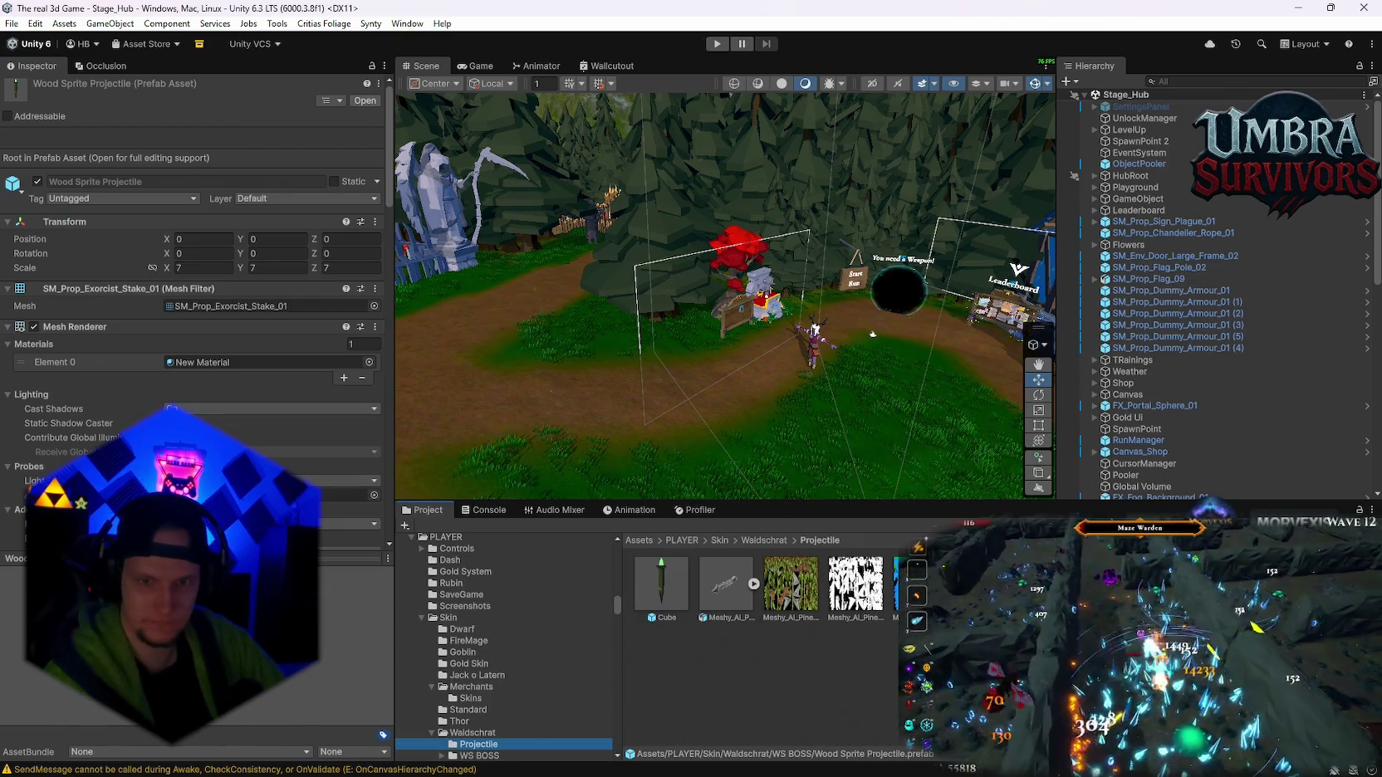
{"action": "left_click", "coordinate": [661, 586]}
{"action": "left_click", "coordinate": [193, 268]}
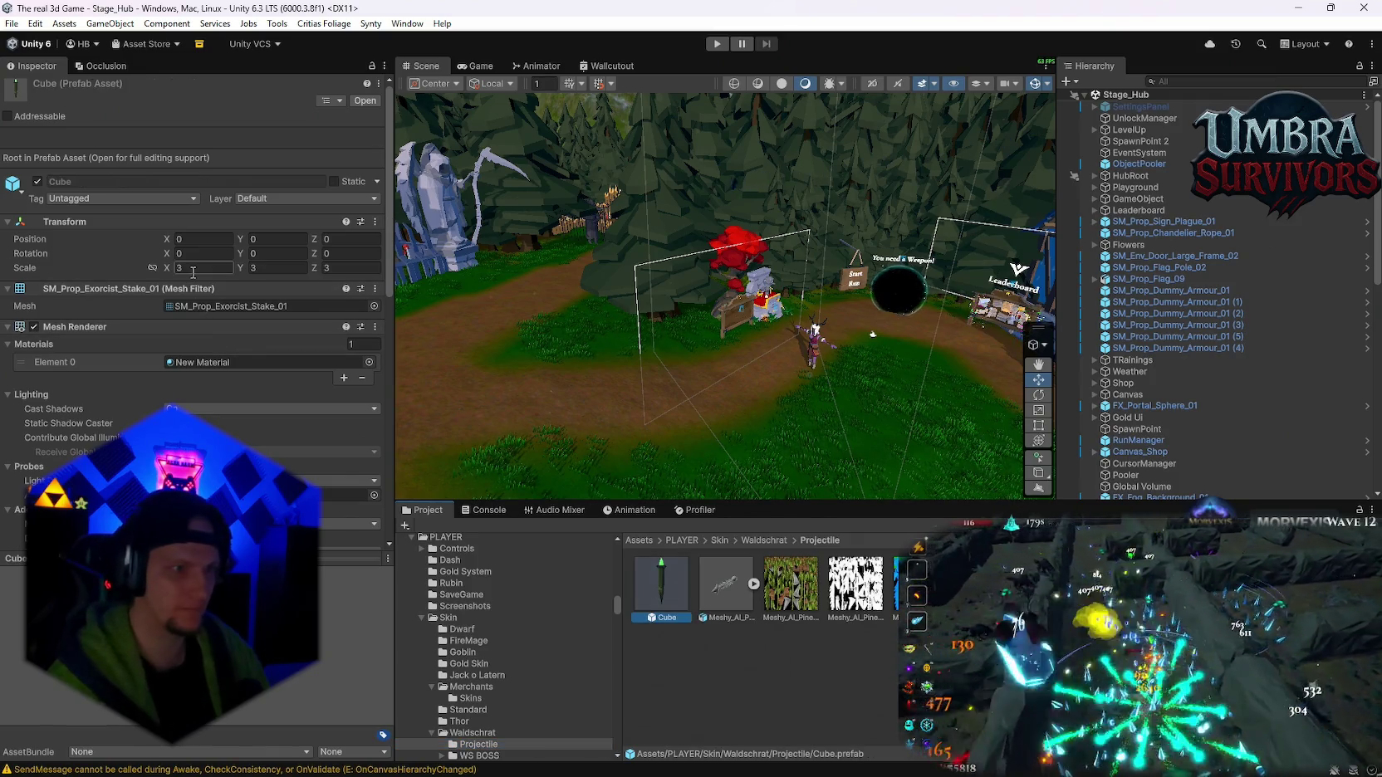
{"action": "key", "text": "Return"}
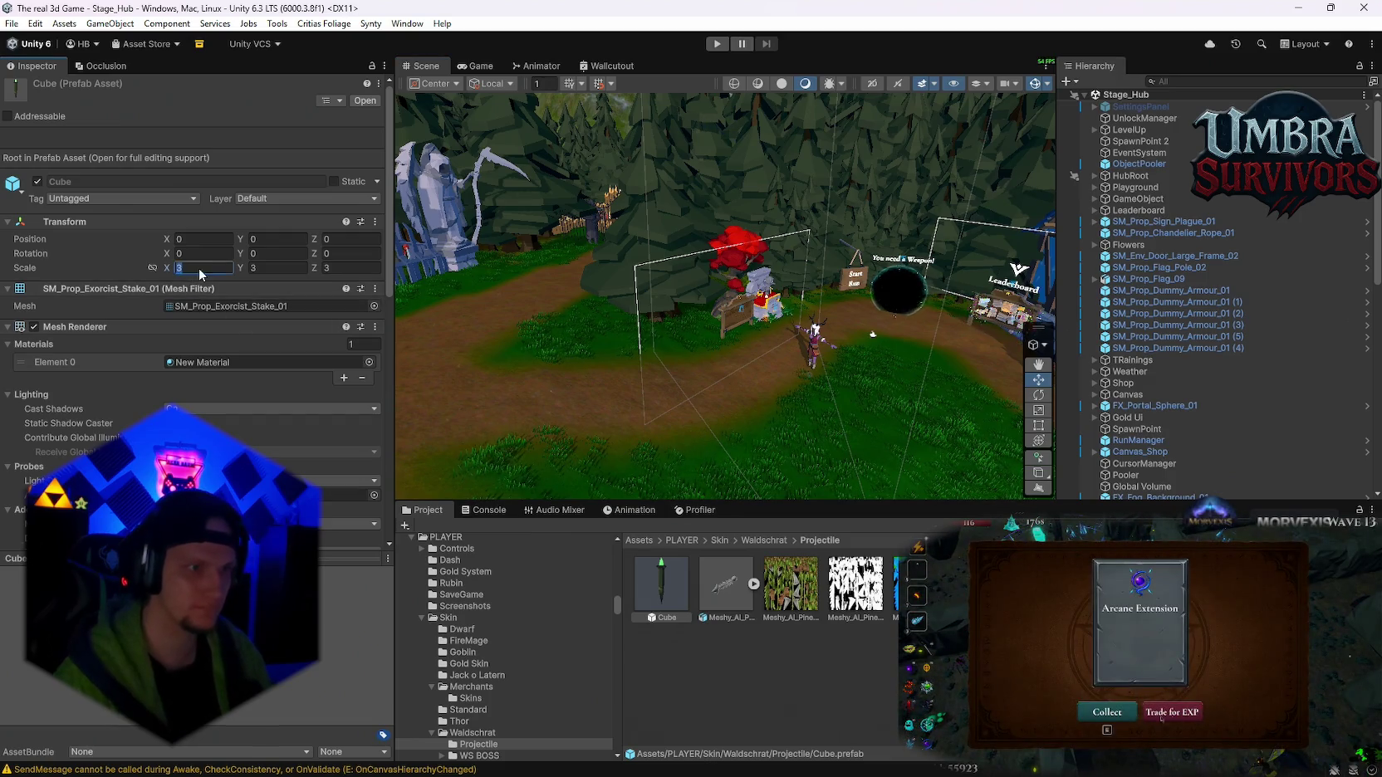
{"action": "type", "text": "4"}
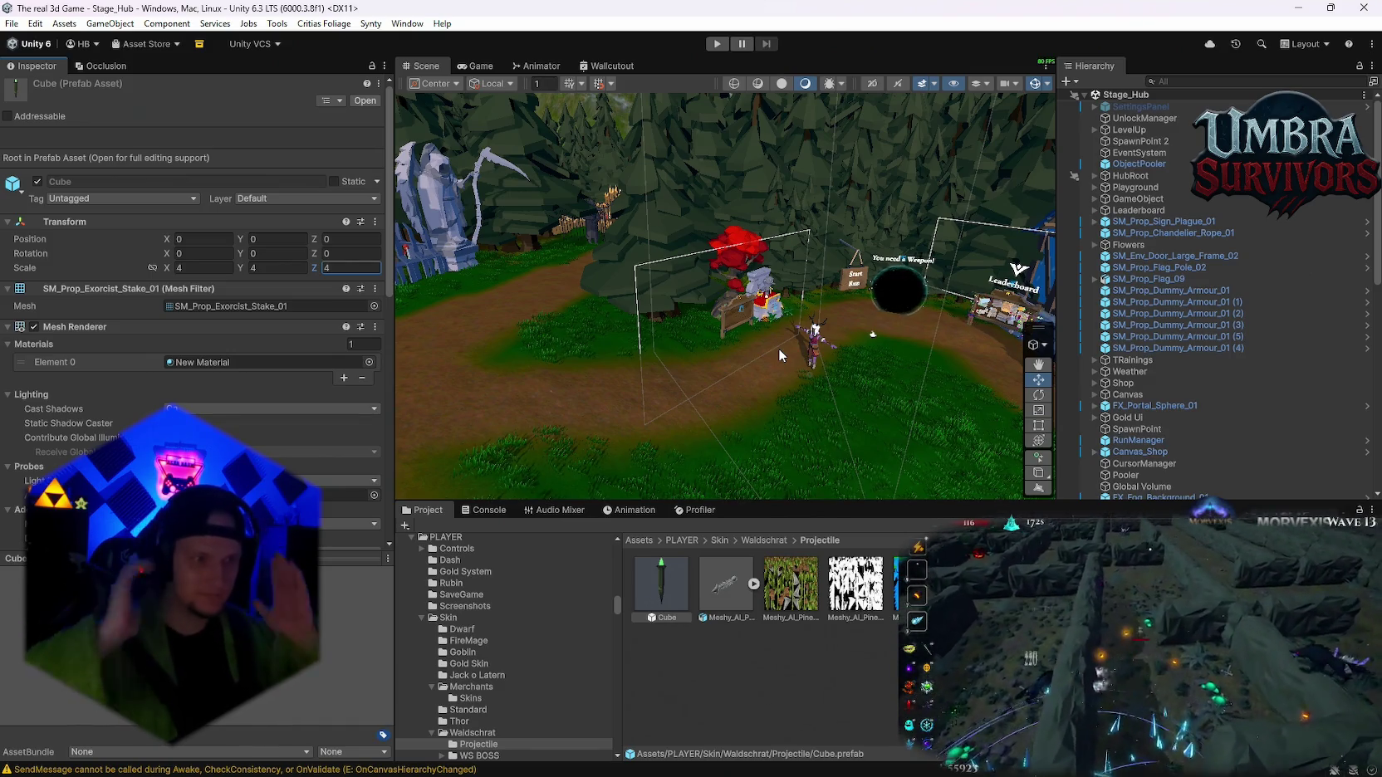
{"action": "scroll", "coordinate": [179, 386], "scroll_direction": "down", "scroll_amount": 10}
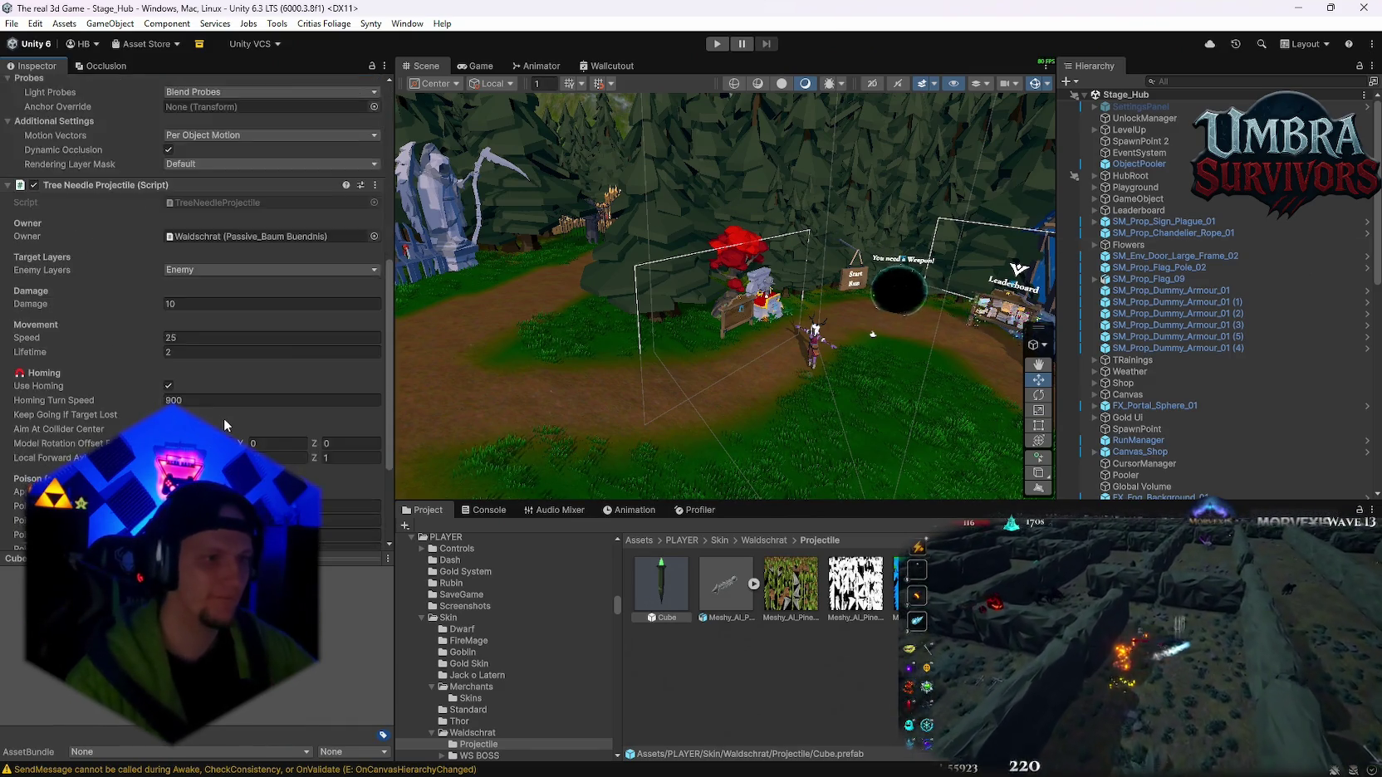
{"action": "double_click", "coordinate": [671, 598]}
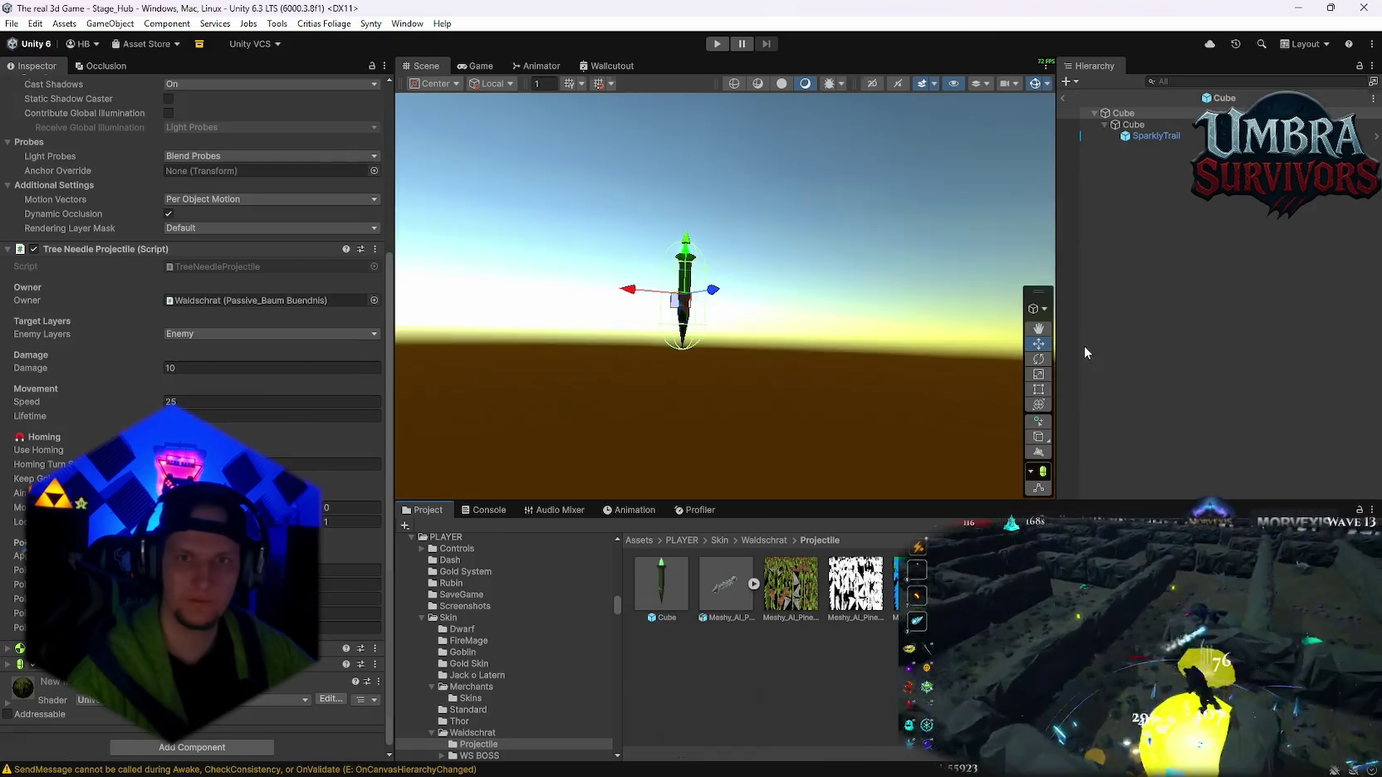
- Set the Cube's Mesh Renderer Cast Shadows to Off
{"action": "left_click", "coordinate": [1148, 136]}
{"action": "scroll", "coordinate": [258, 414], "scroll_direction": "up", "scroll_amount": 4}
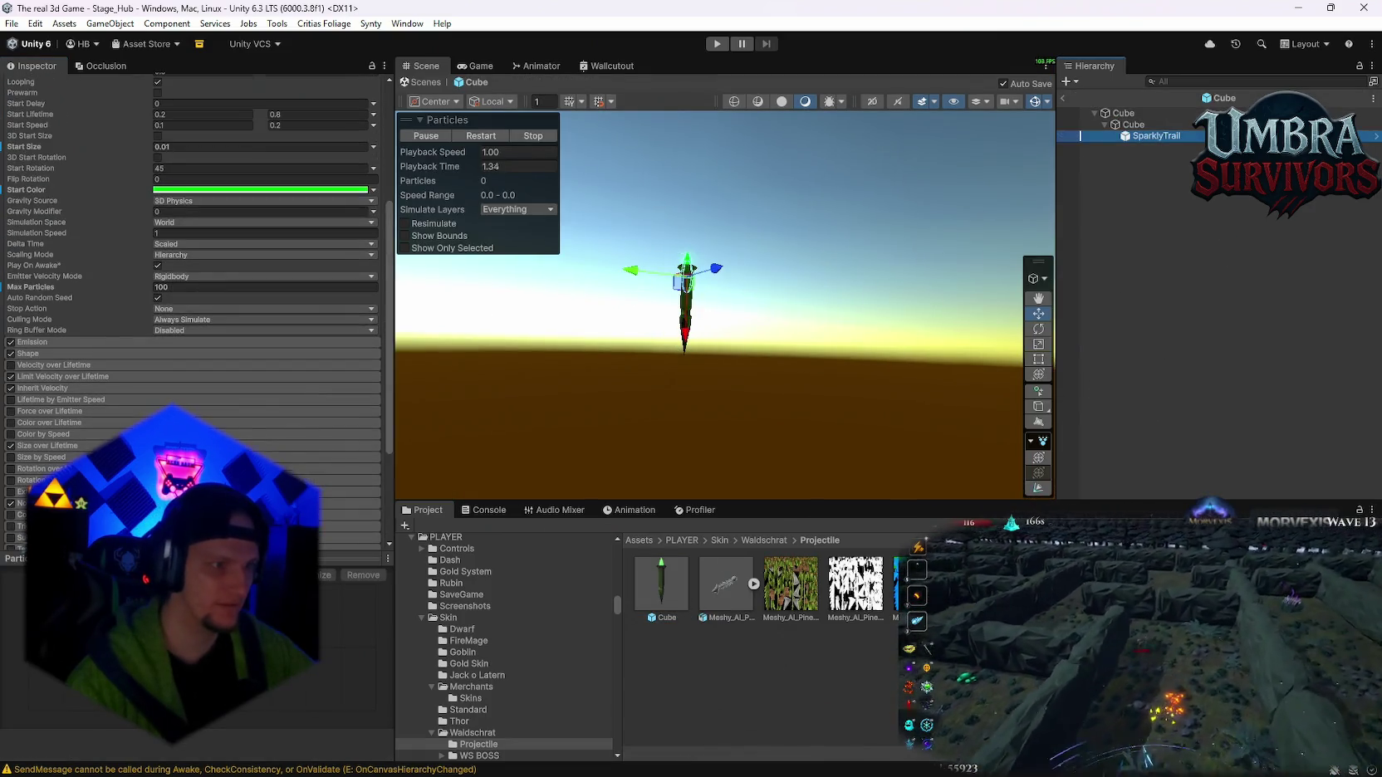
{"action": "scroll", "coordinate": [191, 343], "scroll_direction": "up", "scroll_amount": 5}
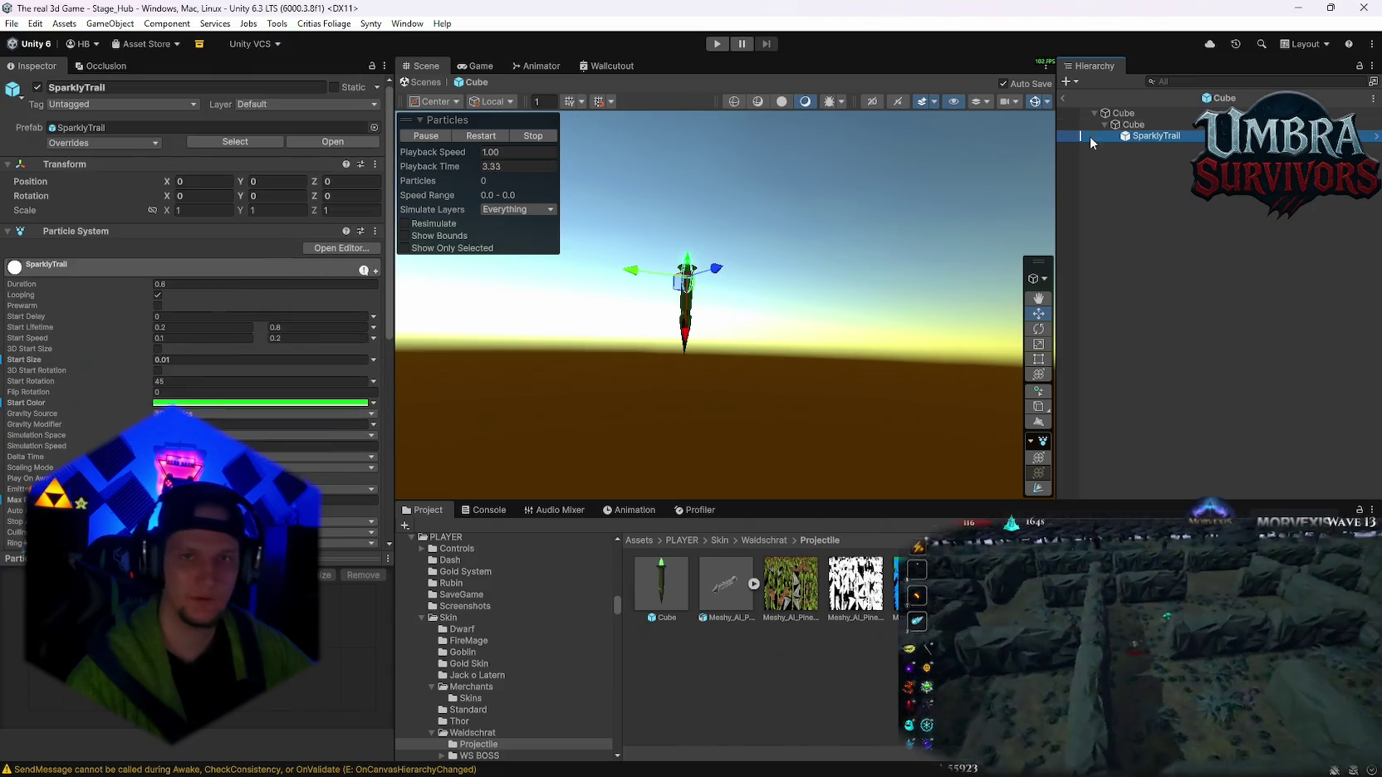
{"action": "left_click", "coordinate": [1133, 125]}
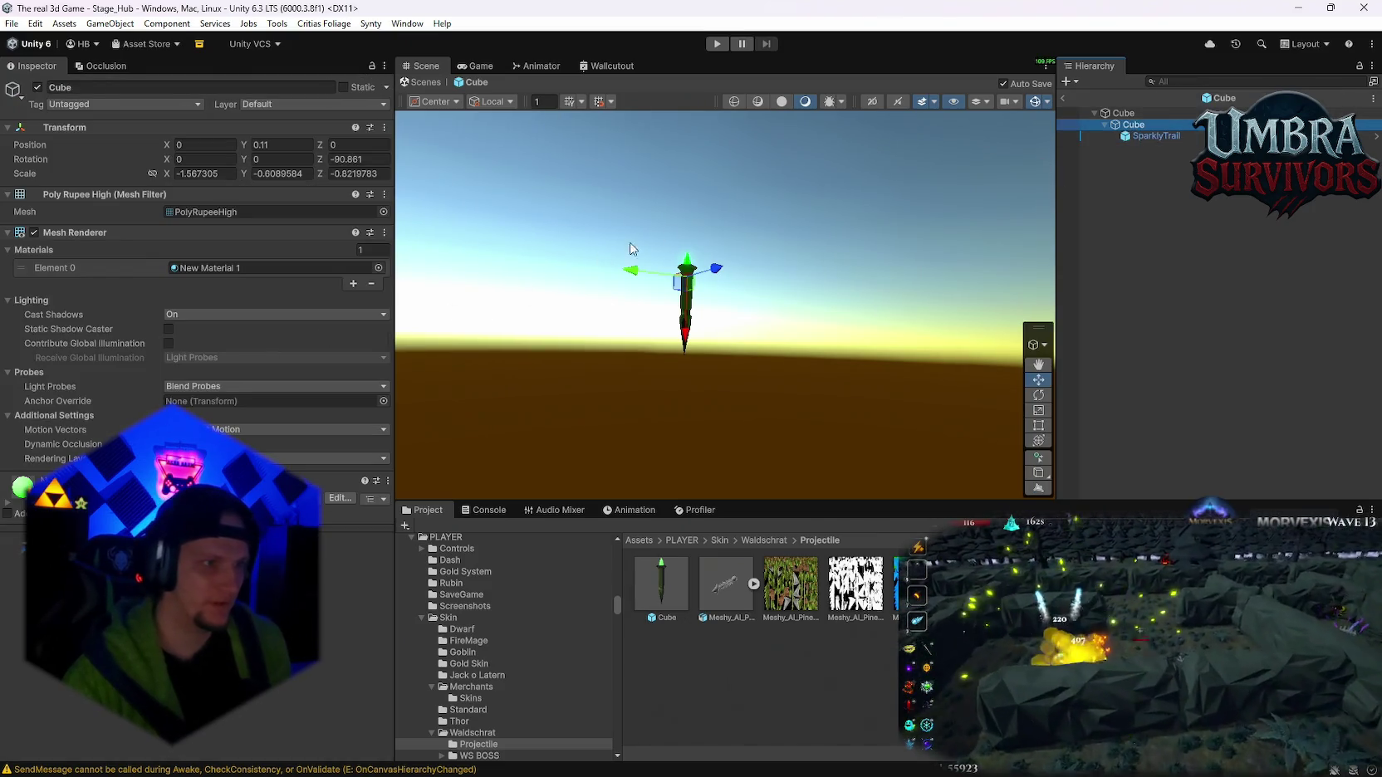
{"action": "left_click", "coordinate": [276, 316]}
{"action": "left_click", "coordinate": [249, 328]}
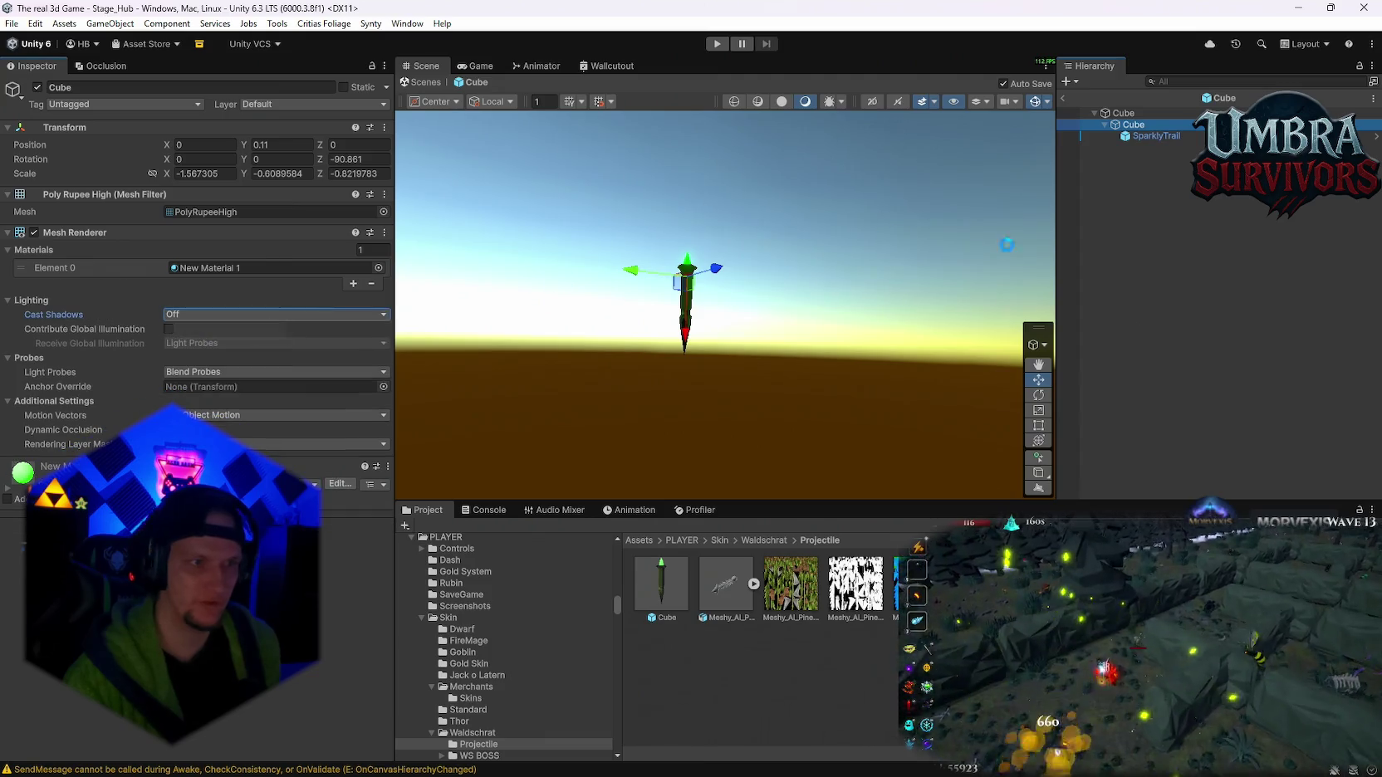
{"action": "left_click", "coordinate": [1135, 118]}
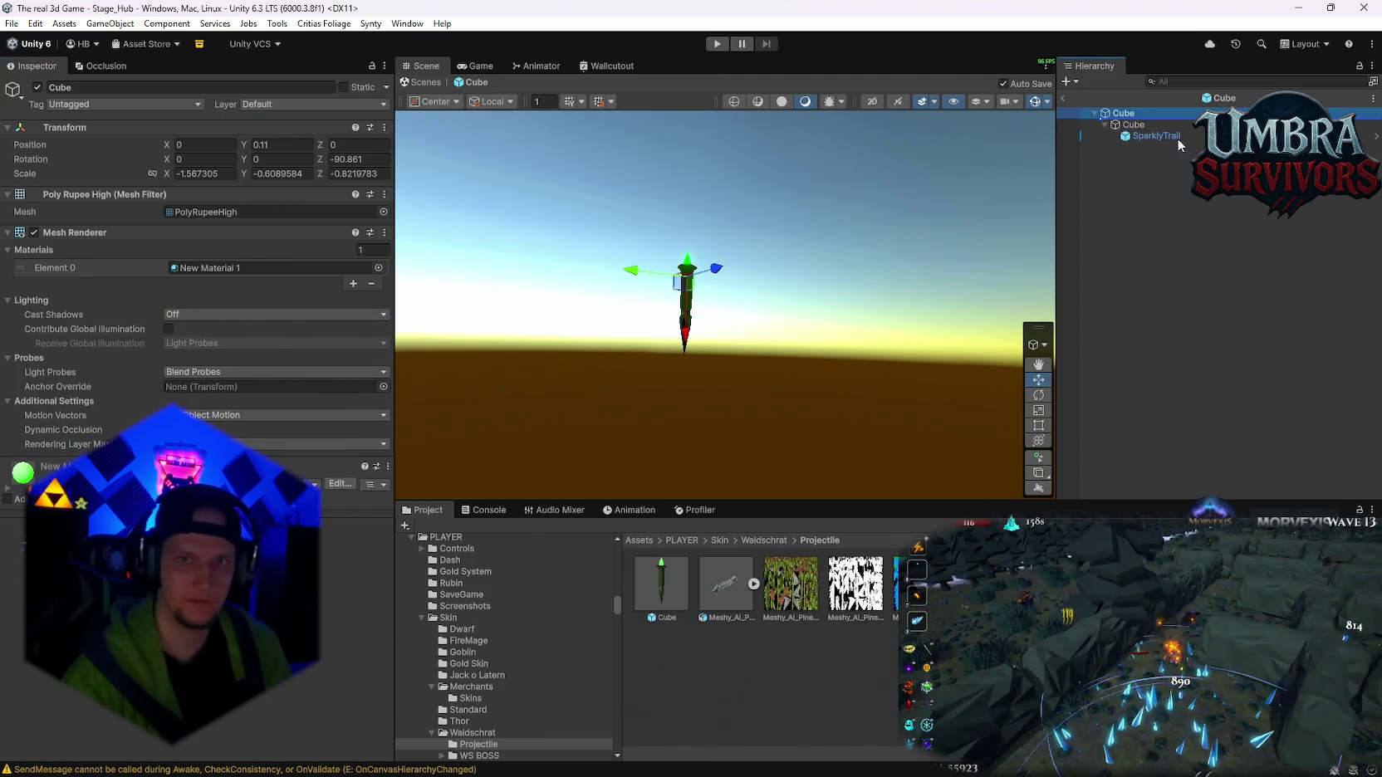
- Inspect SparklyTrail's Renderer module and open the WS BOSS asset folder
{"action": "left_click", "coordinate": [1177, 138]}
{"action": "scroll", "coordinate": [198, 381], "scroll_direction": "down", "scroll_amount": 8}
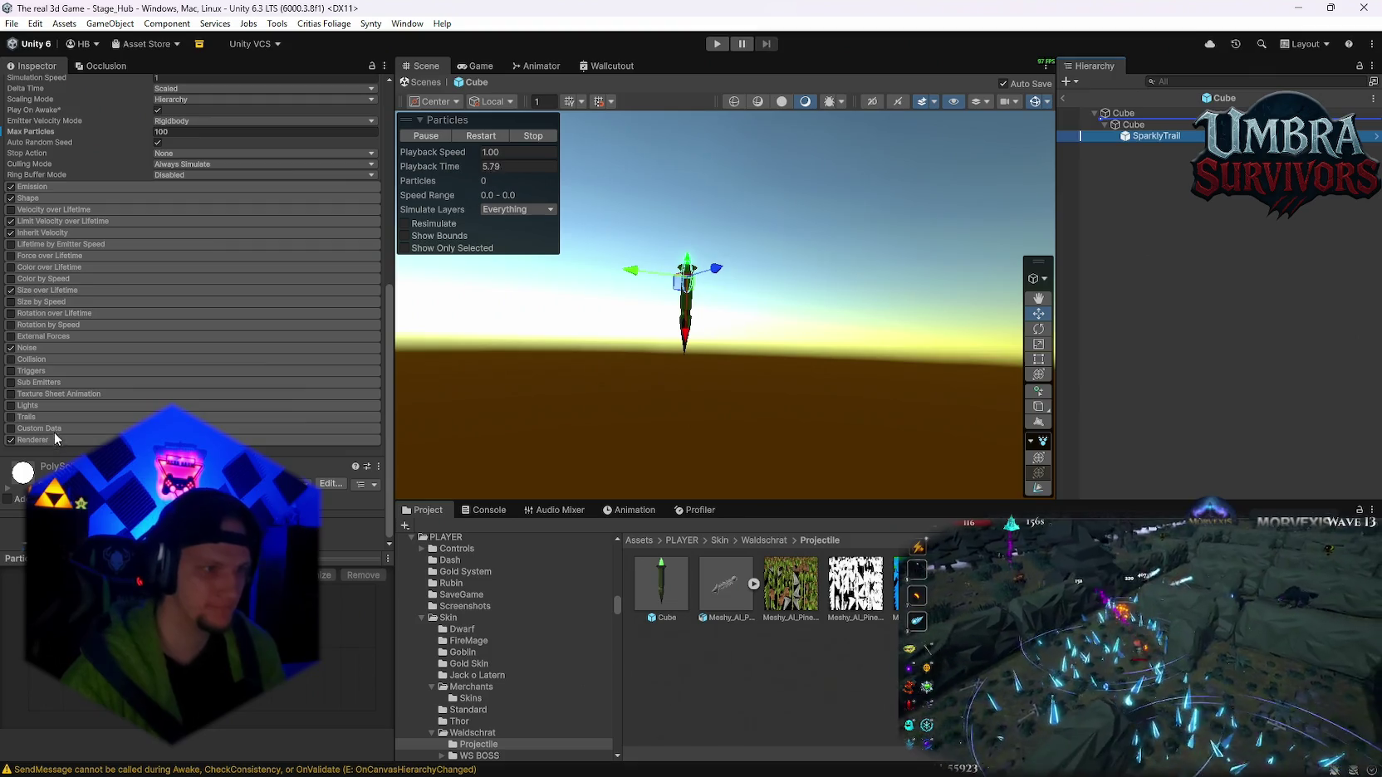
{"action": "left_click", "coordinate": [55, 437]}
{"action": "scroll", "coordinate": [167, 388], "scroll_direction": "down", "scroll_amount": 3}
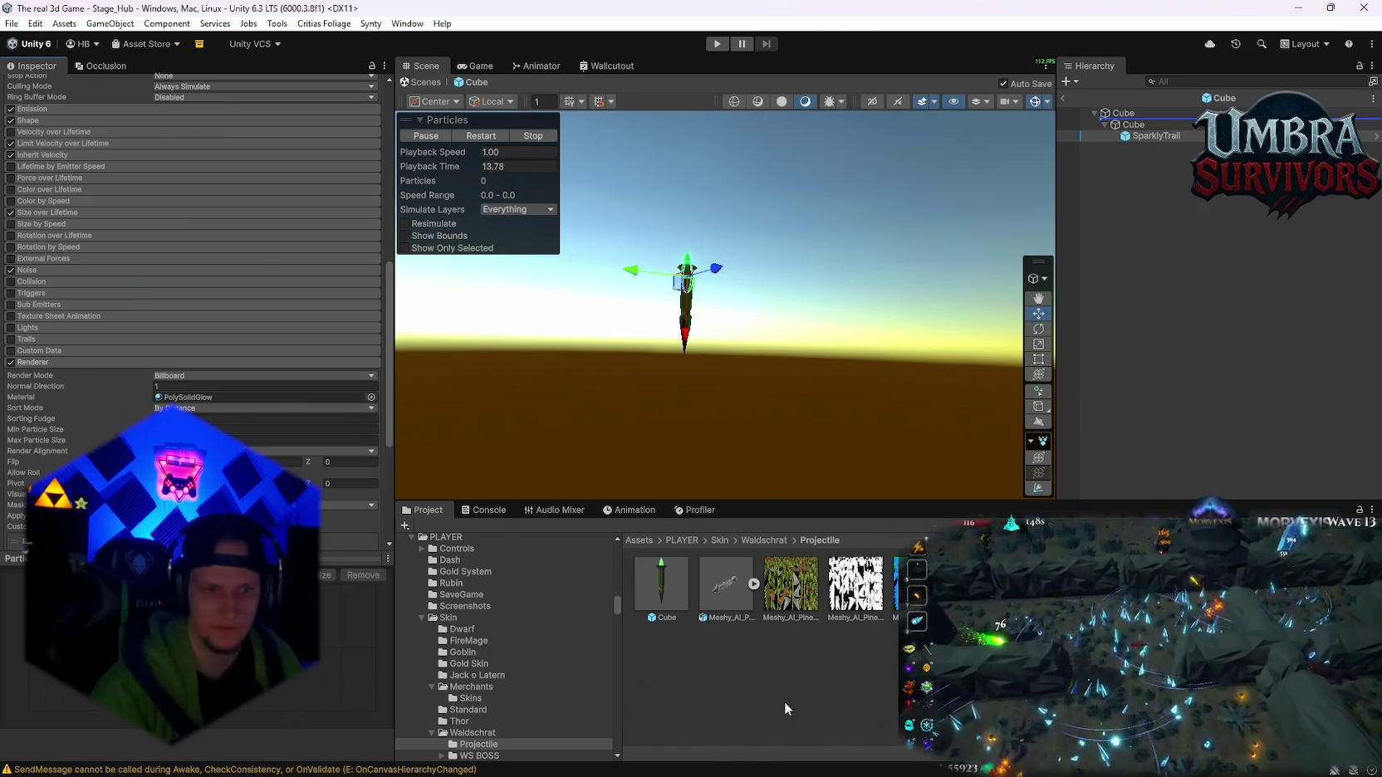
{"action": "scroll", "coordinate": [500, 741], "scroll_direction": "down", "scroll_amount": 2}
{"action": "left_click", "coordinate": [504, 713]}
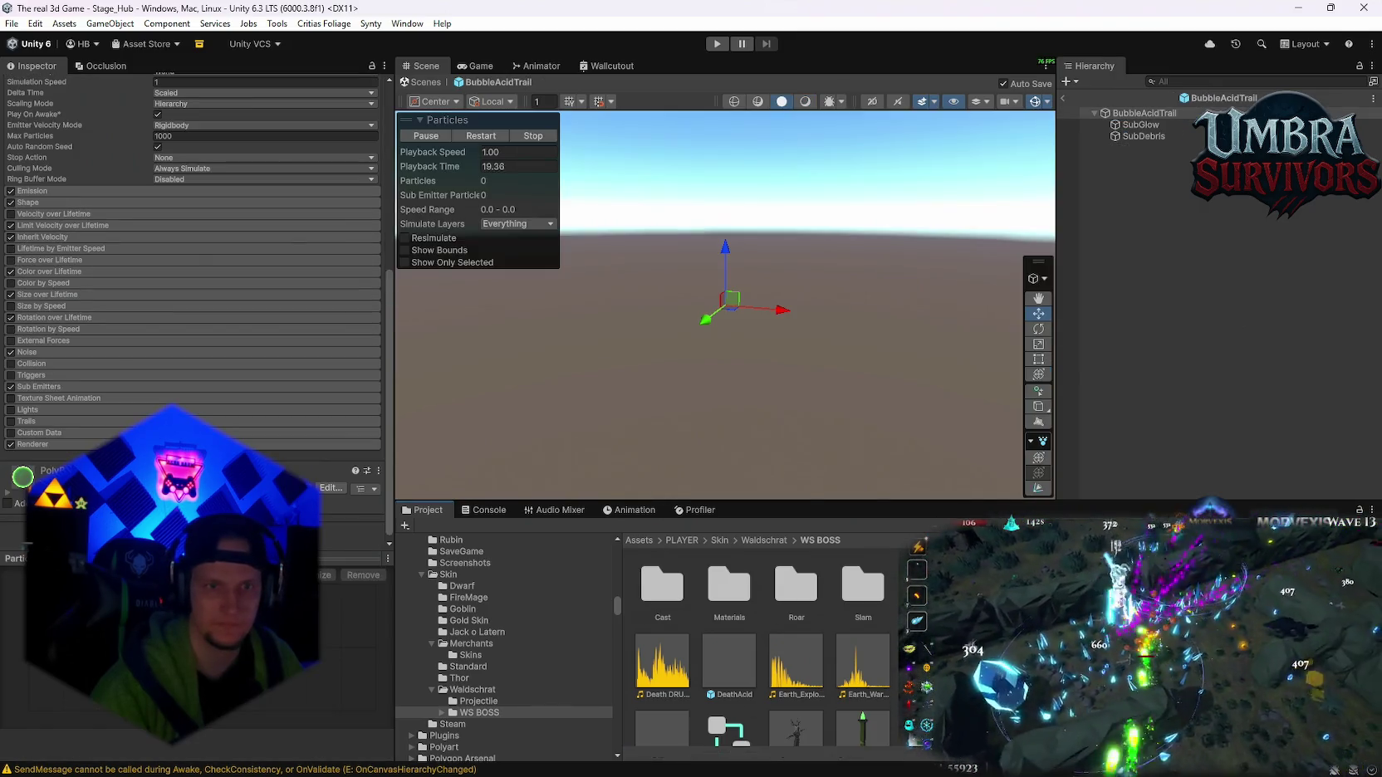
- Open DeathAcid in Prefab Mode, try Billboard render mode, then undo back to Mesh
{"action": "double_click", "coordinate": [745, 656]}
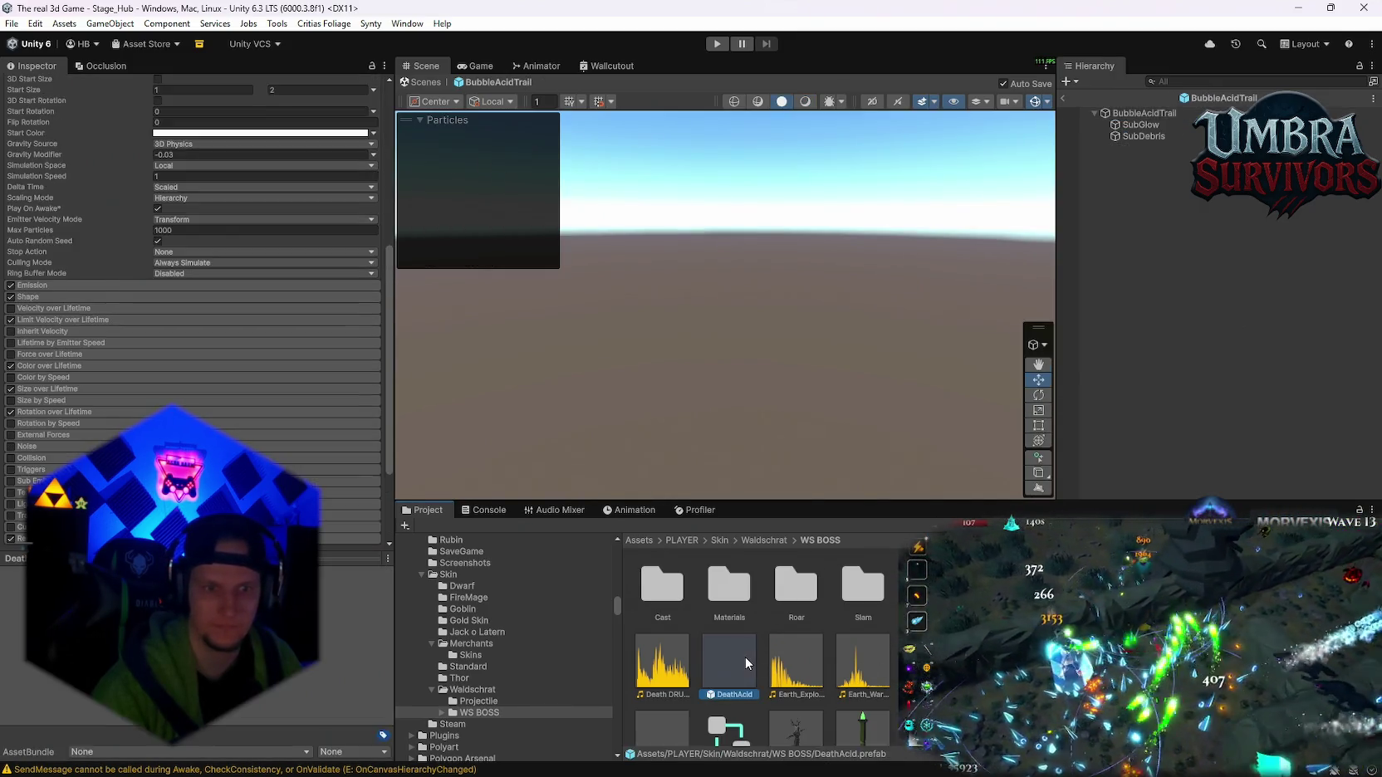
{"action": "scroll", "coordinate": [746, 658], "scroll_direction": "down", "scroll_amount": 1}
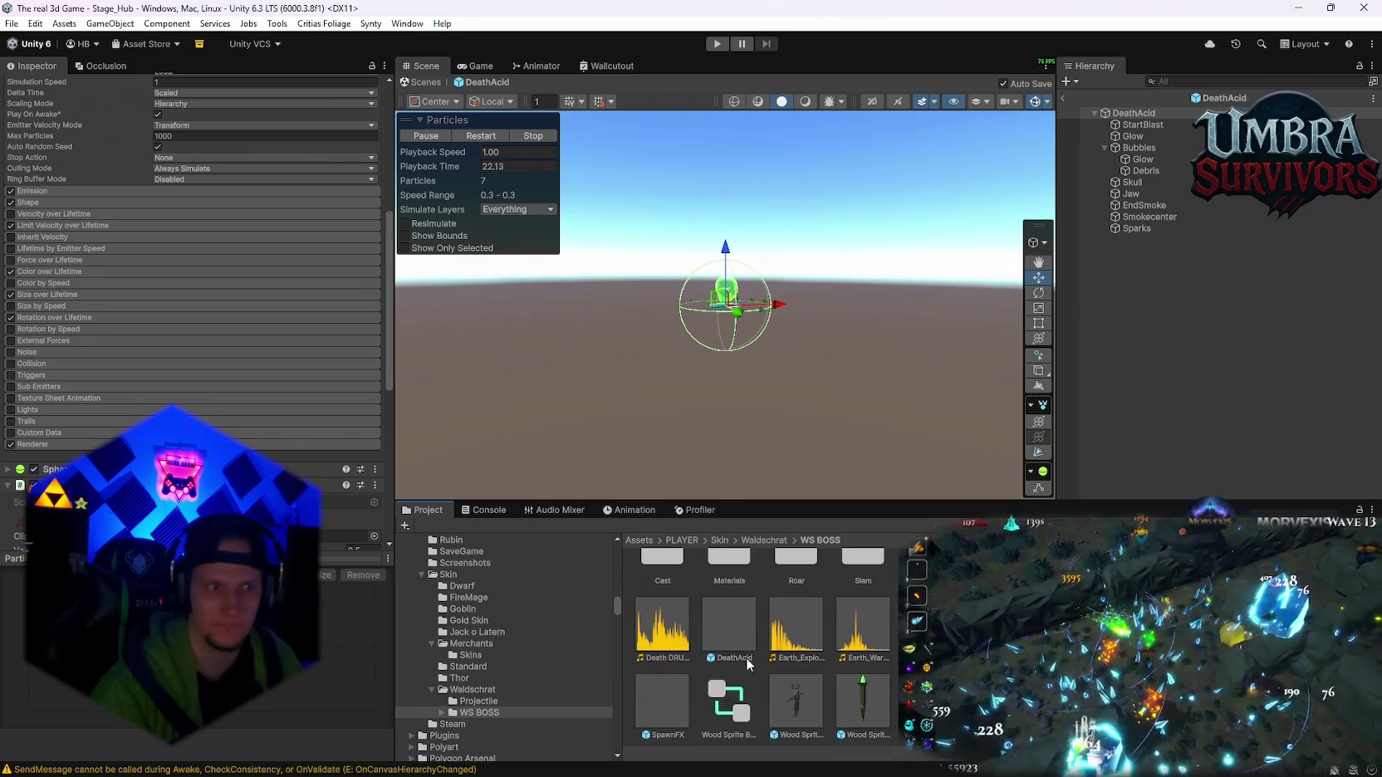
{"action": "left_click", "coordinate": [78, 445]}
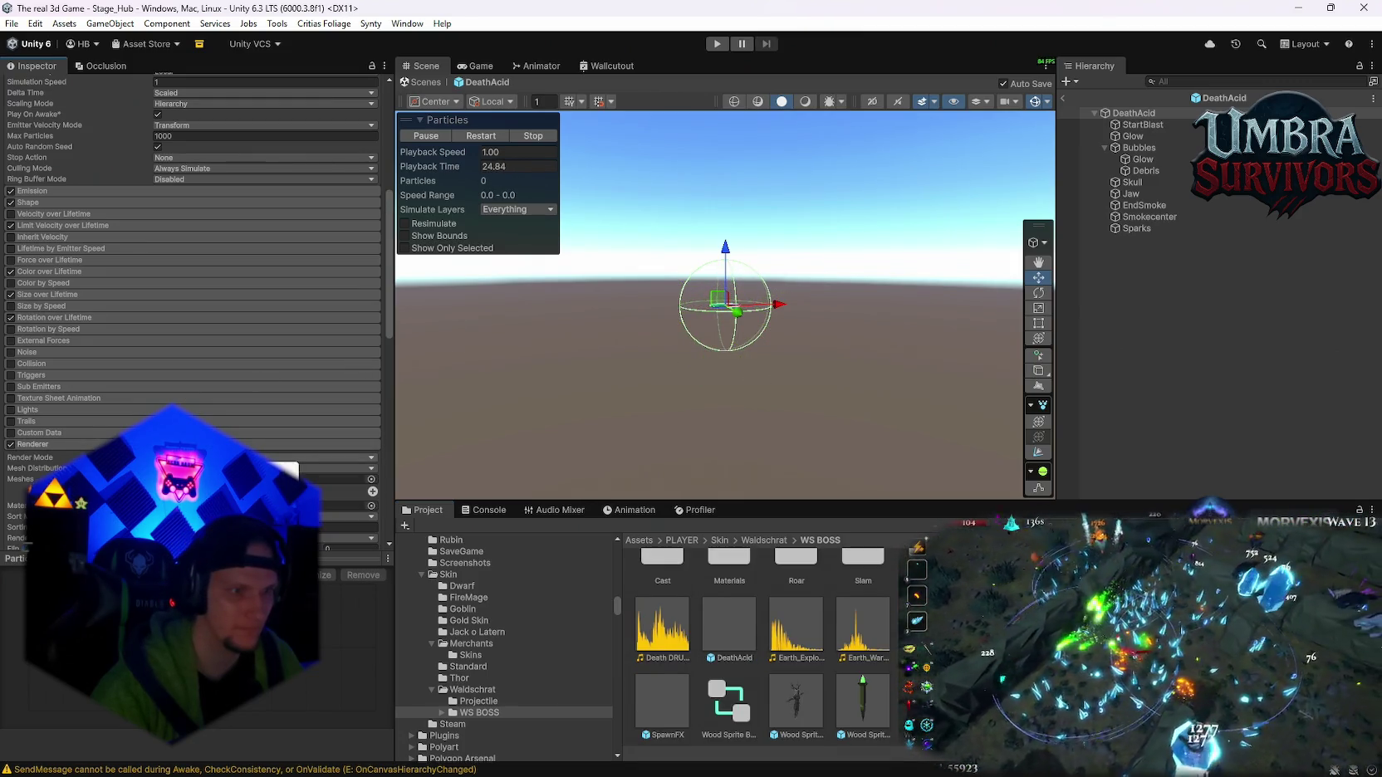
{"action": "left_click", "coordinate": [282, 471]}
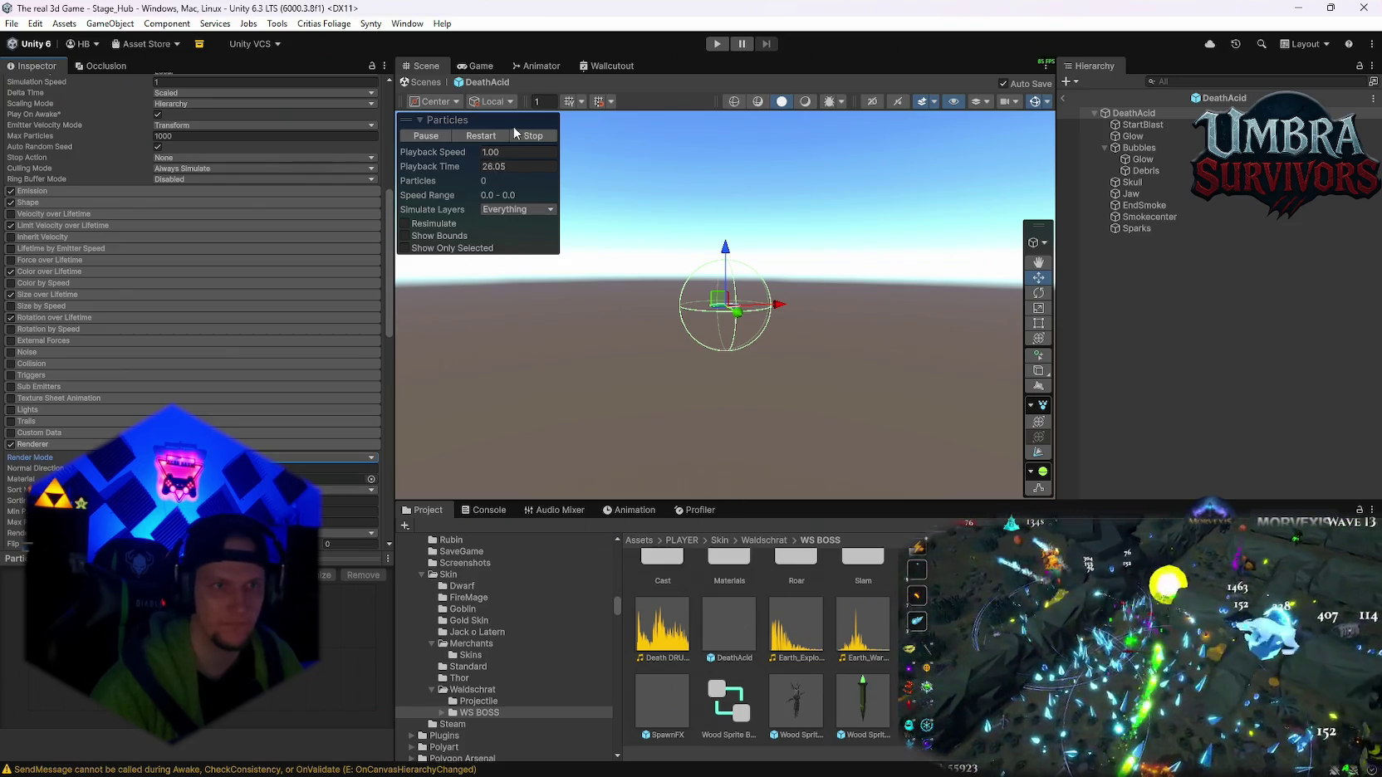
{"action": "key", "text": "ctrl+z"}
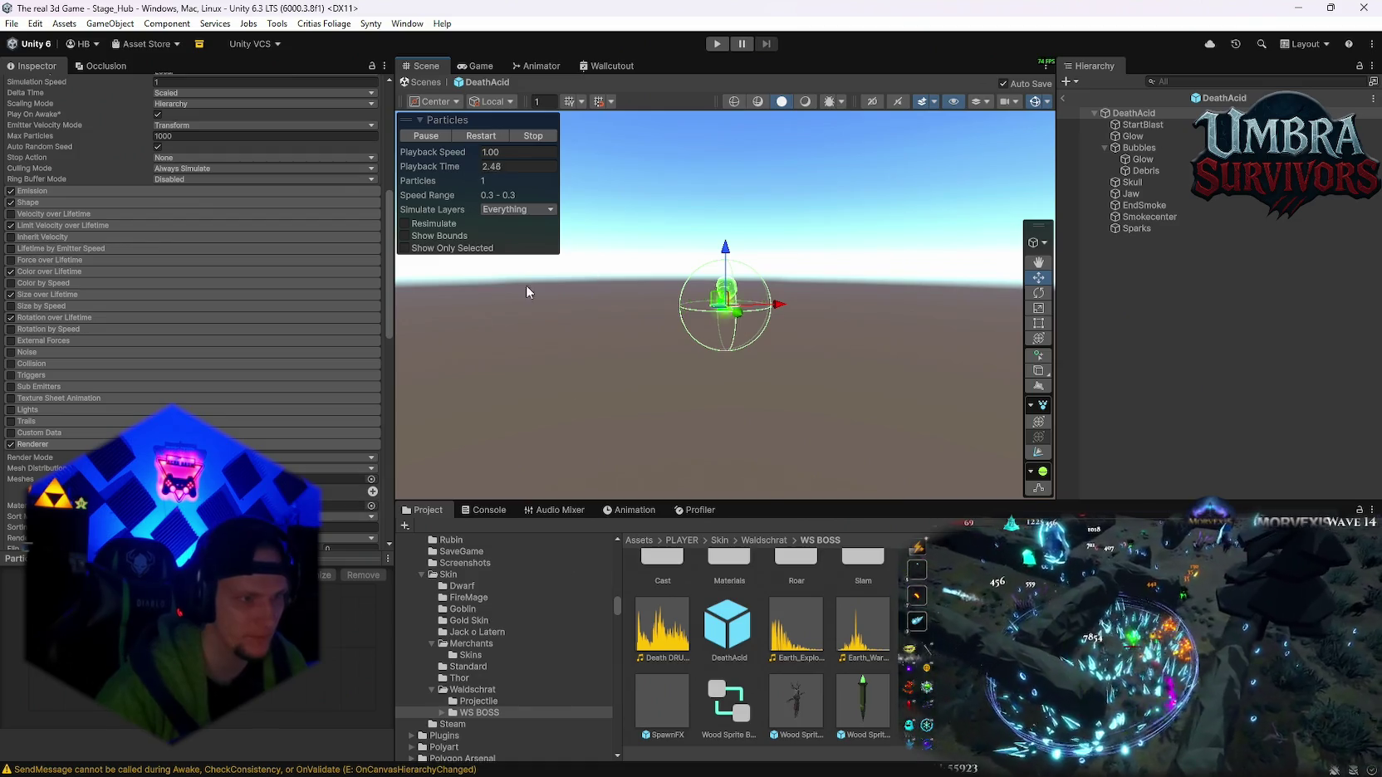
- Select the SpawnFX prefab in the Project window
{"action": "scroll", "coordinate": [193, 266], "scroll_direction": "down", "scroll_amount": 2}
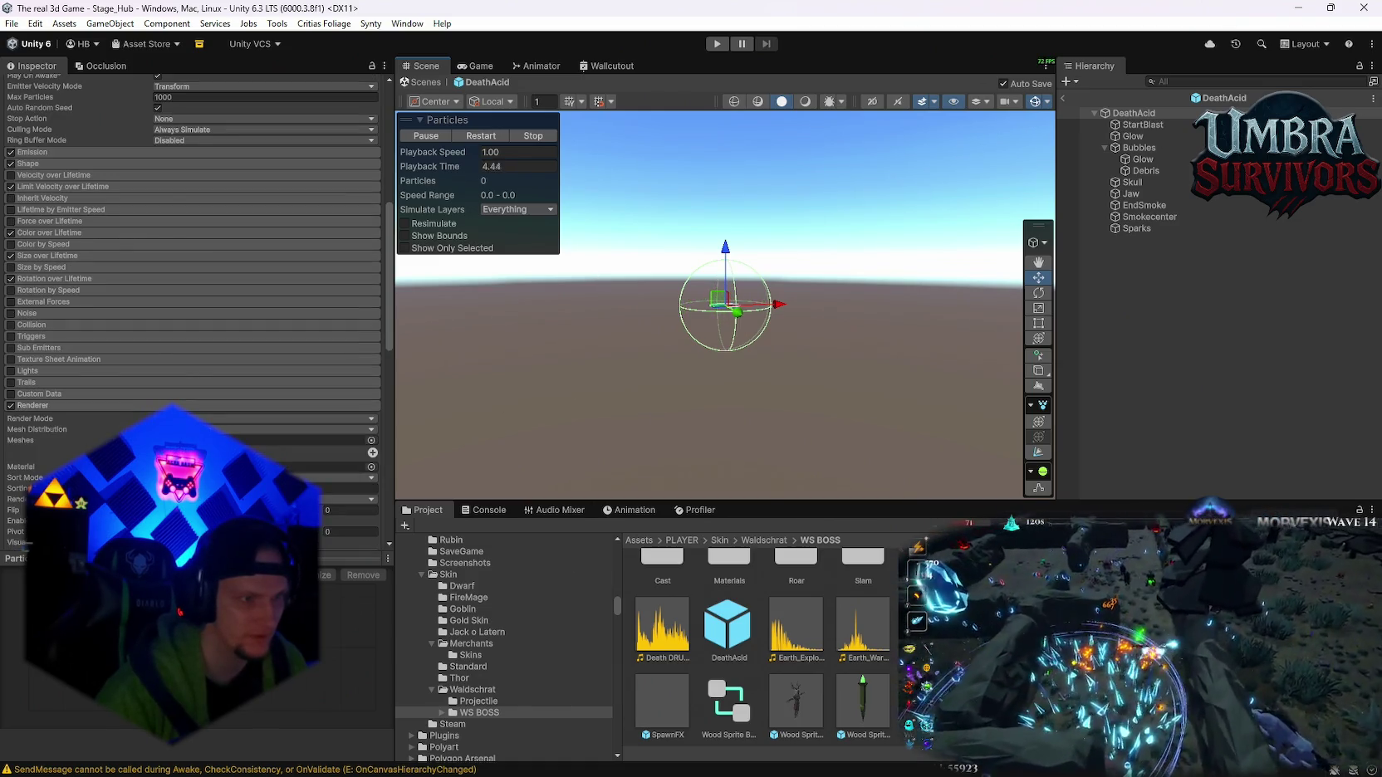
{"action": "scroll", "coordinate": [193, 266], "scroll_direction": "down", "scroll_amount": 5}
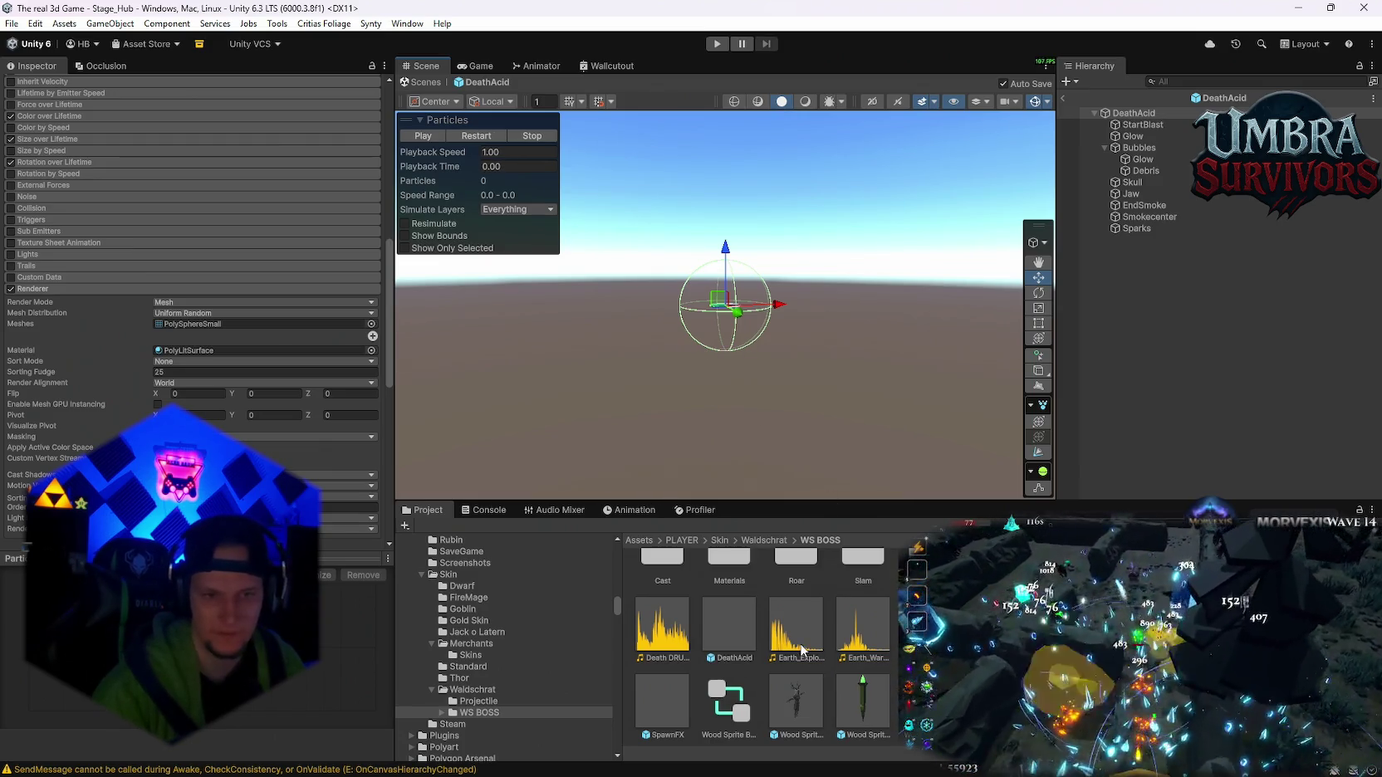
{"action": "left_click", "coordinate": [670, 706]}
{"action": "scroll", "coordinate": [674, 704], "scroll_direction": "up", "scroll_amount": 1}
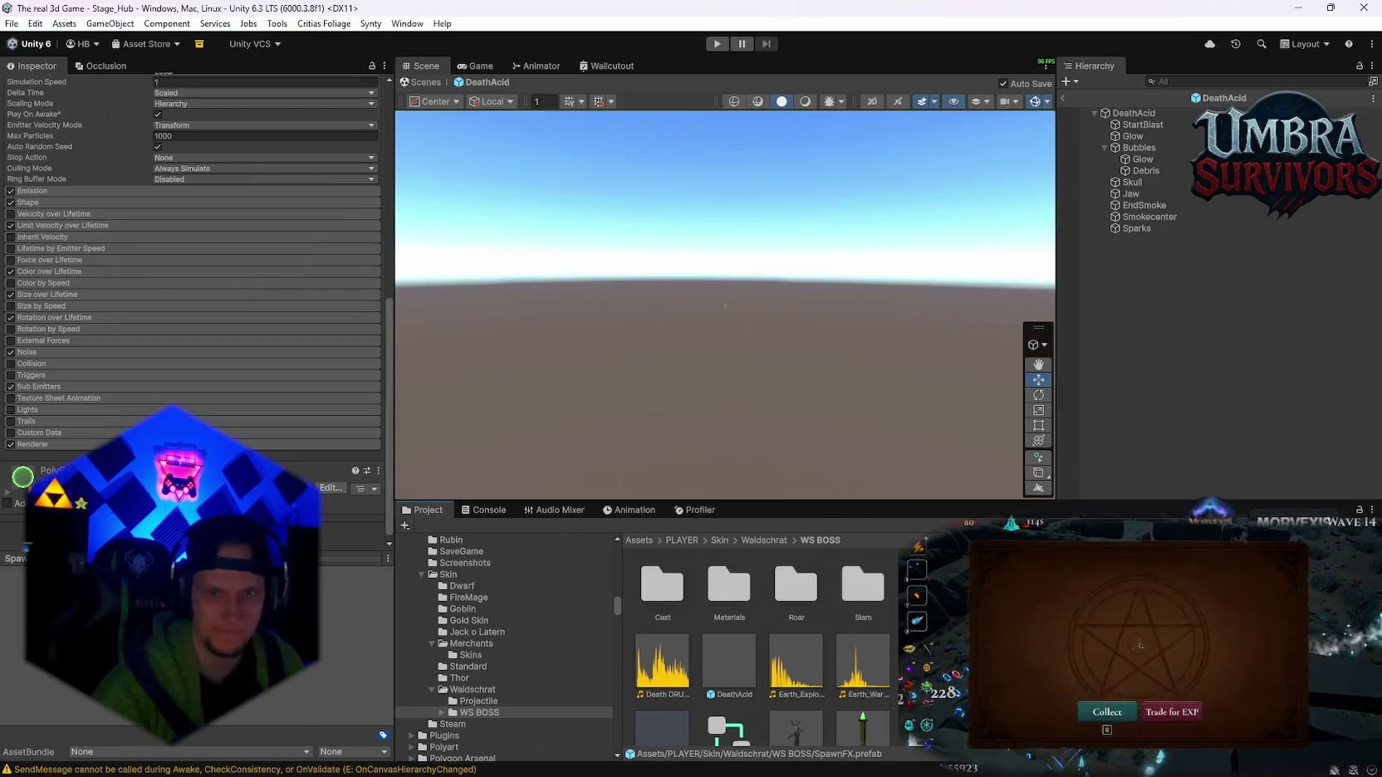
{"action": "scroll", "coordinate": [684, 706], "scroll_direction": "down", "scroll_amount": 1}
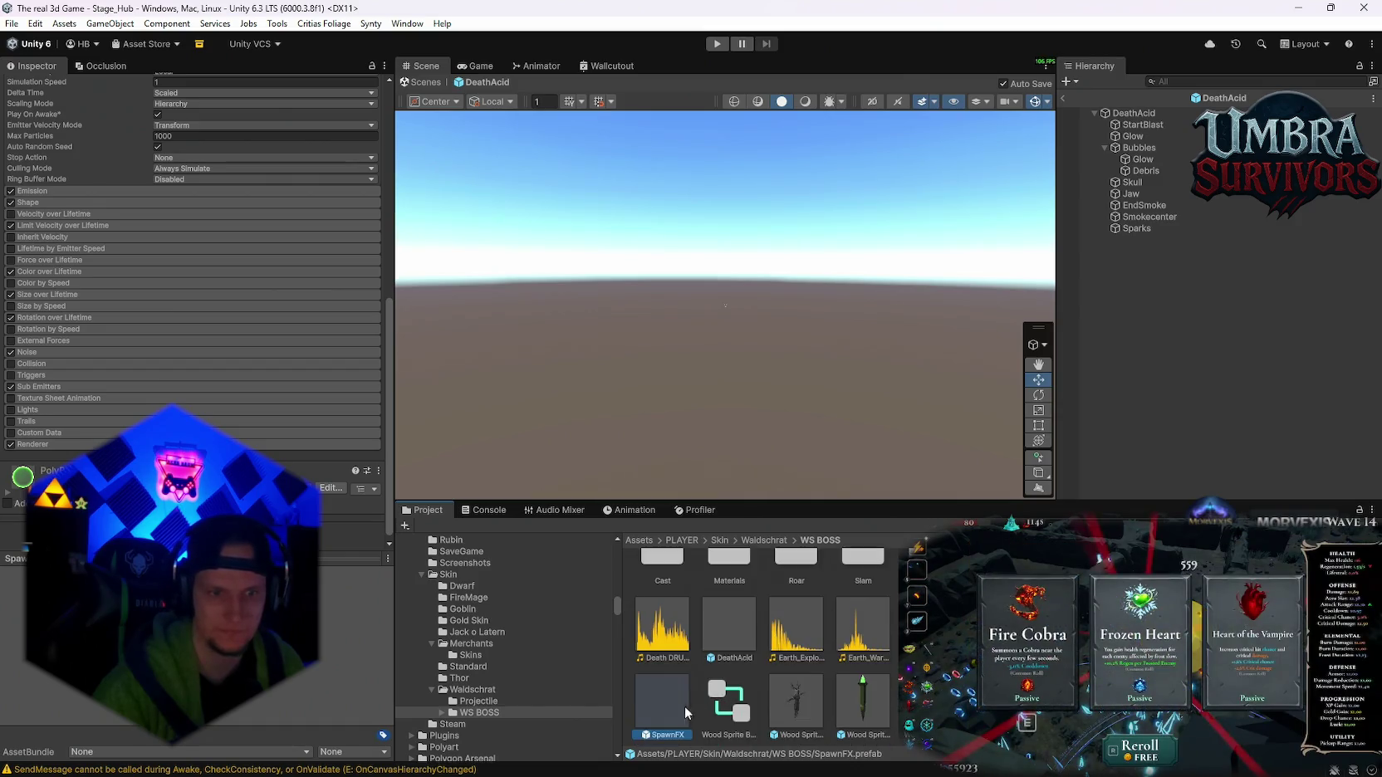
- Open SpawnFX and paste a copy of its Death DRUMS Audio Source as a new component
{"action": "double_click", "coordinate": [674, 707]}
{"action": "scroll", "coordinate": [760, 652], "scroll_direction": "up", "scroll_amount": 1}
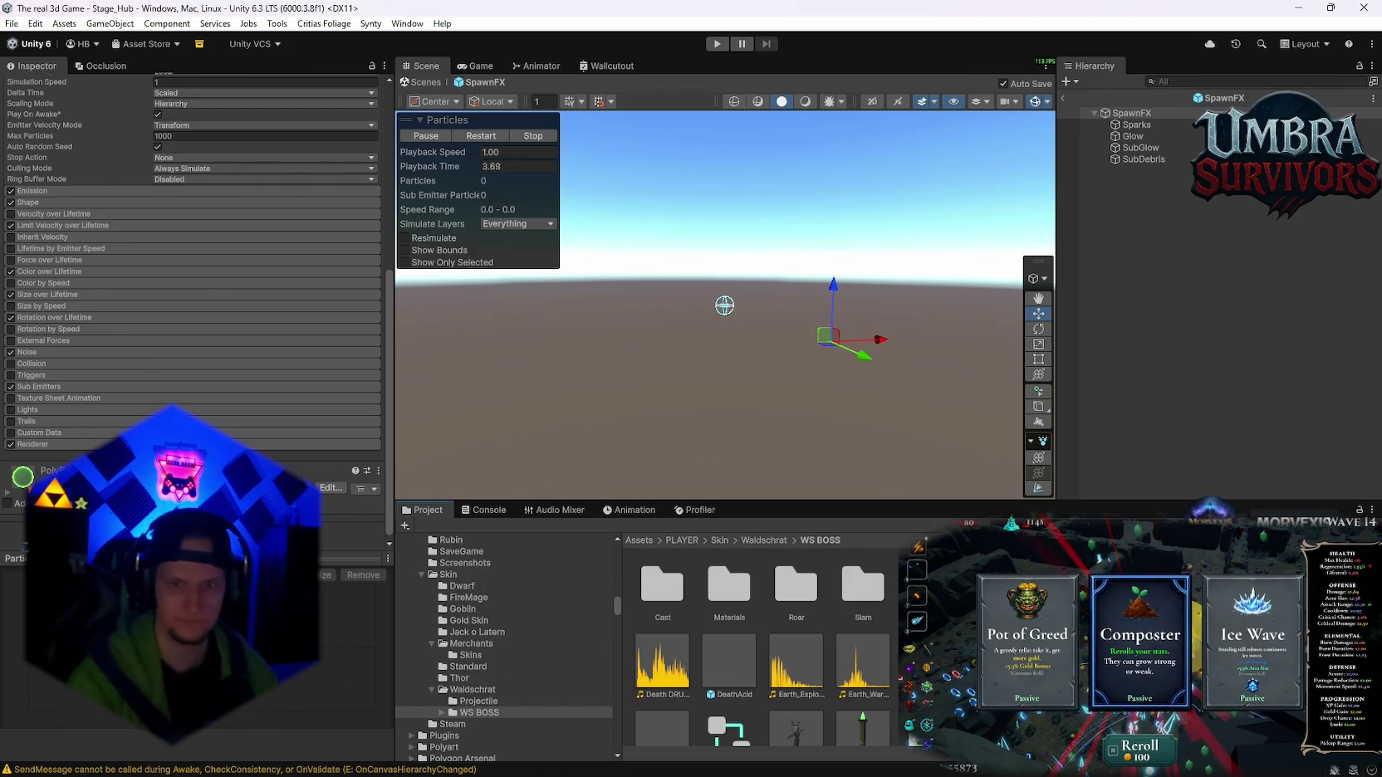
{"action": "scroll", "coordinate": [195, 356], "scroll_direction": "down", "scroll_amount": 5}
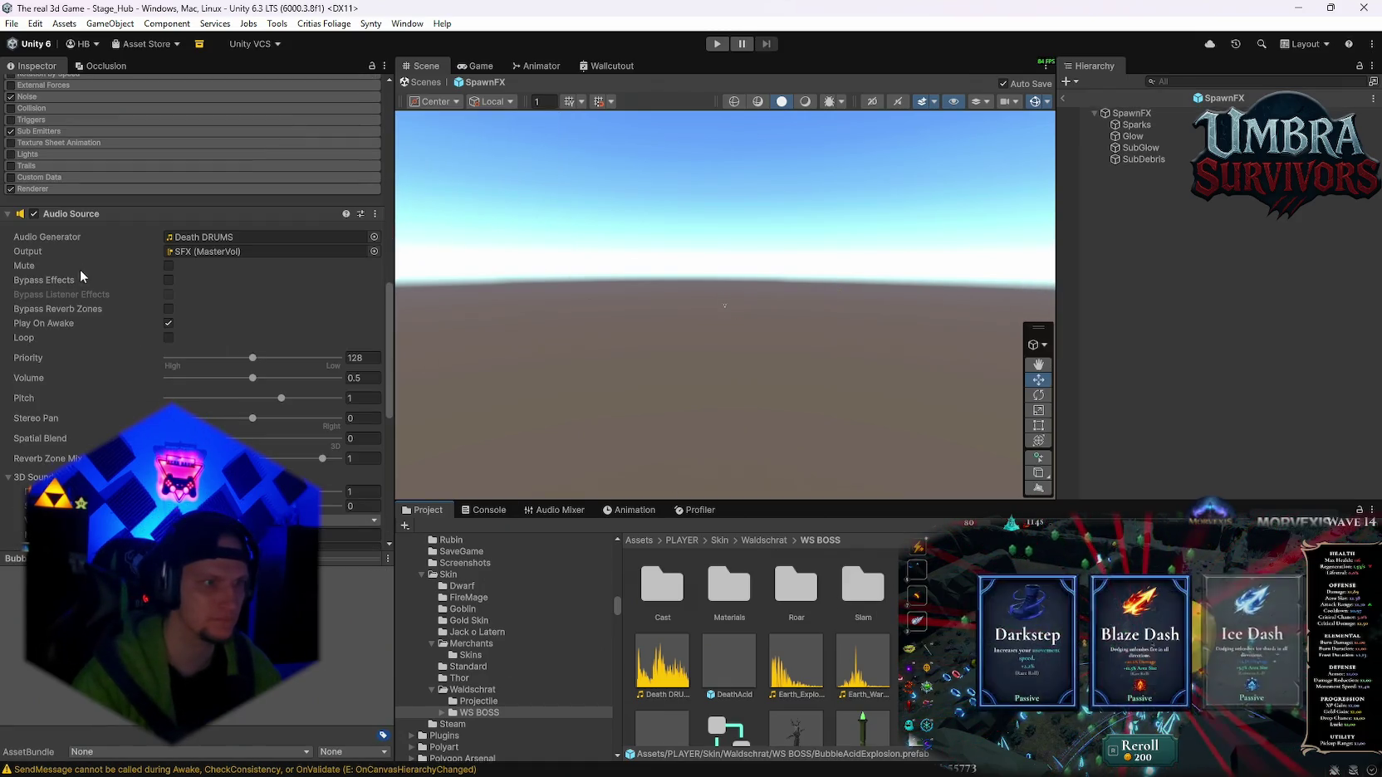
{"action": "right_click", "coordinate": [70, 216]}
{"action": "left_click", "coordinate": [133, 296]}
{"action": "scroll", "coordinate": [664, 607], "scroll_direction": "down", "scroll_amount": 1}
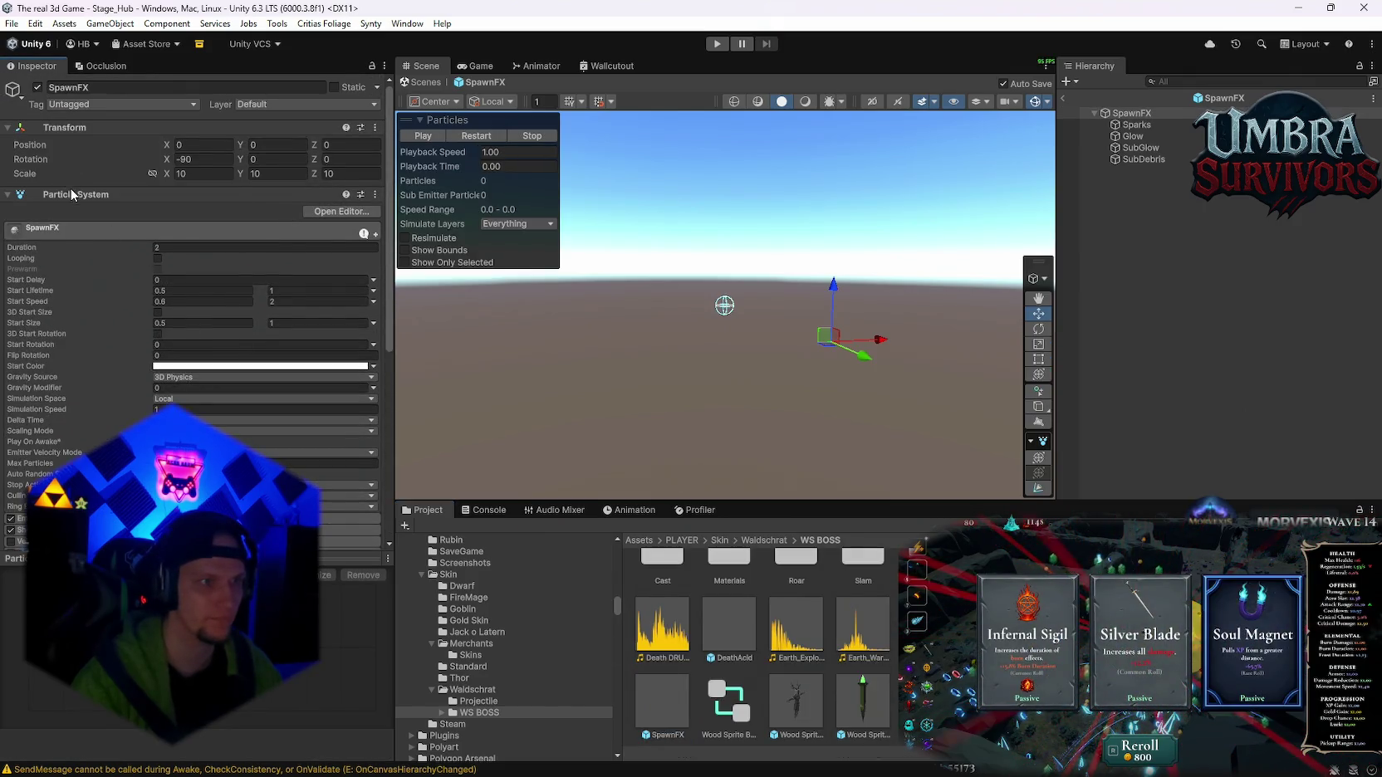
{"action": "right_click", "coordinate": [73, 194]}
{"action": "left_click", "coordinate": [124, 284]}
- Open the Waldschrat asset folder in the Project window
{"action": "scroll", "coordinate": [184, 321], "scroll_direction": "down", "scroll_amount": 10}
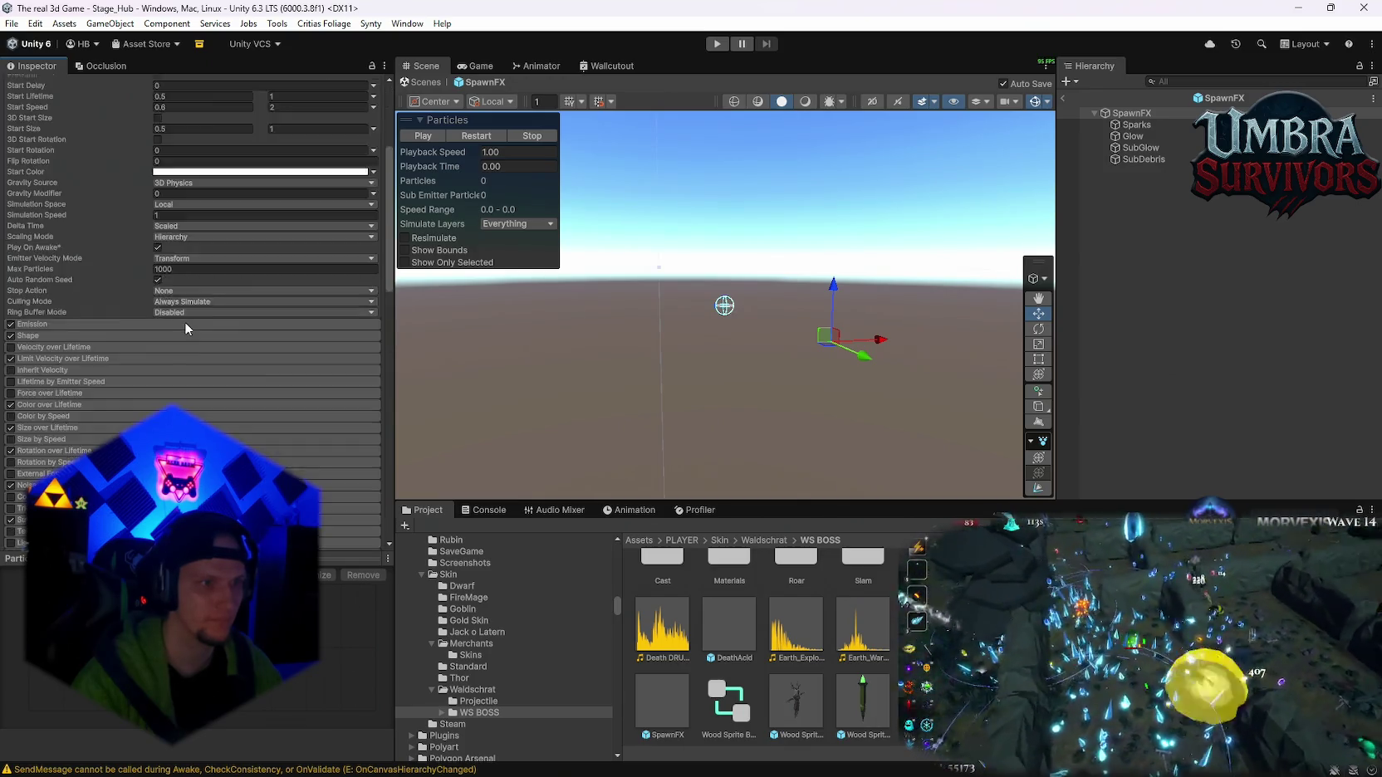
{"action": "scroll", "coordinate": [208, 365], "scroll_direction": "down", "scroll_amount": 5}
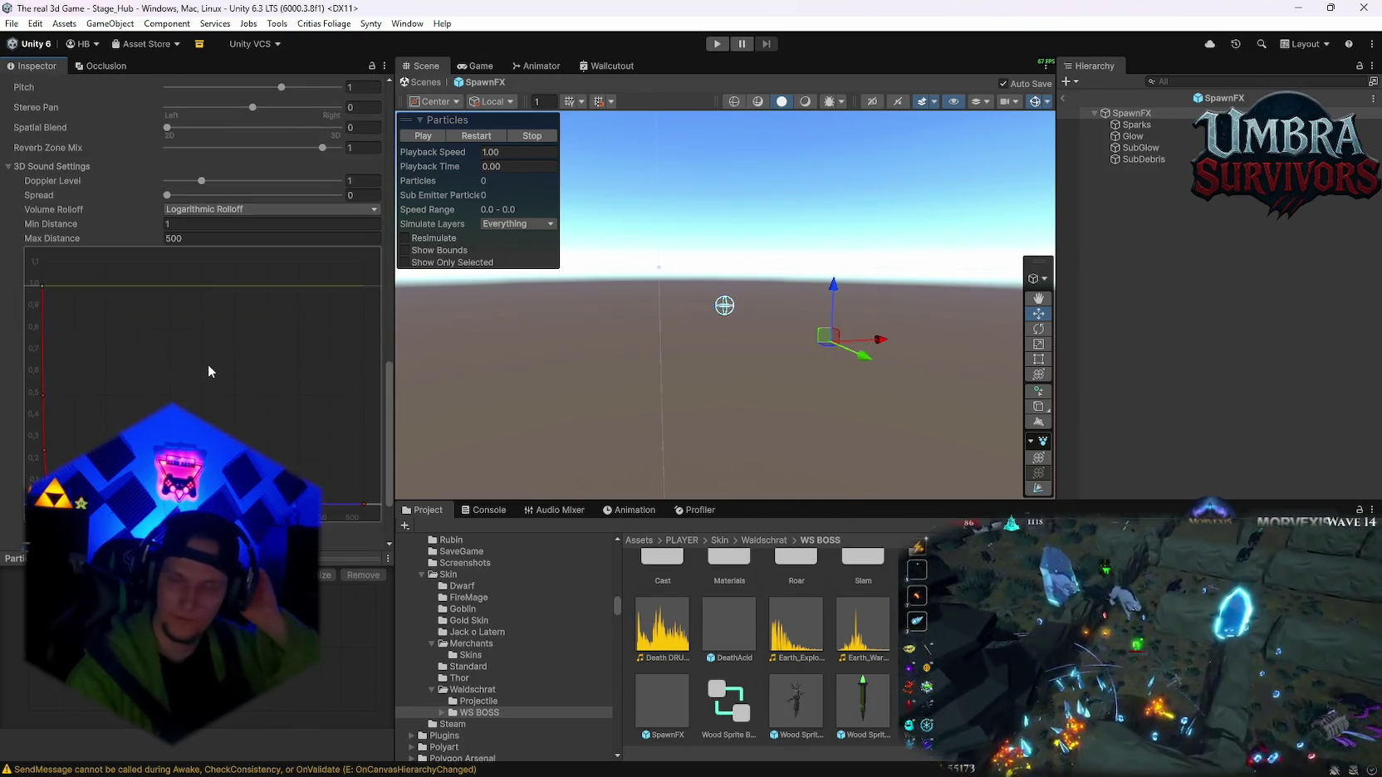
{"action": "scroll", "coordinate": [502, 628], "scroll_direction": "down", "scroll_amount": 3}
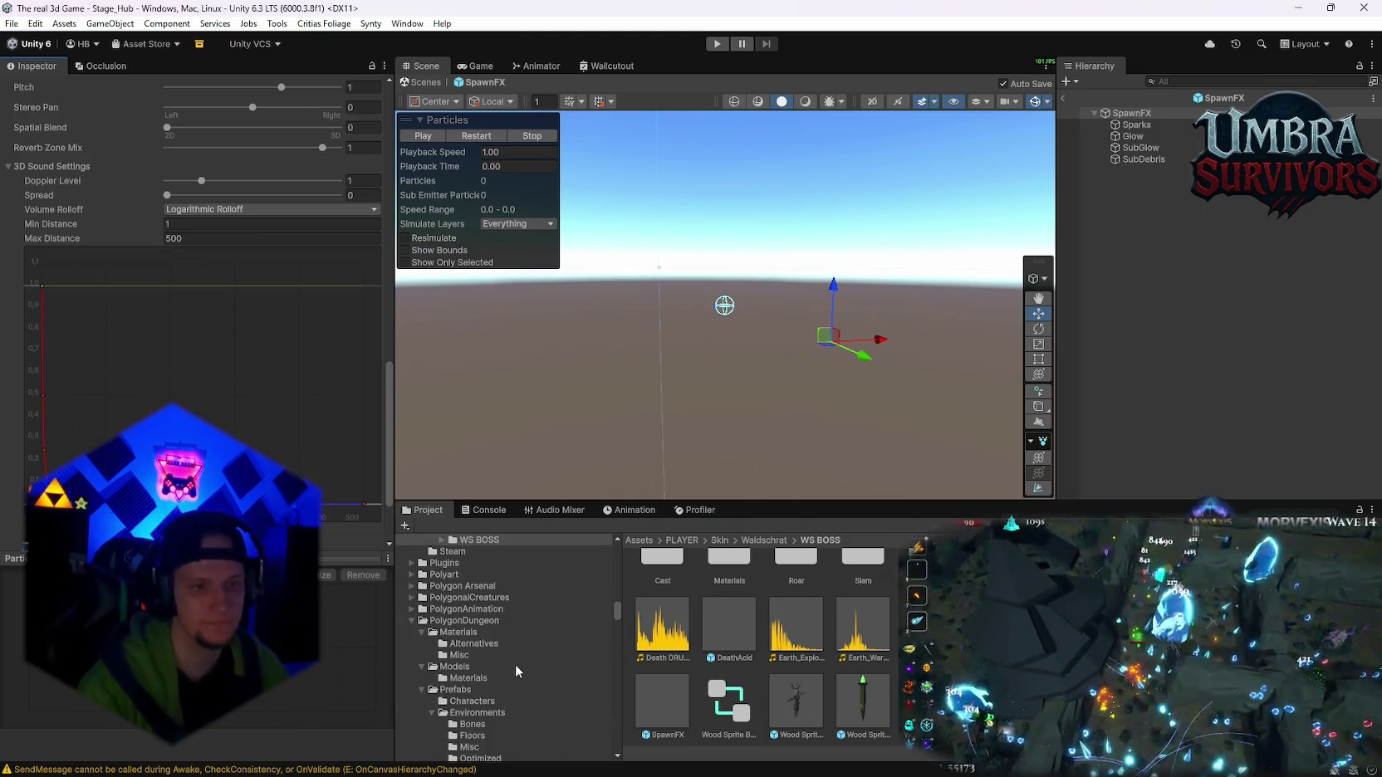
{"action": "scroll", "coordinate": [763, 653], "scroll_direction": "up", "scroll_amount": 1}
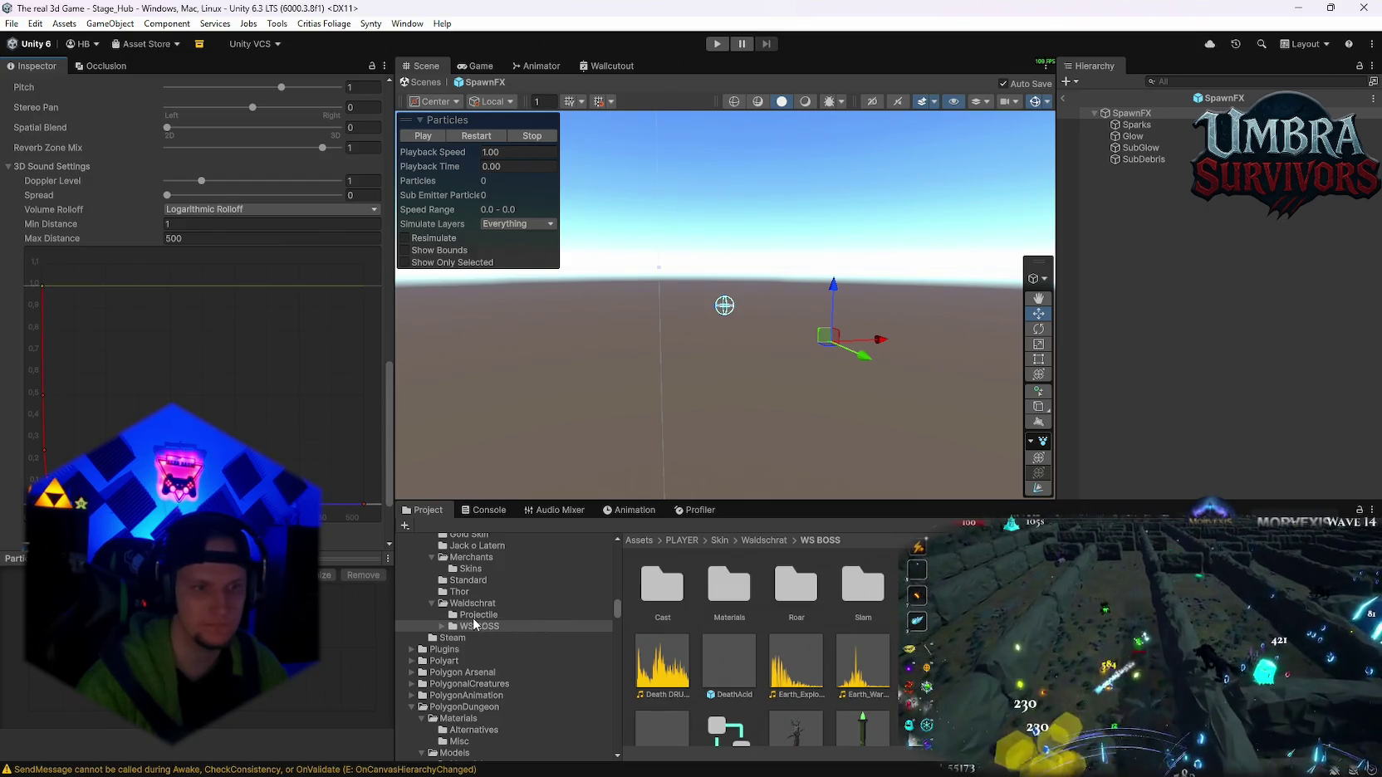
{"action": "left_click", "coordinate": [473, 603]}
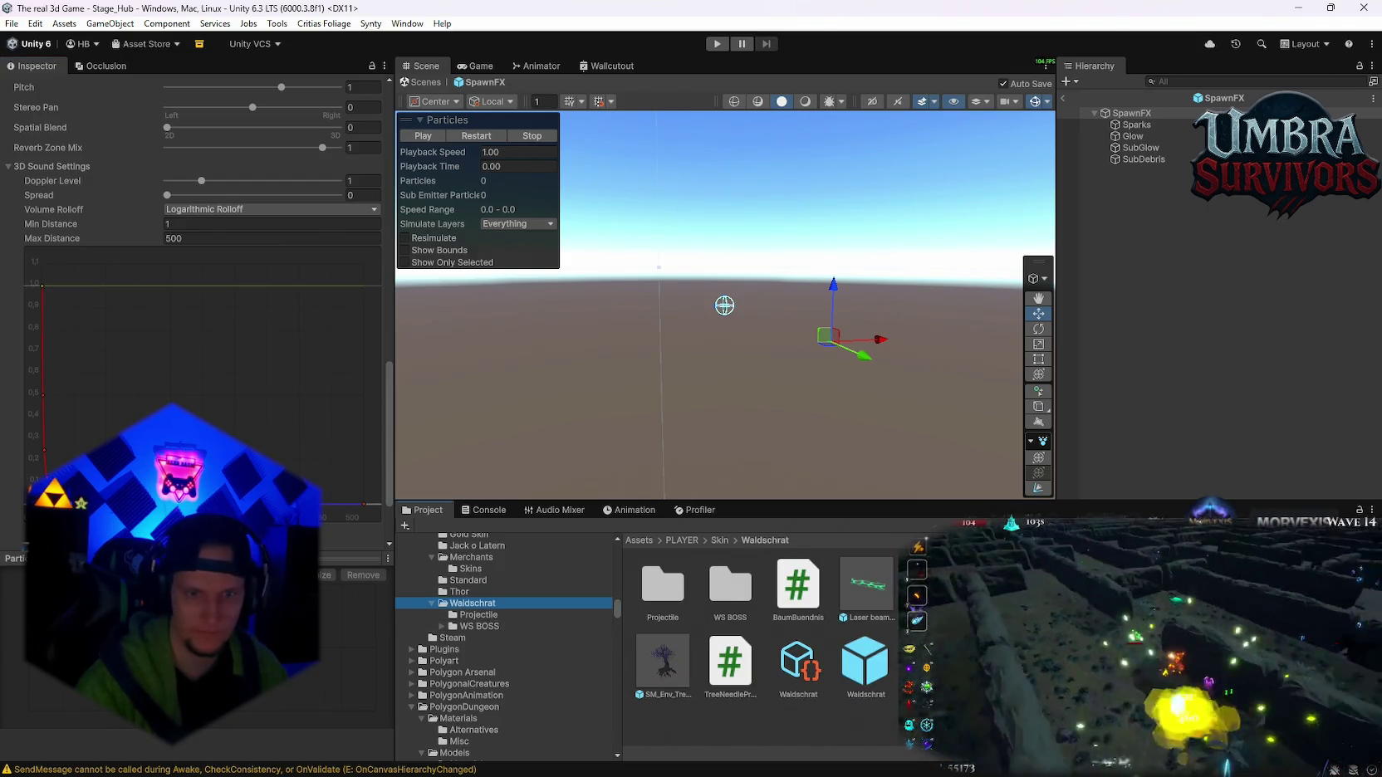
- Select the Waldschrat prefab and change its tree Bind Range from 30 to 60
{"action": "left_click", "coordinate": [865, 665]}
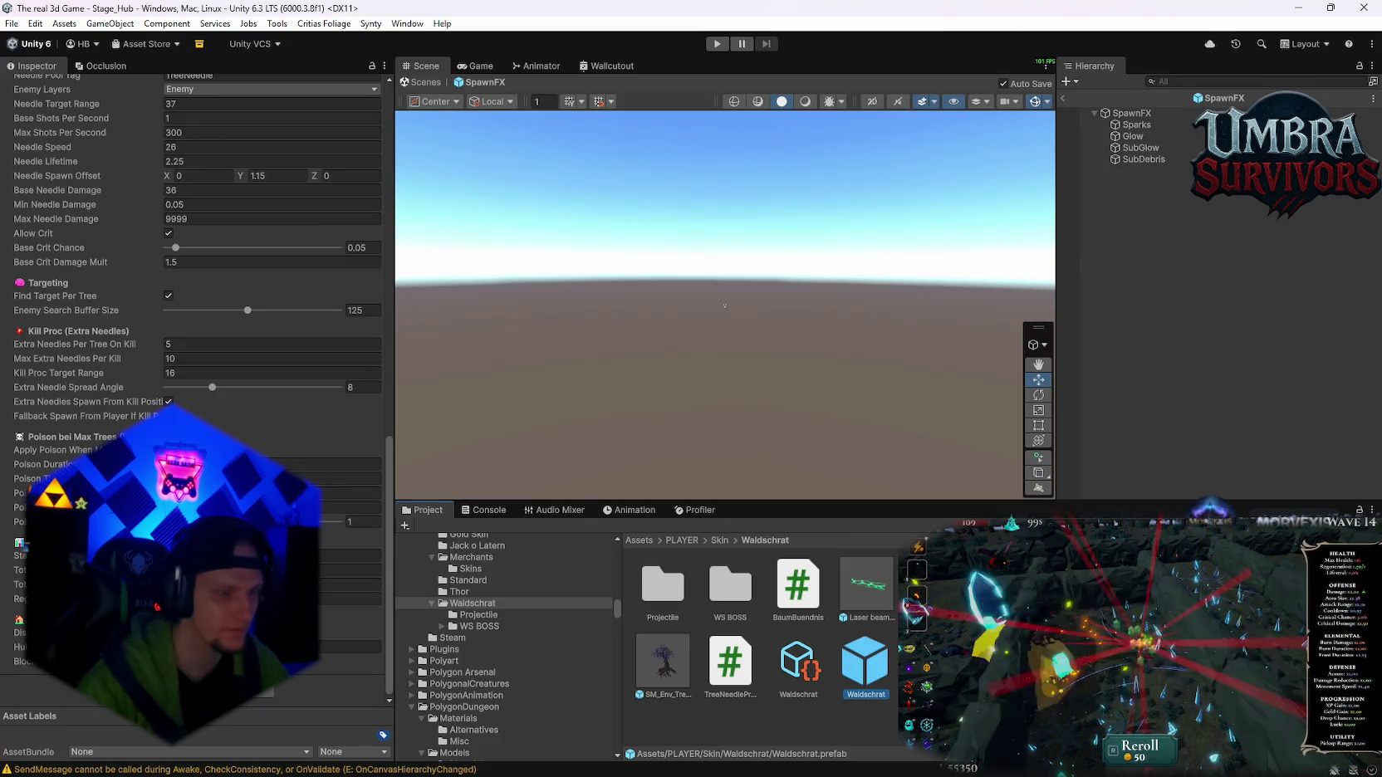
{"action": "scroll", "coordinate": [197, 333], "scroll_direction": "up", "scroll_amount": 2}
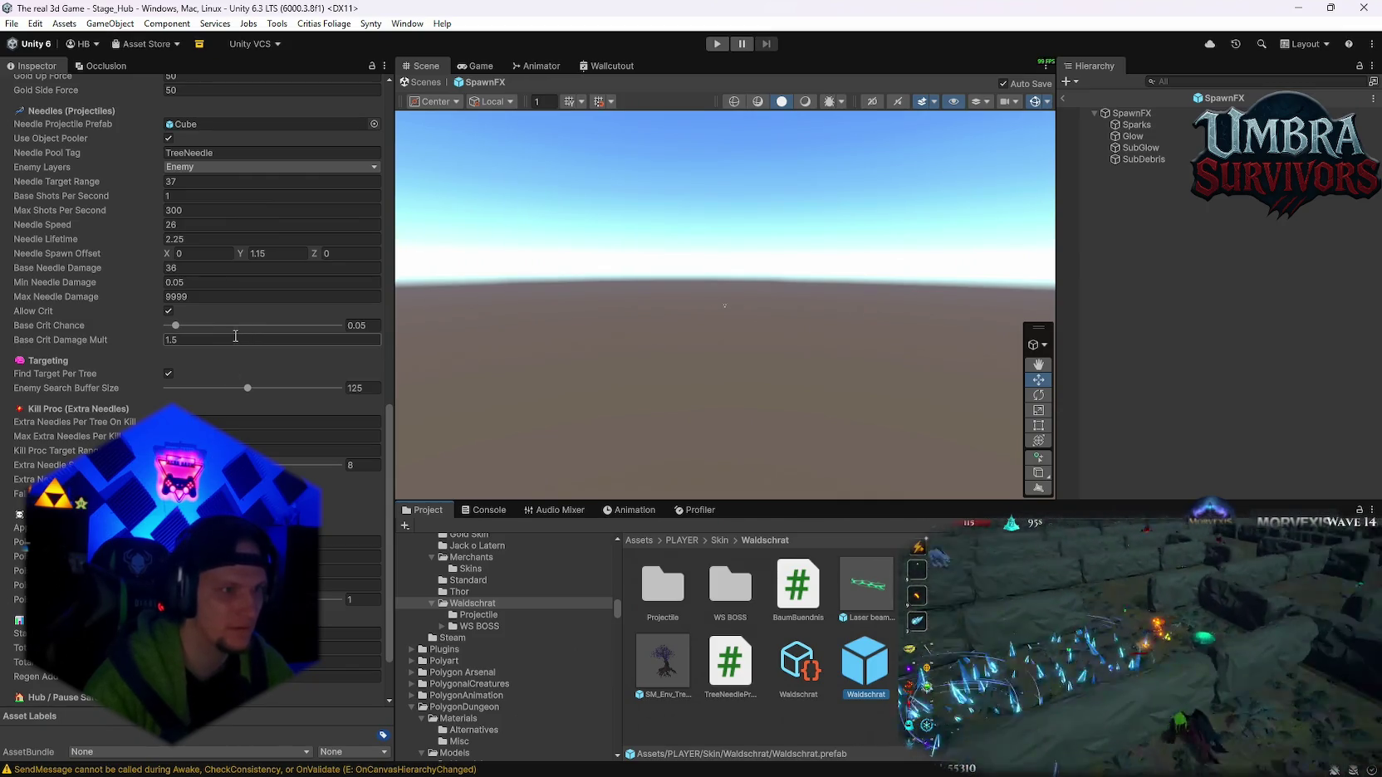
{"action": "scroll", "coordinate": [214, 344], "scroll_direction": "up", "scroll_amount": 2}
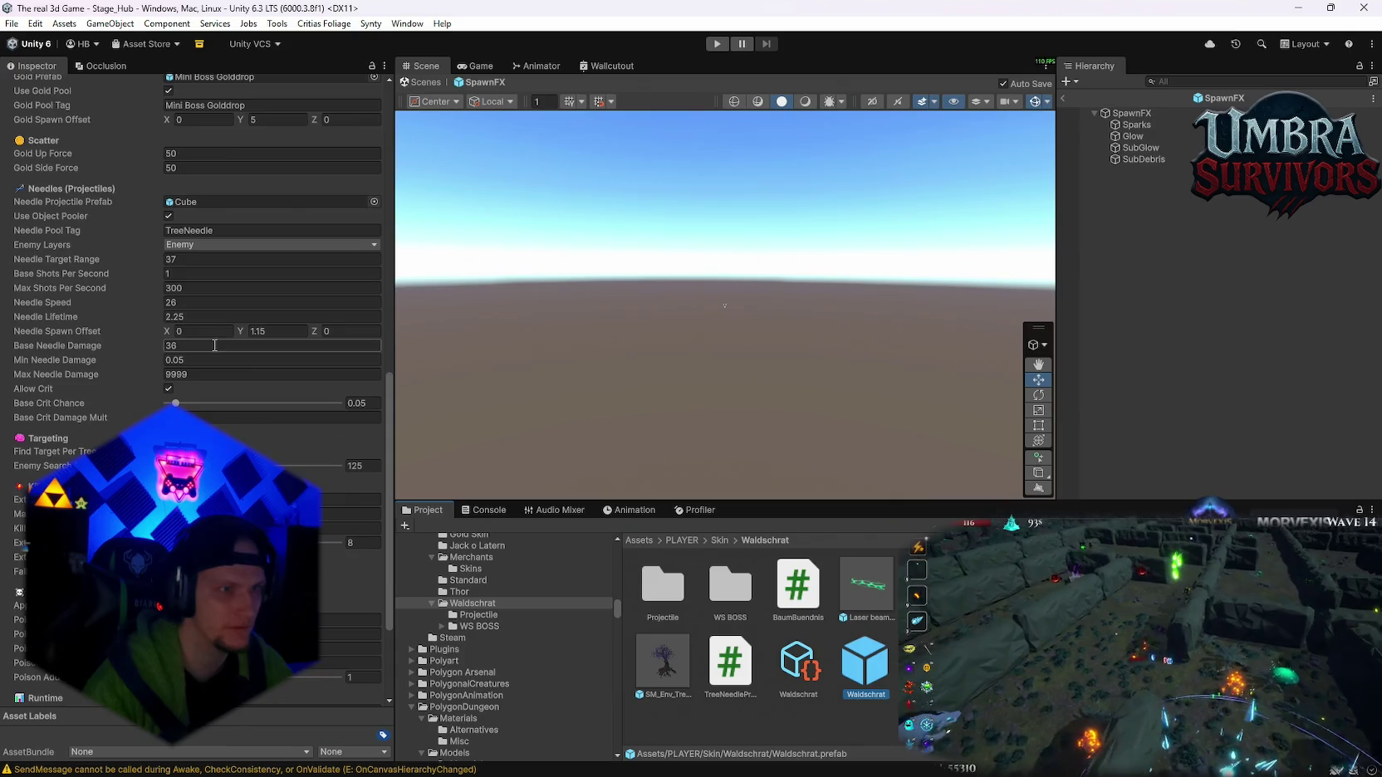
{"action": "scroll", "coordinate": [215, 345], "scroll_direction": "up", "scroll_amount": 2}
{"action": "scroll", "coordinate": [216, 348], "scroll_direction": "up", "scroll_amount": 2}
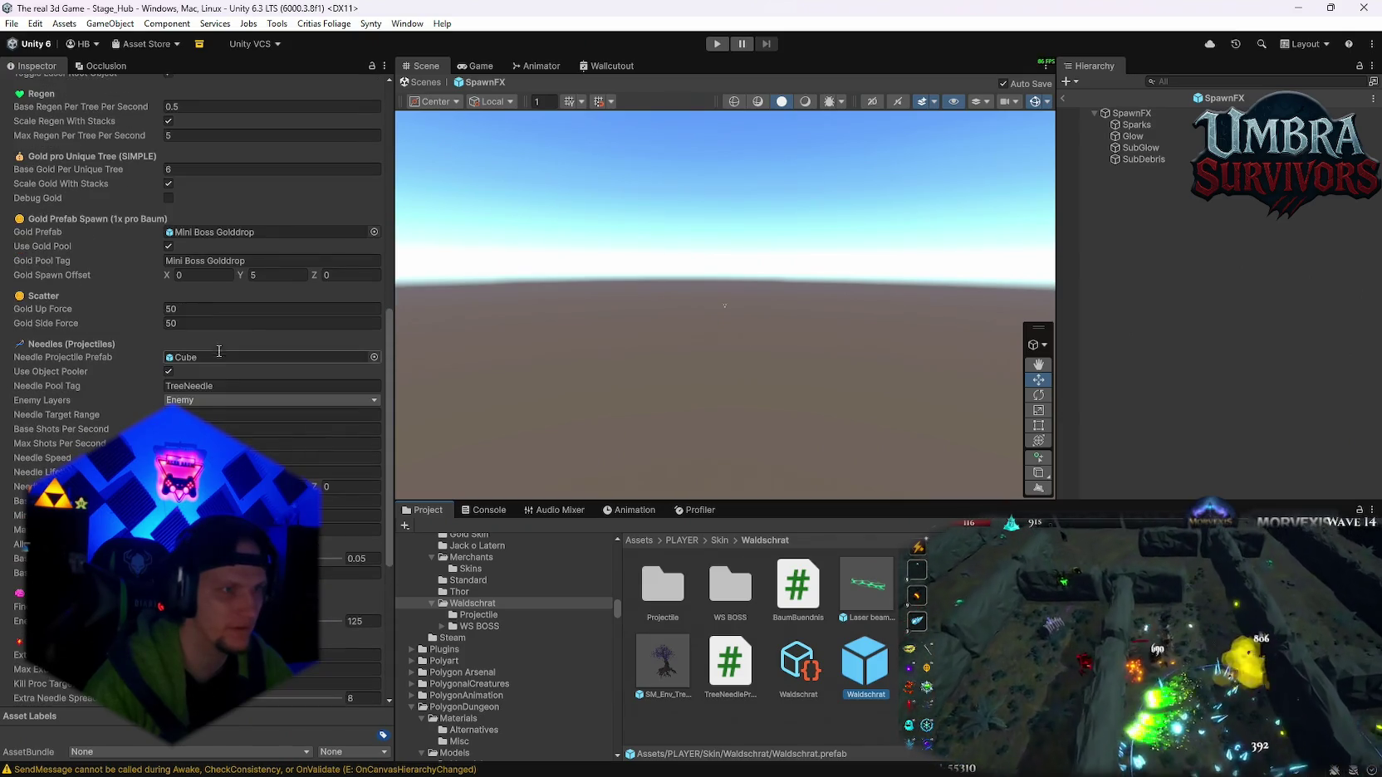
{"action": "scroll", "coordinate": [218, 351], "scroll_direction": "up", "scroll_amount": 1}
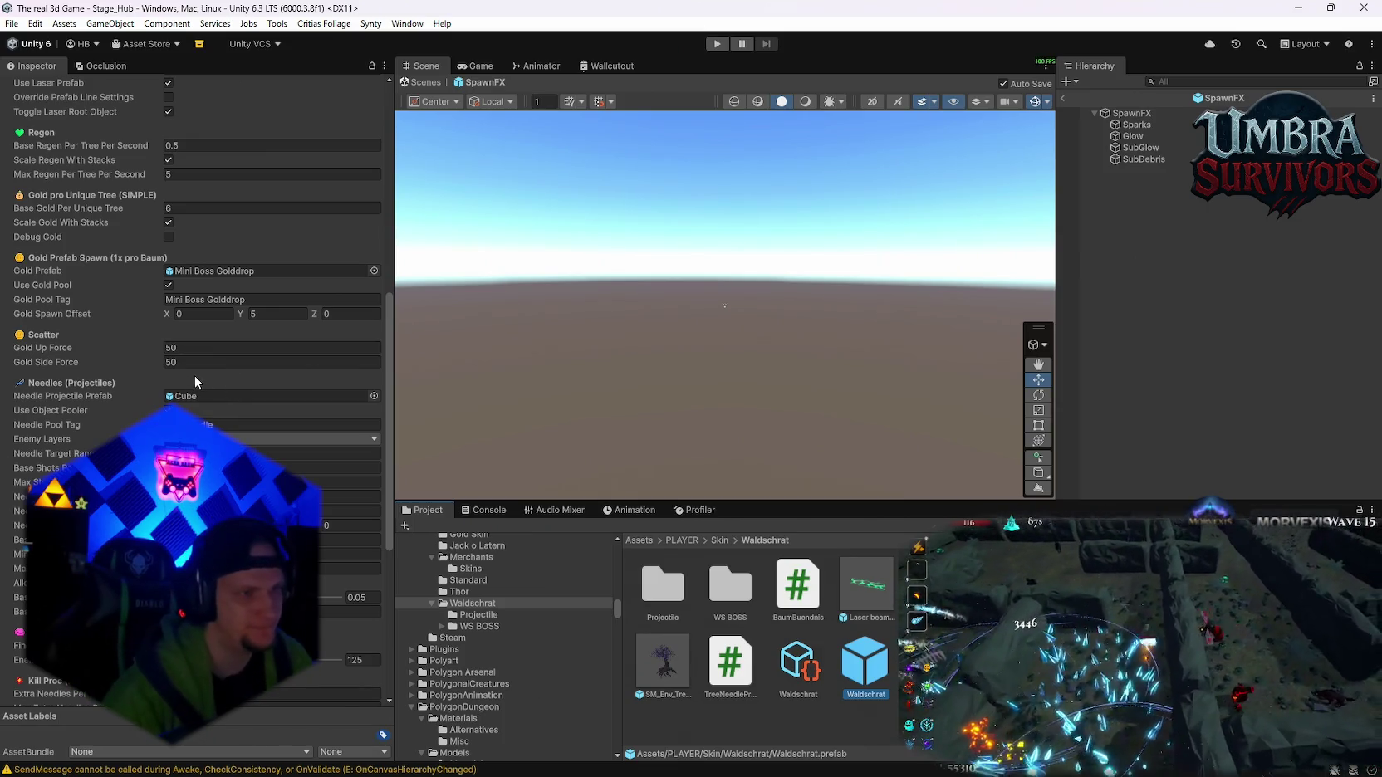
{"action": "scroll", "coordinate": [197, 381], "scroll_direction": "up", "scroll_amount": 2}
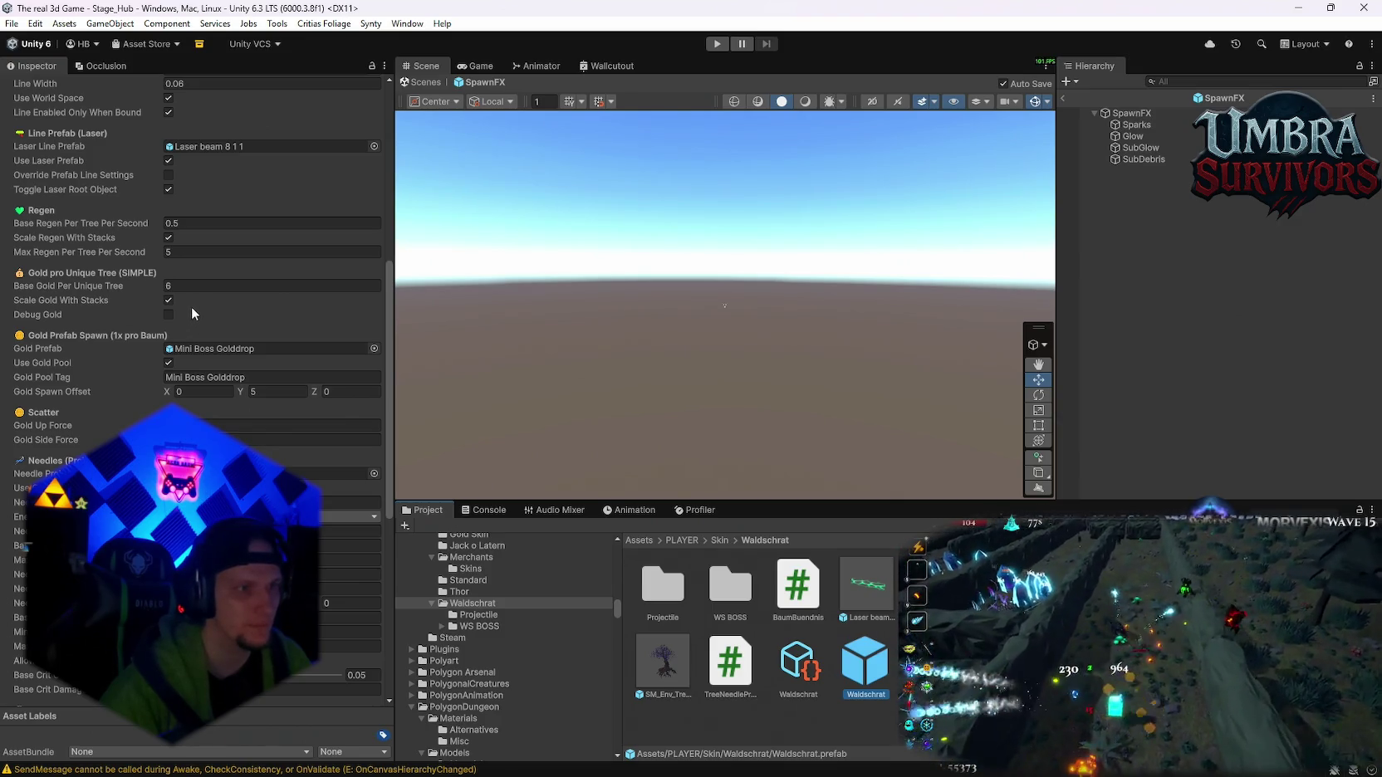
{"action": "scroll", "coordinate": [196, 264], "scroll_direction": "up", "scroll_amount": 2}
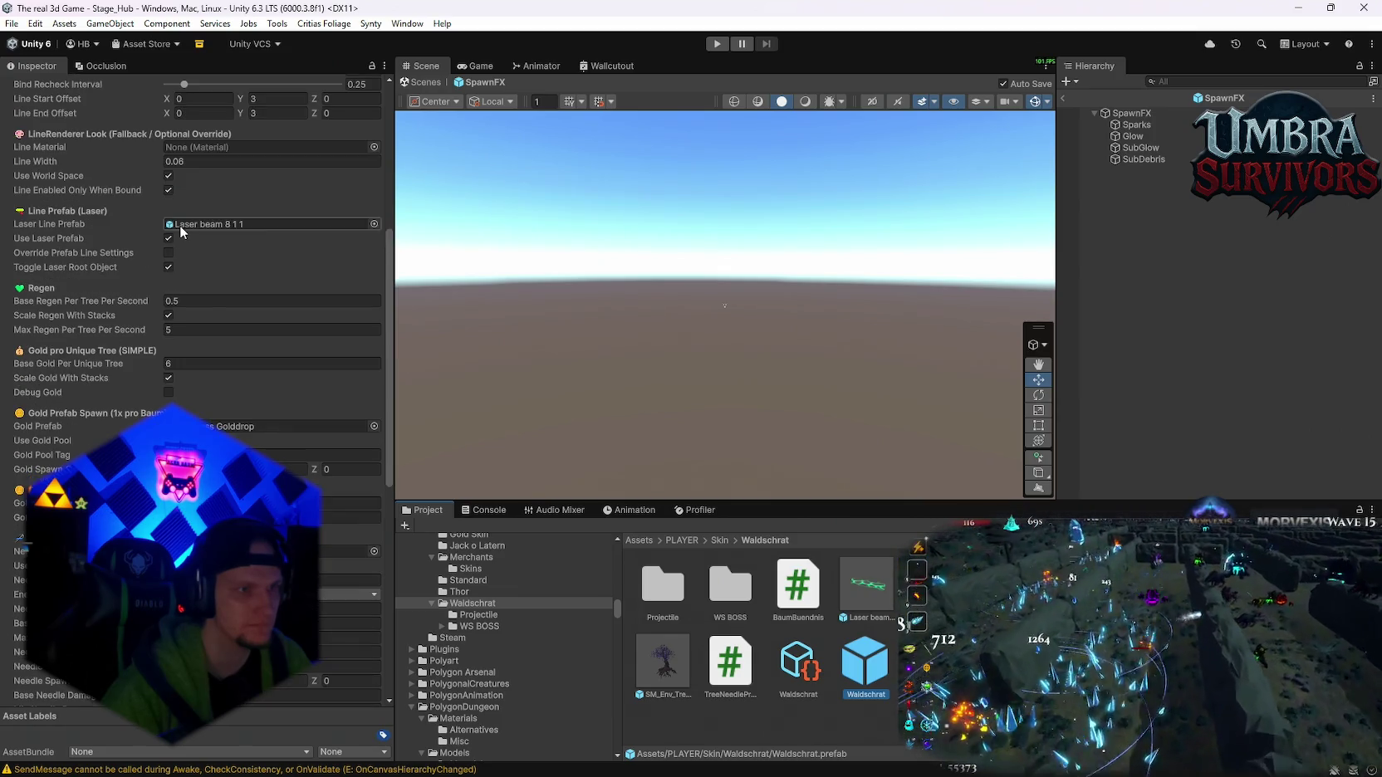
{"action": "scroll", "coordinate": [179, 225], "scroll_direction": "up", "scroll_amount": 4}
{"action": "scroll", "coordinate": [188, 237], "scroll_direction": "up", "scroll_amount": 4}
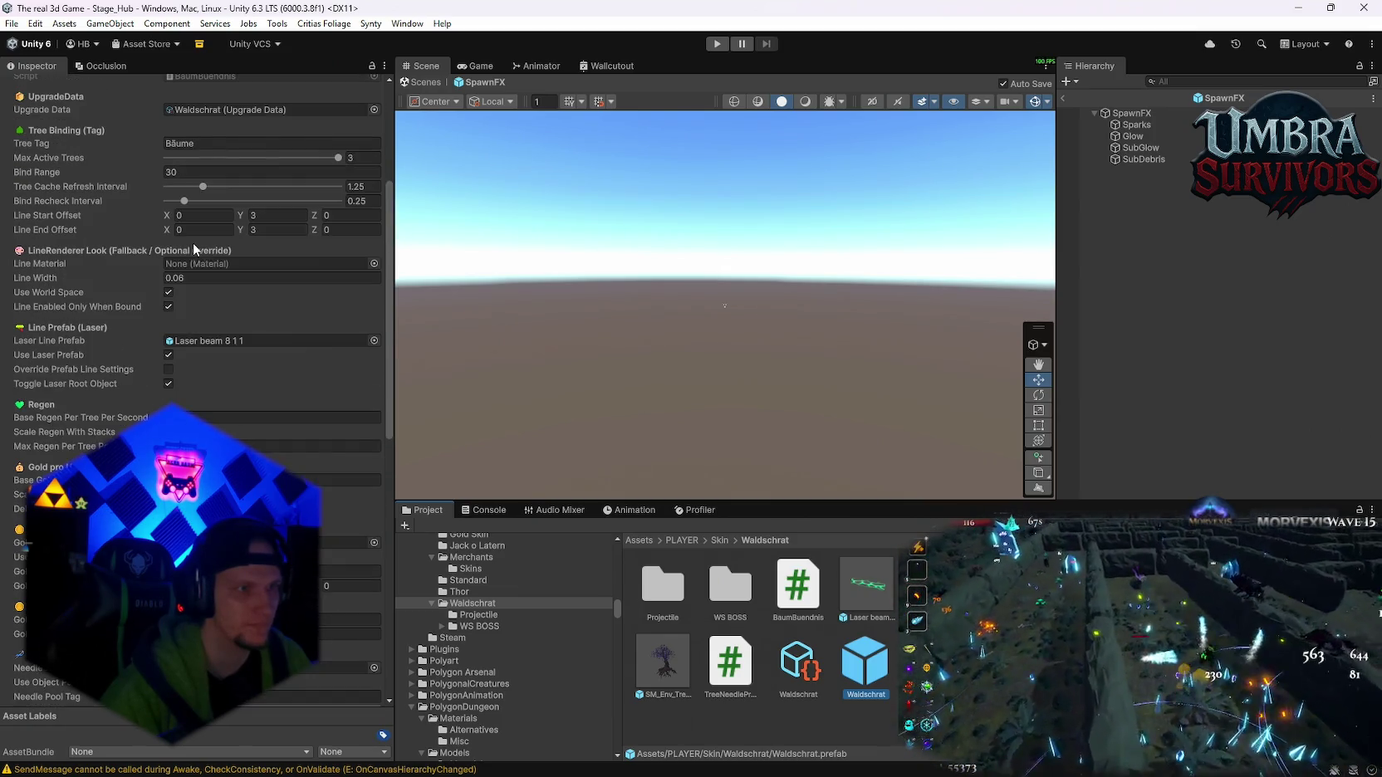
{"action": "left_click", "coordinate": [192, 171]}
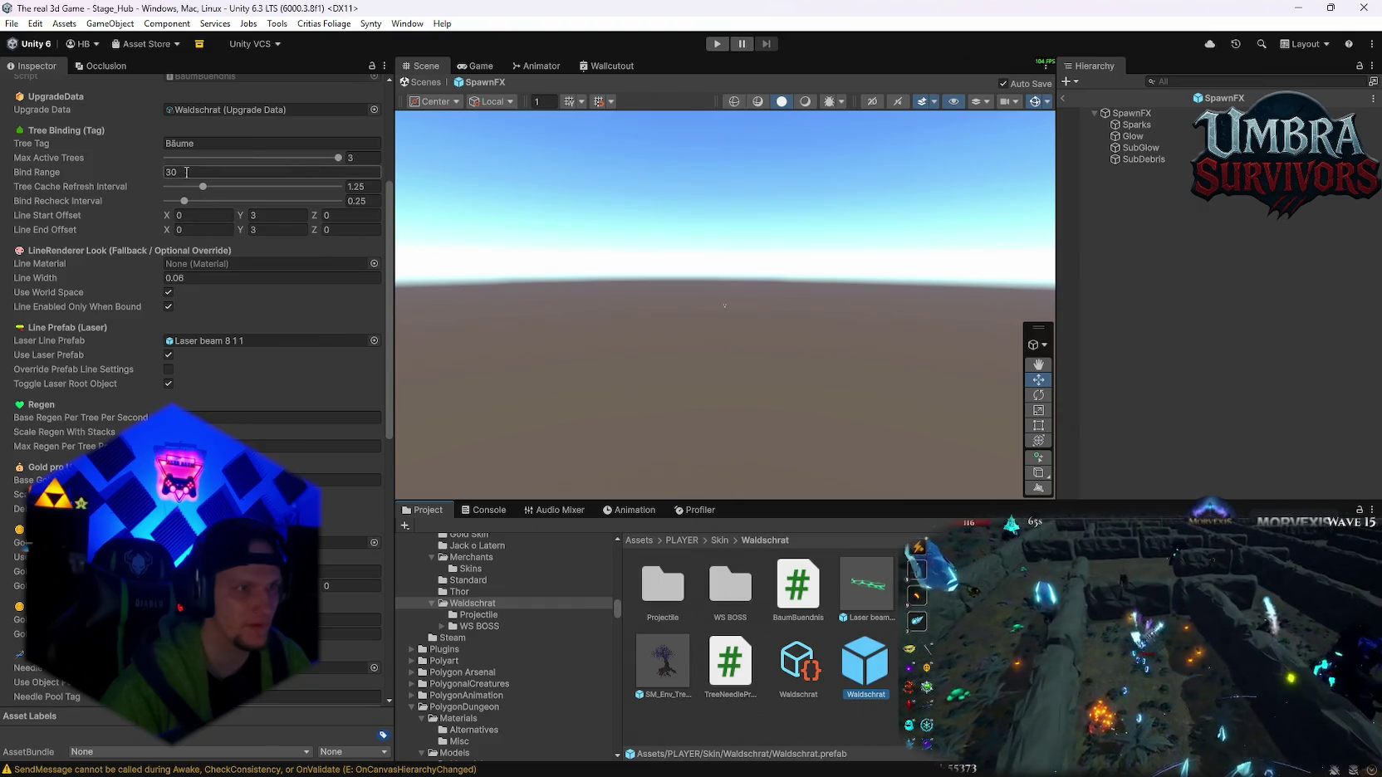
{"action": "type", "text": "60"}
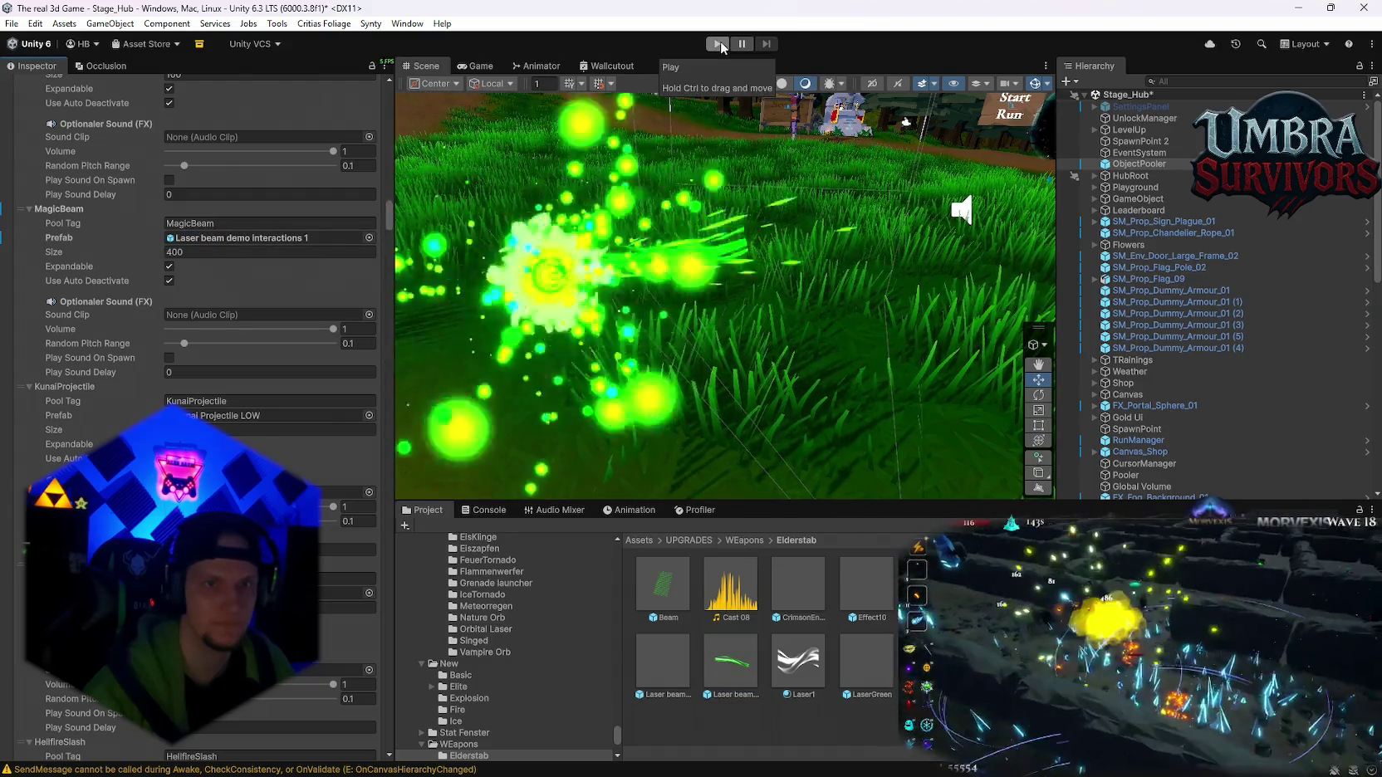
- Enter Play mode and run the character into the Get a Weapon shrine
{"action": "left_click", "coordinate": [718, 43]}
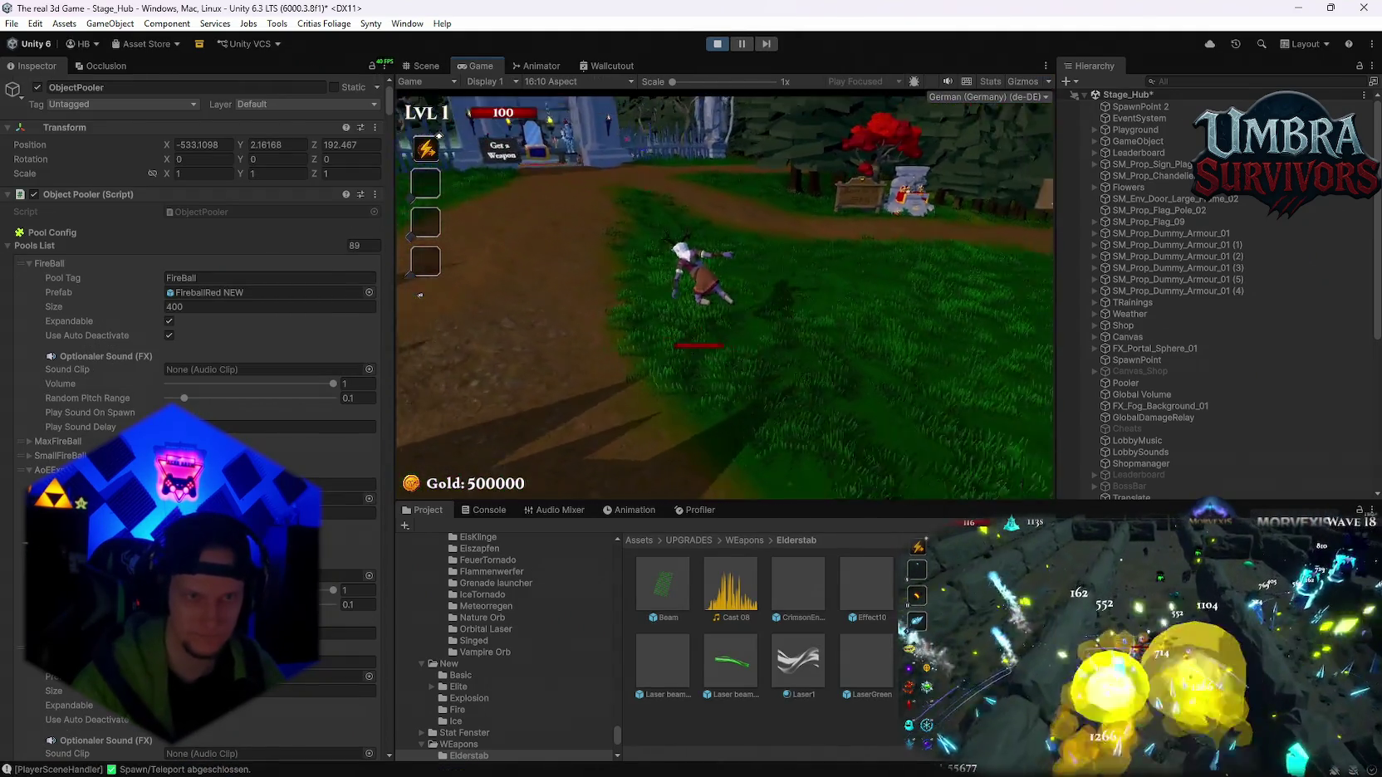
{"action": "key", "text": "w"}
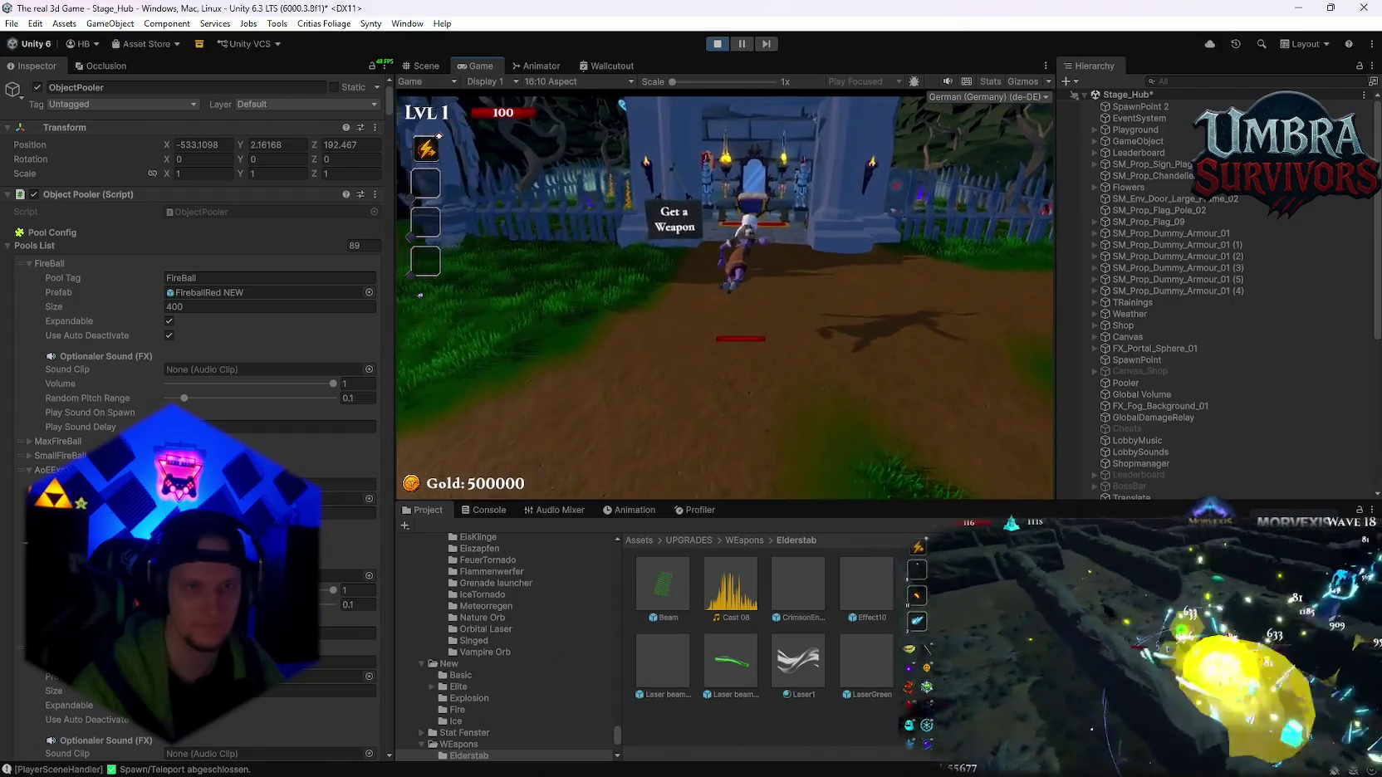
- Browse the book's Skins and Weapons pages, close it, and run down the path firing the green laser
{"action": "key", "text": "e"}
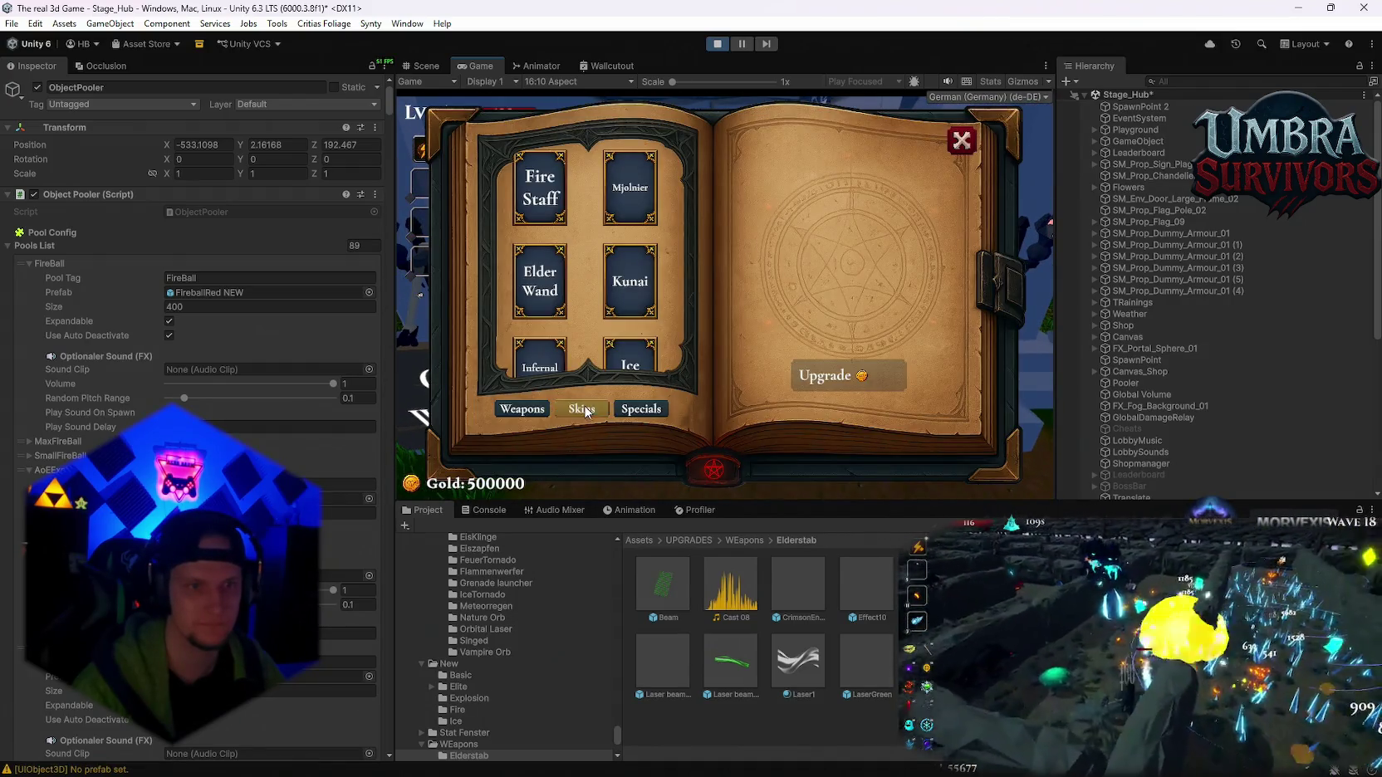
{"action": "left_click", "coordinate": [584, 410]}
{"action": "left_click", "coordinate": [545, 408]}
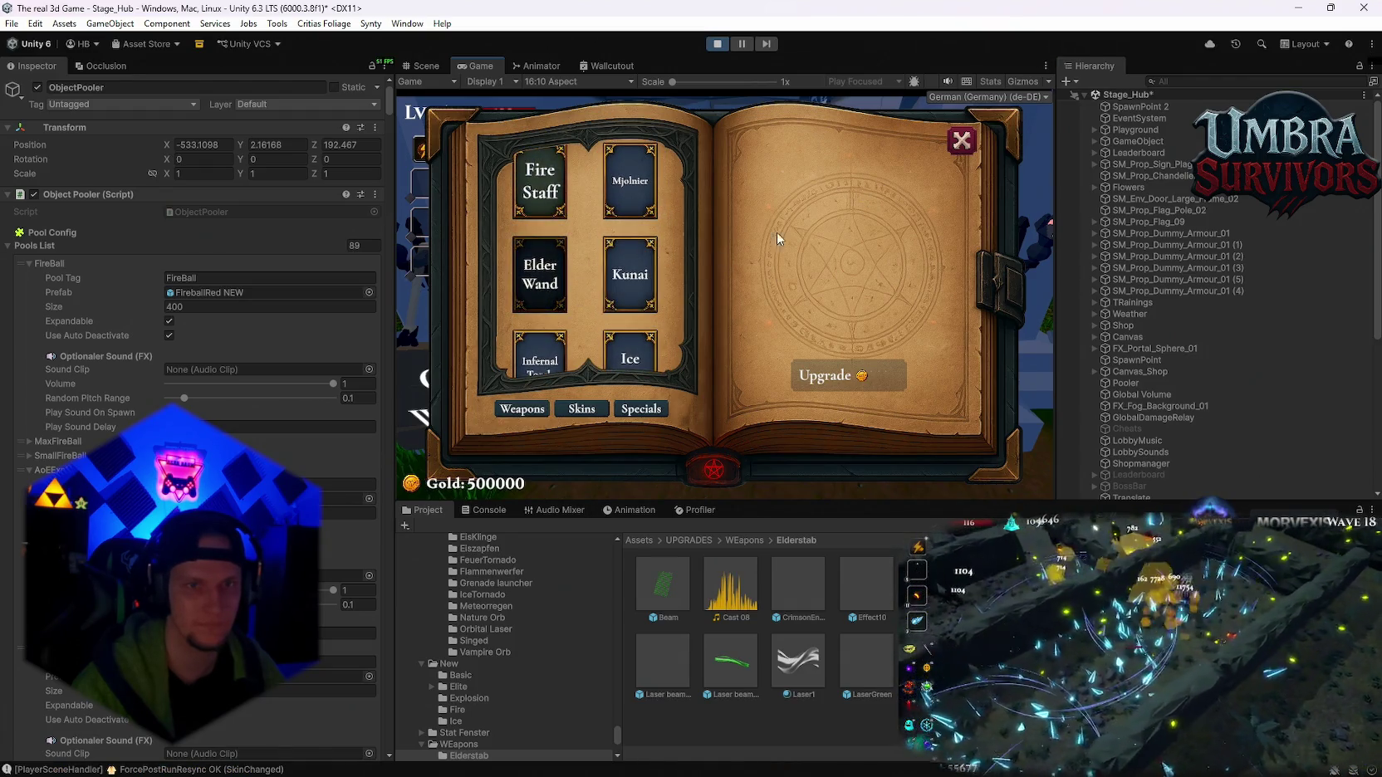
{"action": "key", "text": "Escape"}
{"action": "key", "text": "w"}
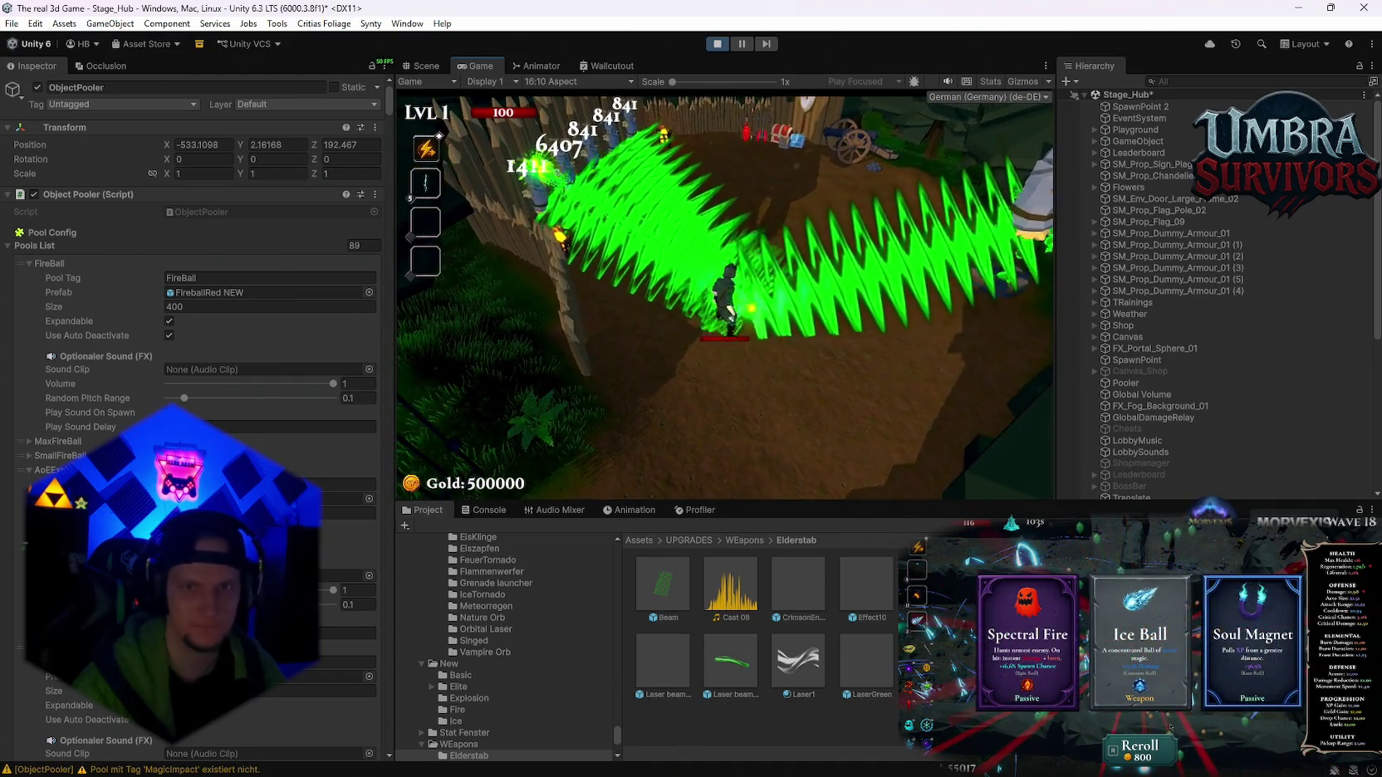
- Pause the game and select every Laser beam demo interactions 1(Clone) via a 'laser be' Hierarchy search
{"action": "key", "text": "Escape"}
{"action": "left_click", "coordinate": [1201, 81]}
{"action": "type", "text": "lase"}
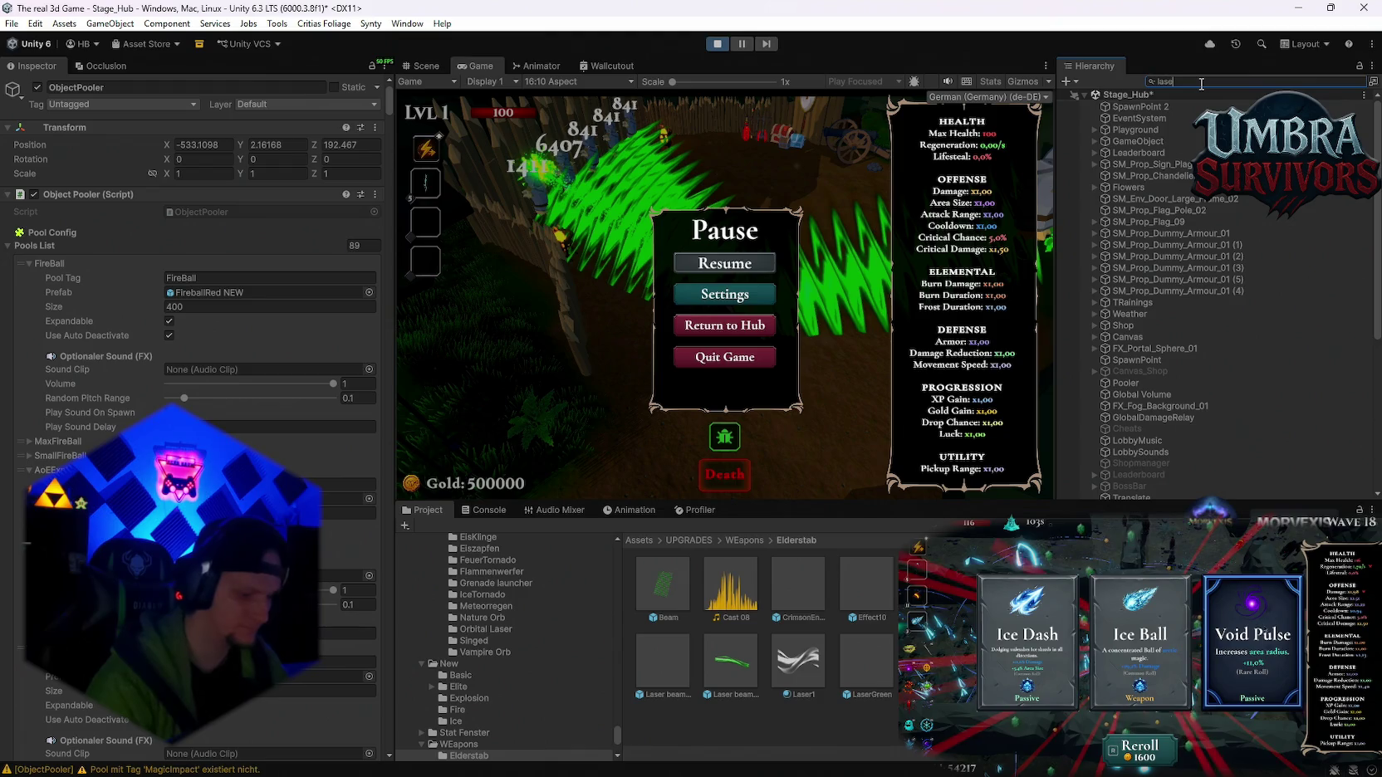
{"action": "type", "text": "r b"}
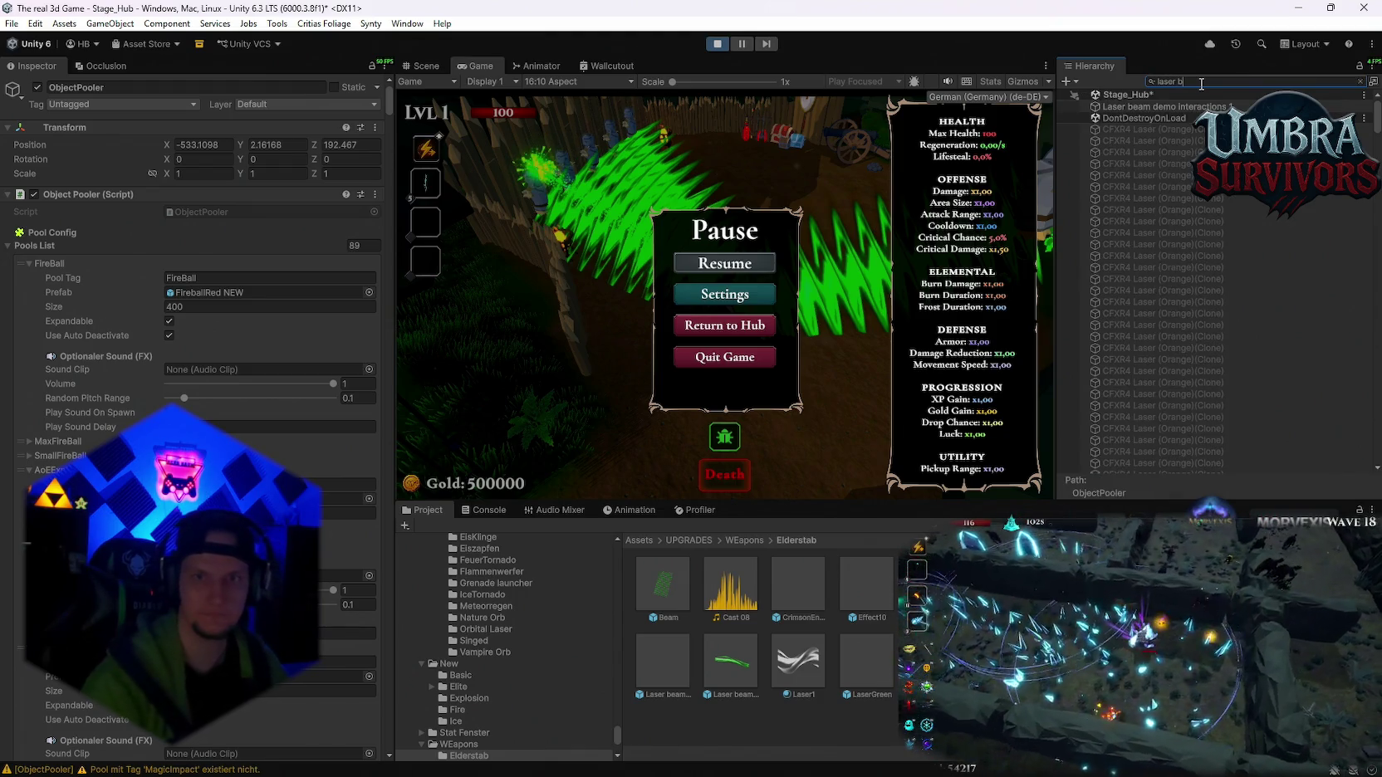
{"action": "type", "text": "e"}
{"action": "left_click", "coordinate": [1162, 172]}
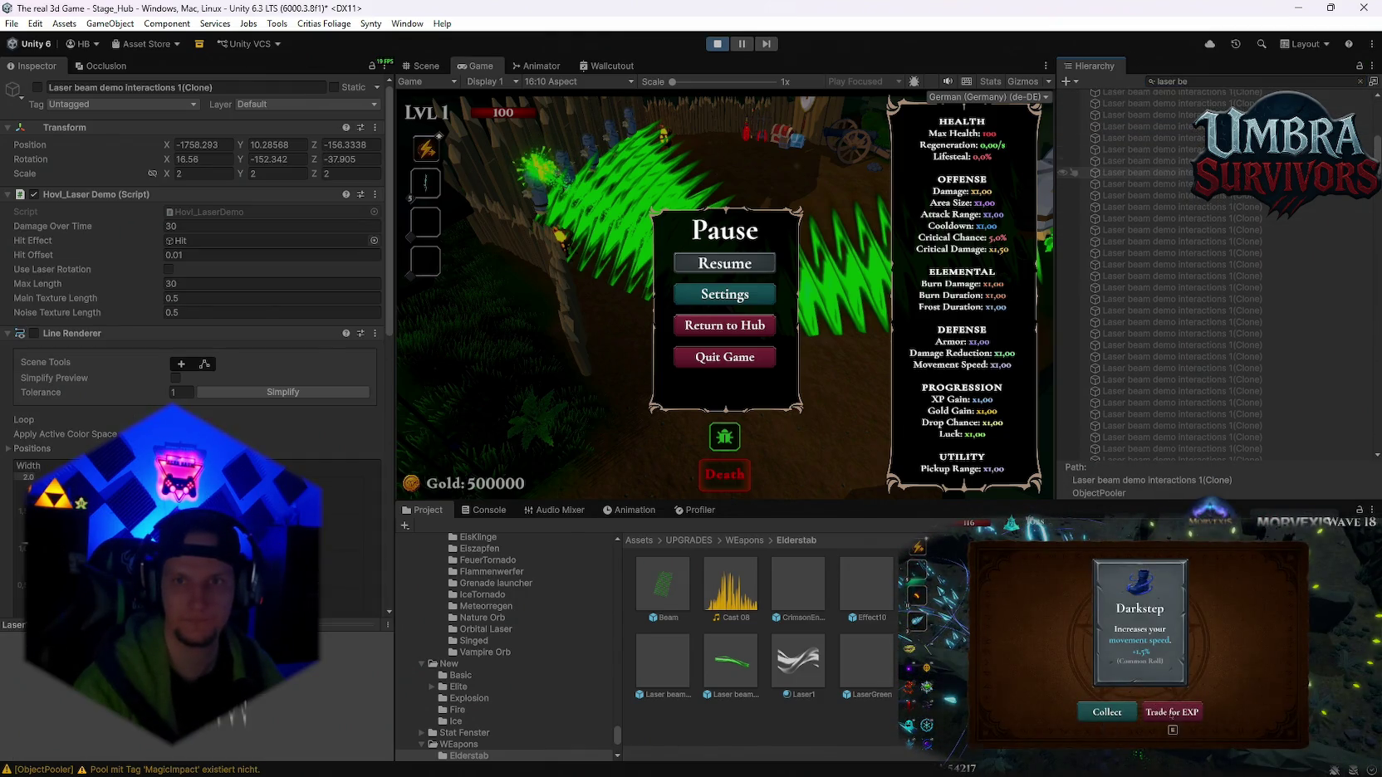
{"action": "scroll", "coordinate": [1071, 172], "scroll_direction": "down", "scroll_amount": 10}
{"action": "key", "text": "ctrl+a"}
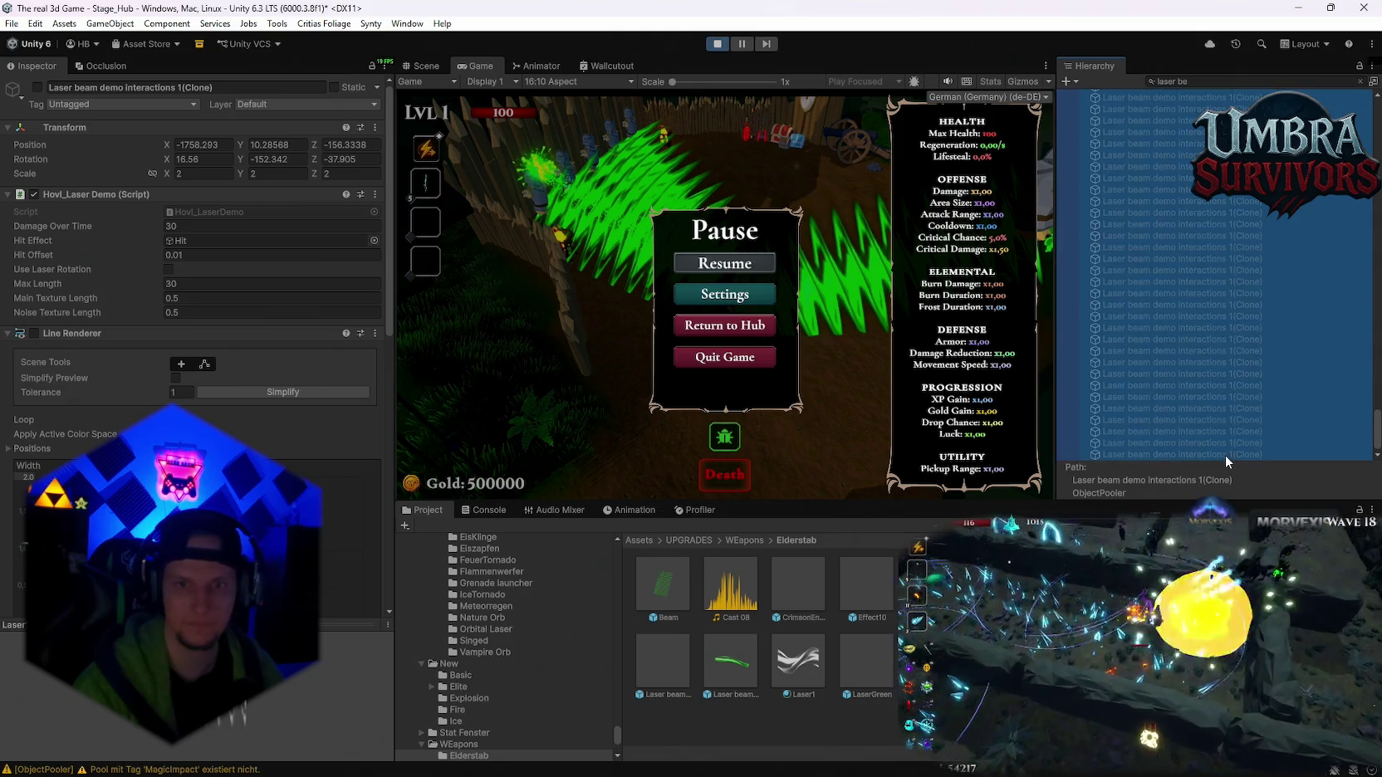
{"action": "scroll", "coordinate": [249, 399], "scroll_direction": "down", "scroll_amount": 5}
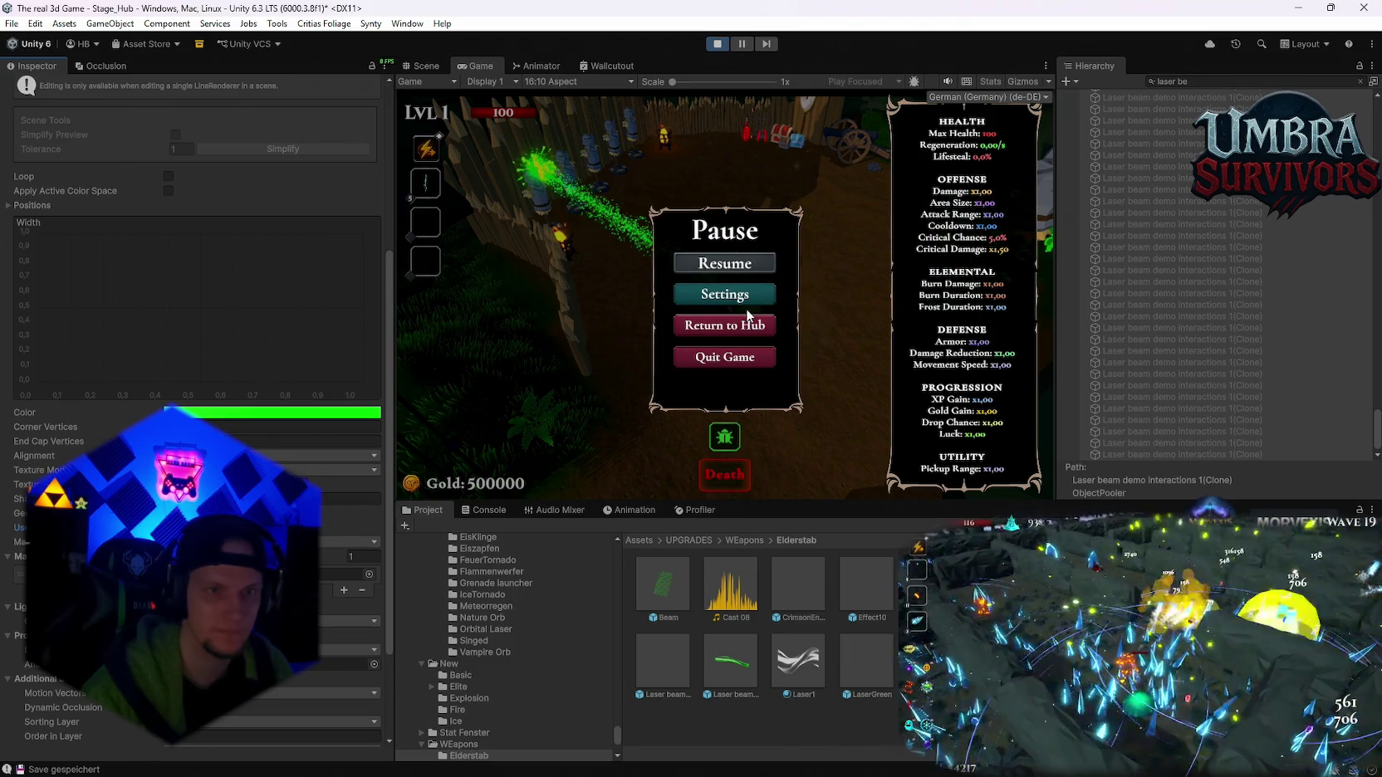
- Resume the game and move the character with D to watch the beam
{"action": "left_click", "coordinate": [732, 265]}
{"action": "key", "text": "d"}
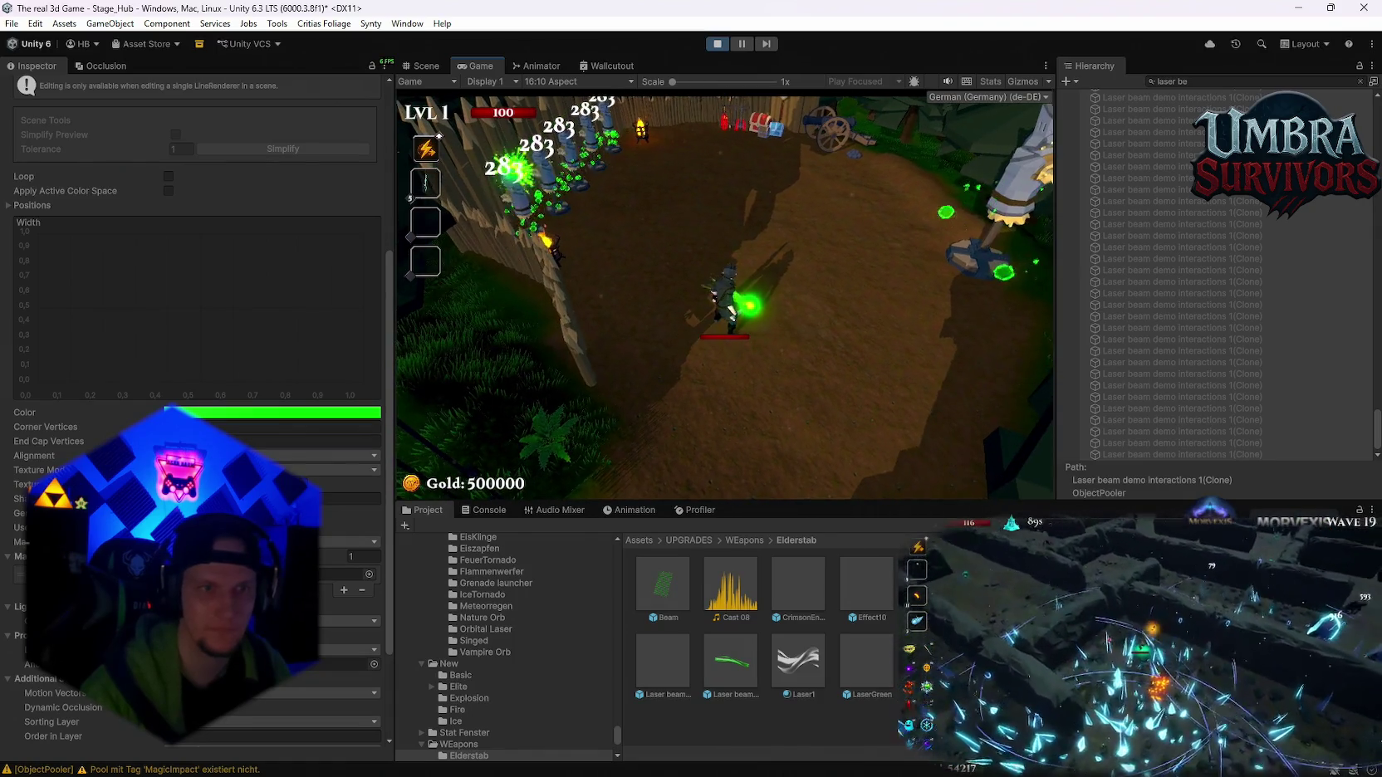
{"action": "key", "text": "alt+Tab"}
{"action": "key", "text": "alt+Tab"}
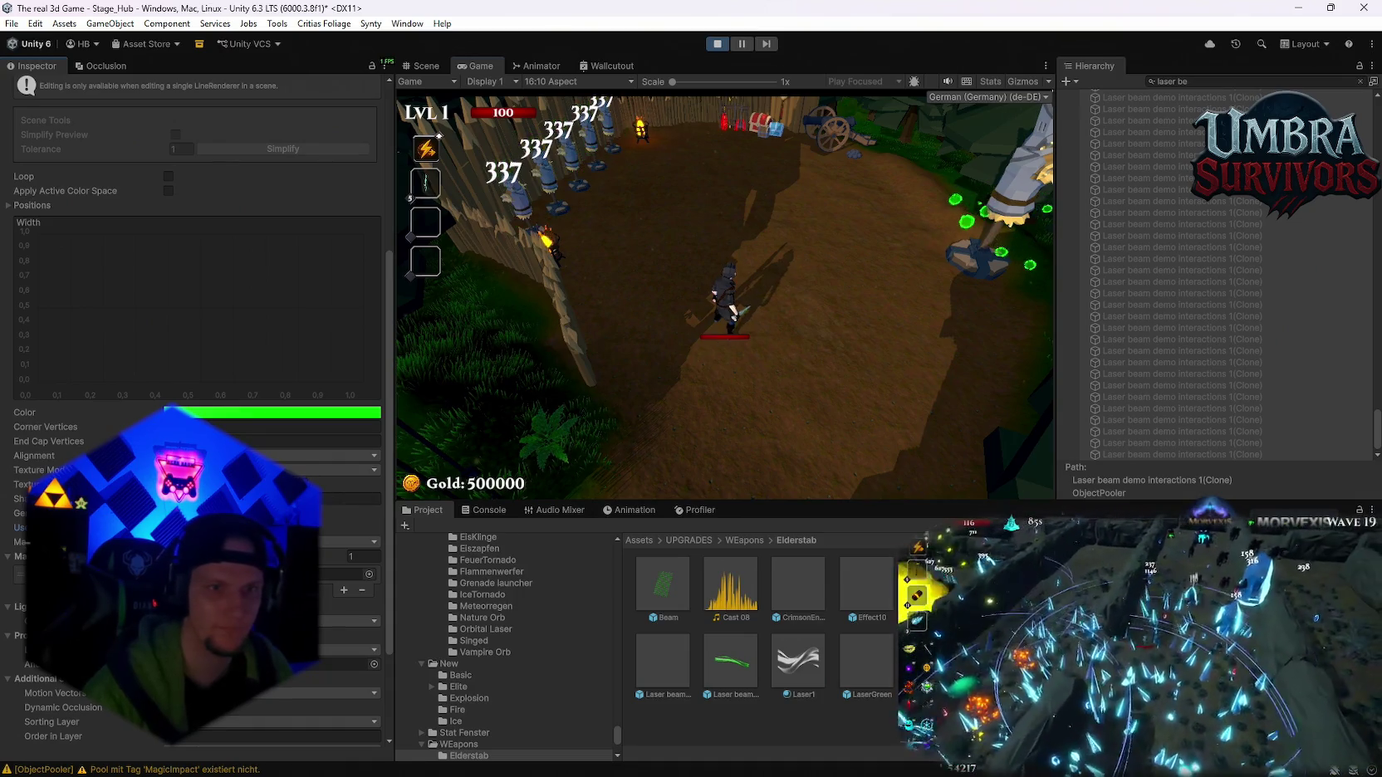
{"action": "key", "text": "alt+Tab"}
{"action": "key", "text": "alt+Tab"}
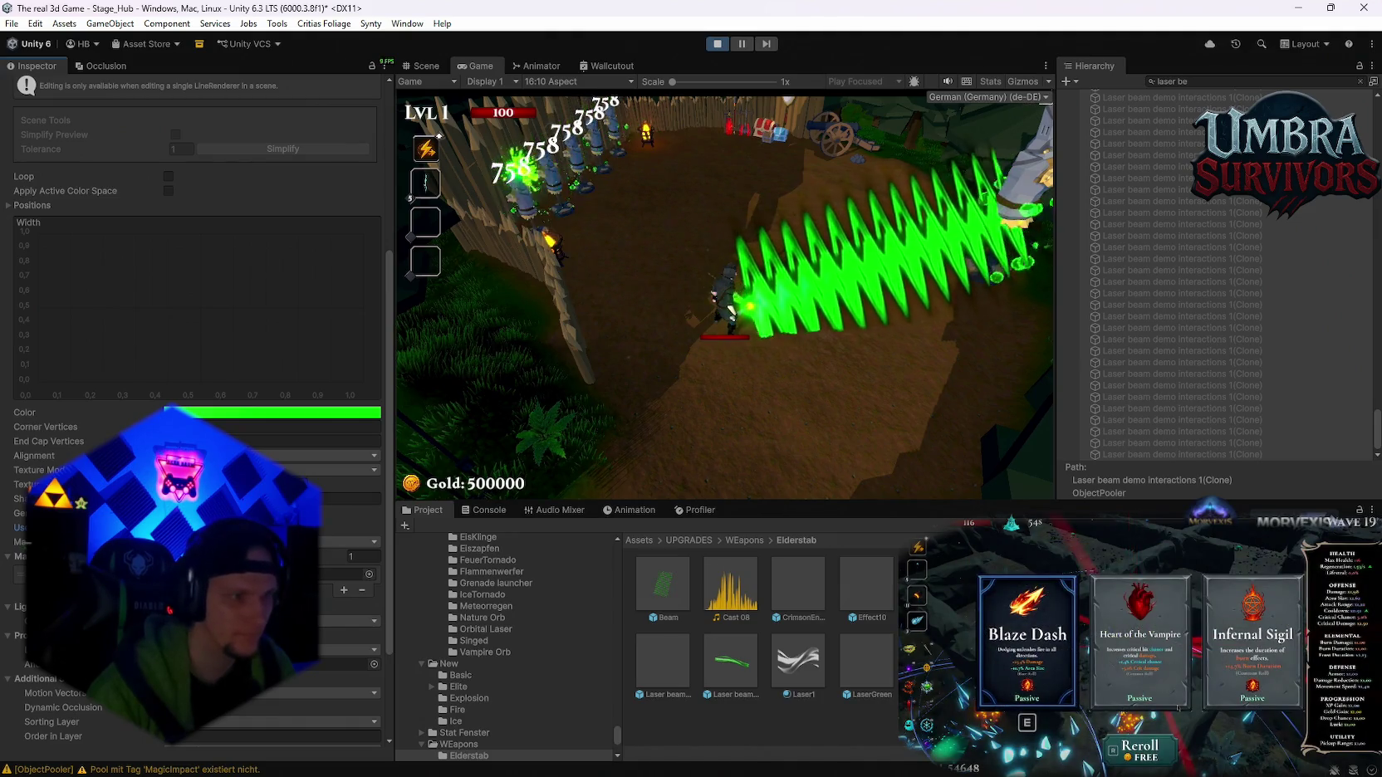
- Turn off Loop in the selected clones' Line Renderer
{"action": "scroll", "coordinate": [174, 366], "scroll_direction": "up", "scroll_amount": 2}
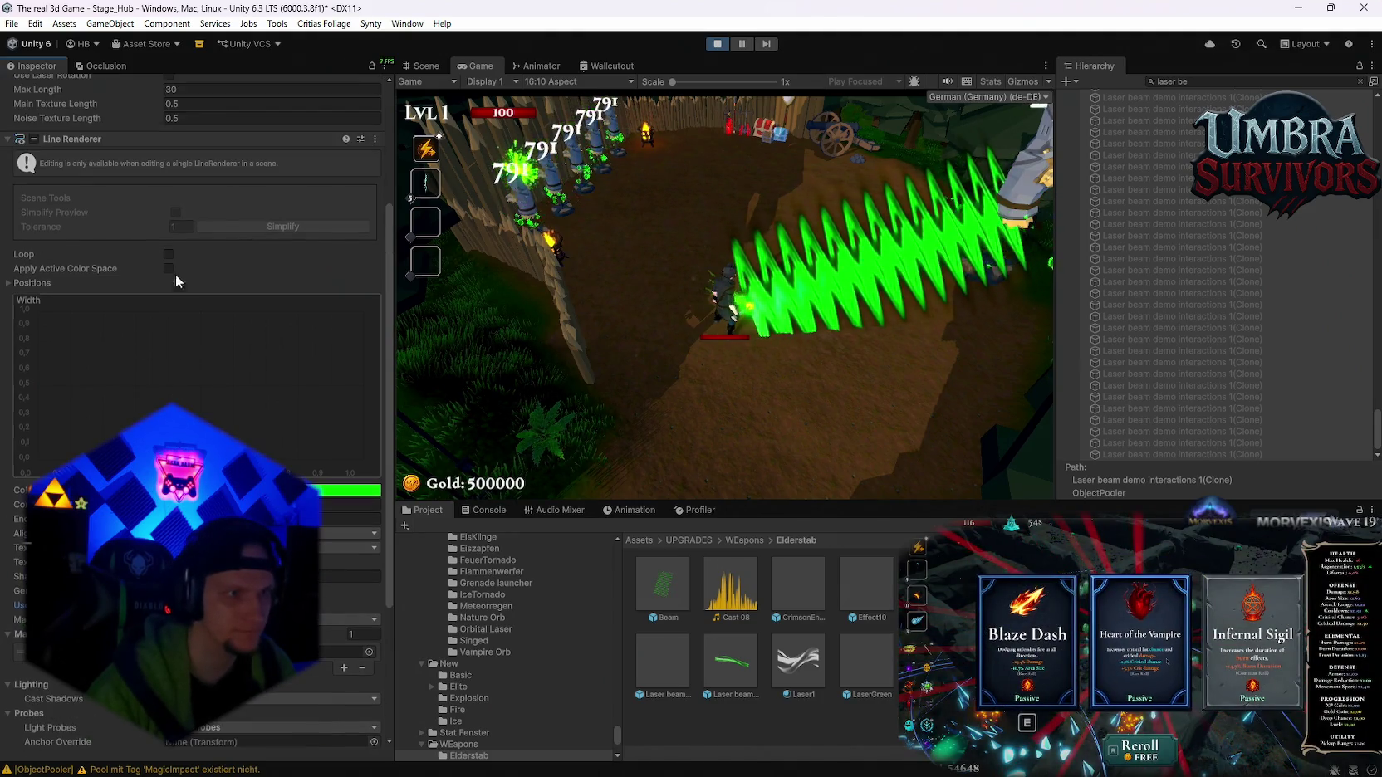
{"action": "left_click", "coordinate": [169, 255]}
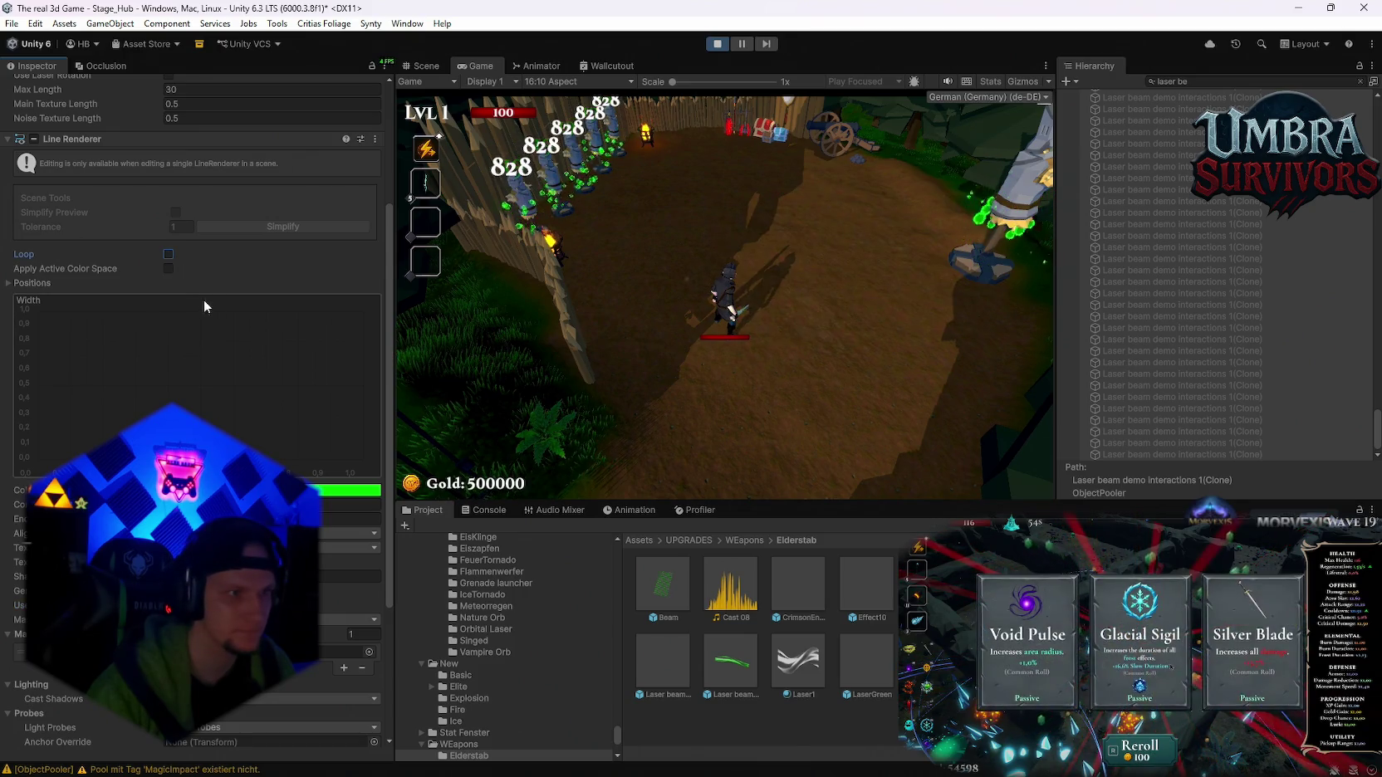
{"action": "scroll", "coordinate": [147, 380], "scroll_direction": "up", "scroll_amount": 2}
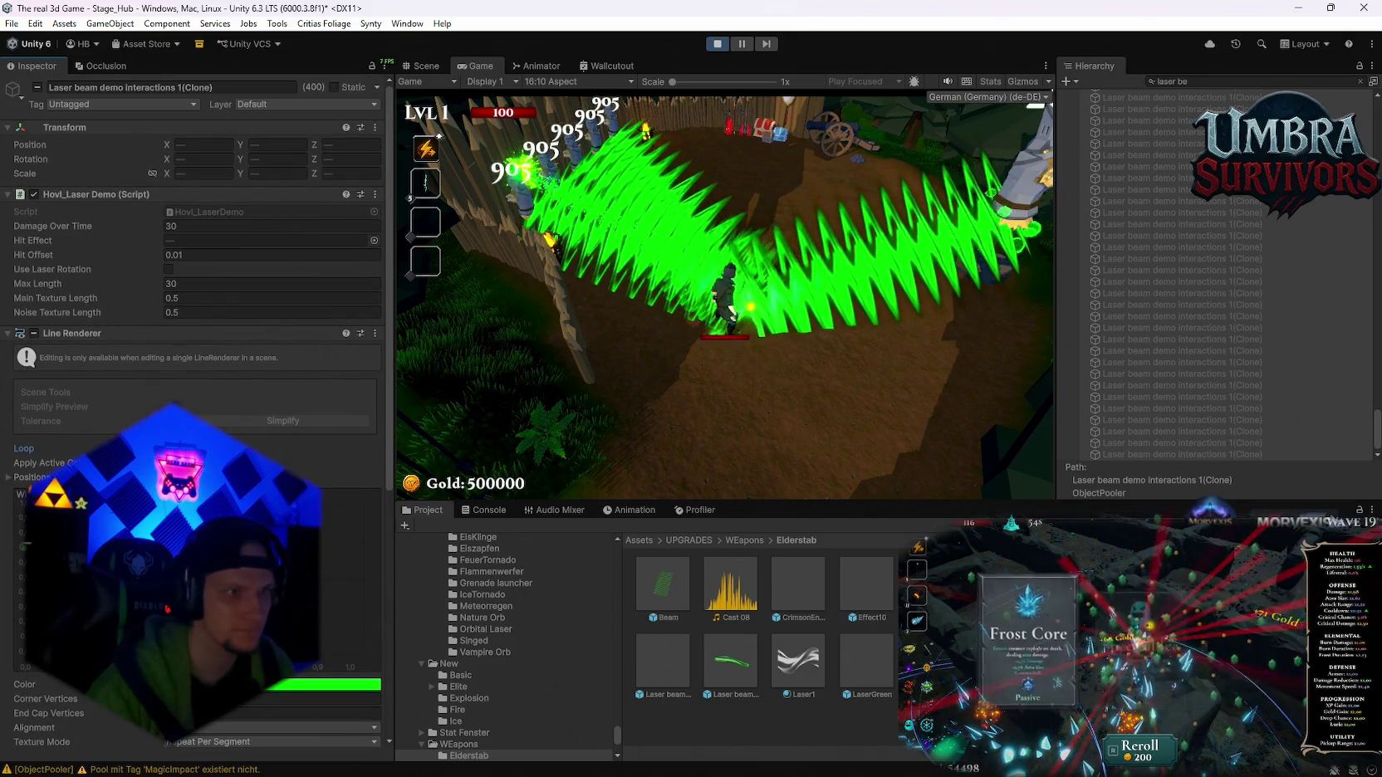
{"action": "scroll", "coordinate": [169, 331], "scroll_direction": "down", "scroll_amount": 3}
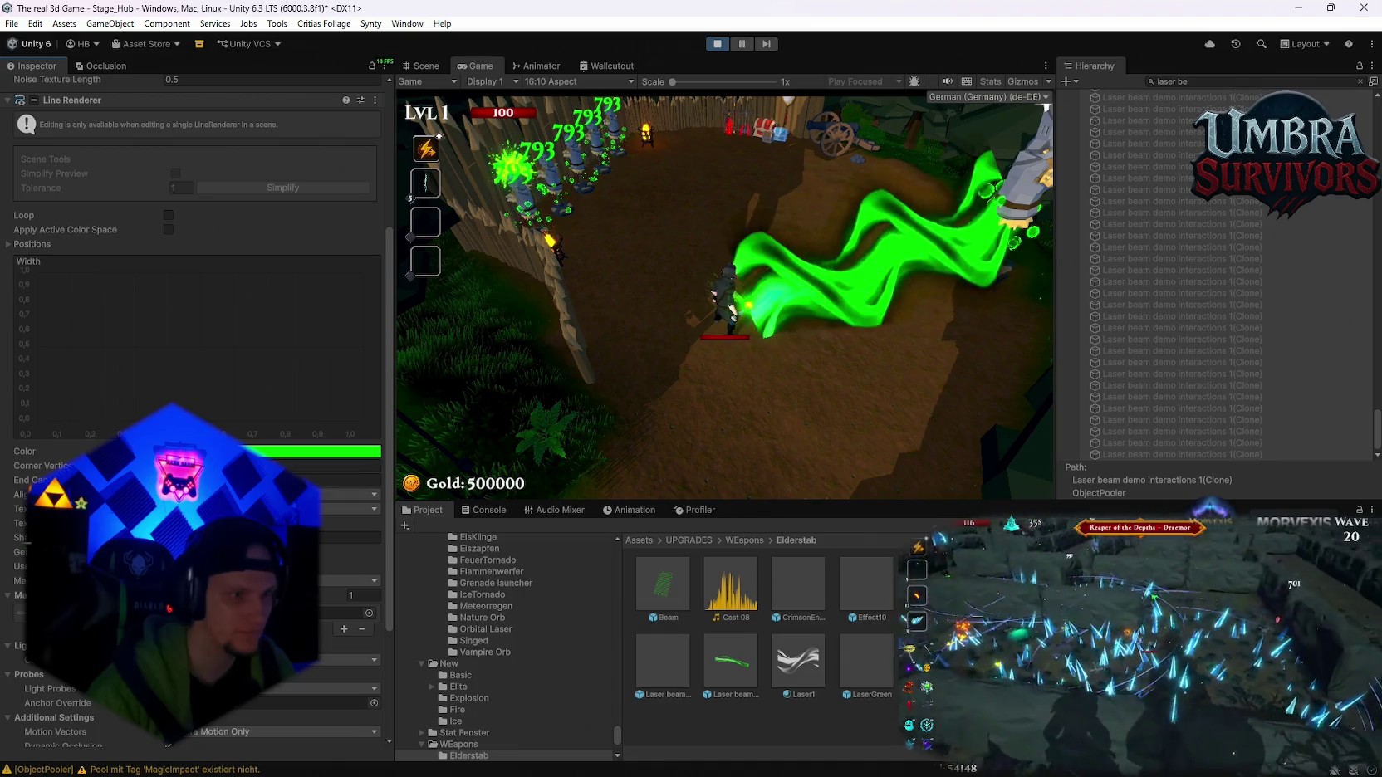
- Watch the smooth-wave beam hit the dummies, then stop play mode
{"action": "scroll", "coordinate": [197, 333], "scroll_direction": "down", "scroll_amount": 2}
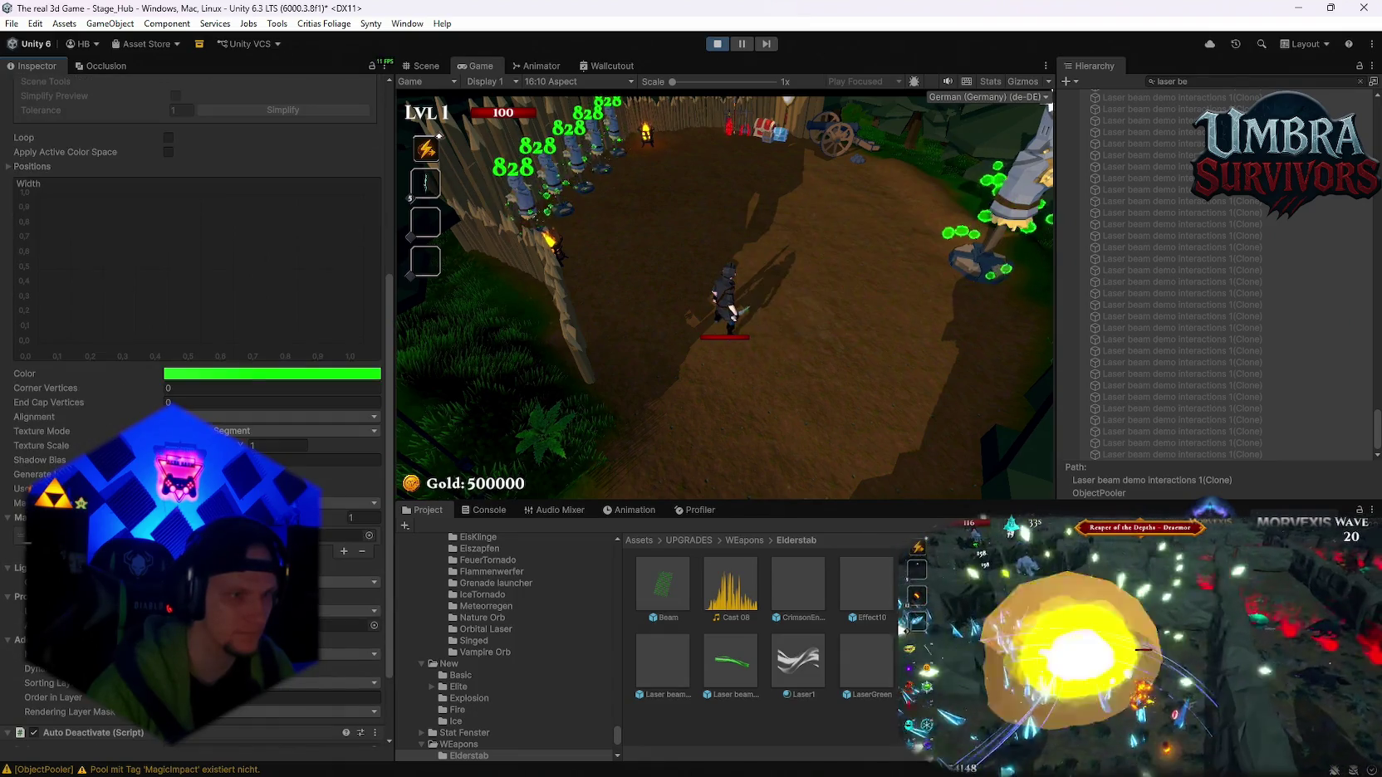
{"action": "scroll", "coordinate": [196, 332], "scroll_direction": "up", "scroll_amount": 3}
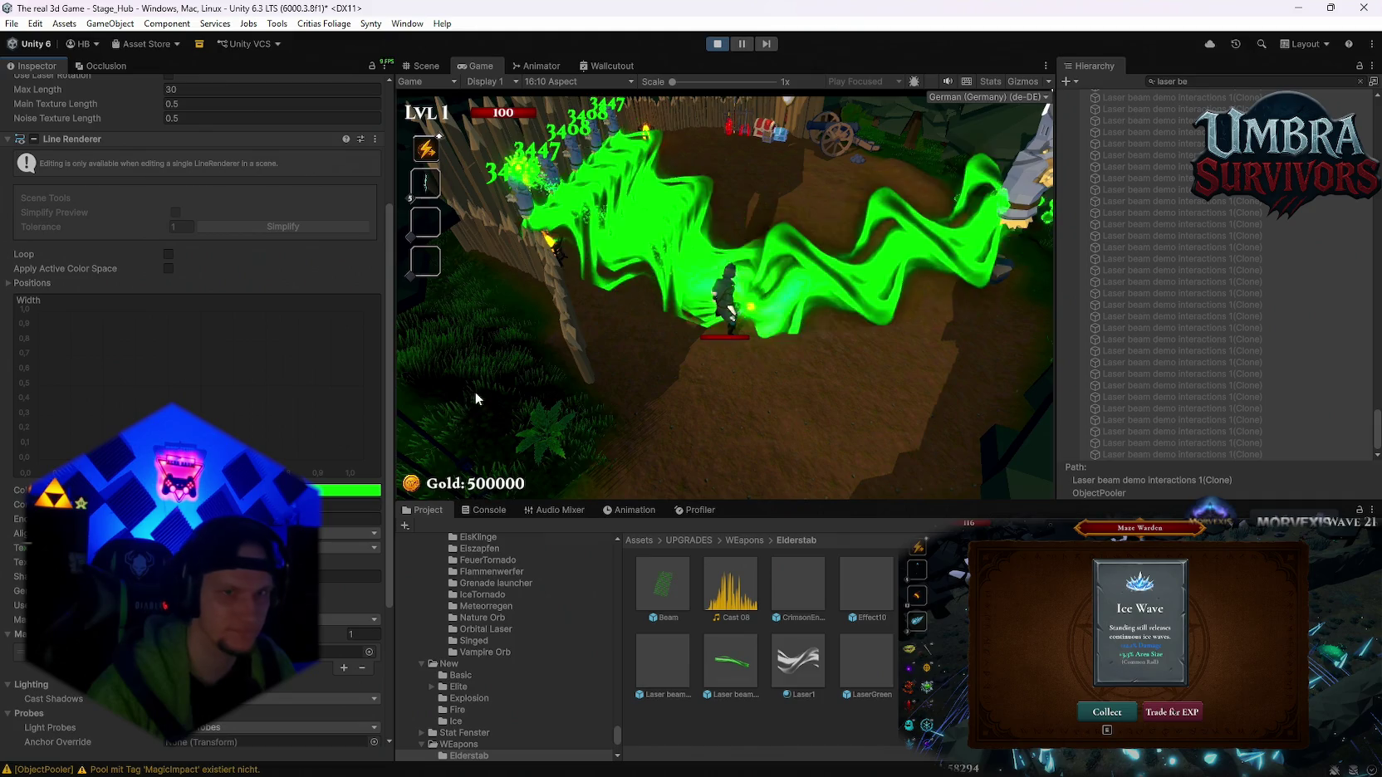
{"action": "left_click", "coordinate": [718, 46]}
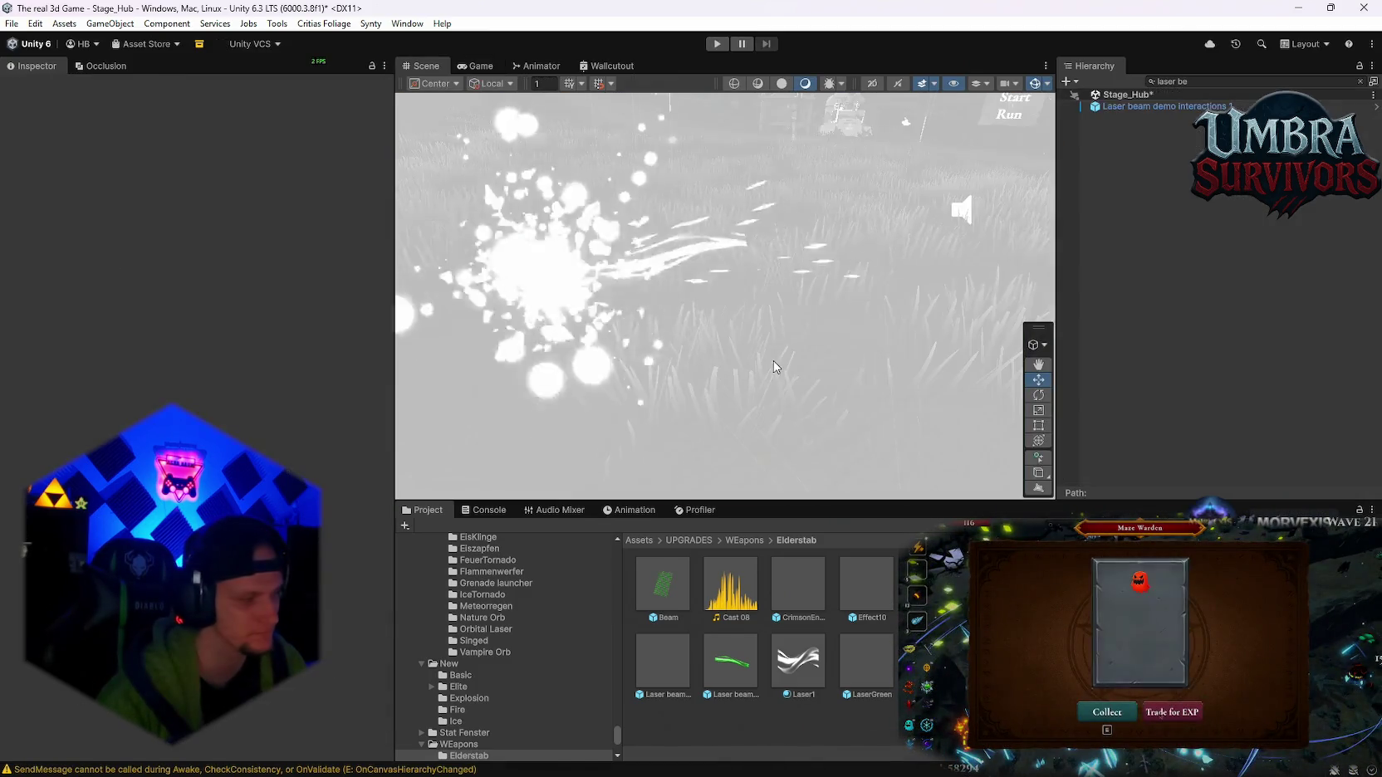
- Open the laser prefab, inspect its Flash and SubGlow children, then select the prefab asset in Project
{"action": "left_click", "coordinate": [1111, 108]}
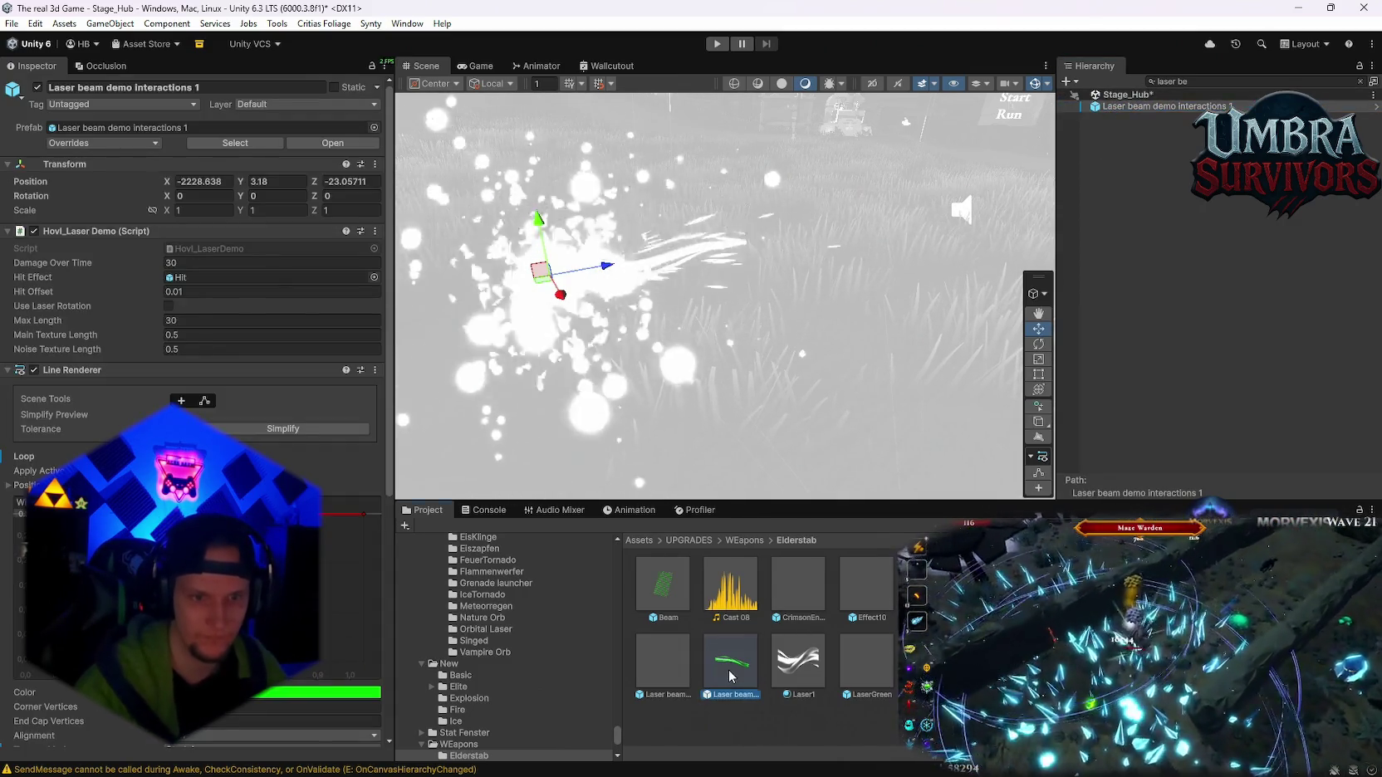
{"action": "left_click", "coordinate": [1376, 106]}
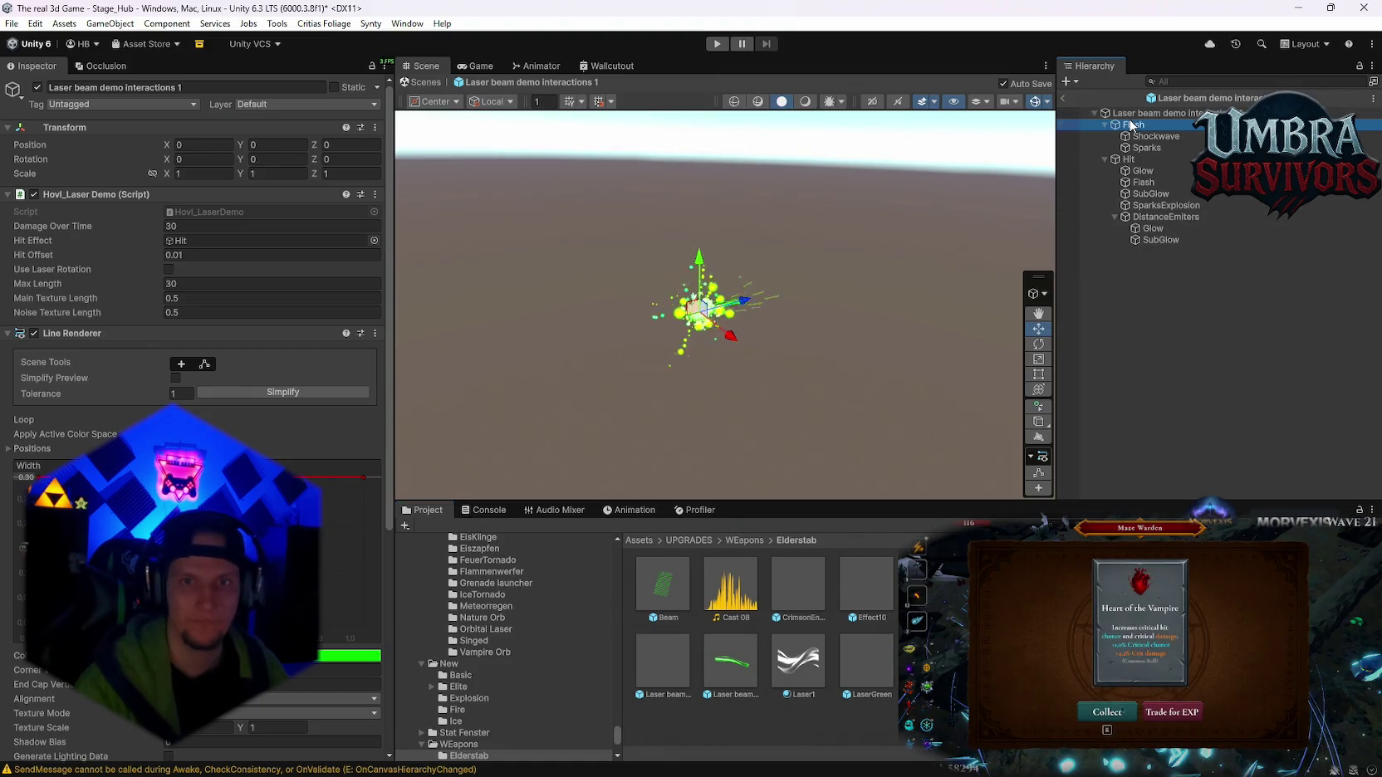
{"action": "left_click", "coordinate": [1139, 125]}
{"action": "left_click", "coordinate": [1154, 239]}
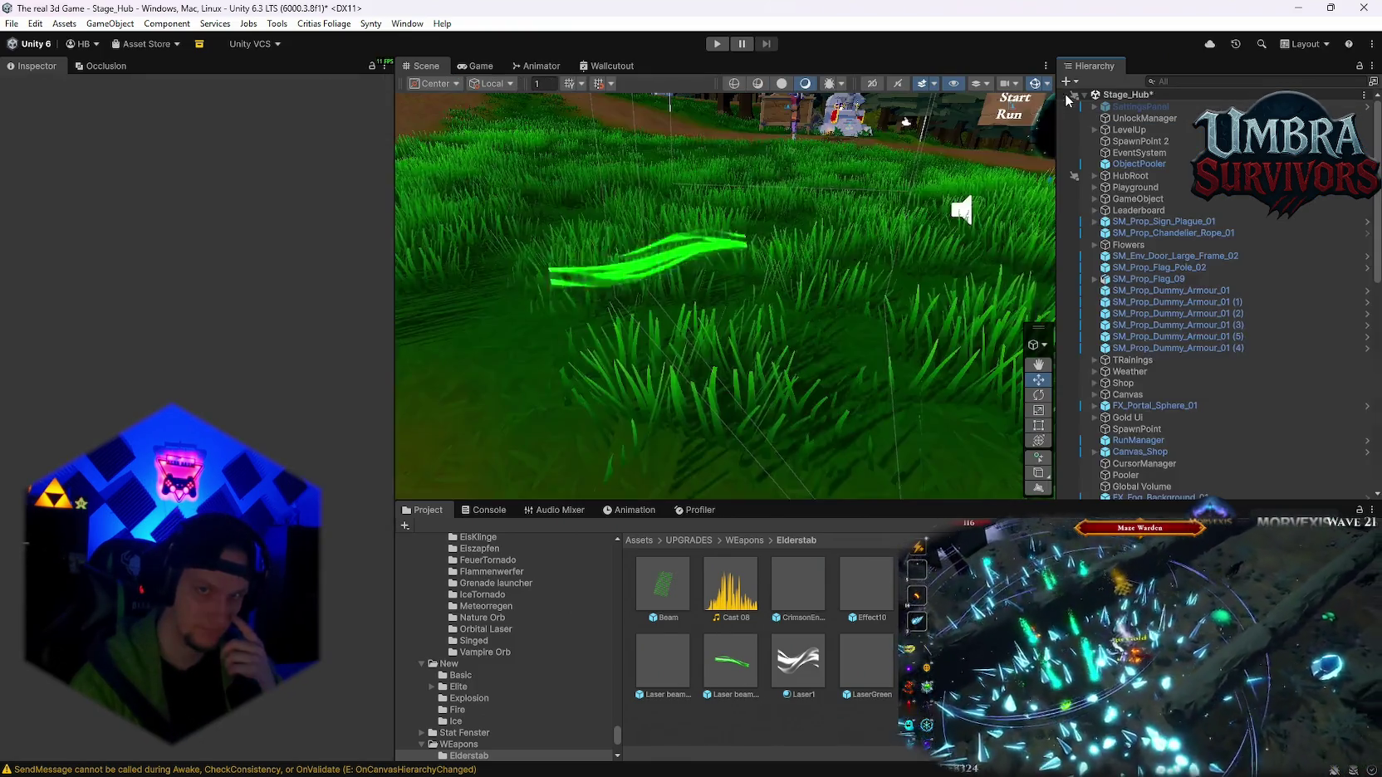
{"action": "left_click", "coordinate": [1064, 98]}
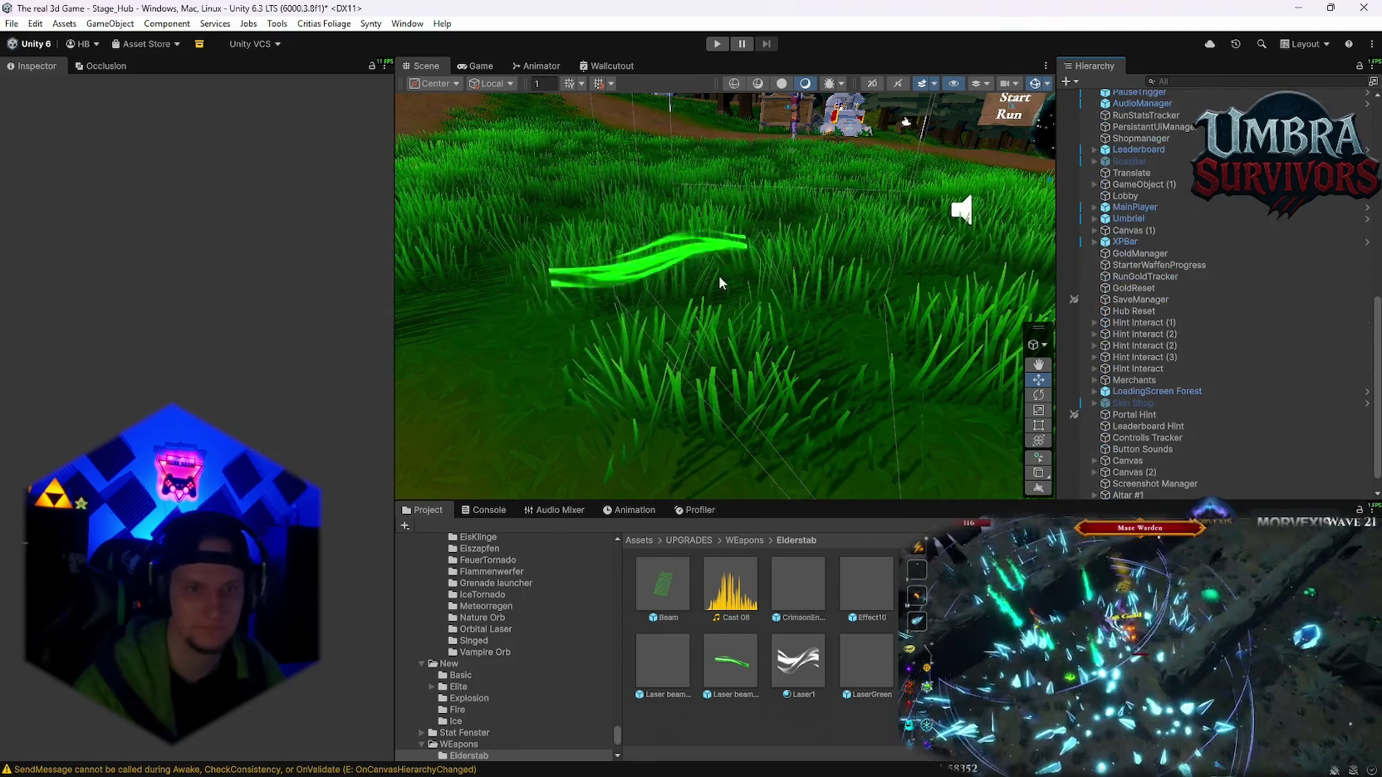
{"action": "left_click", "coordinate": [730, 662]}
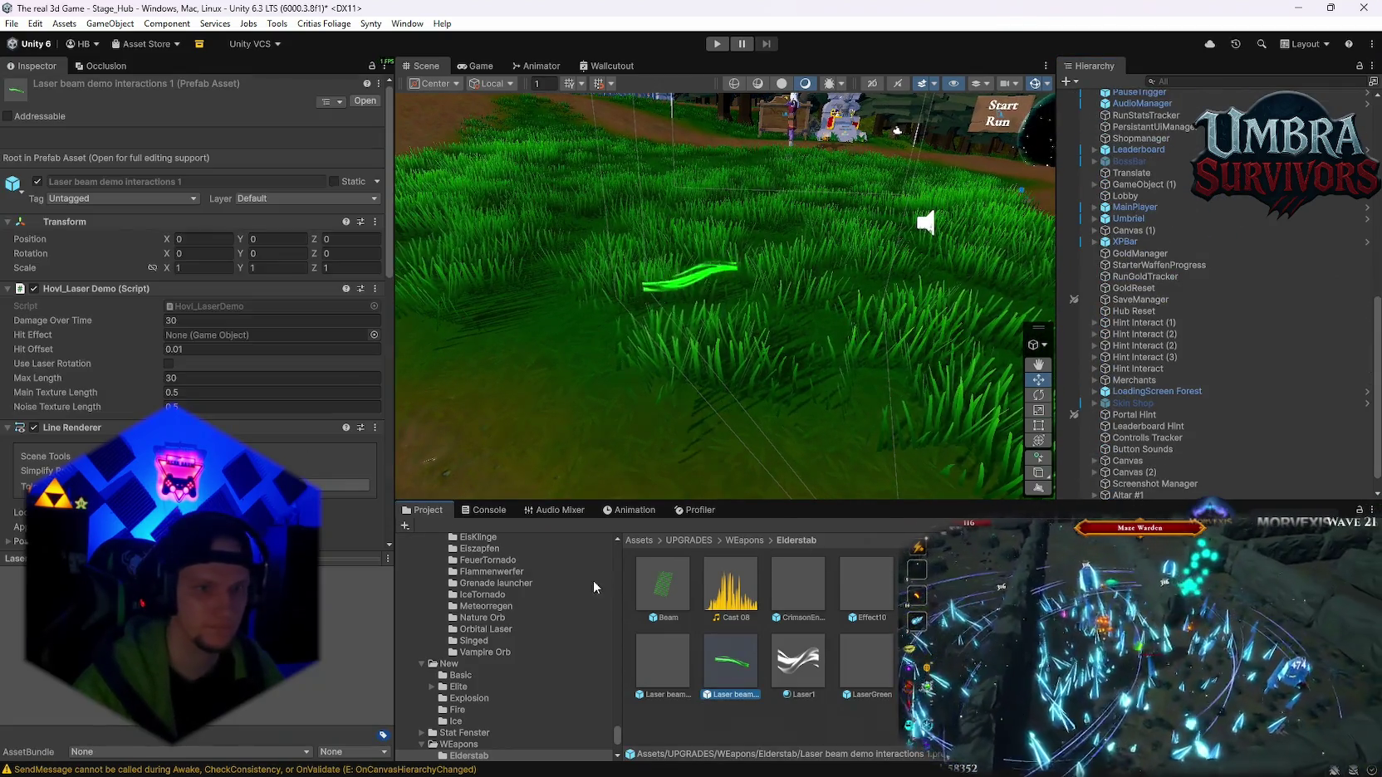
- Set the laser line width to 0.1
{"action": "scroll", "coordinate": [148, 391], "scroll_direction": "down", "scroll_amount": 5}
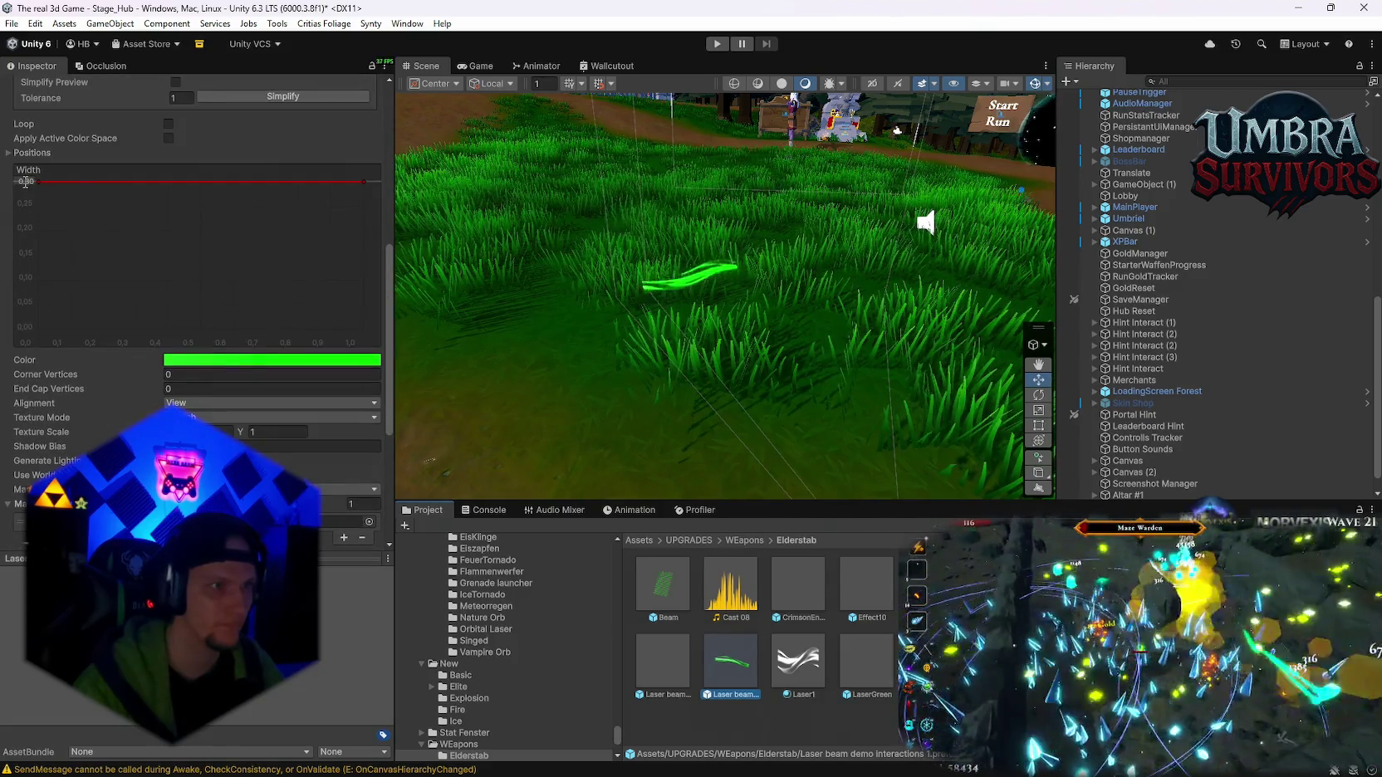
{"action": "type", "text": "0.1"}
{"action": "key", "text": "Return"}
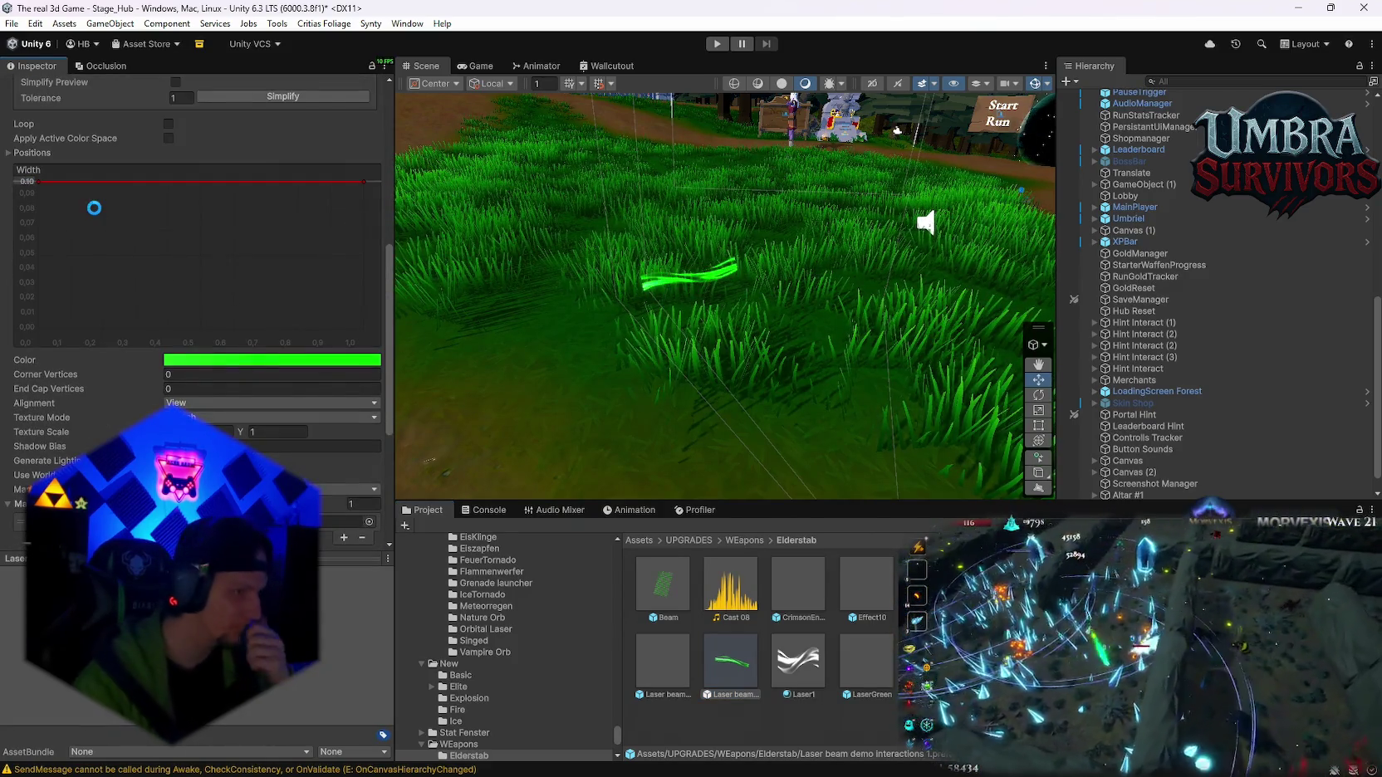
{"action": "scroll", "coordinate": [249, 332], "scroll_direction": "down", "scroll_amount": 2}
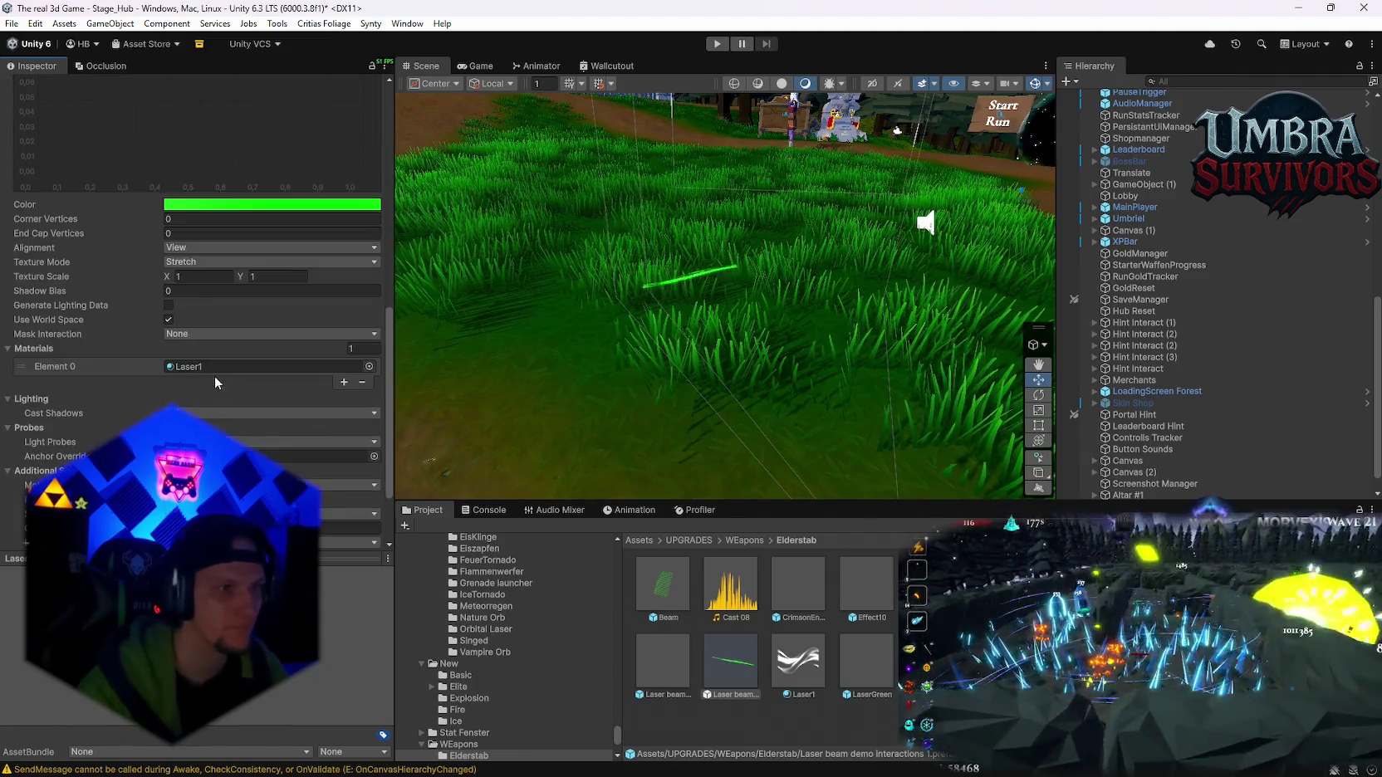
{"action": "scroll", "coordinate": [211, 404], "scroll_direction": "down", "scroll_amount": 1}
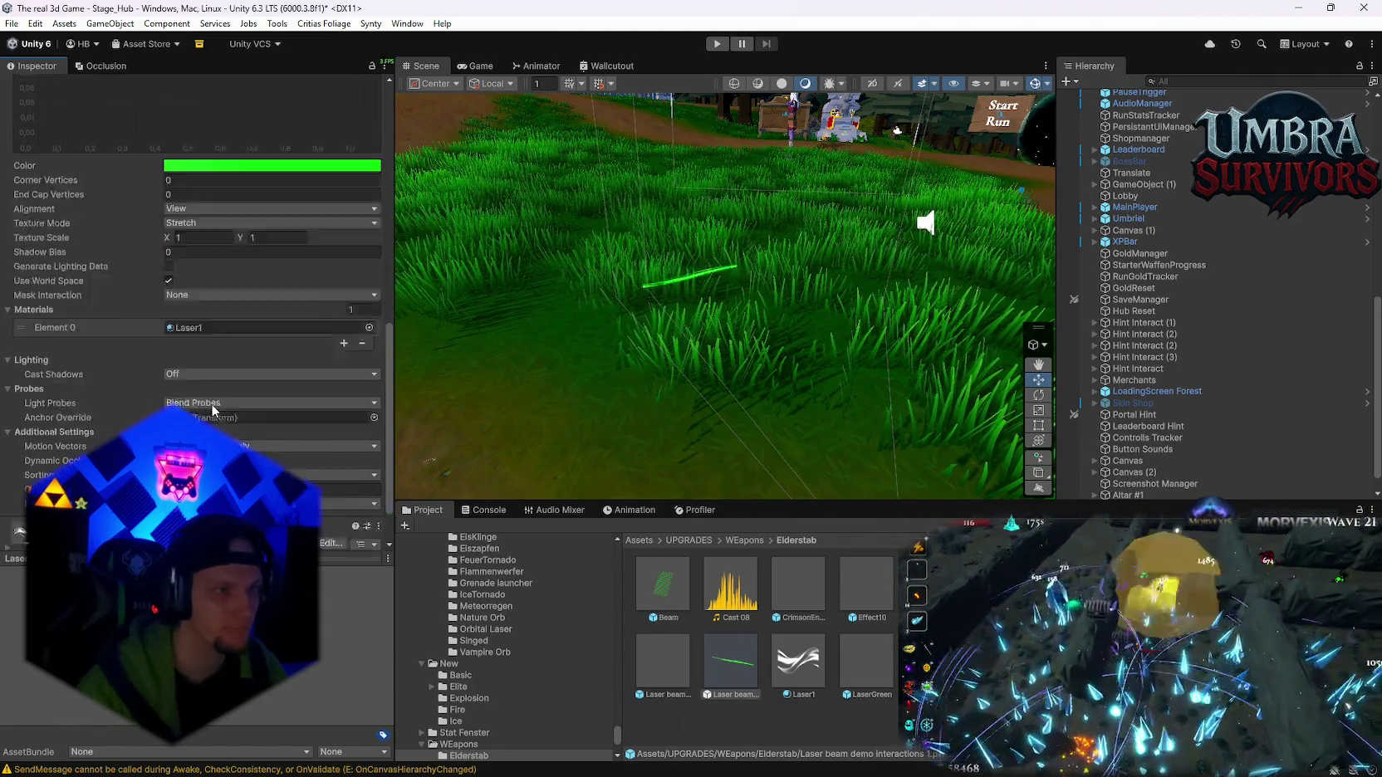
{"action": "scroll", "coordinate": [240, 429], "scroll_direction": "up", "scroll_amount": 2}
- Set Texture Scale to X 0.2, Y 1 with Texture Mode Repeat Per Segment
{"action": "left_click", "coordinate": [200, 315]}
{"action": "type", "text": "0.2"}
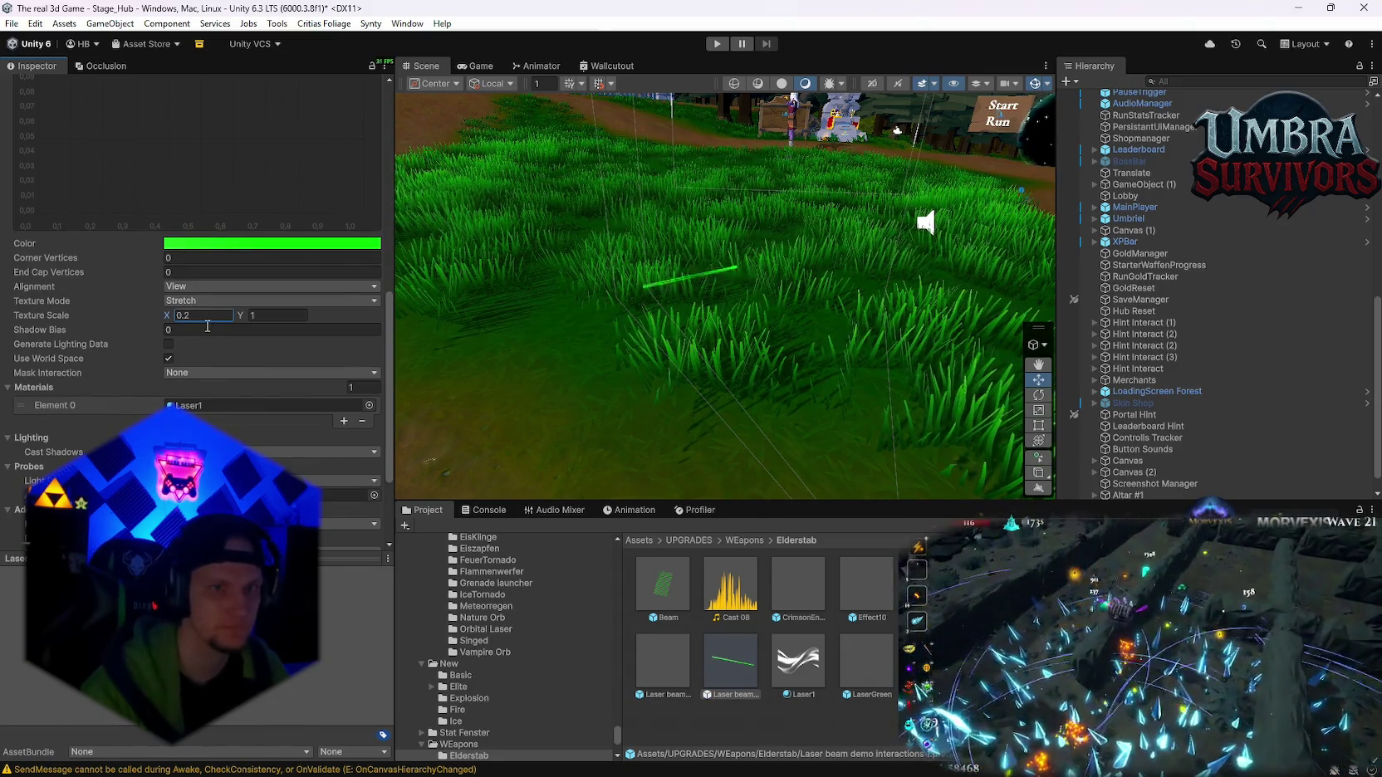
{"action": "left_click", "coordinate": [214, 301]}
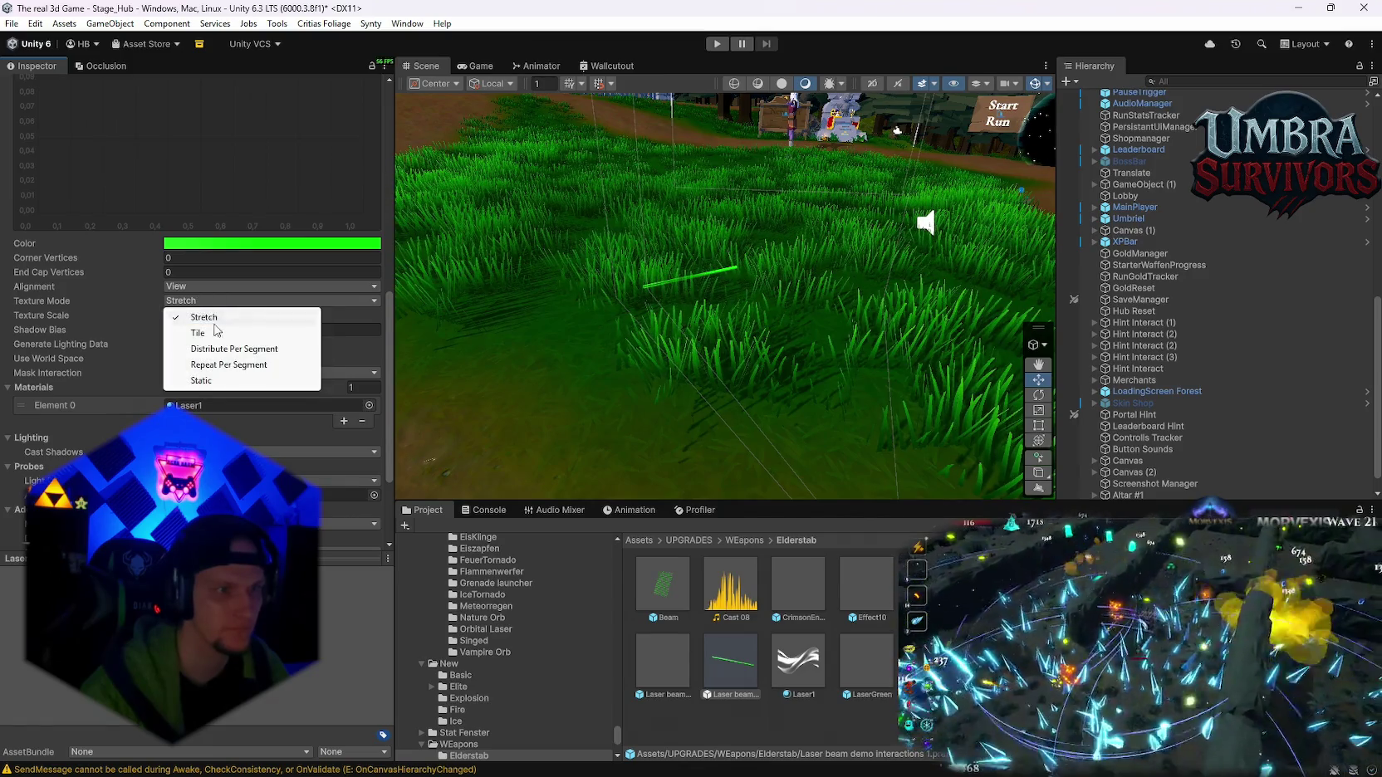
{"action": "left_click", "coordinate": [223, 365]}
{"action": "scroll", "coordinate": [677, 264], "scroll_direction": "up", "scroll_amount": 2}
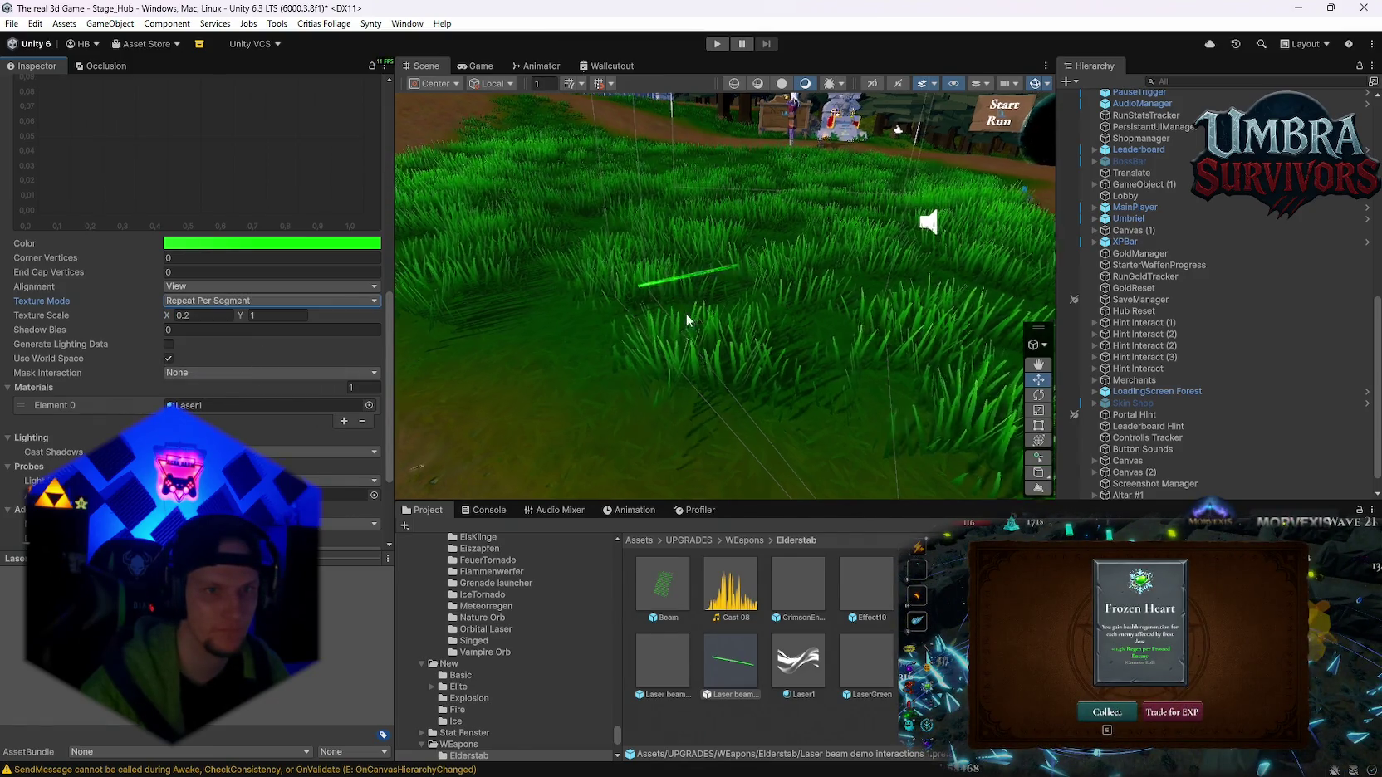
{"action": "scroll", "coordinate": [677, 264], "scroll_direction": "up", "scroll_amount": 3}
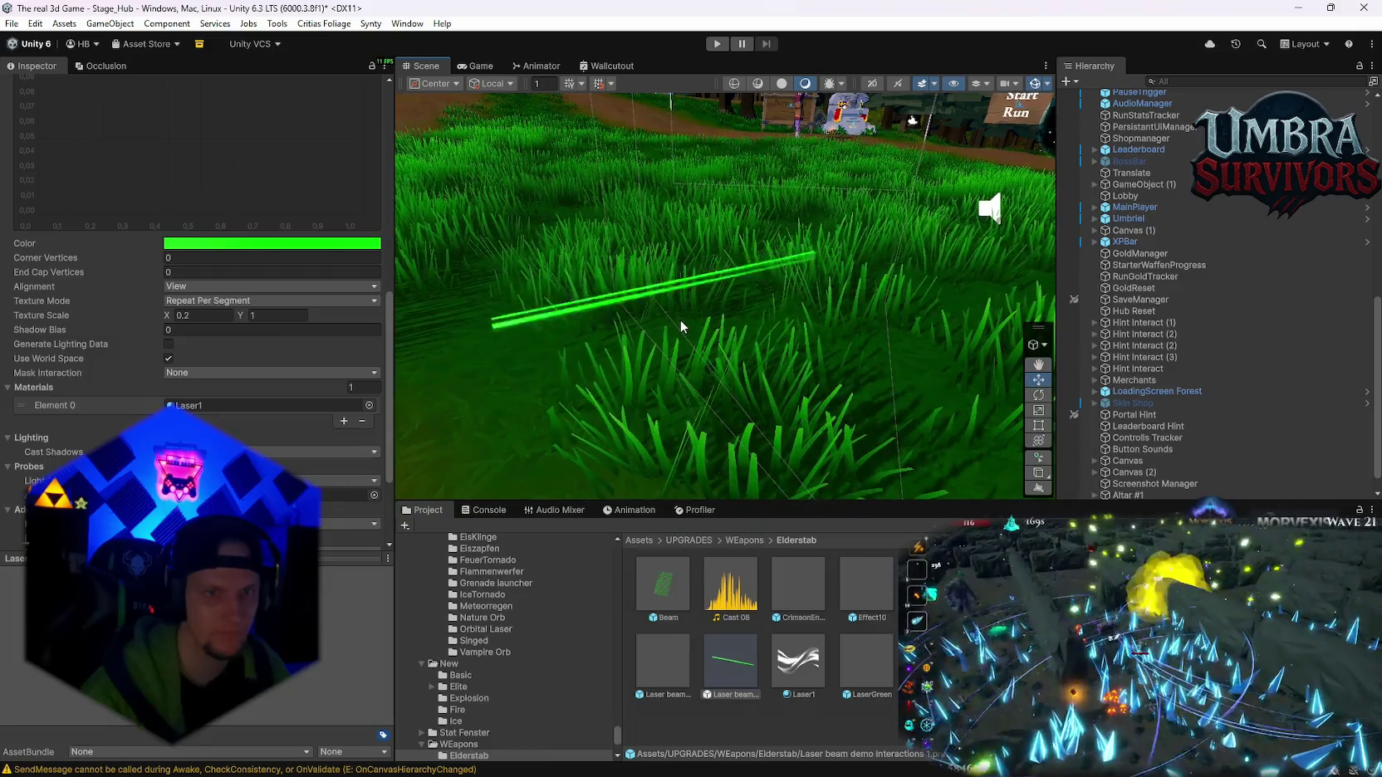
{"action": "left_click", "coordinate": [189, 316]}
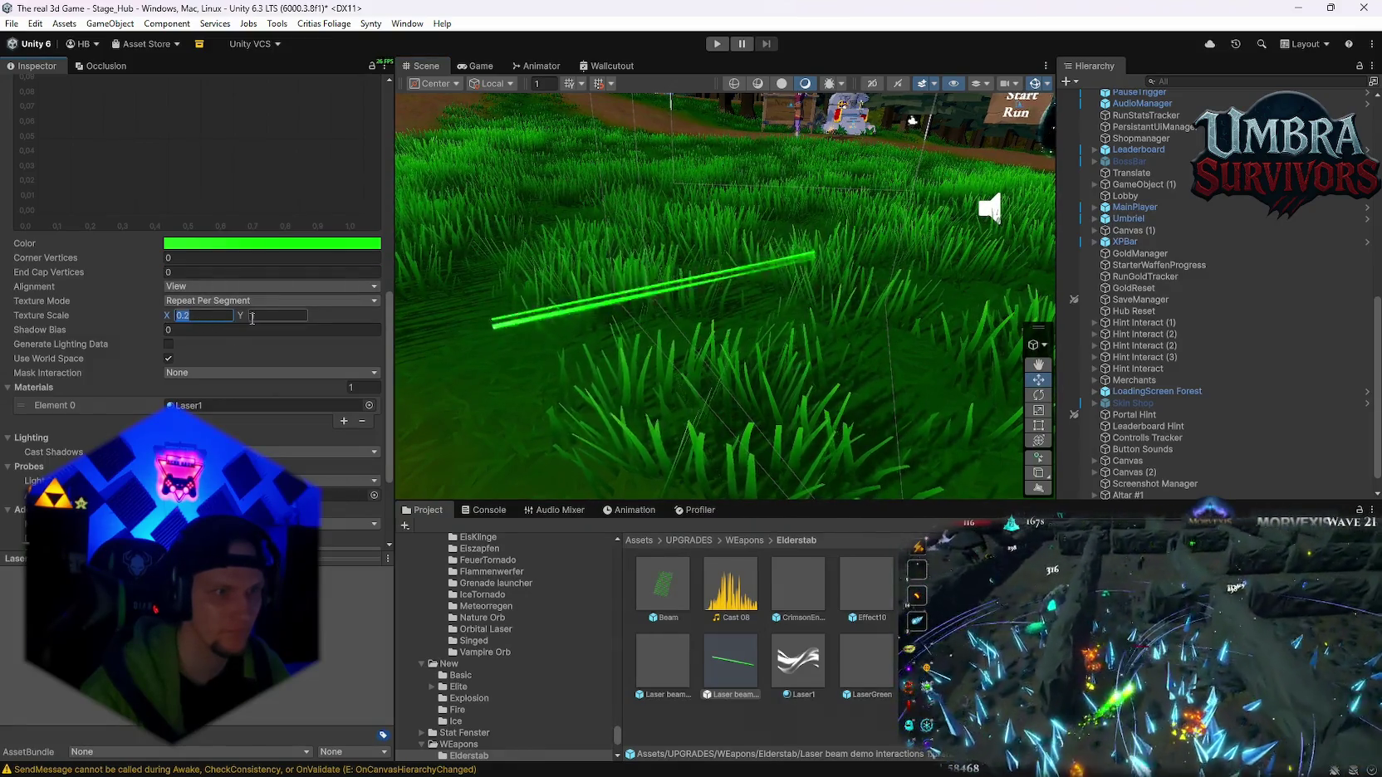
{"action": "type", "text": ".291"}
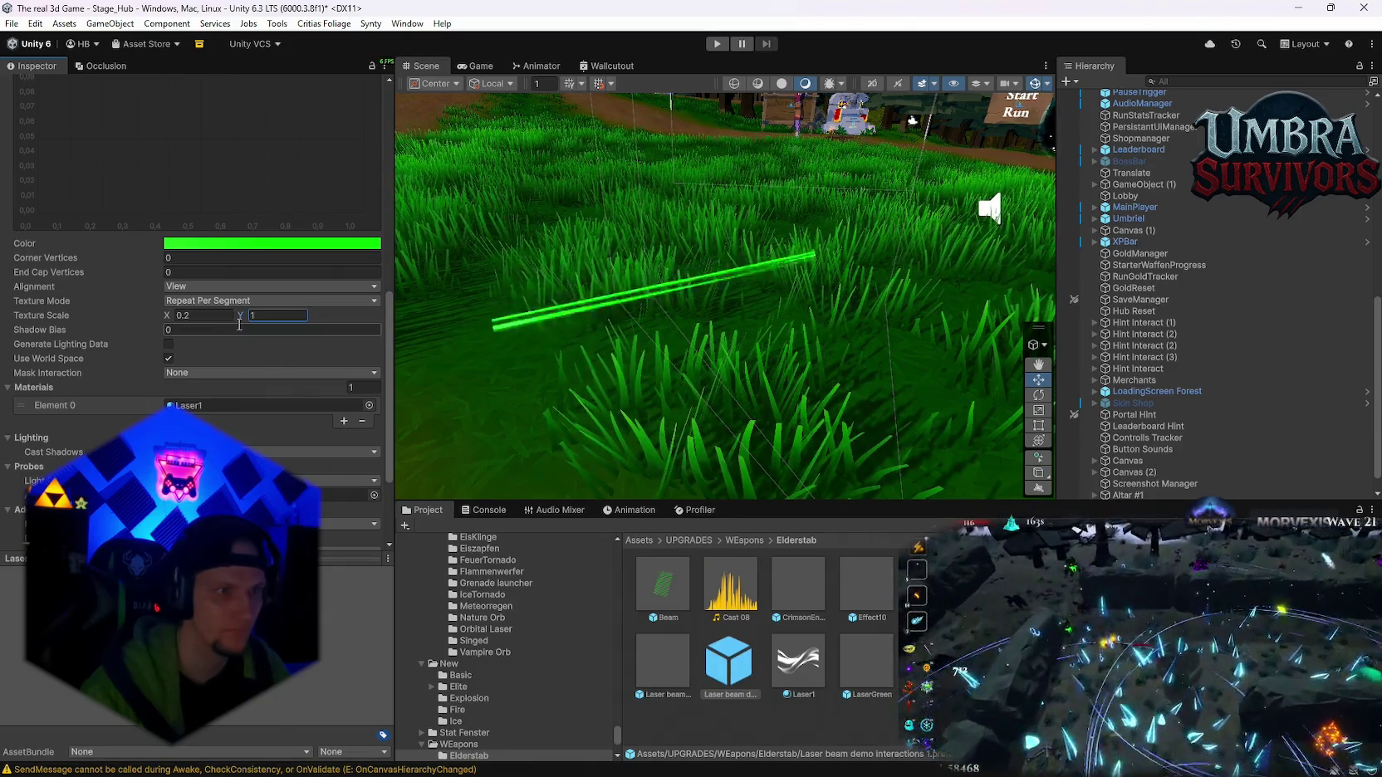
- Keep the line Alignment on View after trying Transform Z
{"action": "left_click", "coordinate": [193, 291]}
{"action": "left_click", "coordinate": [212, 318]}
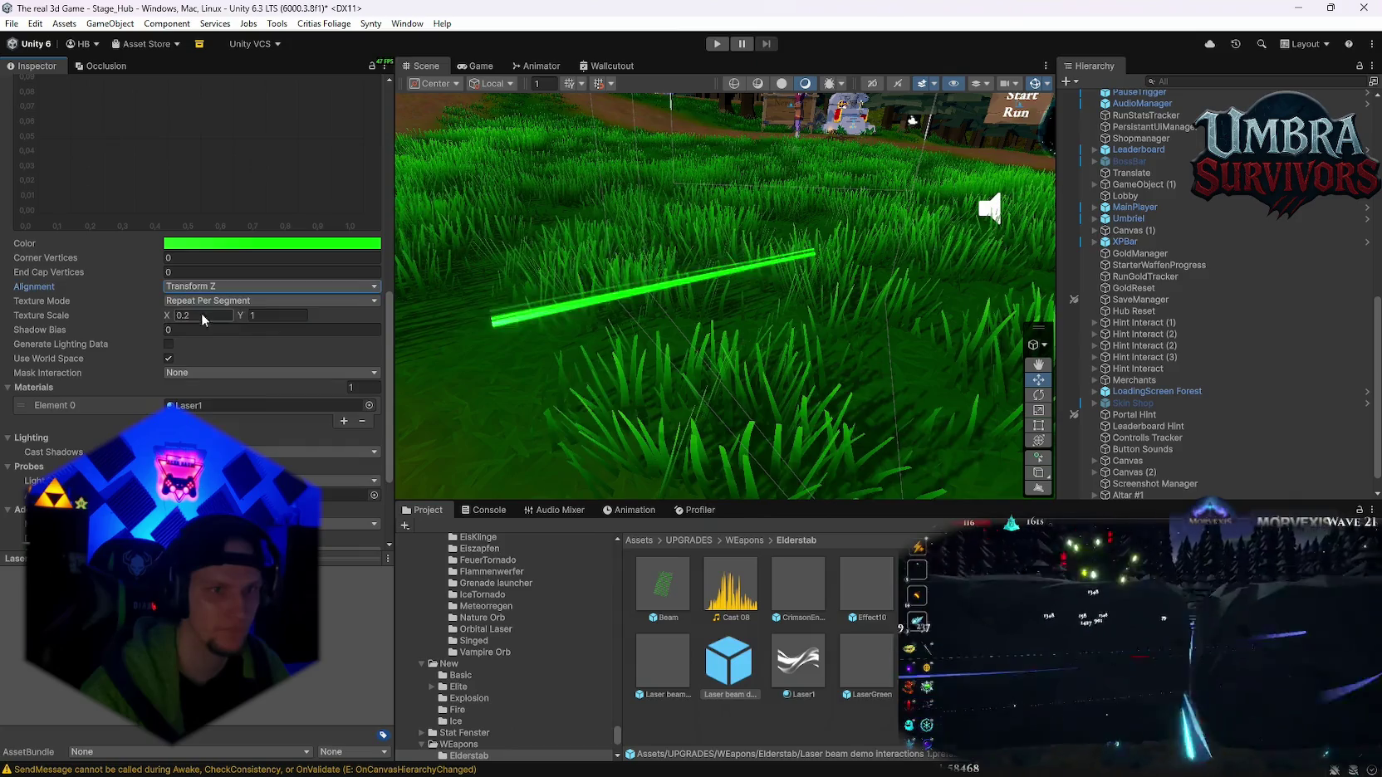
{"action": "left_click", "coordinate": [197, 287]}
{"action": "left_click", "coordinate": [199, 304]}
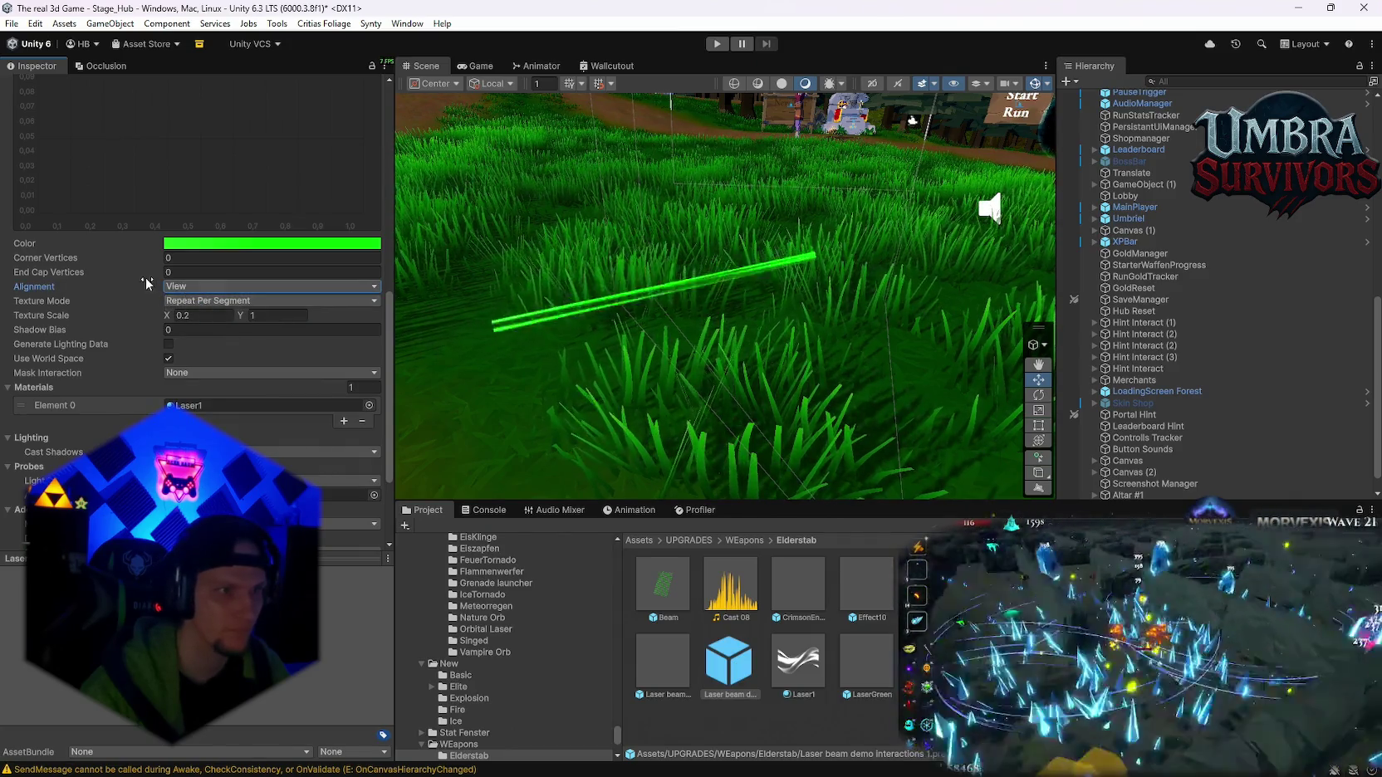
- Try End Cap Vertices values of 90 and 0, settling on 0
{"action": "left_click", "coordinate": [282, 272]}
{"action": "type", "text": "90"}
{"action": "key", "text": "Return"}
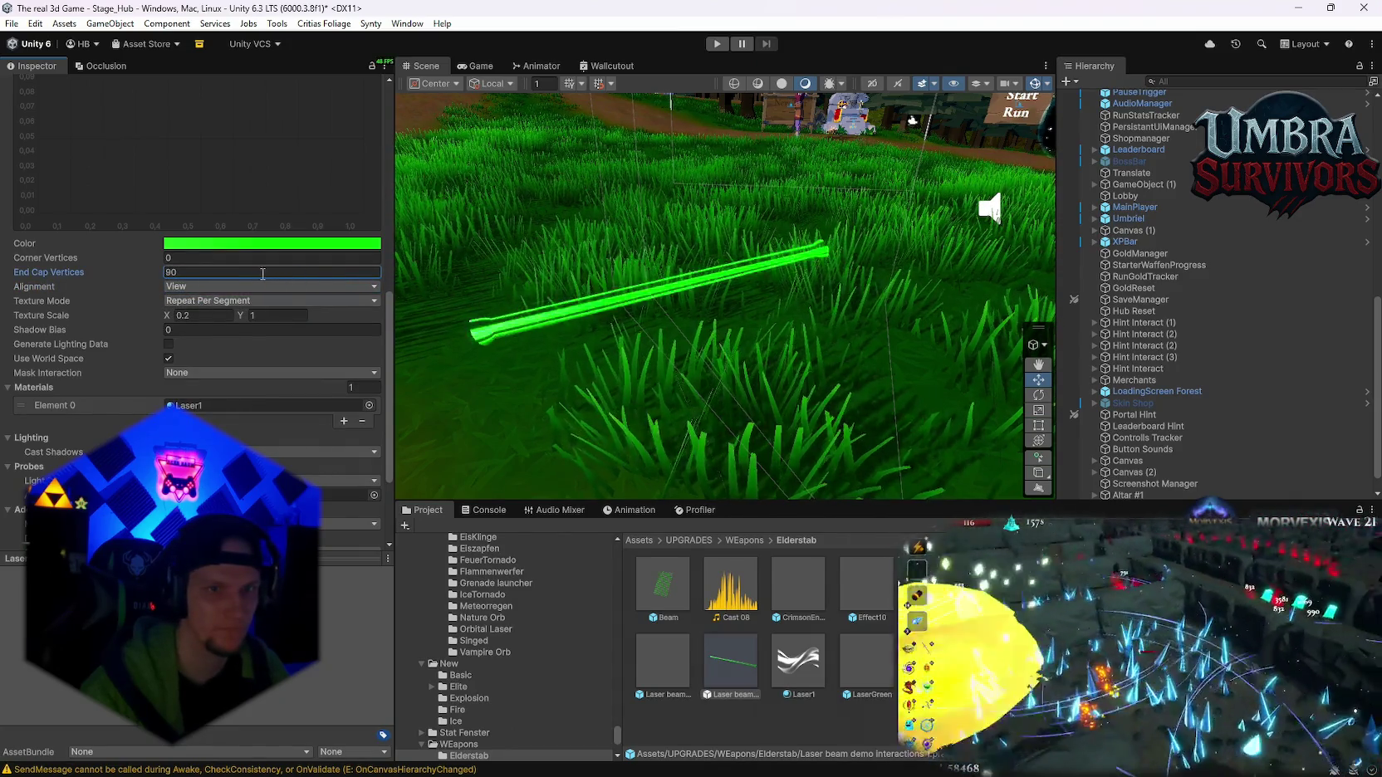
{"action": "type", "text": "0"}
{"action": "left_click", "coordinate": [155, 263]}
{"action": "type", "text": "9"}
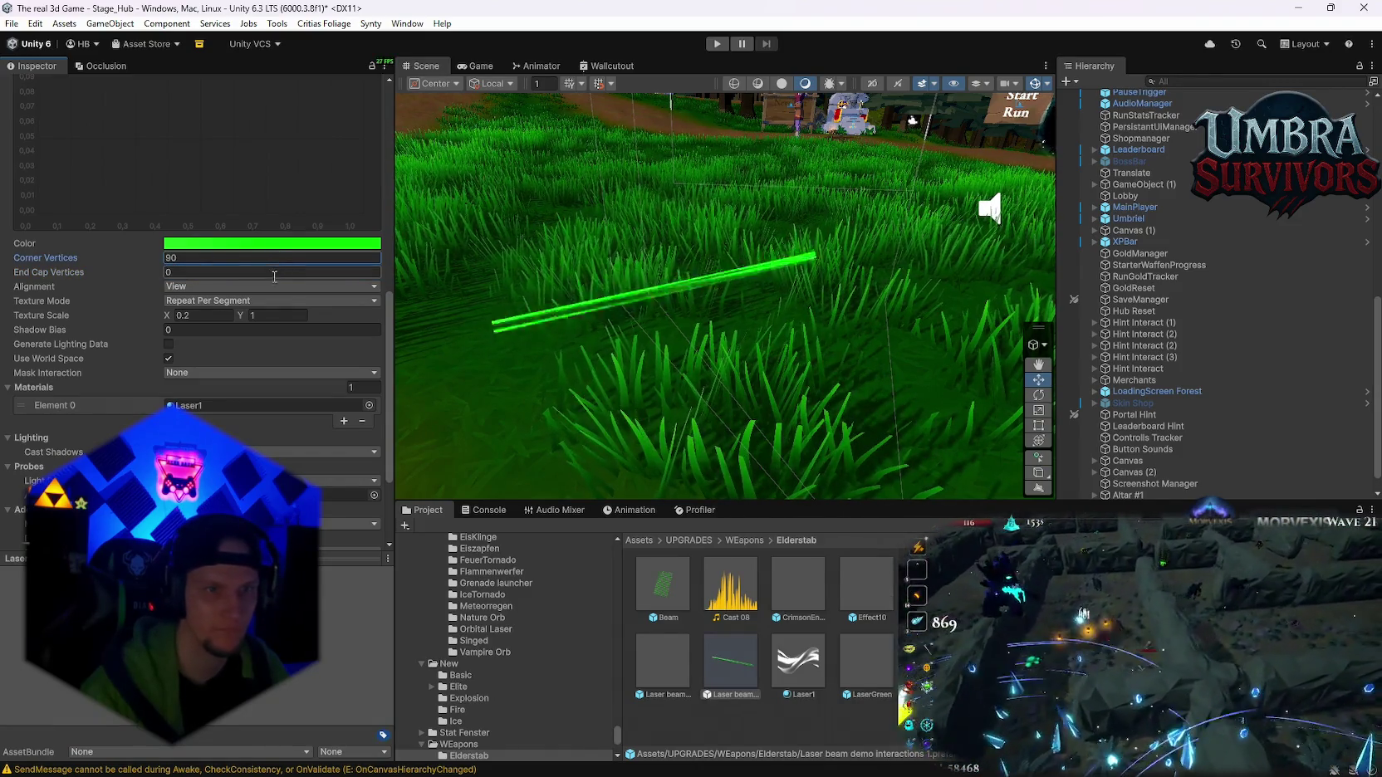
{"action": "type", "text": "0"}
{"action": "left_click_drag", "start_coordinate": [150, 274], "coordinate": [321, 264]}
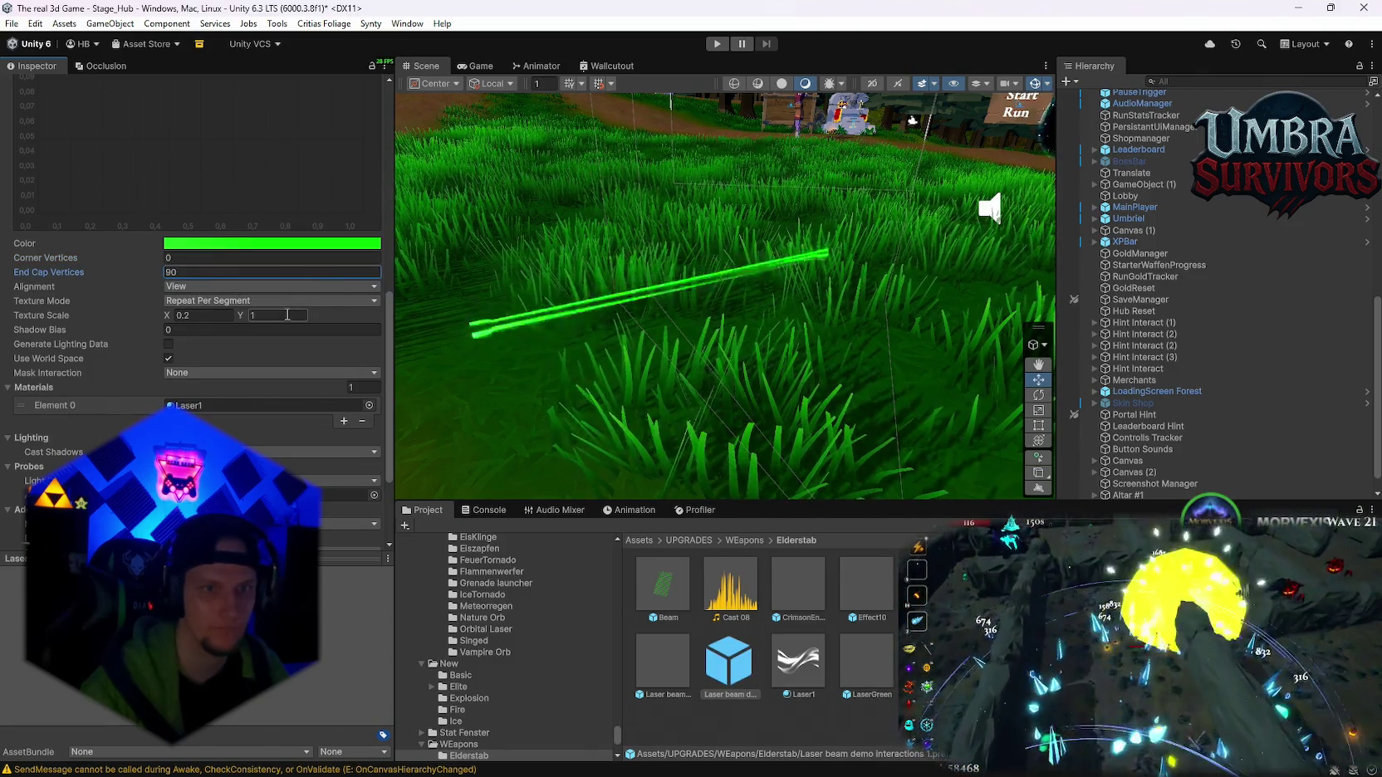
{"action": "scroll", "coordinate": [650, 379], "scroll_direction": "down", "scroll_amount": 2}
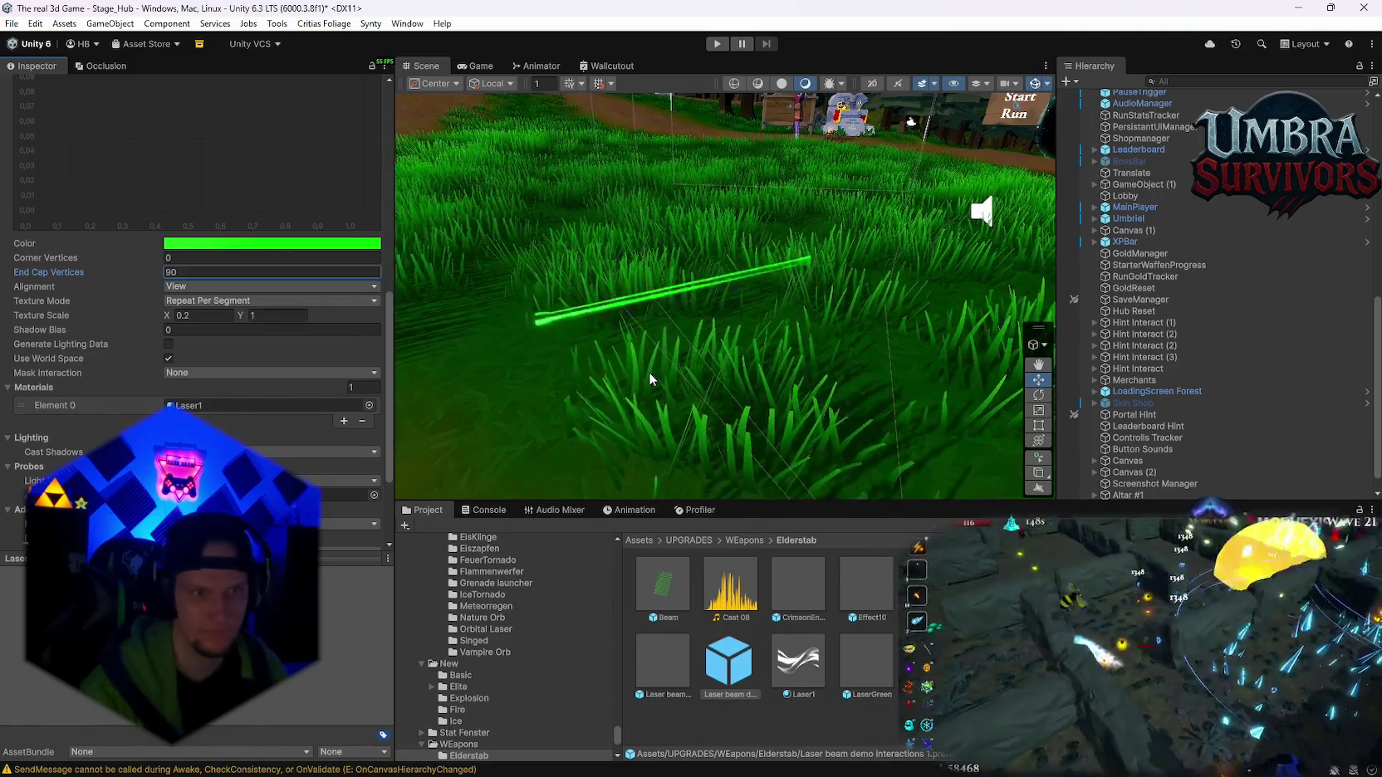
{"action": "double_click", "coordinate": [184, 271]}
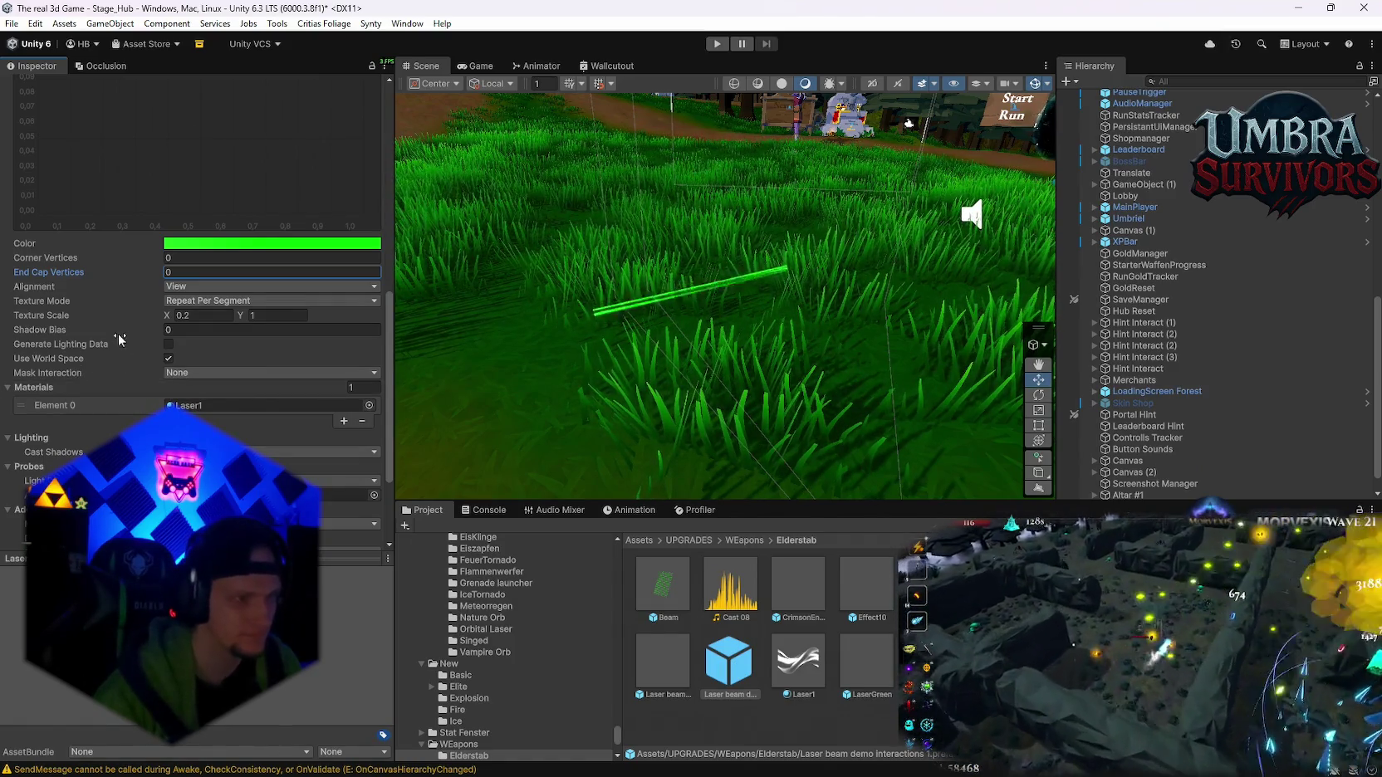
- Toggle Loop on and back off, then expand Positions showing (0,0,0) and (0,0,1)
{"action": "scroll", "coordinate": [144, 357], "scroll_direction": "down", "scroll_amount": 3}
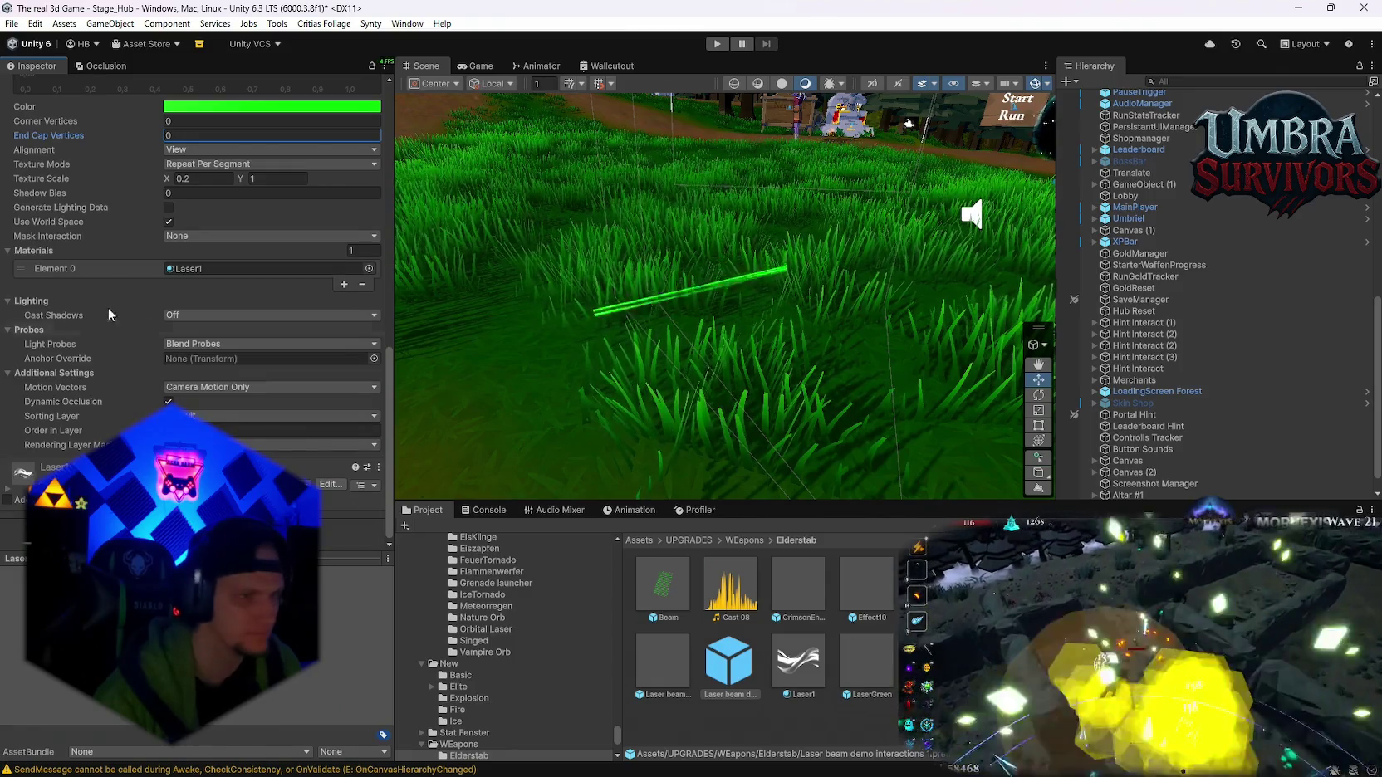
{"action": "scroll", "coordinate": [81, 364], "scroll_direction": "up", "scroll_amount": 1}
{"action": "scroll", "coordinate": [79, 387], "scroll_direction": "up", "scroll_amount": 1}
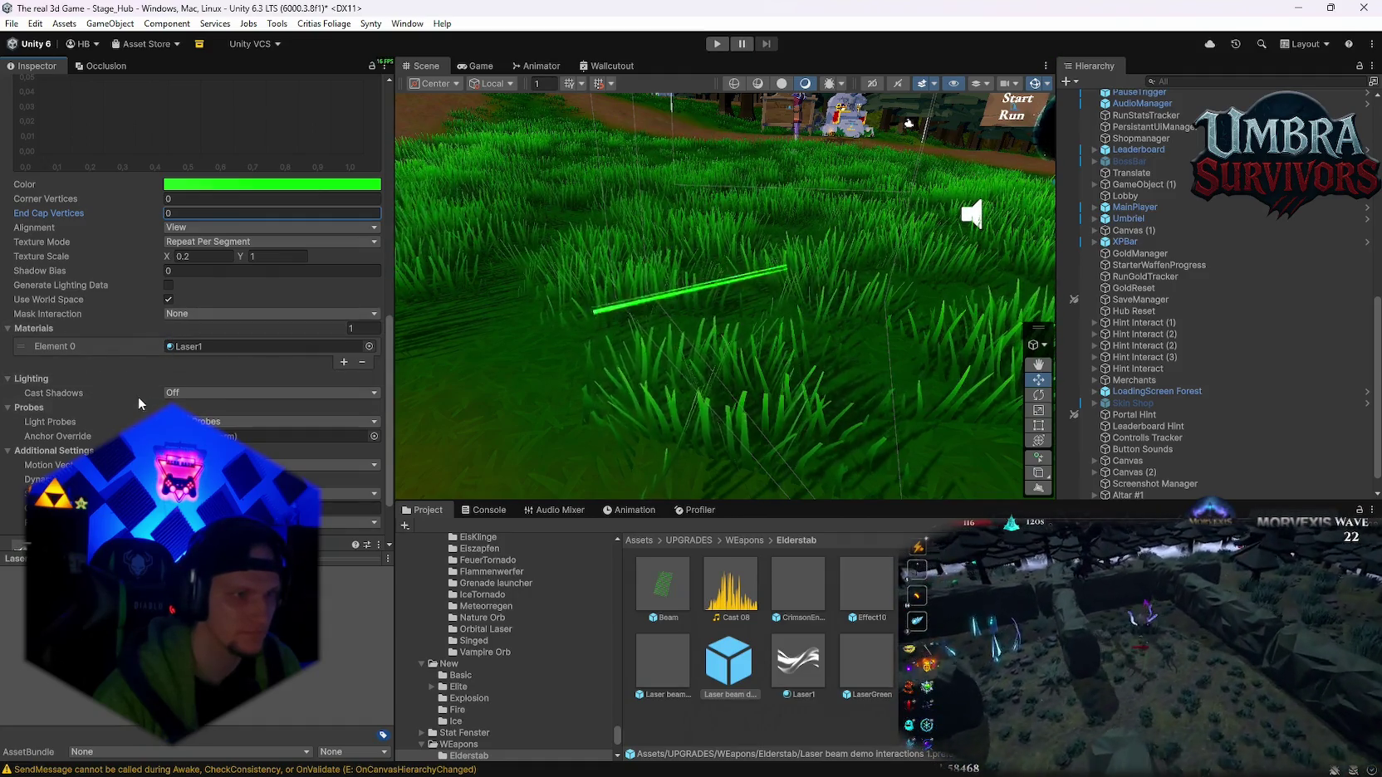
{"action": "scroll", "coordinate": [138, 396], "scroll_direction": "up", "scroll_amount": 7}
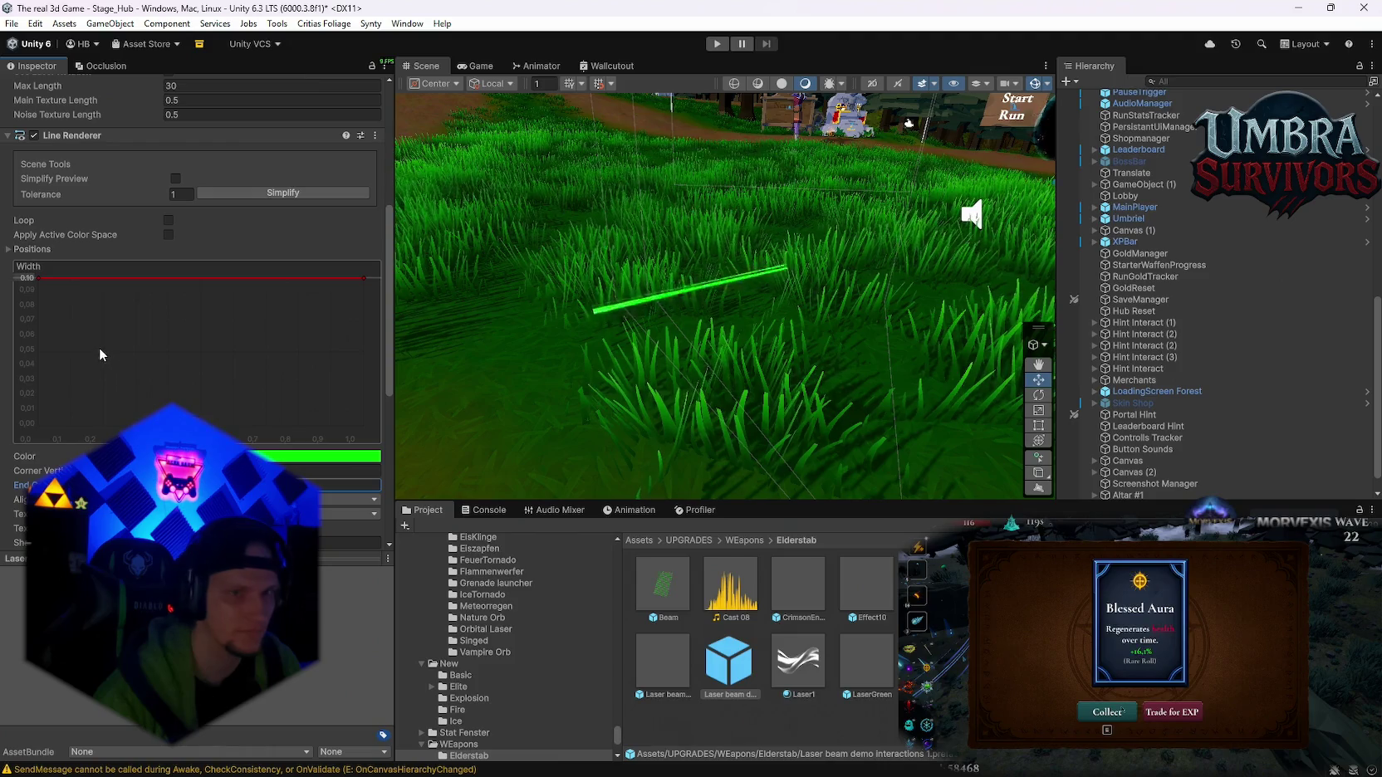
{"action": "scroll", "coordinate": [116, 359], "scroll_direction": "up", "scroll_amount": 1}
{"action": "scroll", "coordinate": [151, 357], "scroll_direction": "up", "scroll_amount": 2}
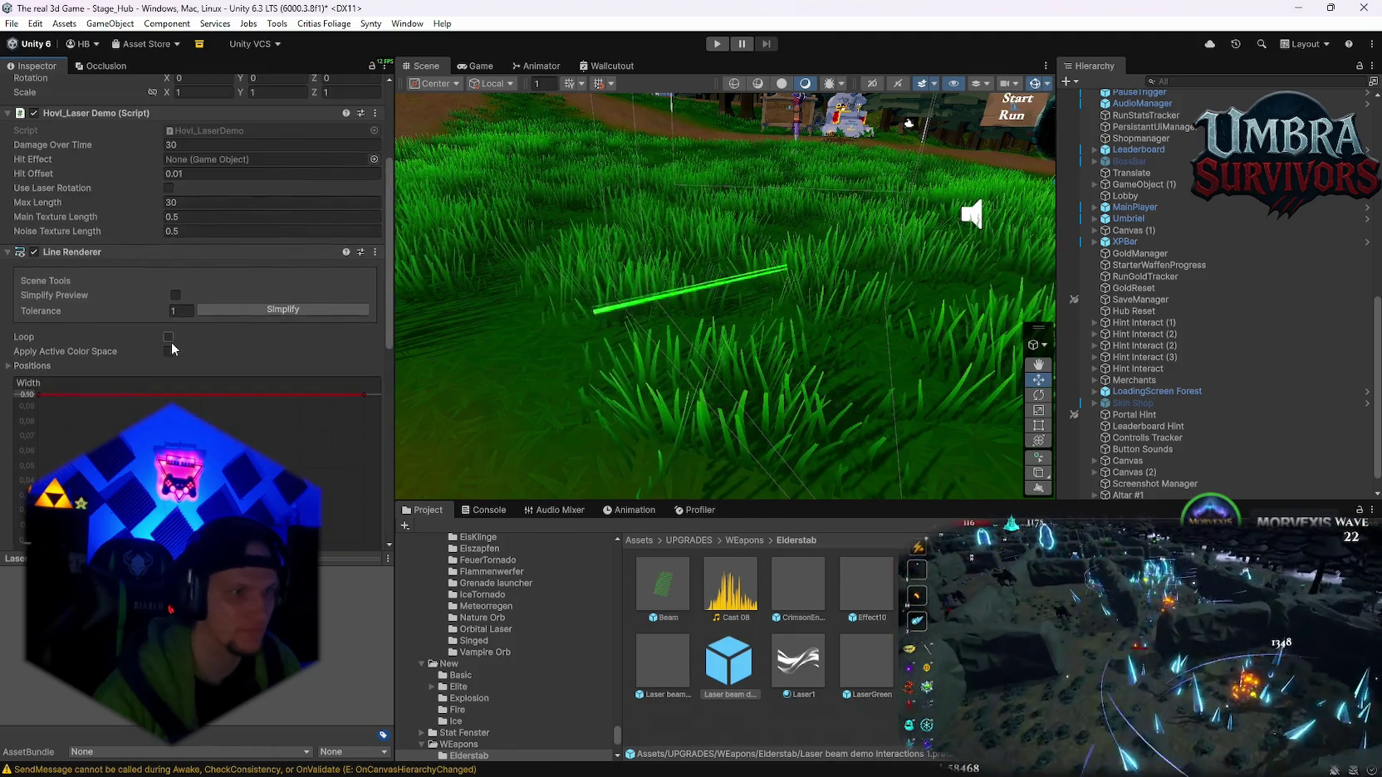
{"action": "left_click", "coordinate": [166, 337]}
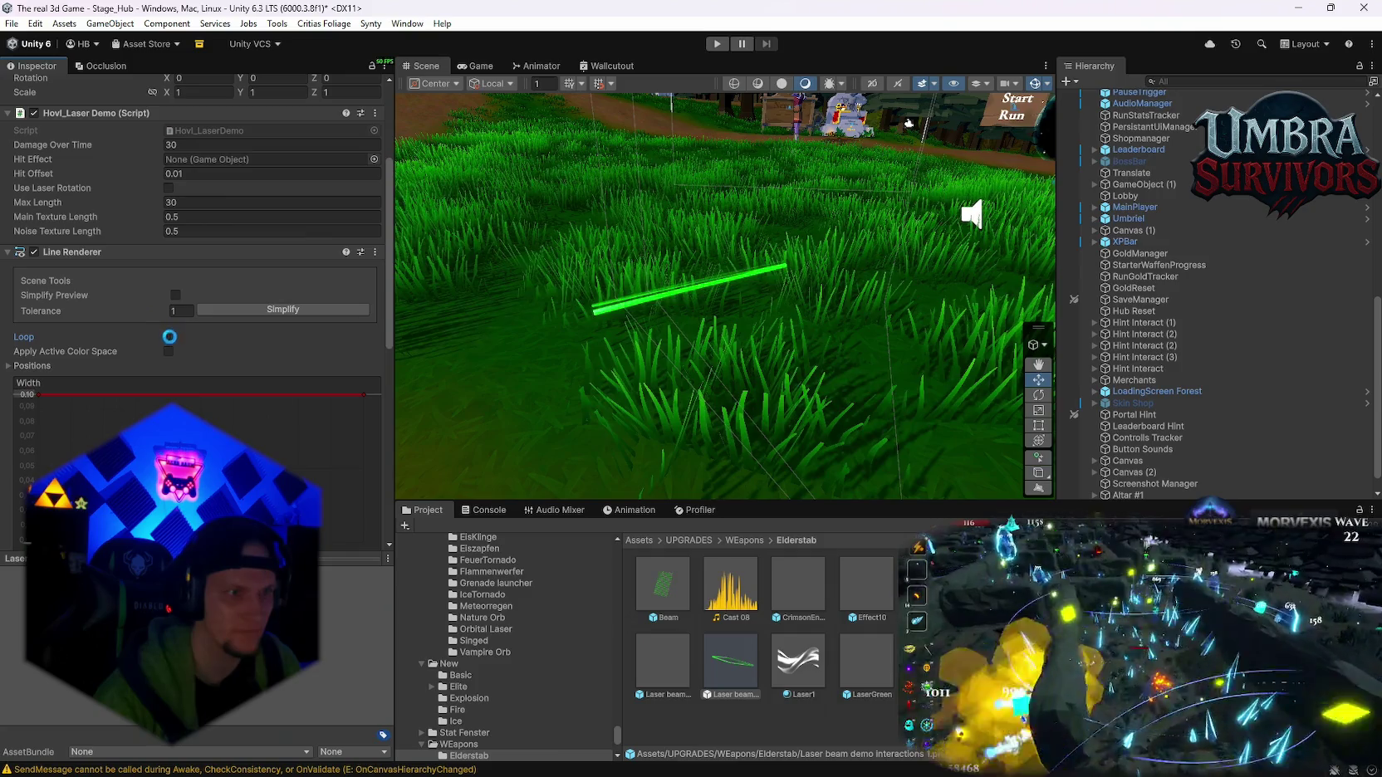
{"action": "left_click", "coordinate": [168, 336]}
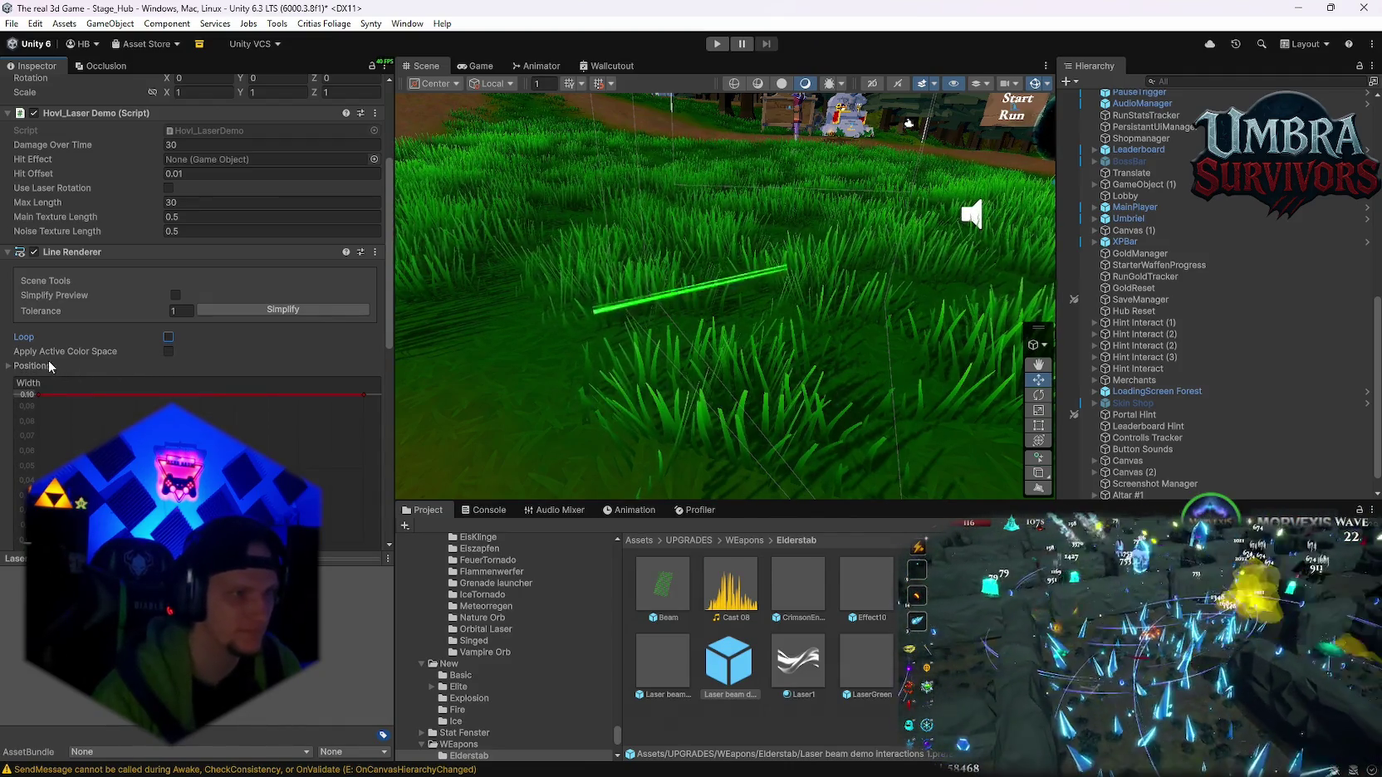
{"action": "left_click", "coordinate": [11, 367]}
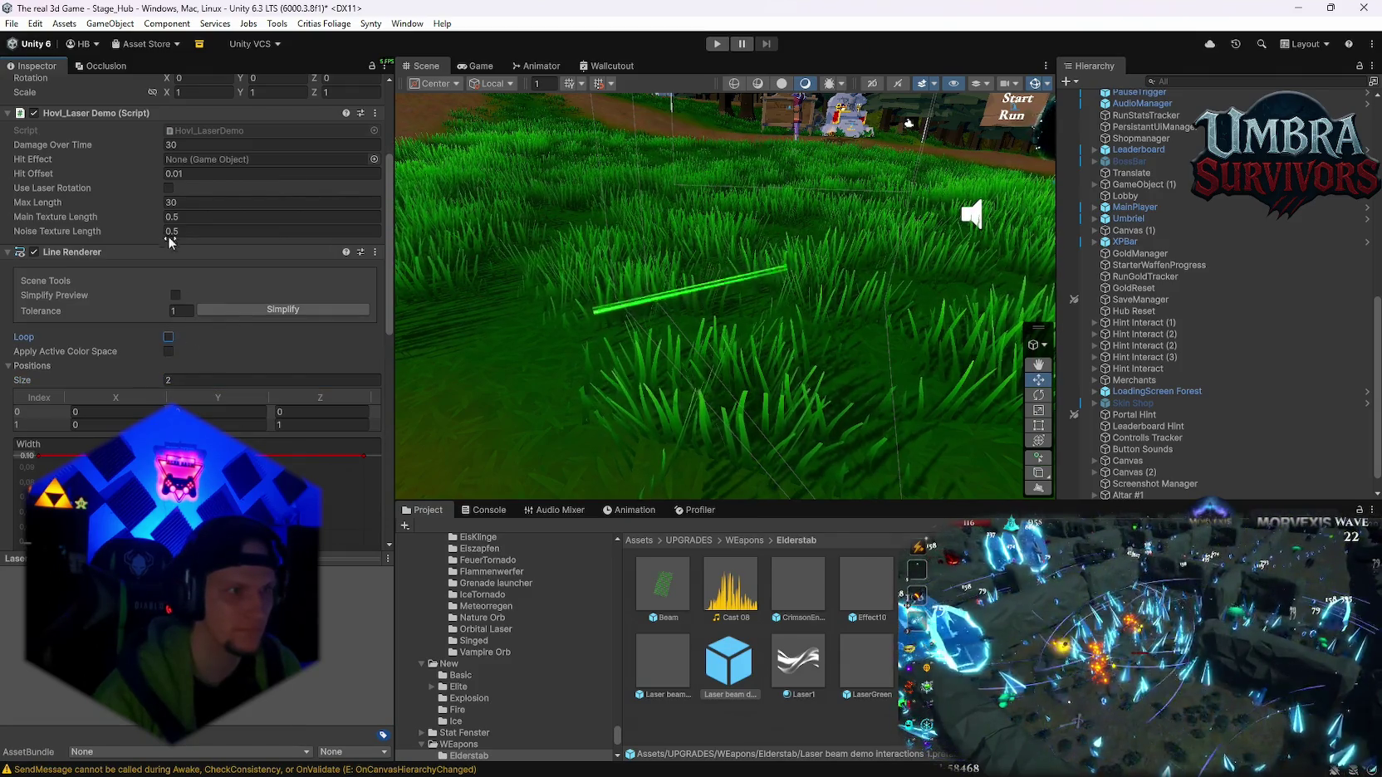
{"action": "scroll", "coordinate": [168, 241], "scroll_direction": "up", "scroll_amount": 2}
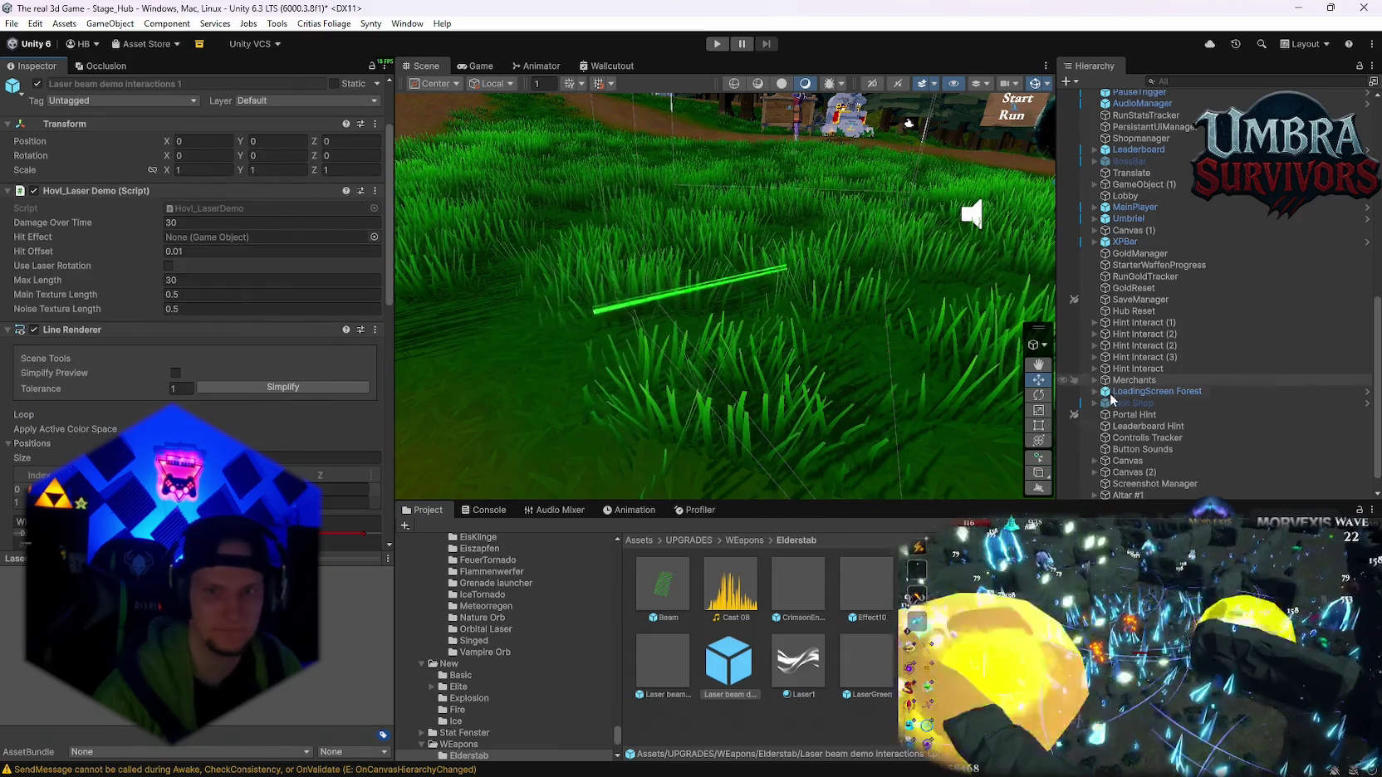
- Remove then restore the Hovl_Laser Demo script, set Main Texture Length 0.5, and delete the laser object
{"action": "right_click", "coordinate": [98, 192]}
{"action": "left_click", "coordinate": [150, 219]}
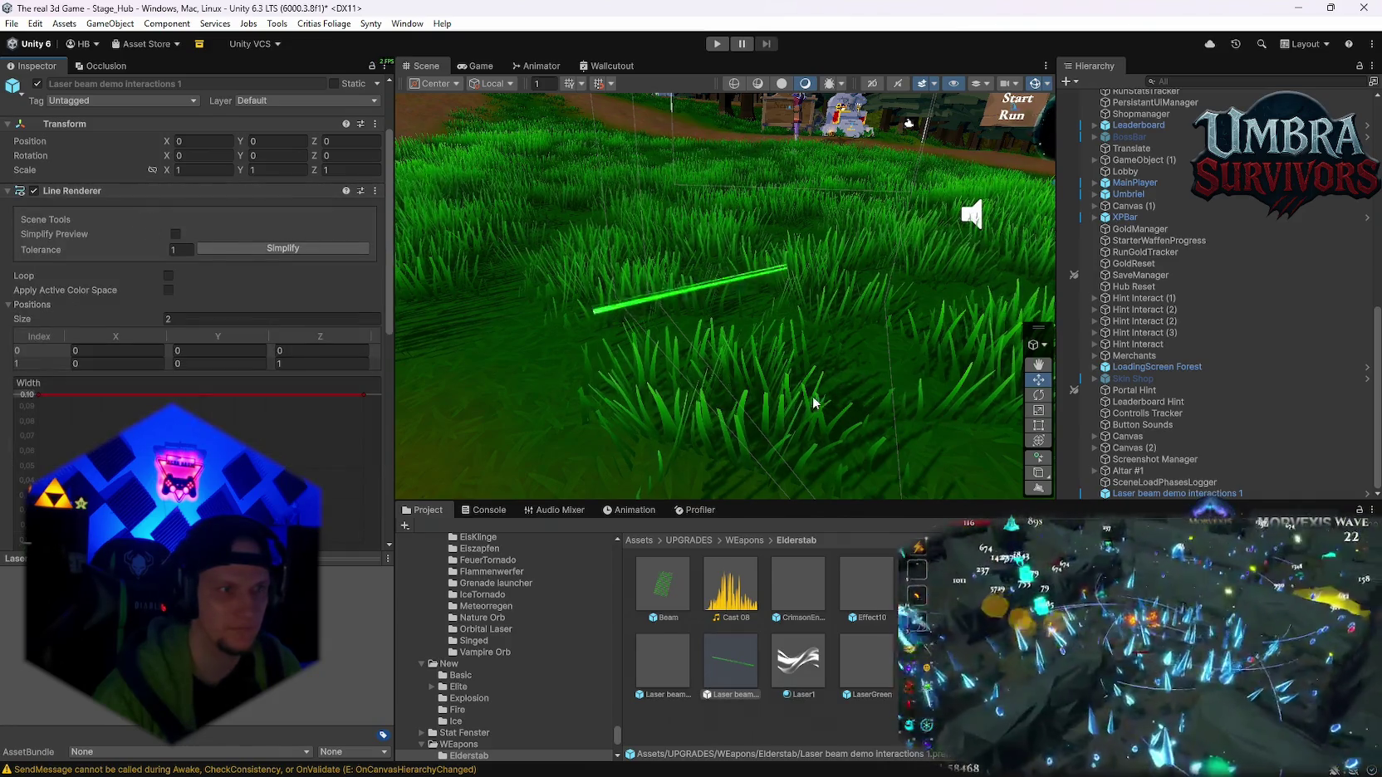
{"action": "scroll", "coordinate": [223, 300], "scroll_direction": "down", "scroll_amount": 9}
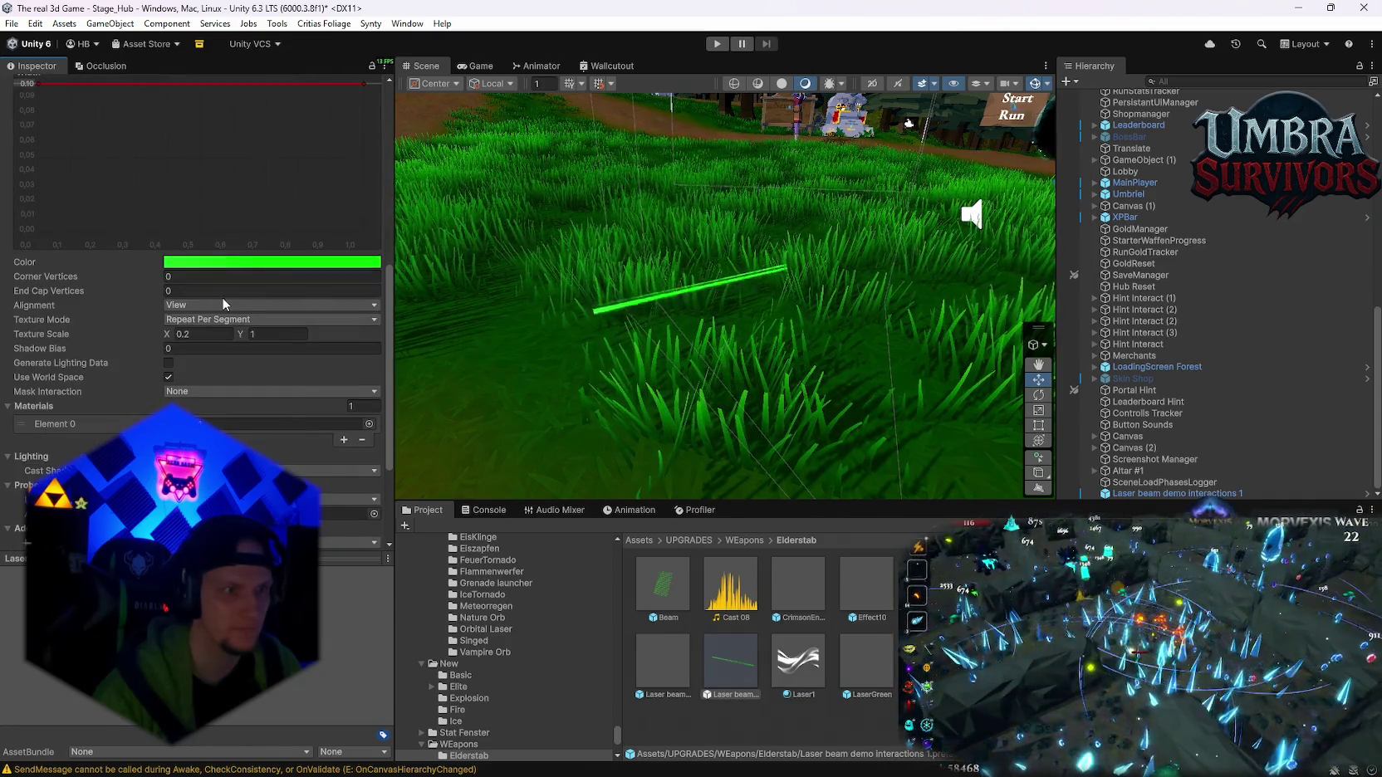
{"action": "scroll", "coordinate": [278, 352], "scroll_direction": "up", "scroll_amount": 7}
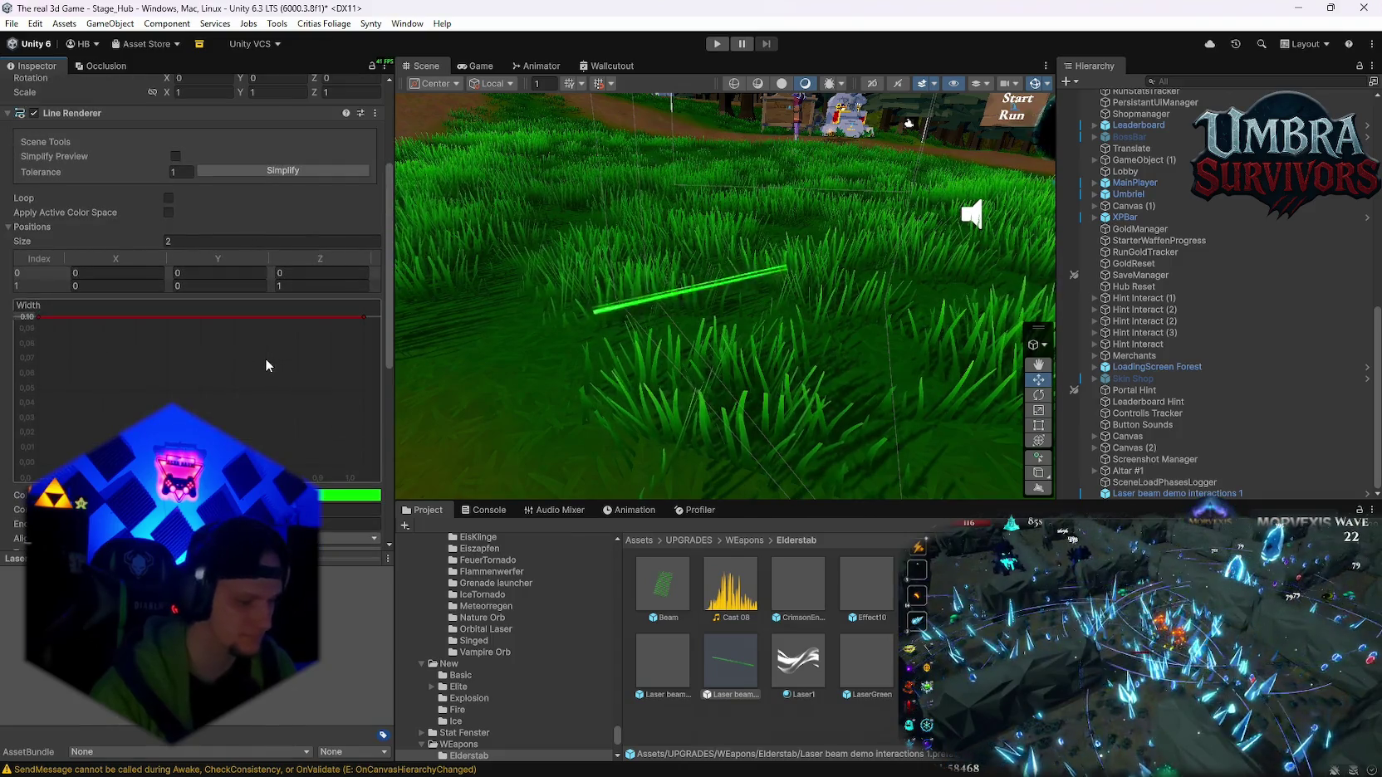
{"action": "key", "text": "ctrl+z"}
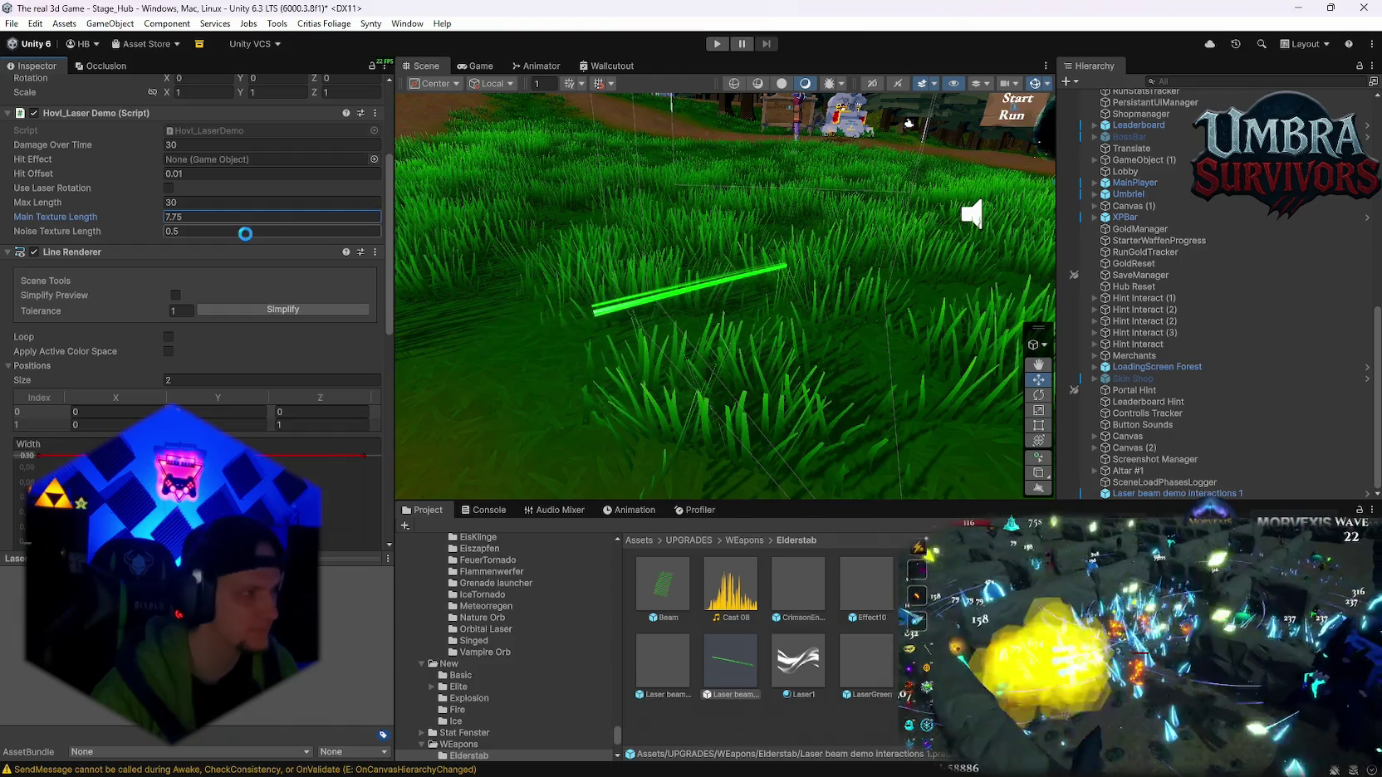
{"action": "type", "text": "0.5"}
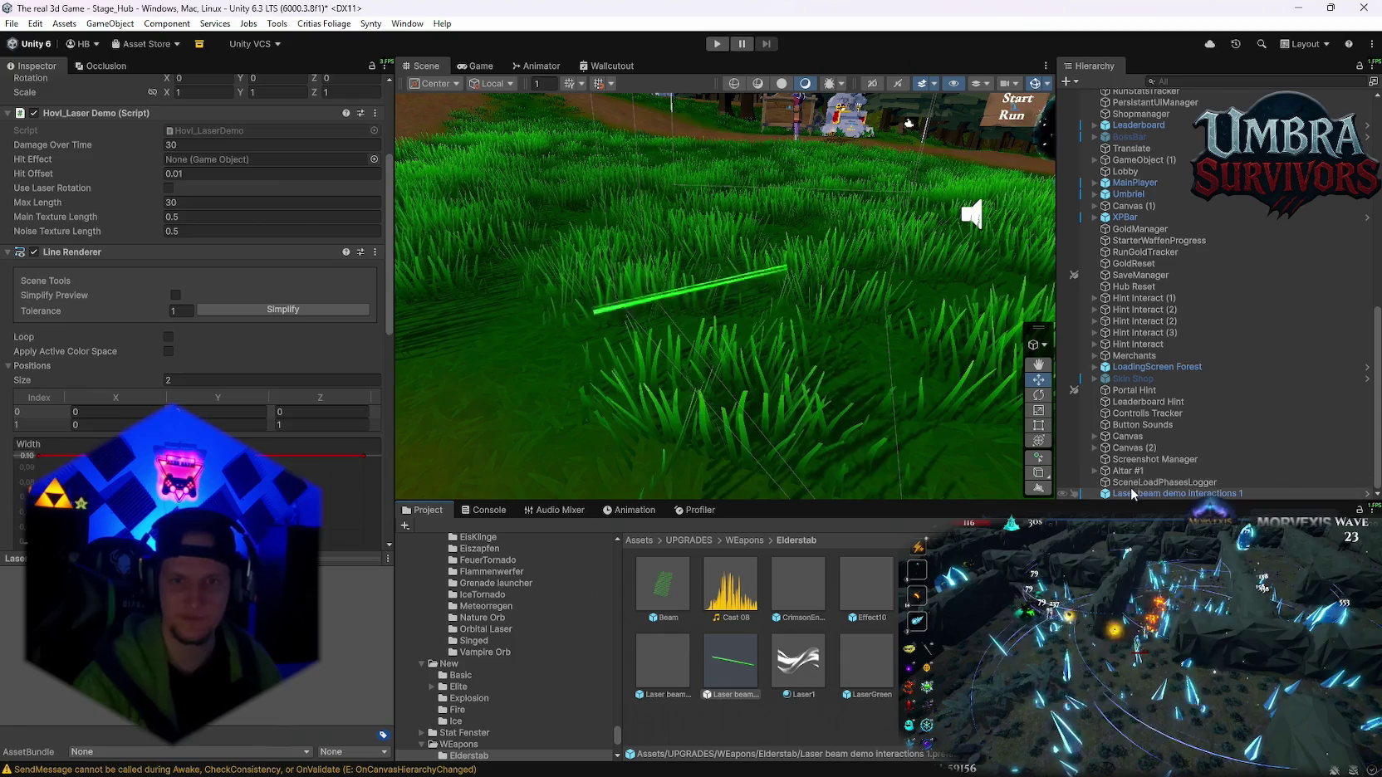
{"action": "key", "text": "Delete"}
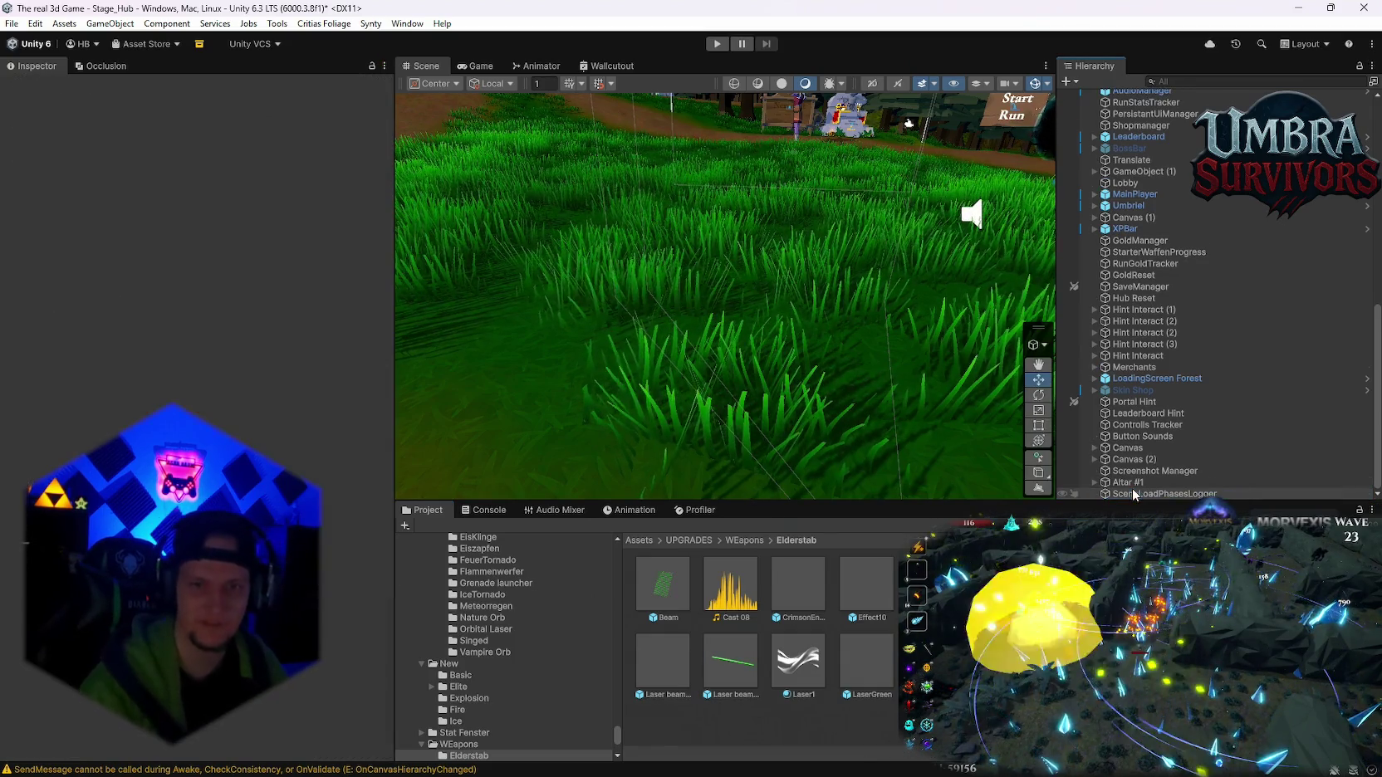
- Enter Play mode with Ctrl+P to play-test the laser changes
{"action": "key", "text": "ctrl+p"}
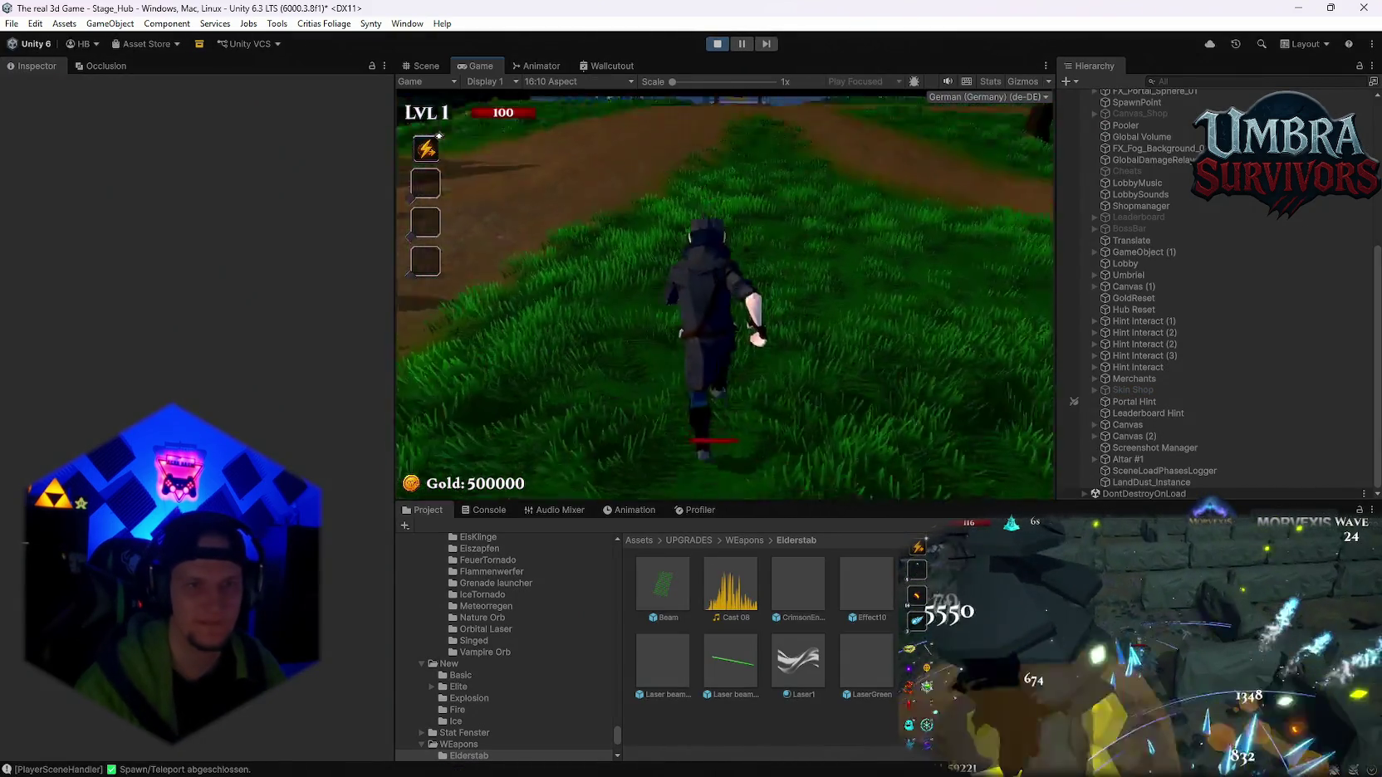
- Equip the Elder Wand at the altar, run the path firing the green beam, then pause
{"action": "key", "text": "w"}
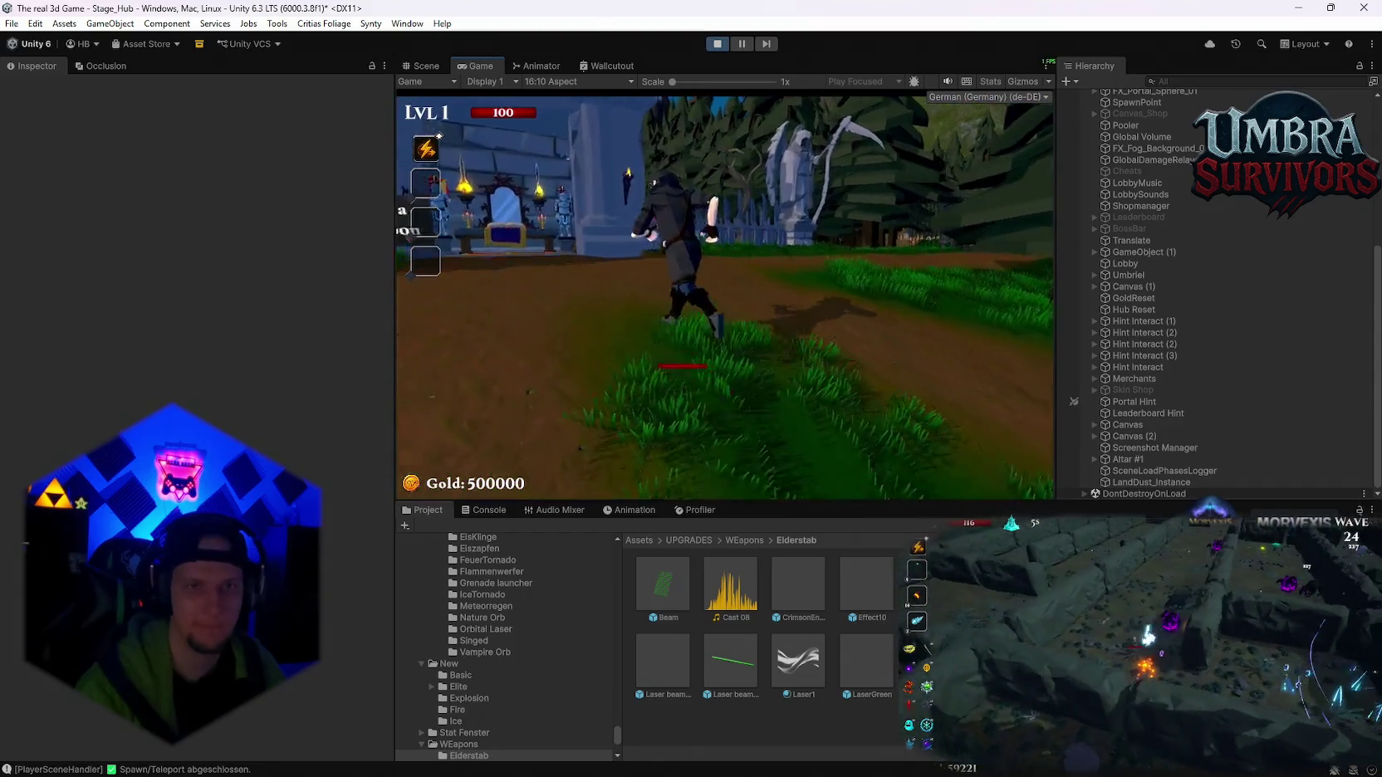
{"action": "key", "text": "e"}
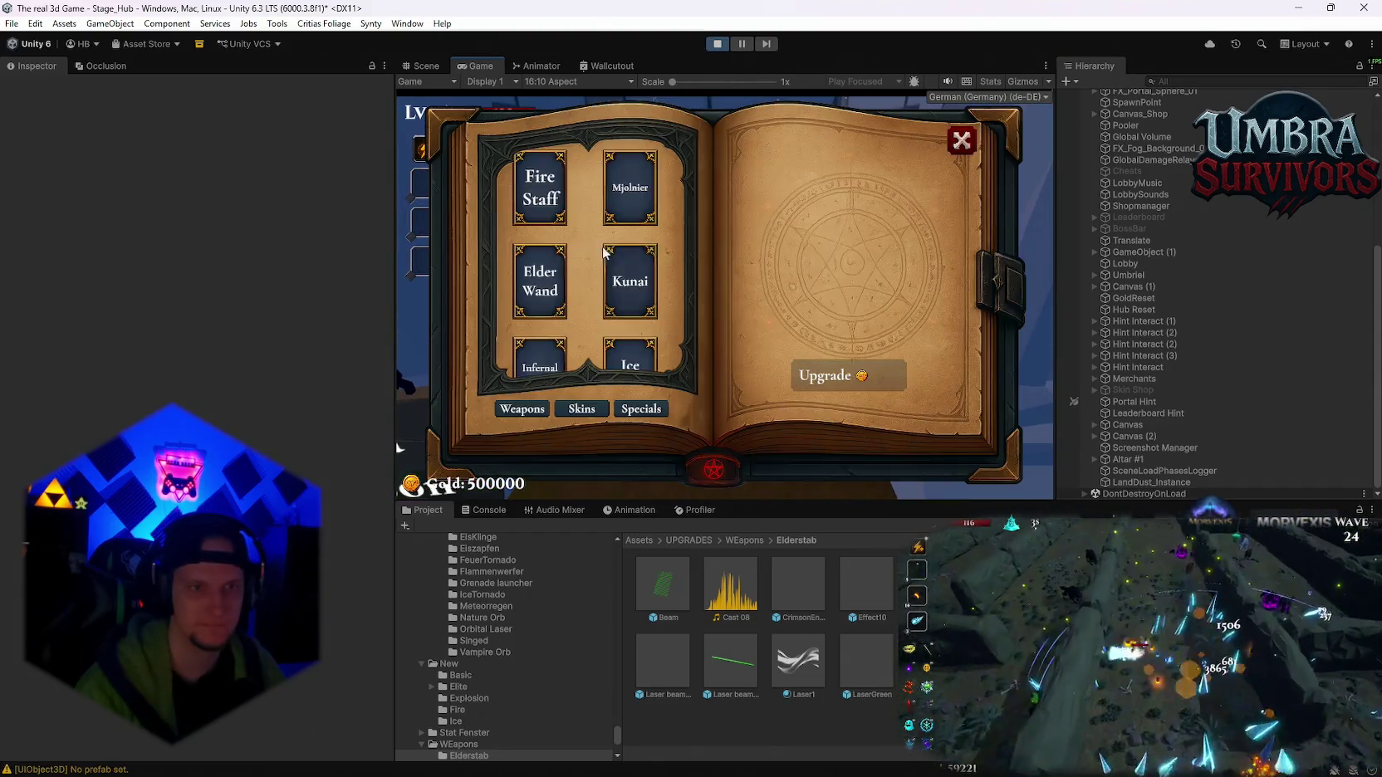
{"action": "key", "text": "Escape"}
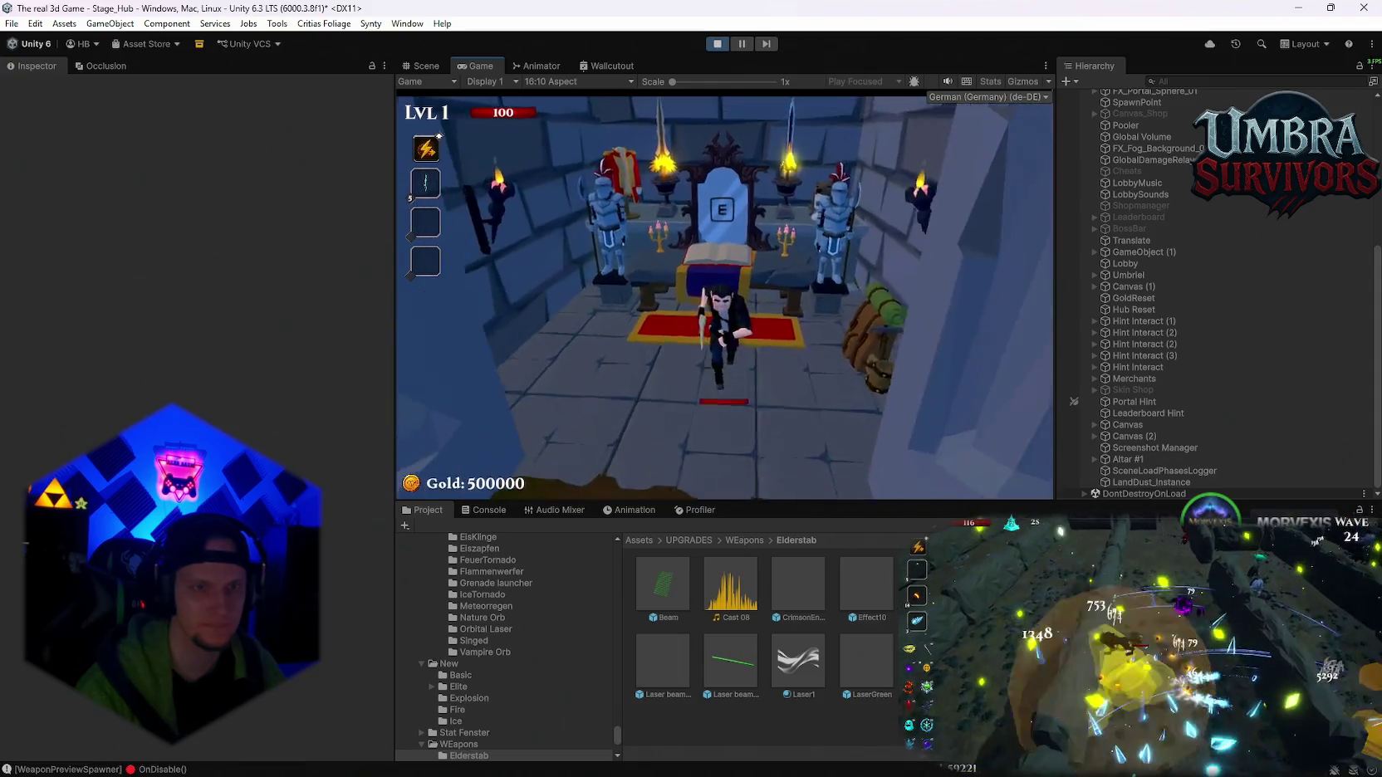
{"action": "key", "text": "w"}
{"action": "key", "text": "w"}
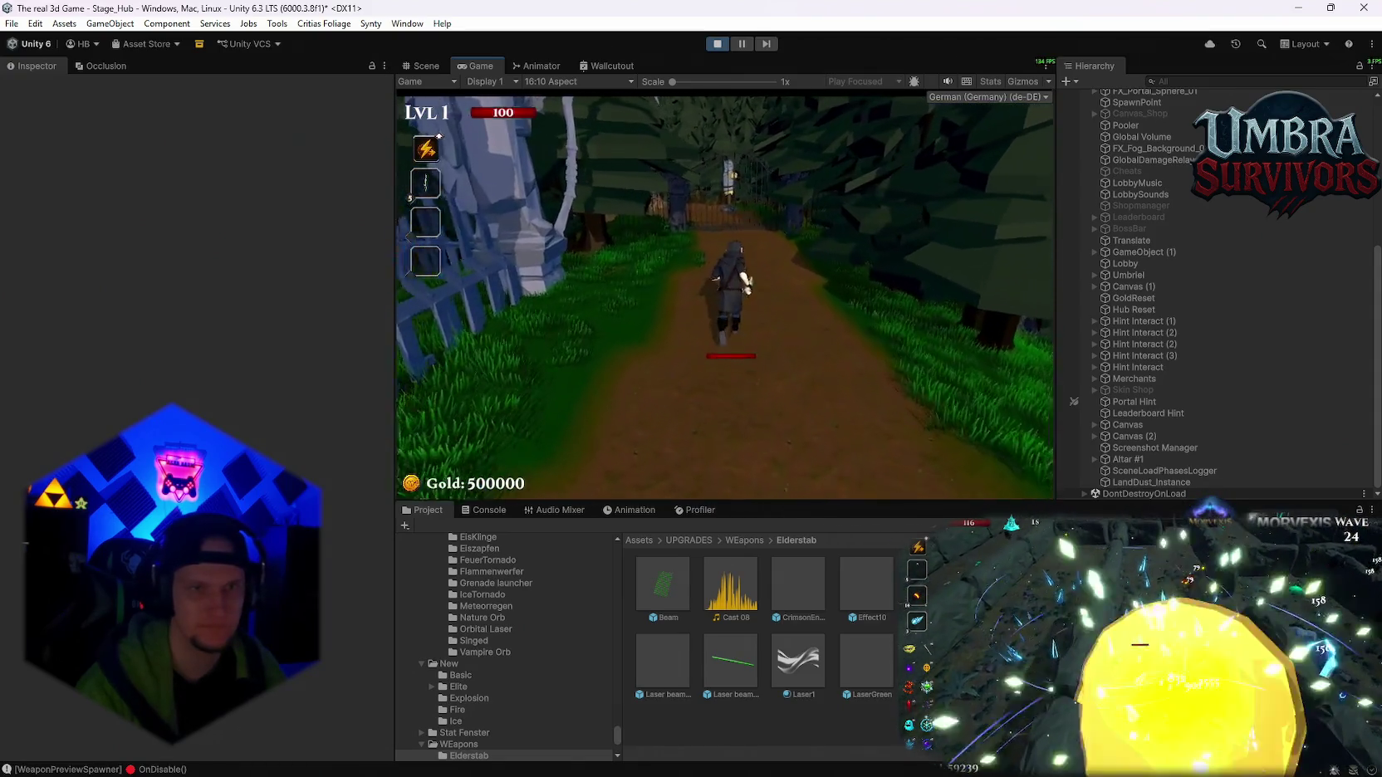
{"action": "key", "text": "w"}
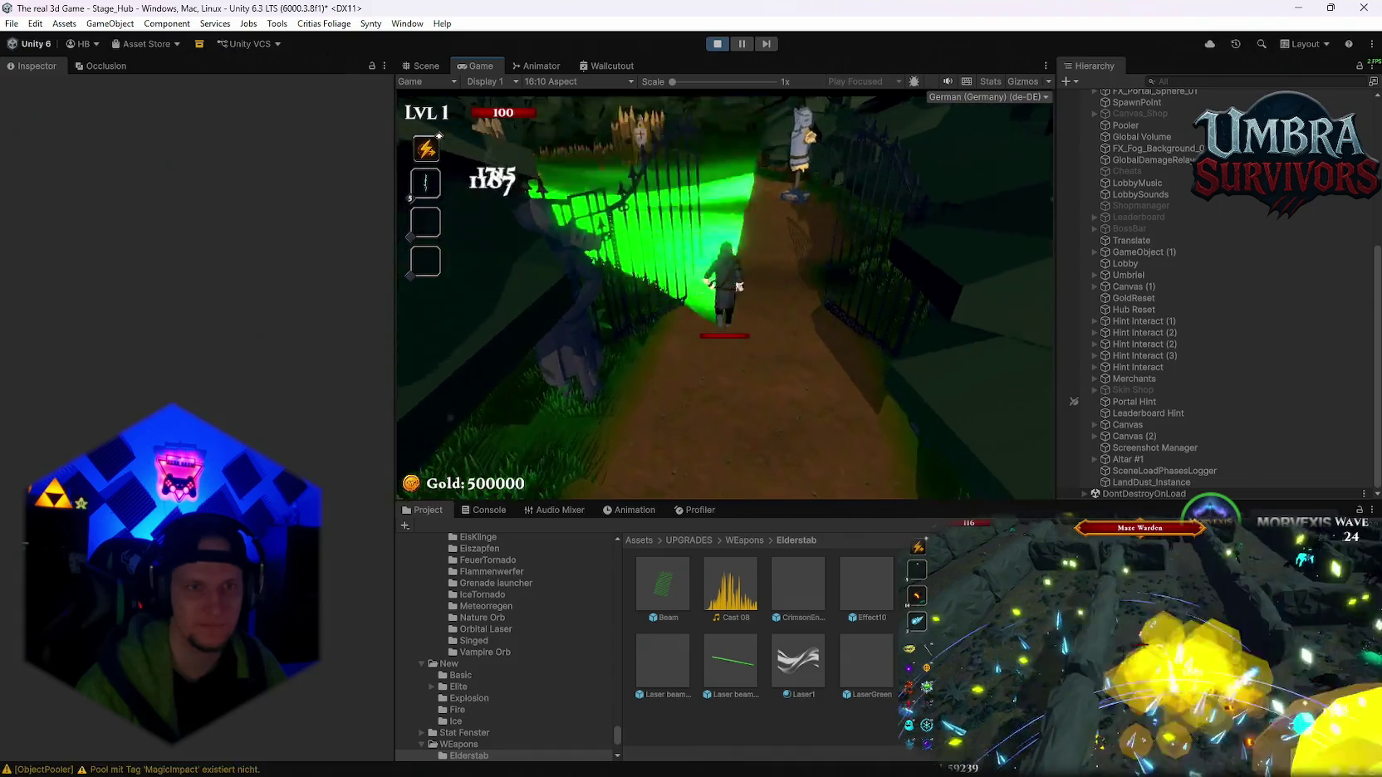
{"action": "key", "text": "w"}
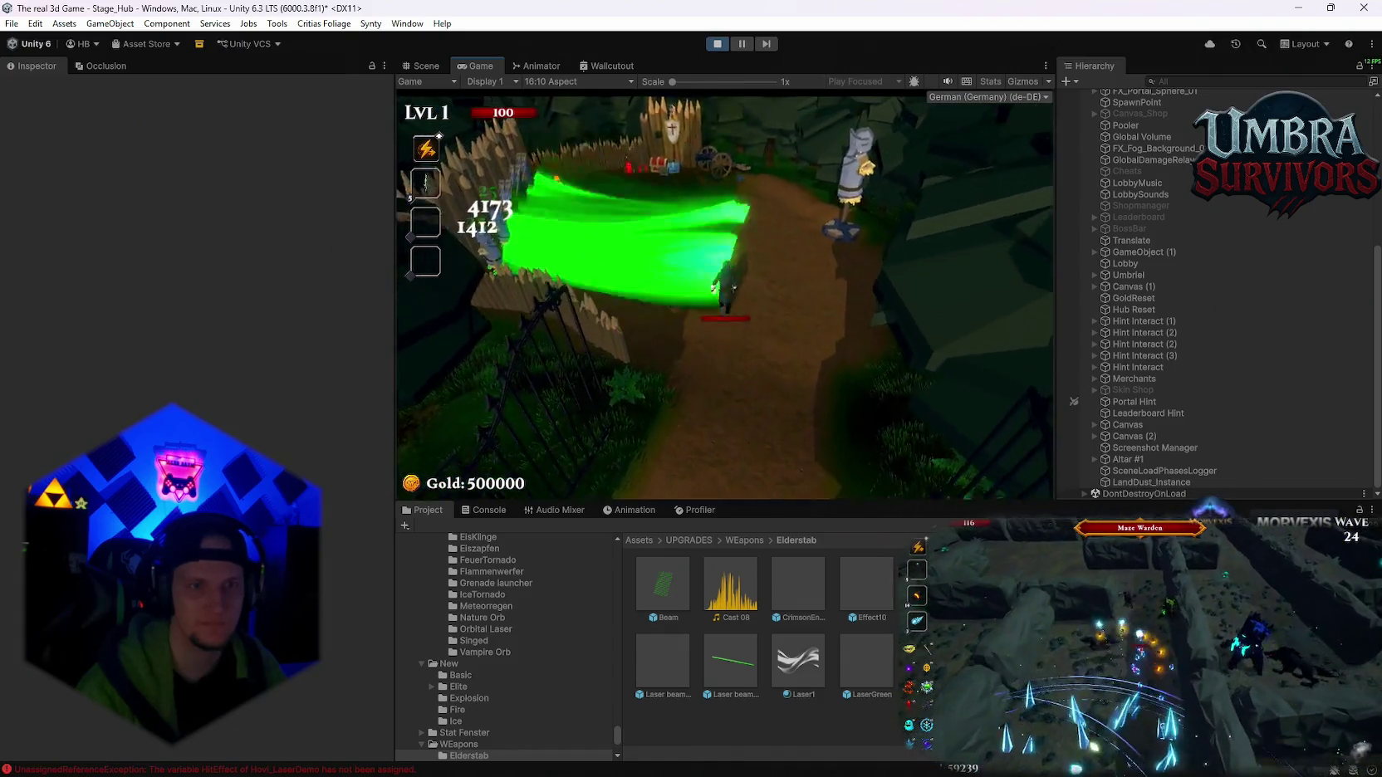
{"action": "key", "text": "s"}
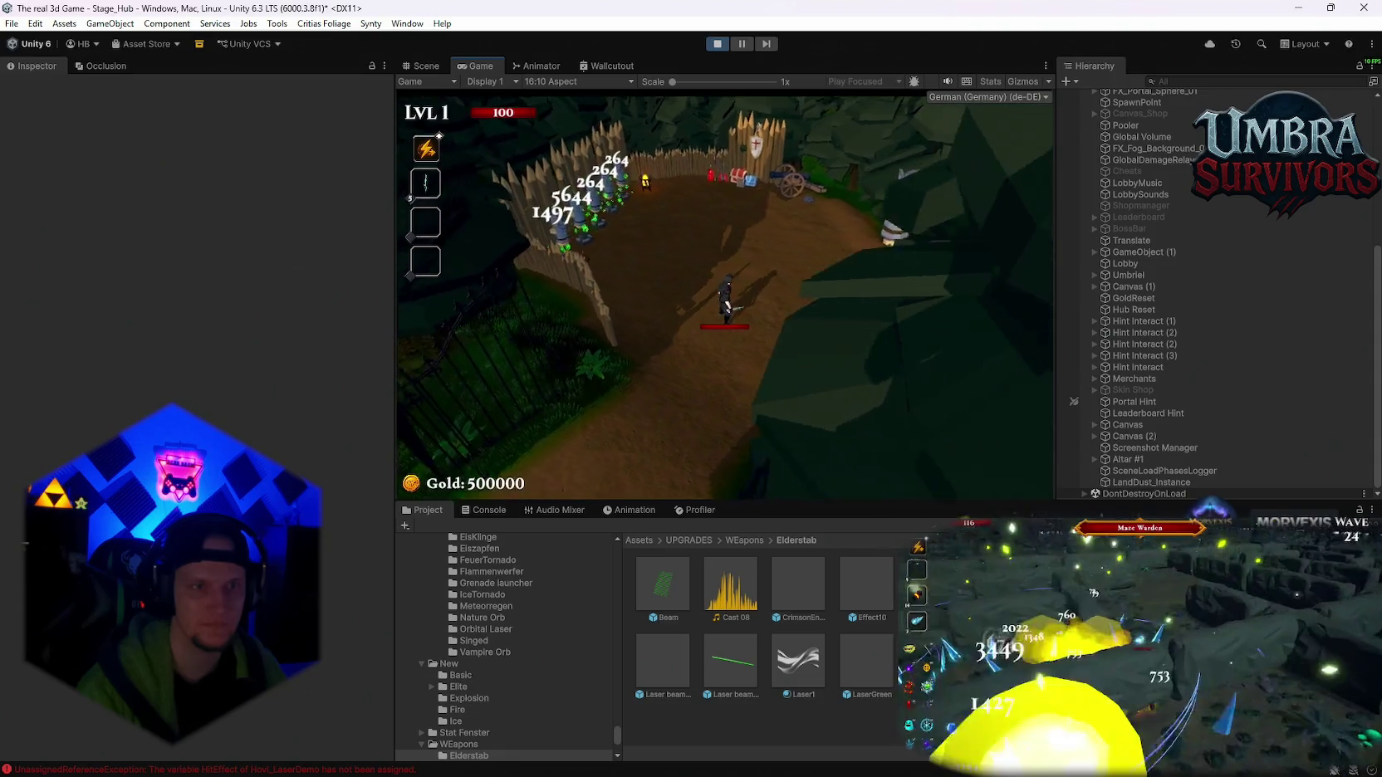
{"action": "key", "text": "s"}
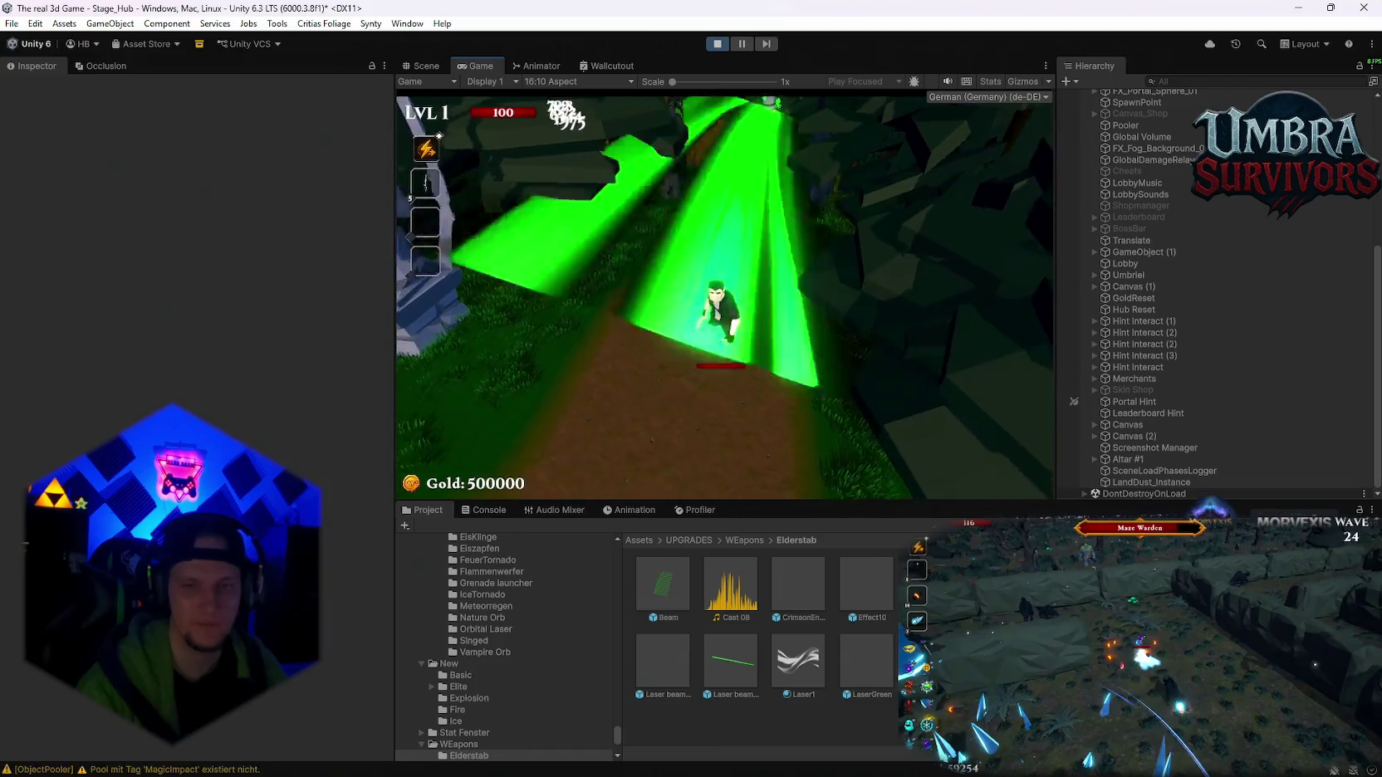
{"action": "key", "text": "Escape"}
- Search the Hierarchy for 'laser', inspect a running Laser beam clone, then stop play mode
{"action": "left_click", "coordinate": [1201, 81]}
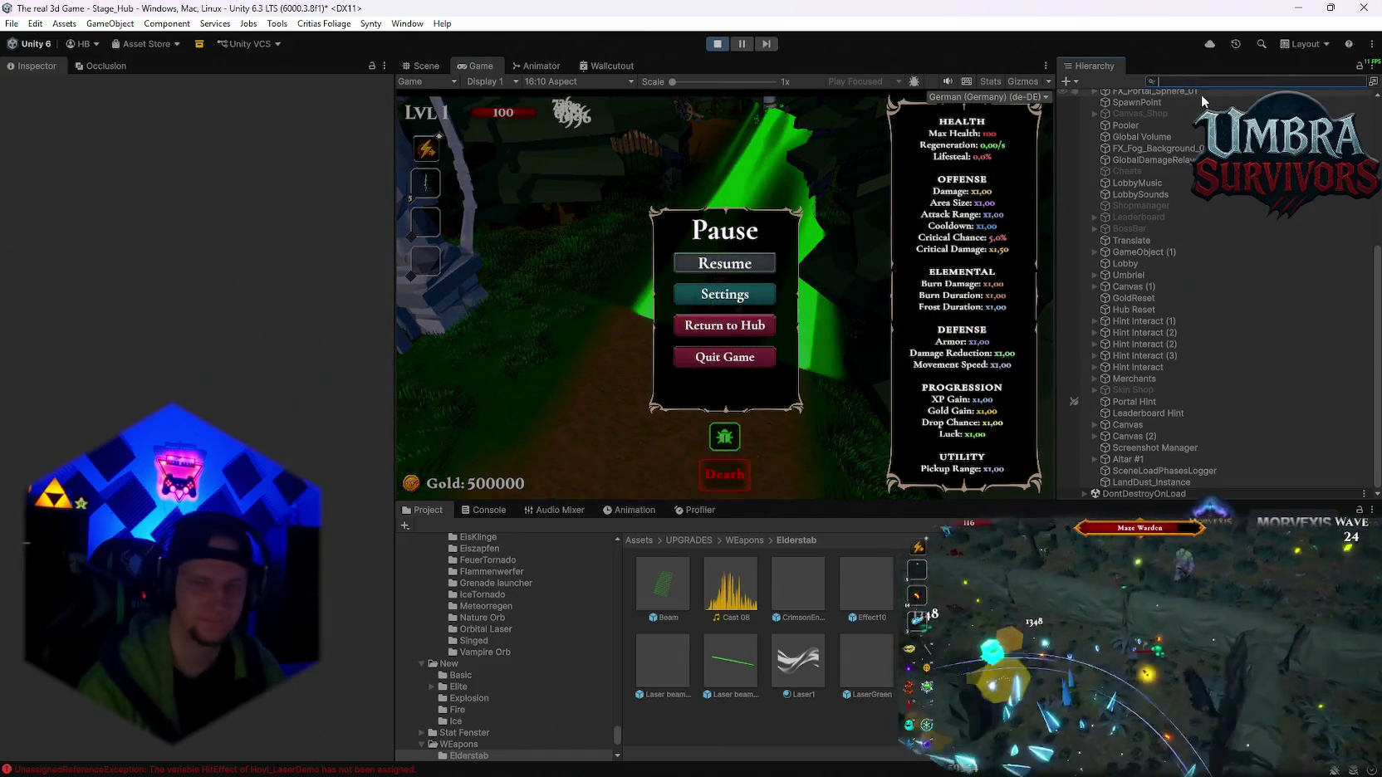
{"action": "type", "text": "lalser"}
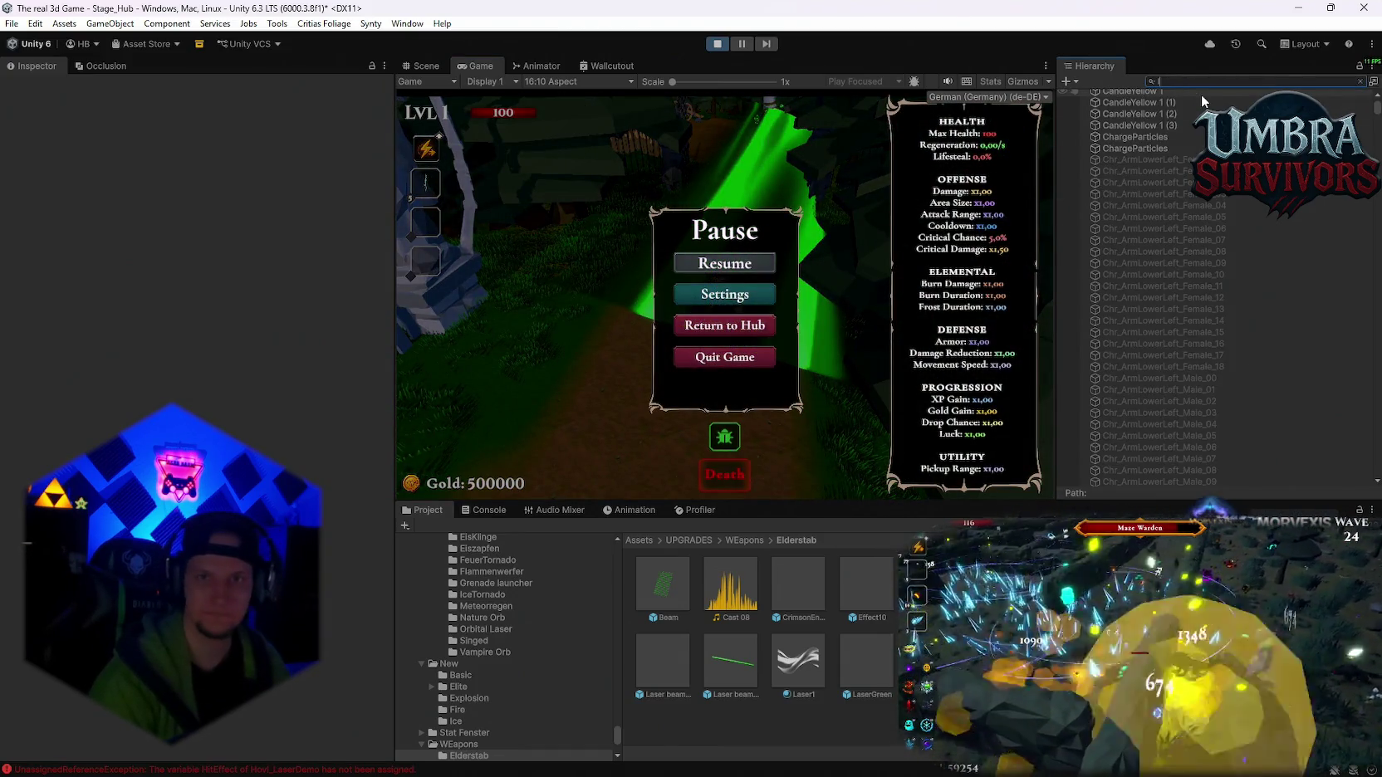
{"action": "key", "text": "BackSpace"}
{"action": "key", "text": "BackSpace"}
{"action": "key", "text": "BackSpace"}
{"action": "type", "text": "aser"}
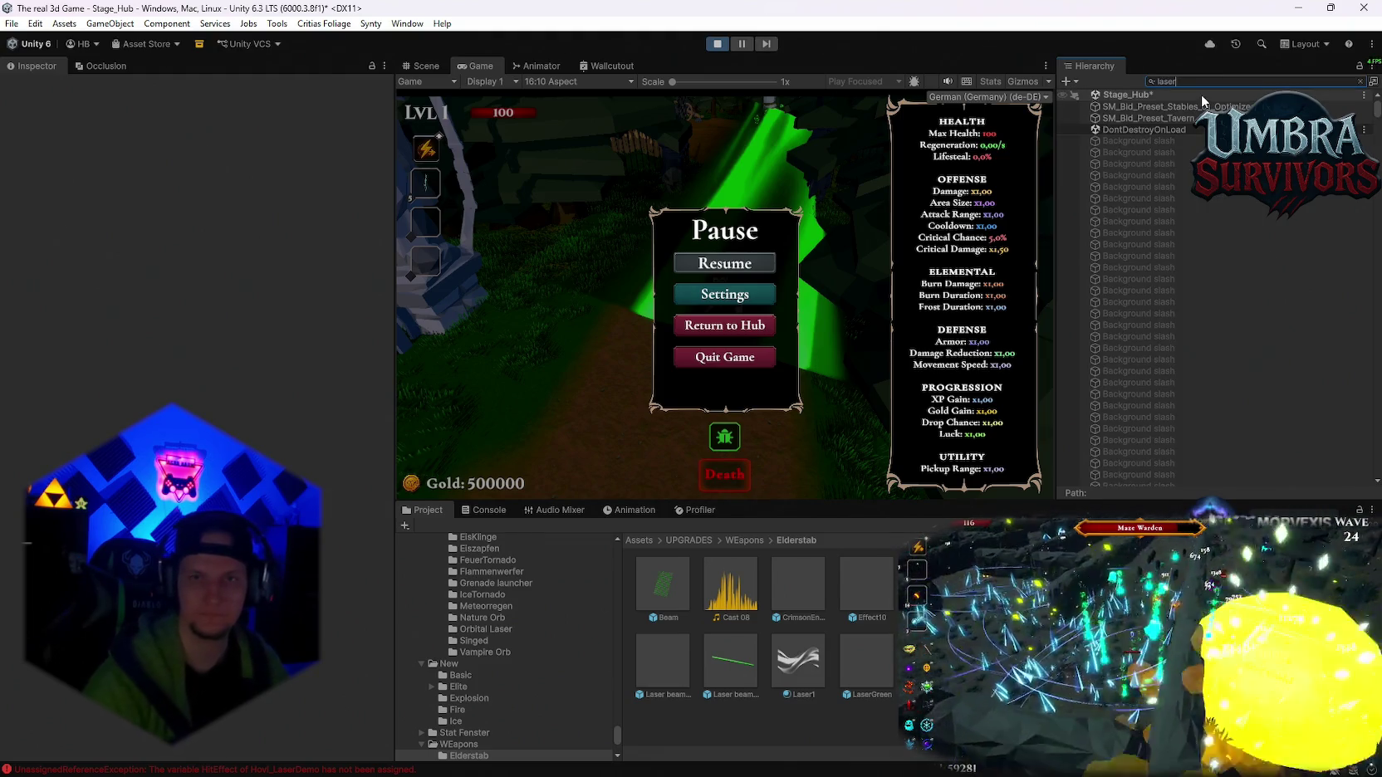
{"action": "scroll", "coordinate": [1213, 203], "scroll_direction": "down", "scroll_amount": 3}
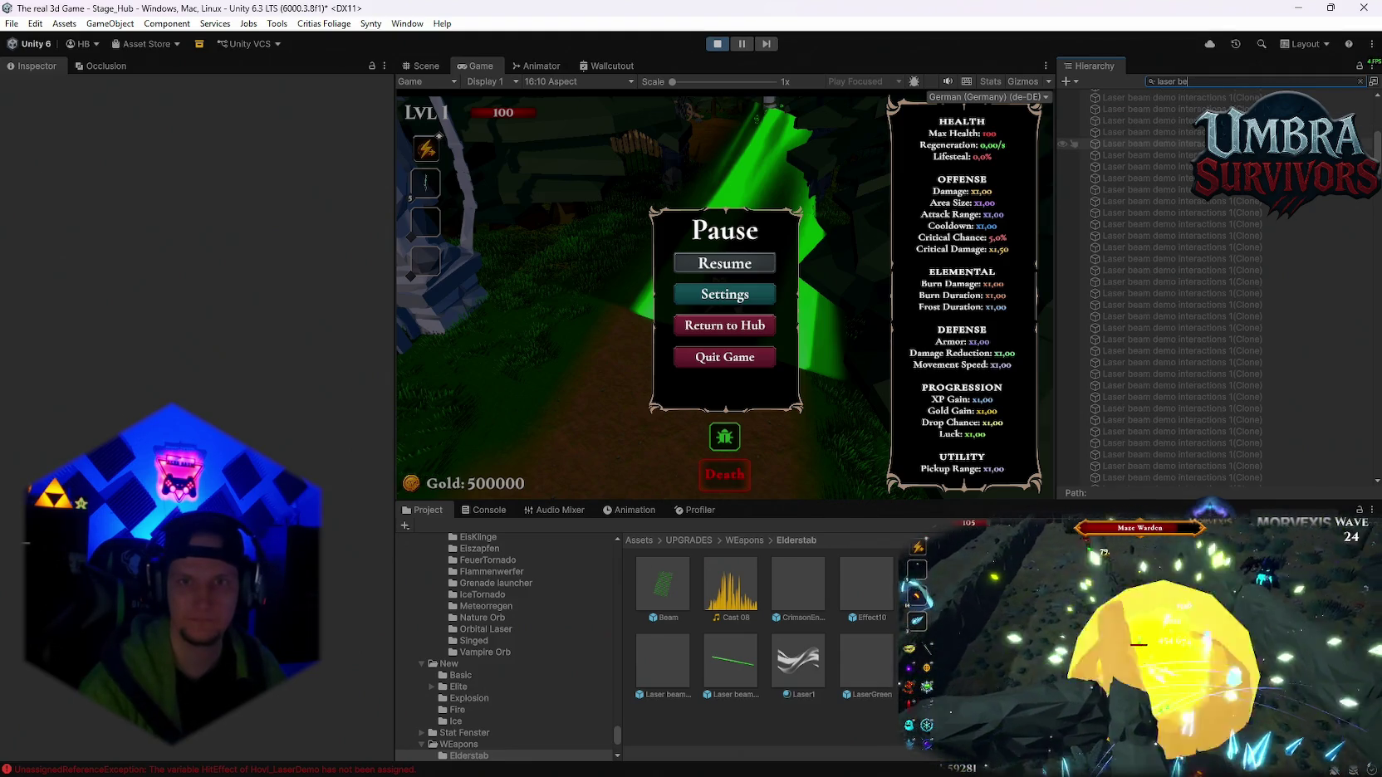
{"action": "left_click_drag", "start_coordinate": [1376, 156], "coordinate": [1375, 353]}
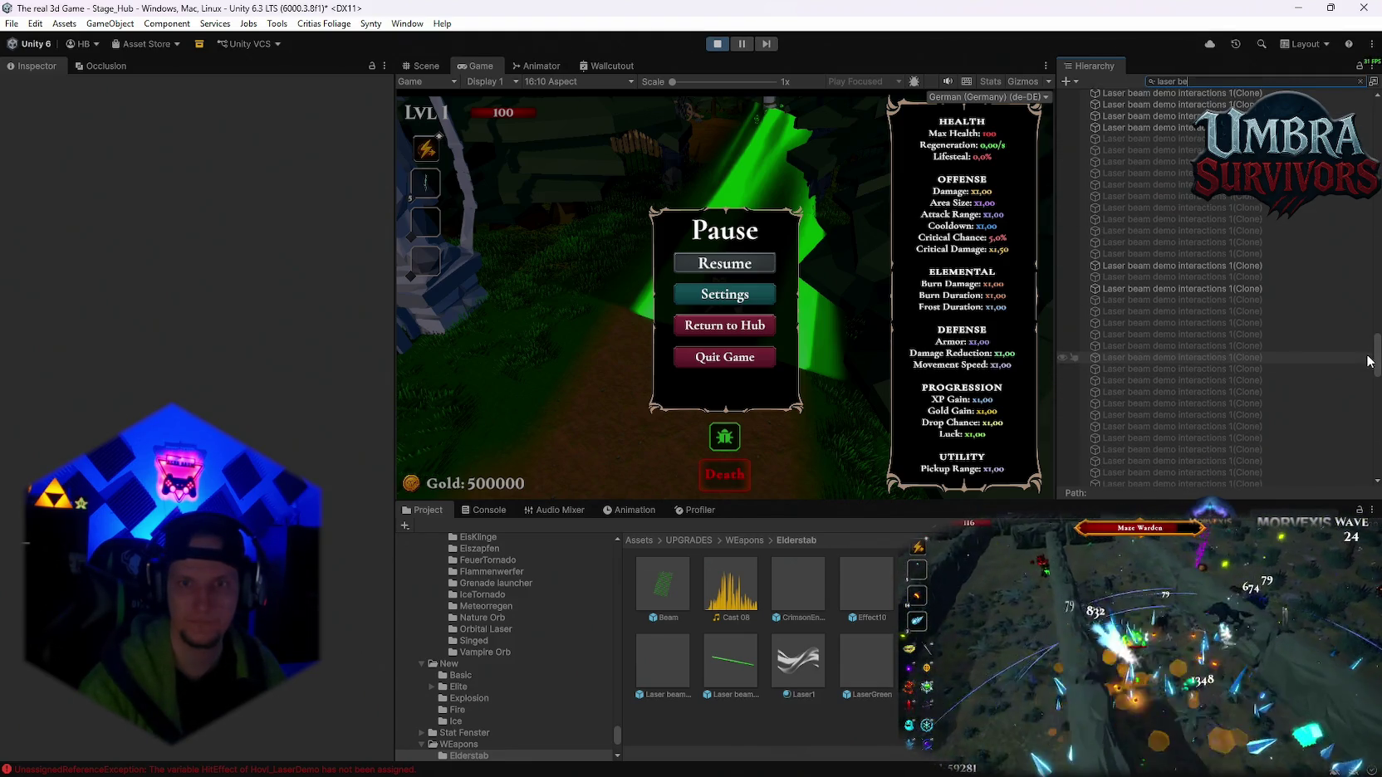
{"action": "left_click", "coordinate": [1238, 290]}
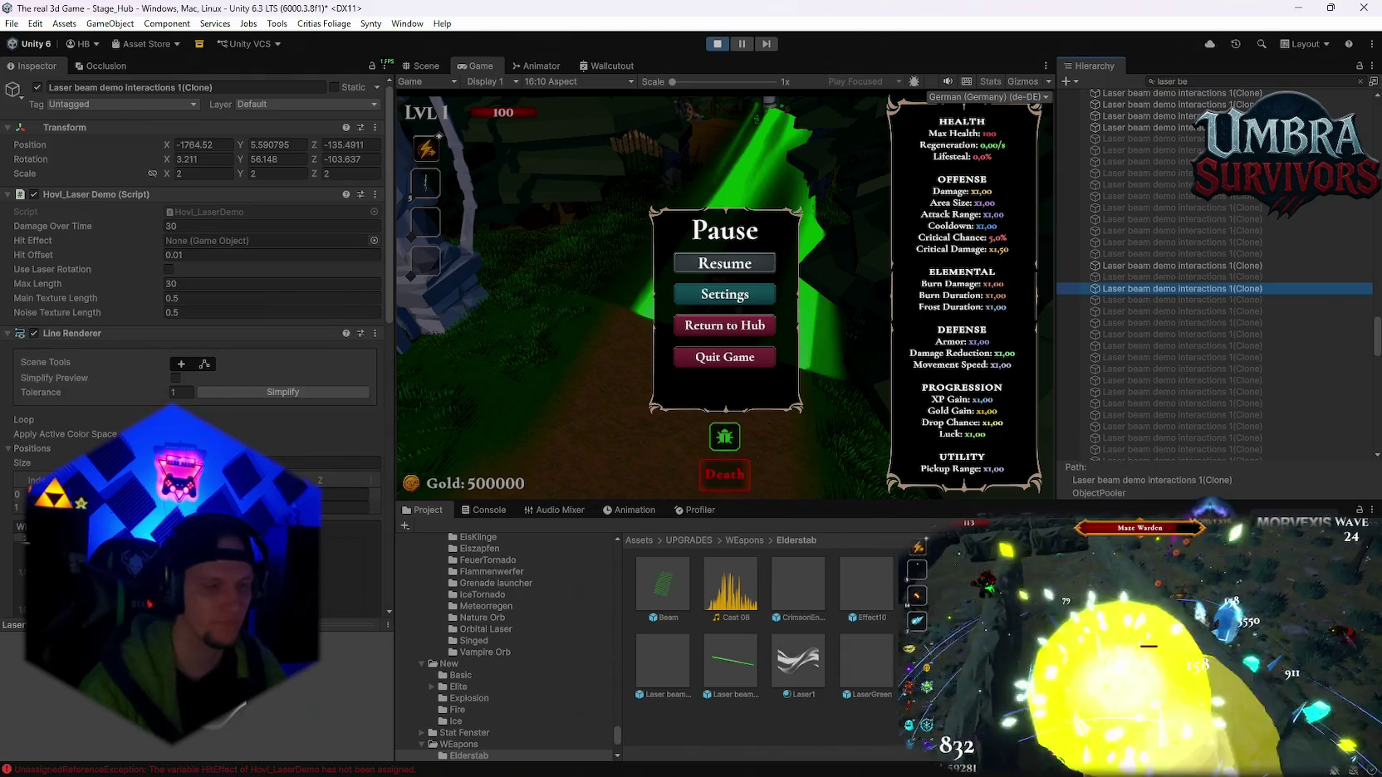
{"action": "scroll", "coordinate": [195, 332], "scroll_direction": "down", "scroll_amount": 2}
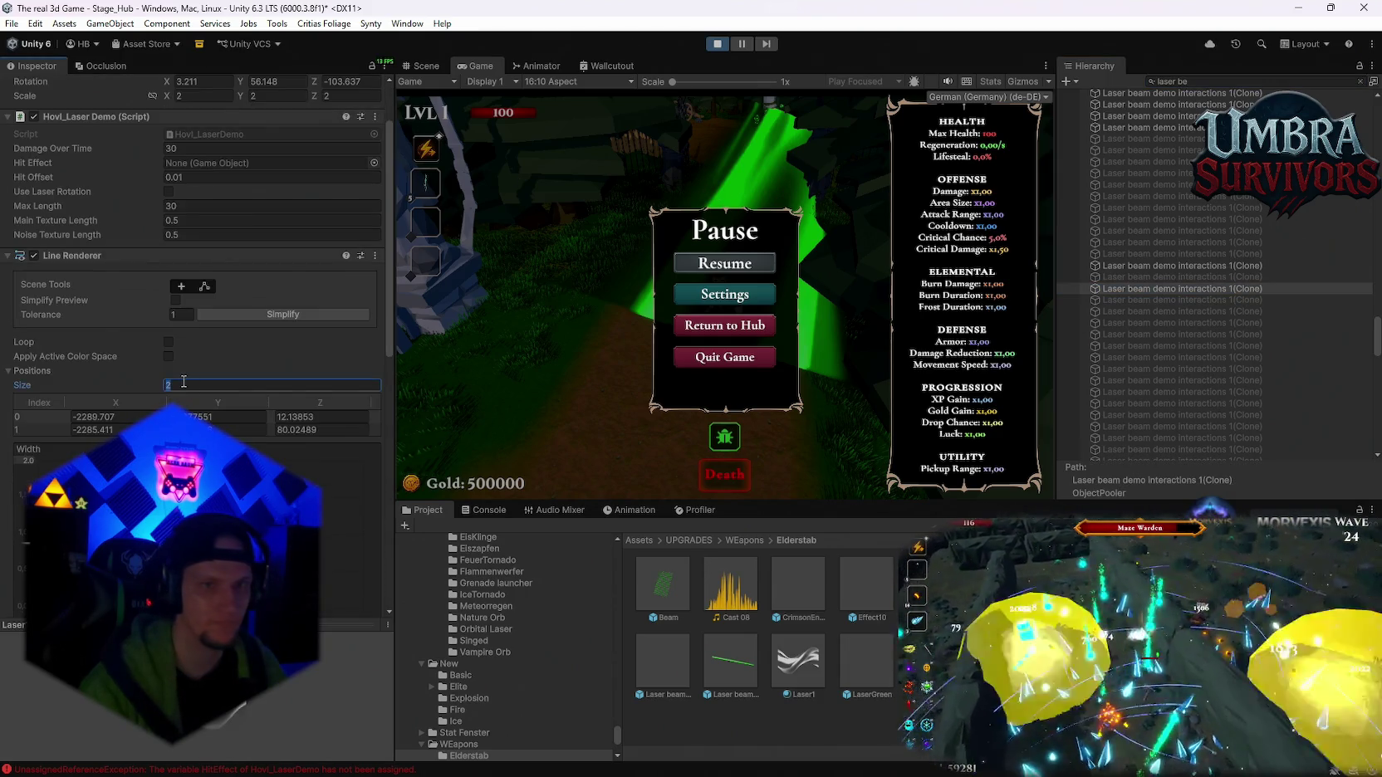
{"action": "scroll", "coordinate": [216, 396], "scroll_direction": "up", "scroll_amount": 2}
{"action": "left_click", "coordinate": [716, 46]}
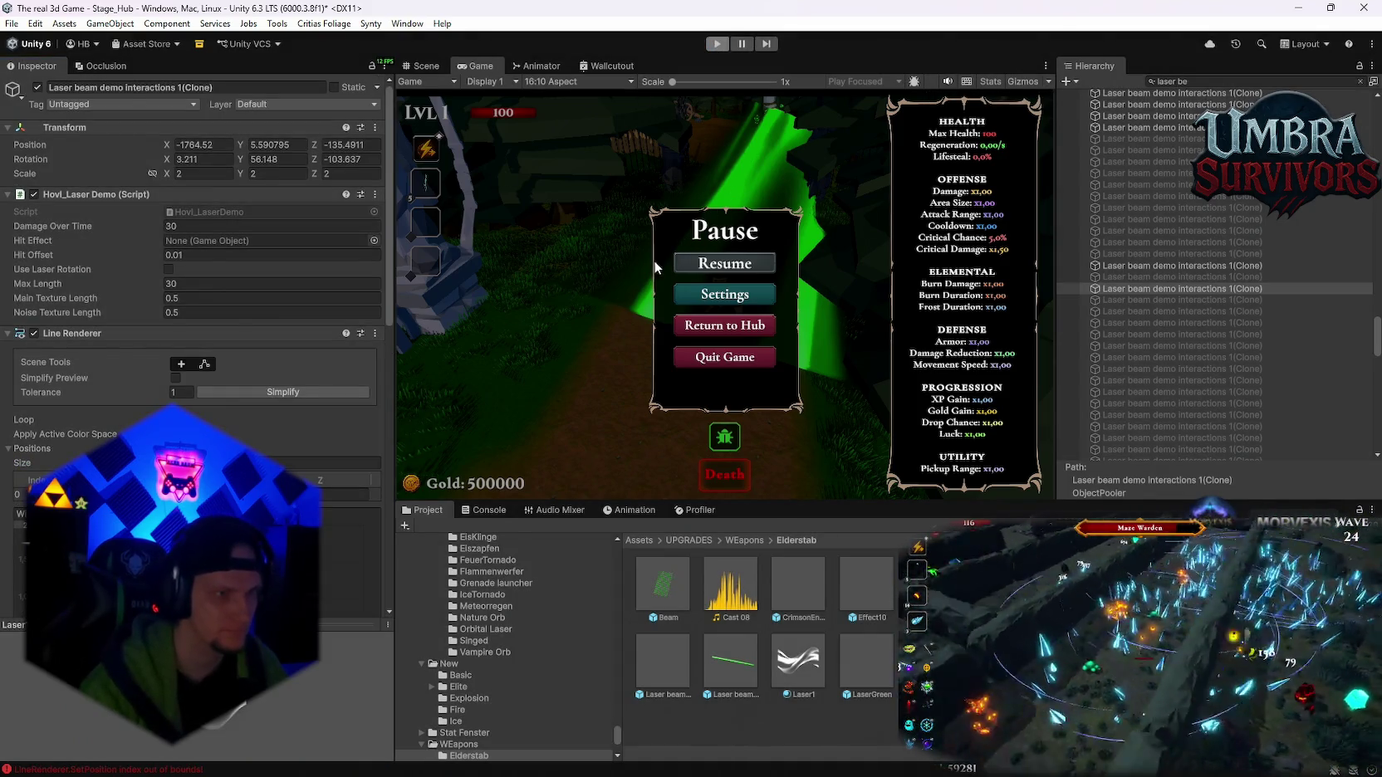
{"action": "left_click", "coordinate": [736, 358]}
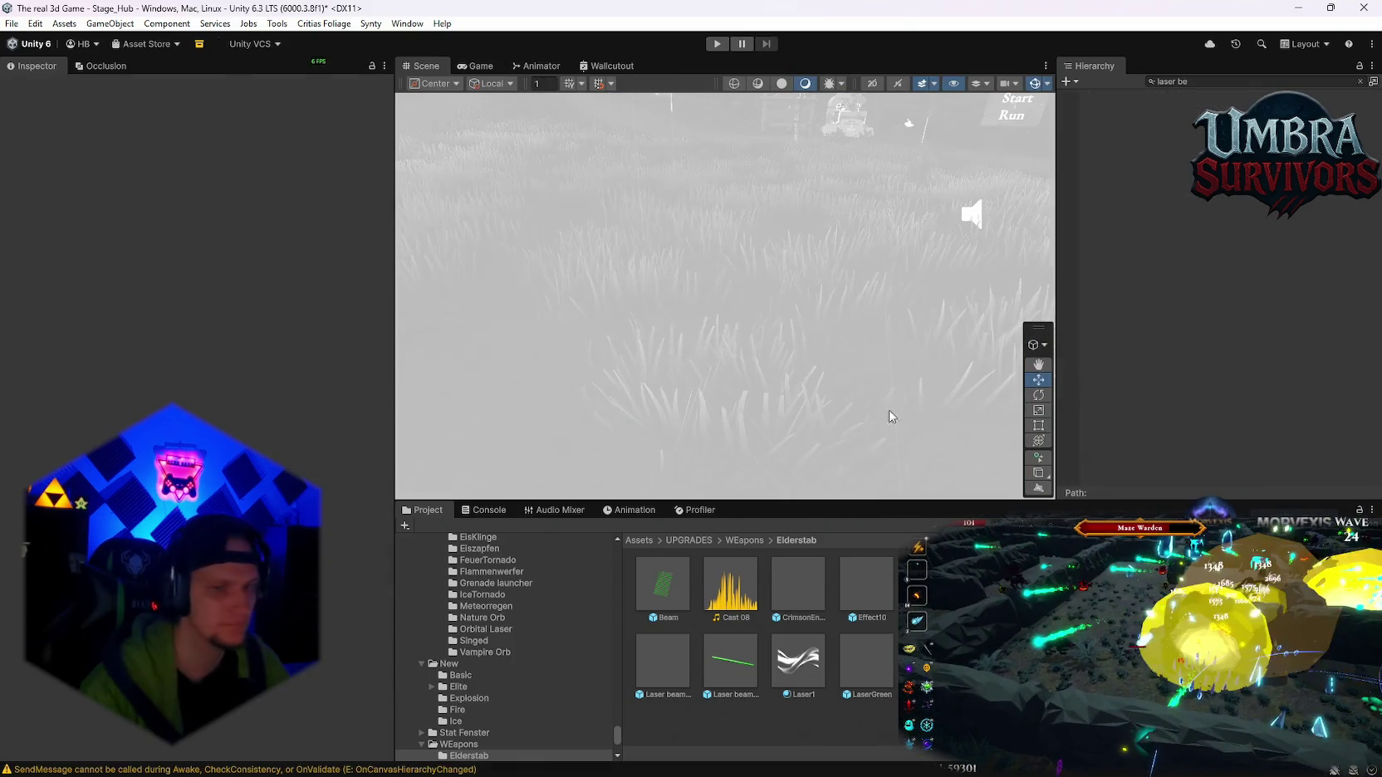
- Set the Laser beam demo interactions 1 prefab's Line Renderer Positions size to 1
{"action": "left_click", "coordinate": [738, 649]}
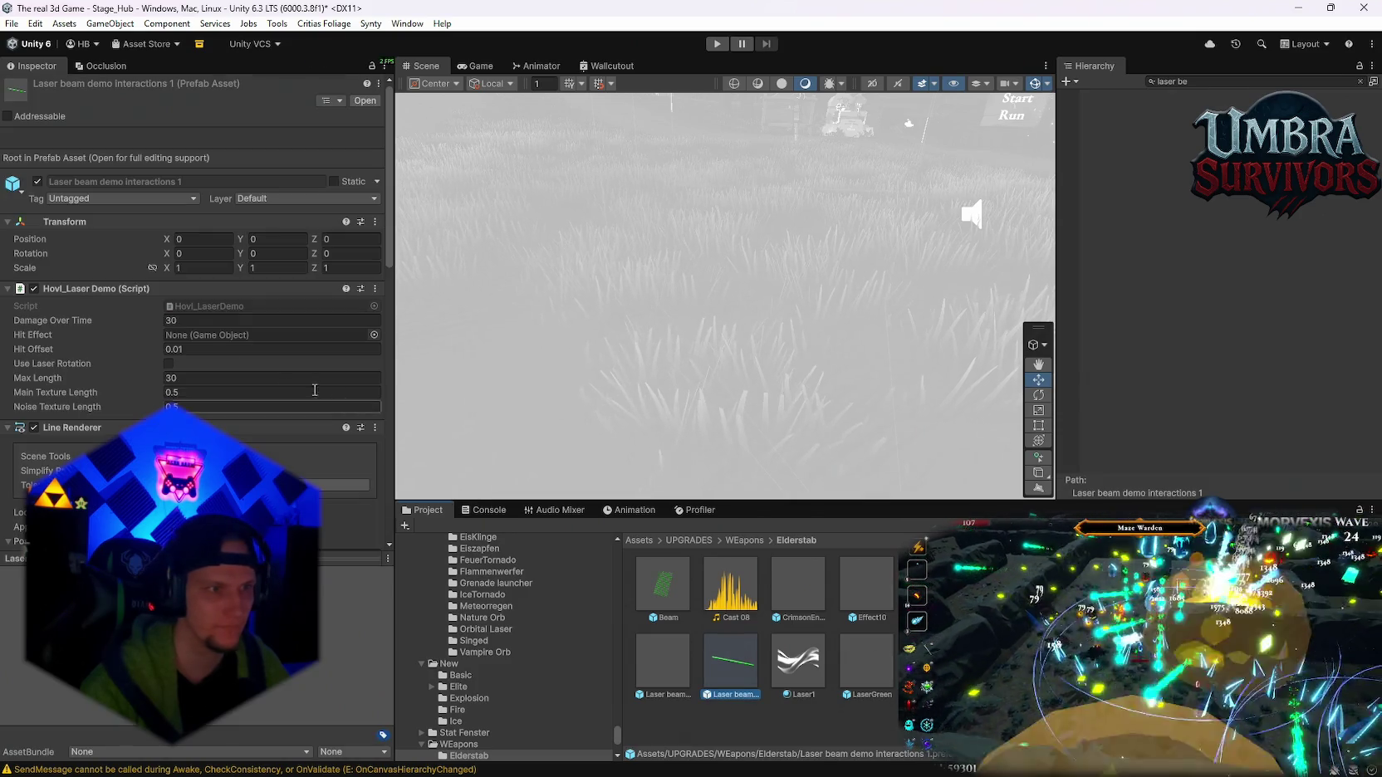
{"action": "right_click", "coordinate": [89, 288]}
{"action": "left_click", "coordinate": [182, 353]}
{"action": "scroll", "coordinate": [183, 353], "scroll_direction": "down", "scroll_amount": 1}
{"action": "left_click", "coordinate": [230, 379]}
{"action": "type", "text": "1"}
{"action": "key", "text": "Return"}
{"action": "scroll", "coordinate": [52, 419], "scroll_direction": "down", "scroll_amount": 6}
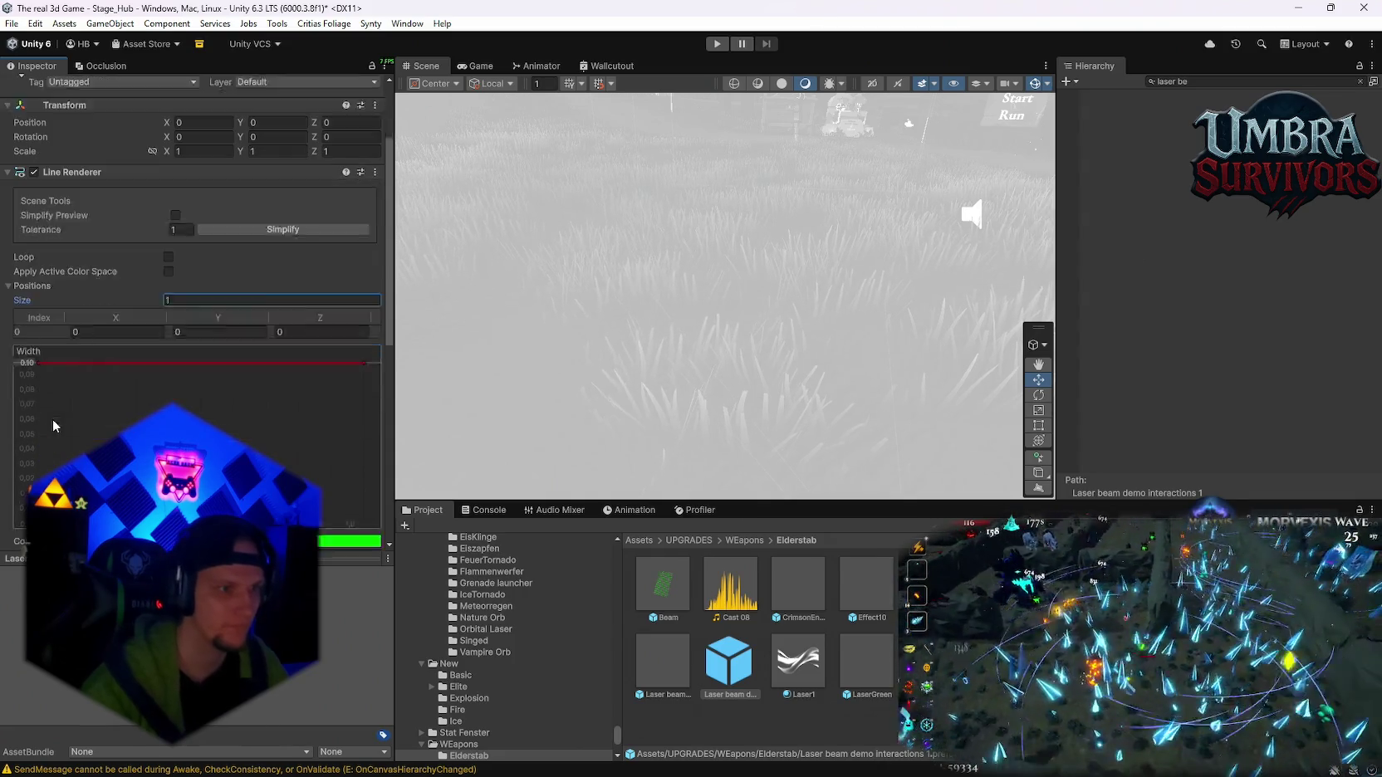
{"action": "scroll", "coordinate": [249, 425], "scroll_direction": "up", "scroll_amount": 6}
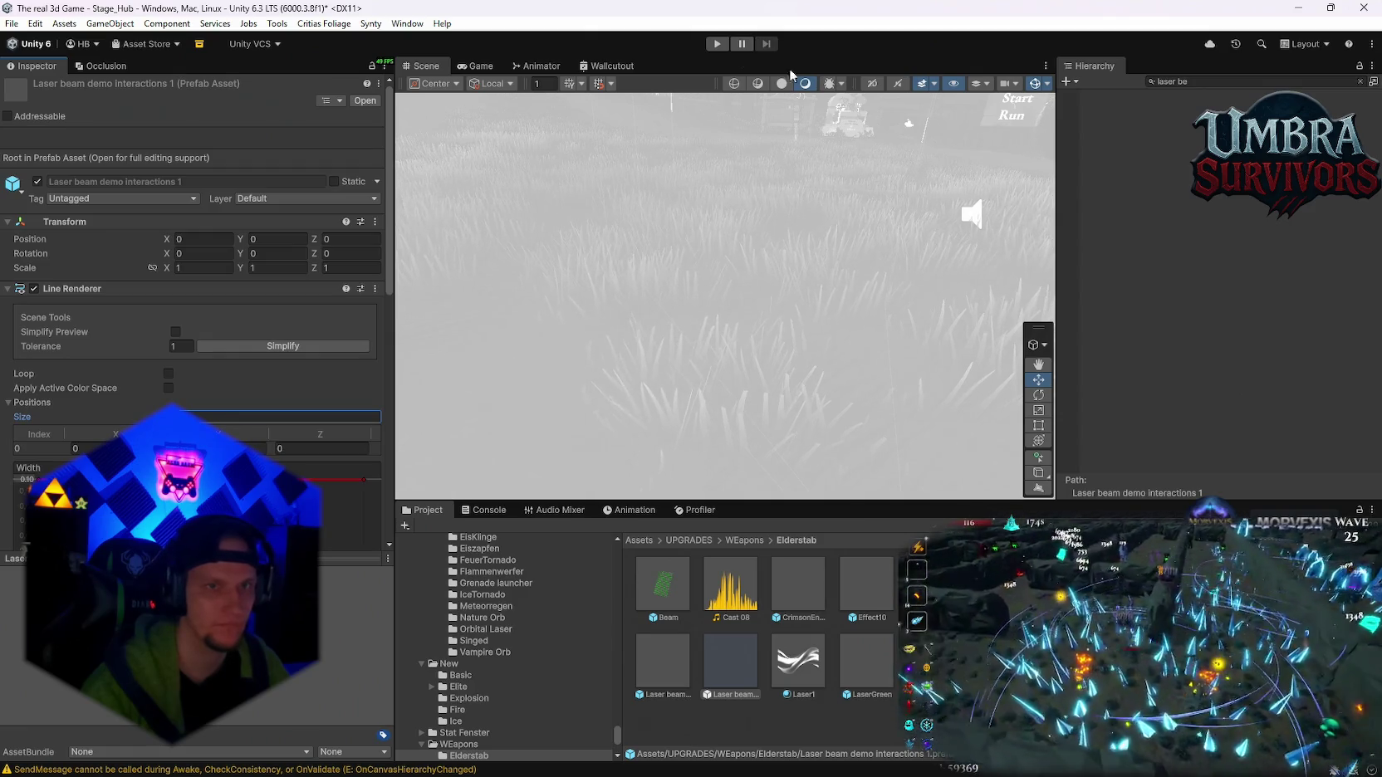
- Play-test the beam with the Elder Wand from the weapon book, then stop play mode
{"action": "left_click", "coordinate": [718, 46]}
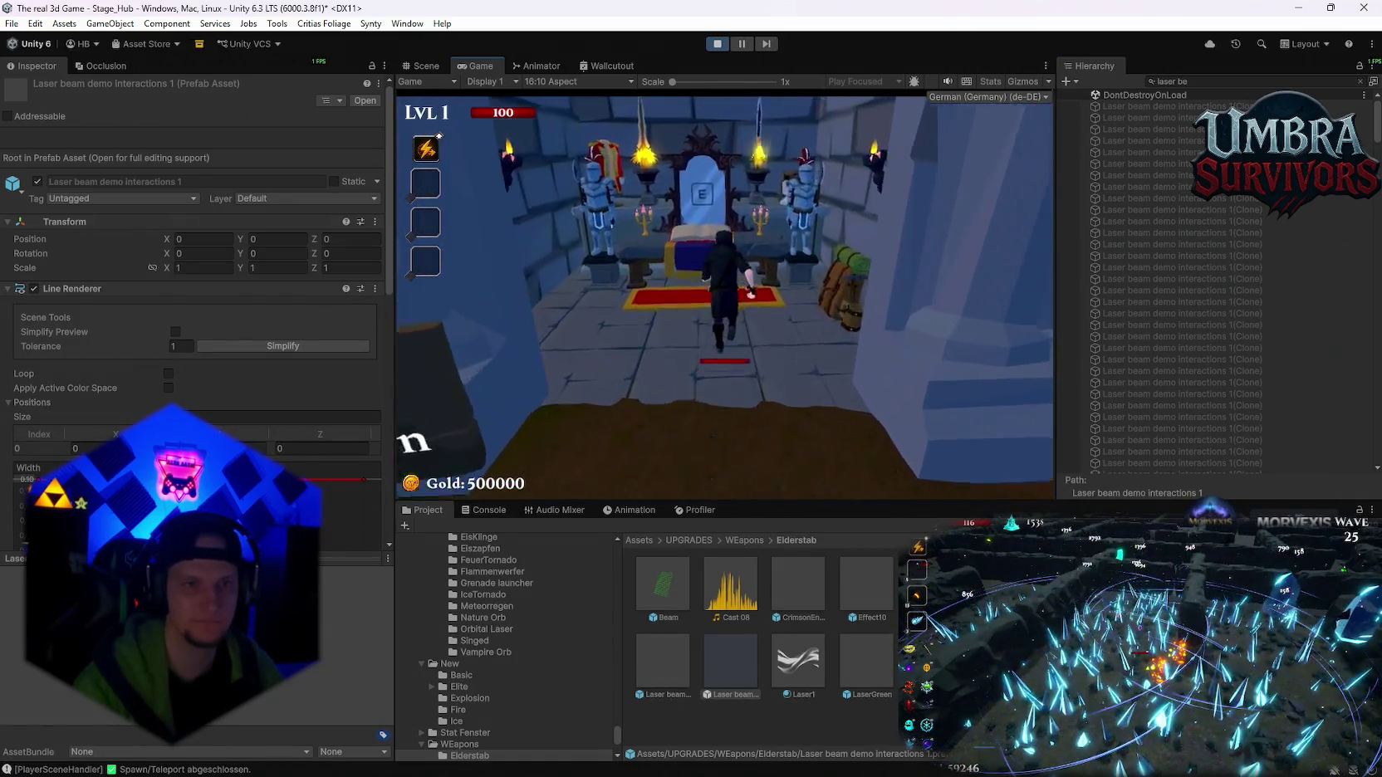
{"action": "key", "text": "e"}
{"action": "left_click", "coordinate": [538, 282]}
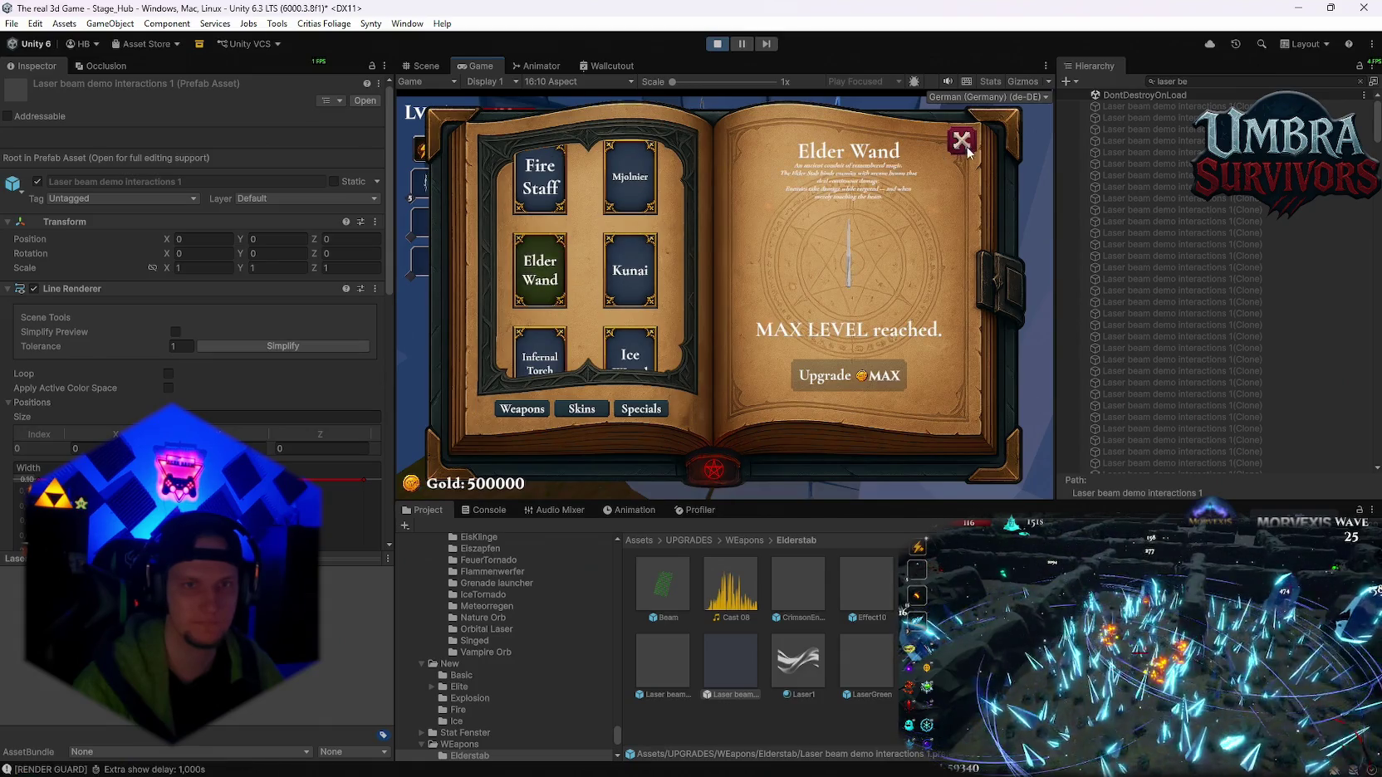
{"action": "key", "text": "Escape"}
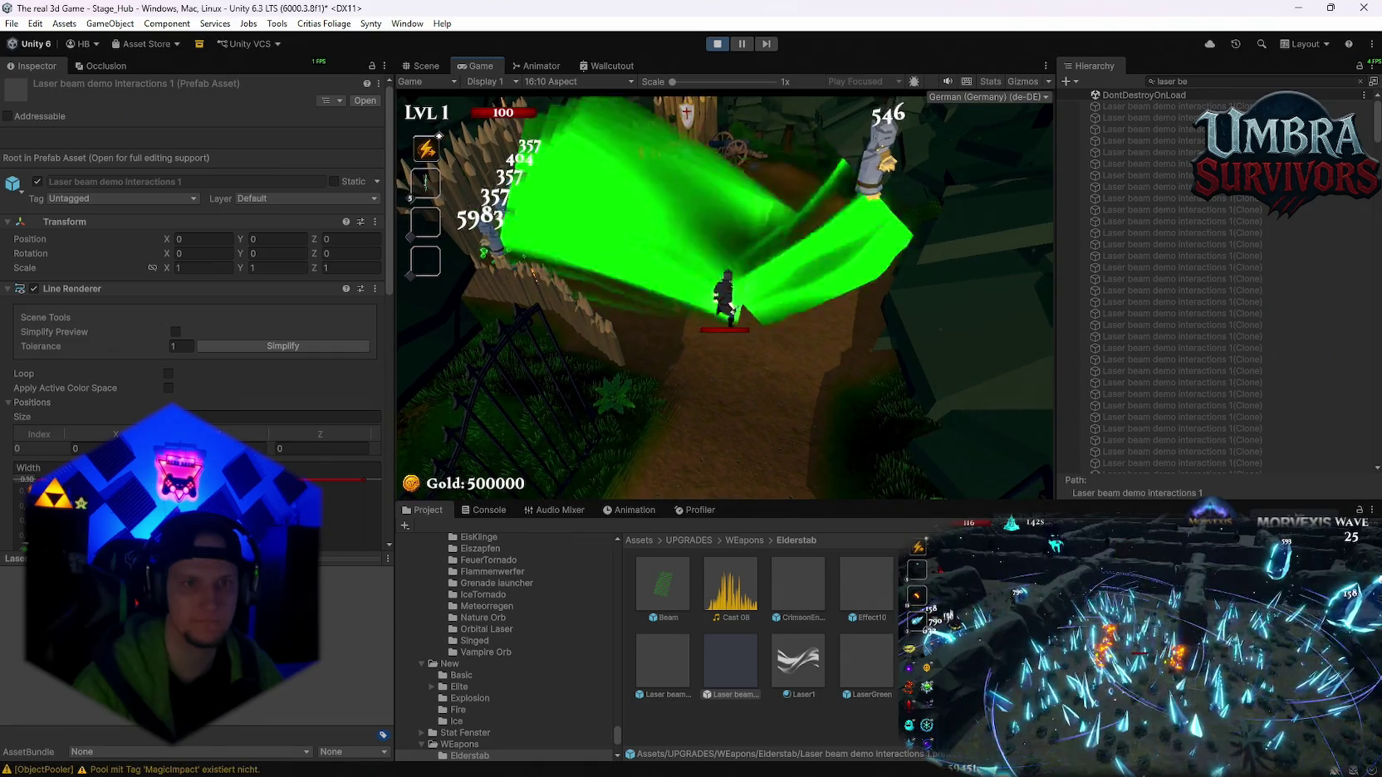
{"action": "key", "text": "Escape"}
{"action": "left_click", "coordinate": [717, 44]}
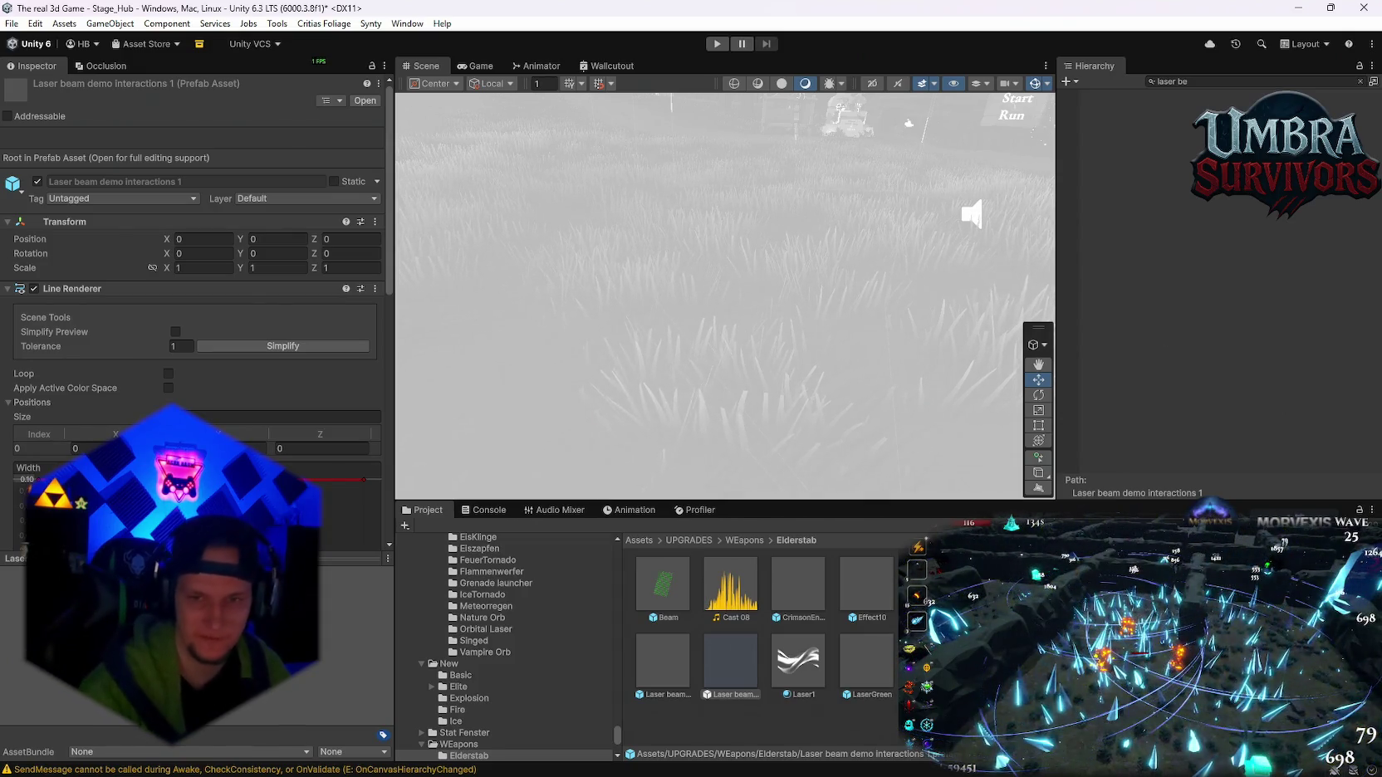
- Search the Hierarchy for 'objec'
{"action": "key", "text": "ctrl+a"}
{"action": "key", "text": "BackSpace"}
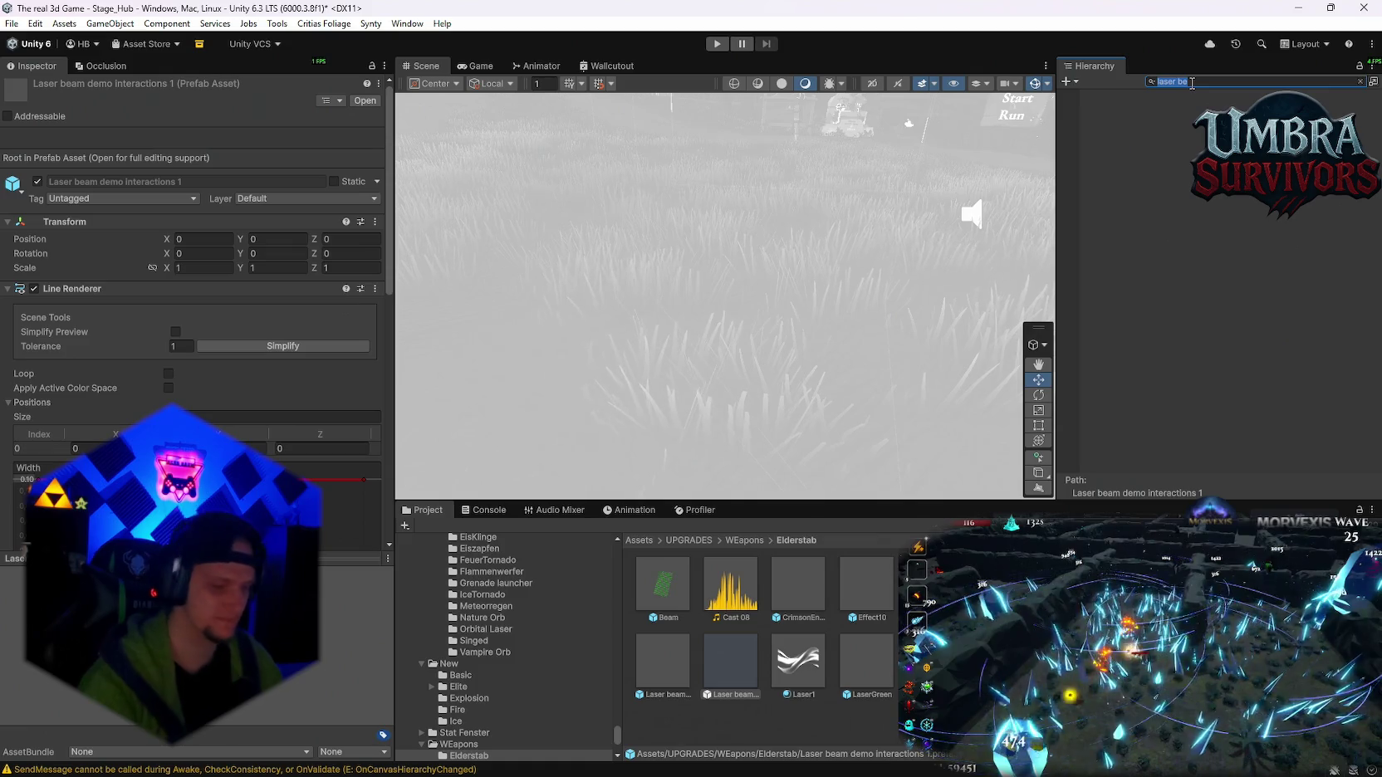
{"action": "type", "text": "objec"}
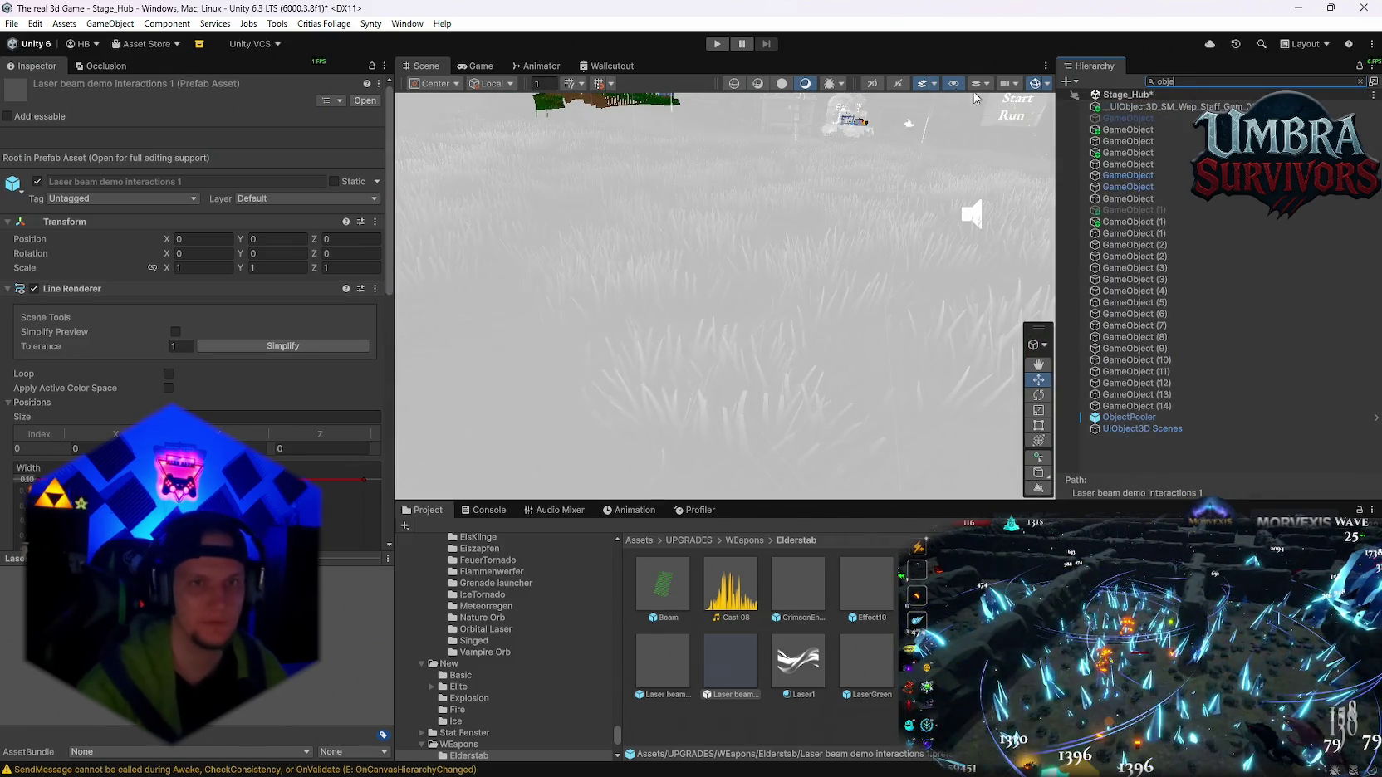
- Assign Laser beam 1 as the ObjectPooler's MagicBeam pool prefab
{"action": "left_click", "coordinate": [1129, 417]}
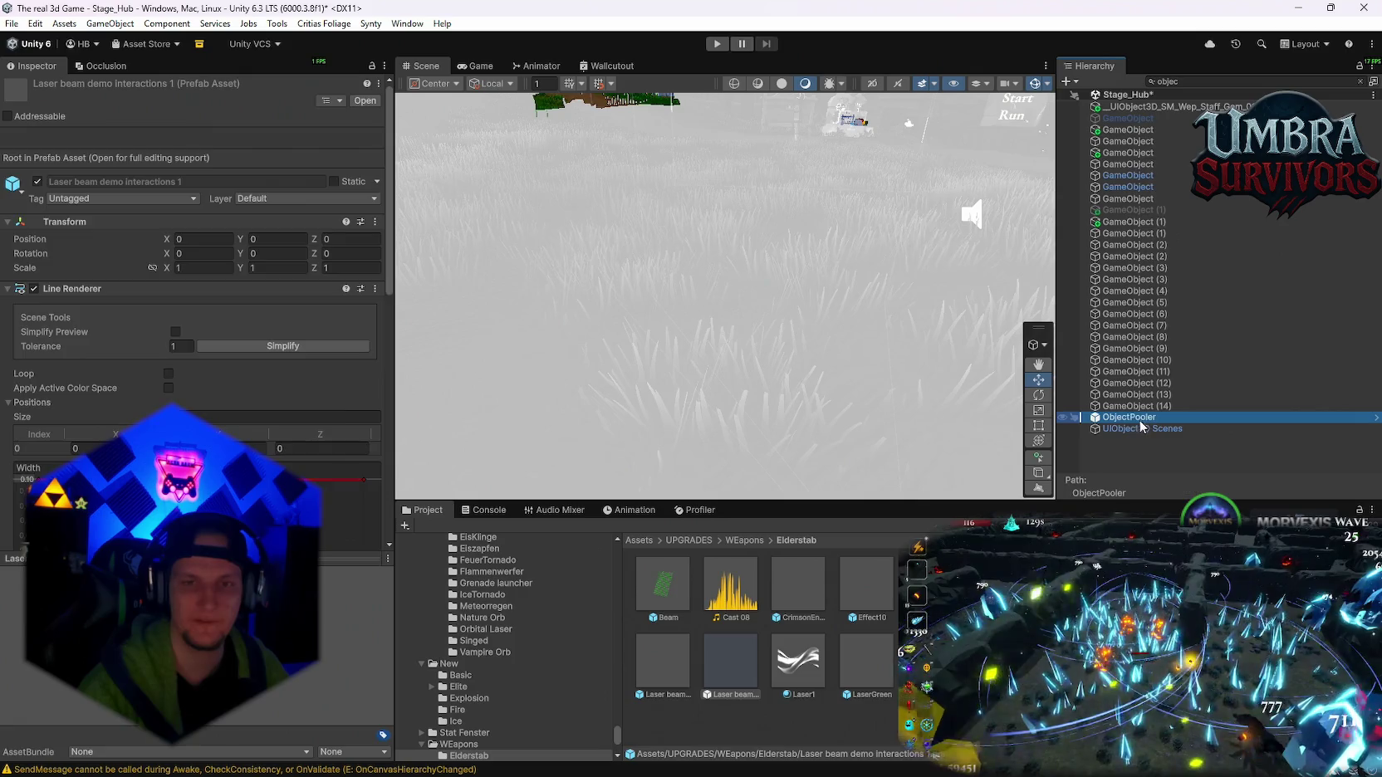
{"action": "scroll", "coordinate": [253, 405], "scroll_direction": "down", "scroll_amount": 10}
{"action": "scroll", "coordinate": [253, 405], "scroll_direction": "down", "scroll_amount": 15}
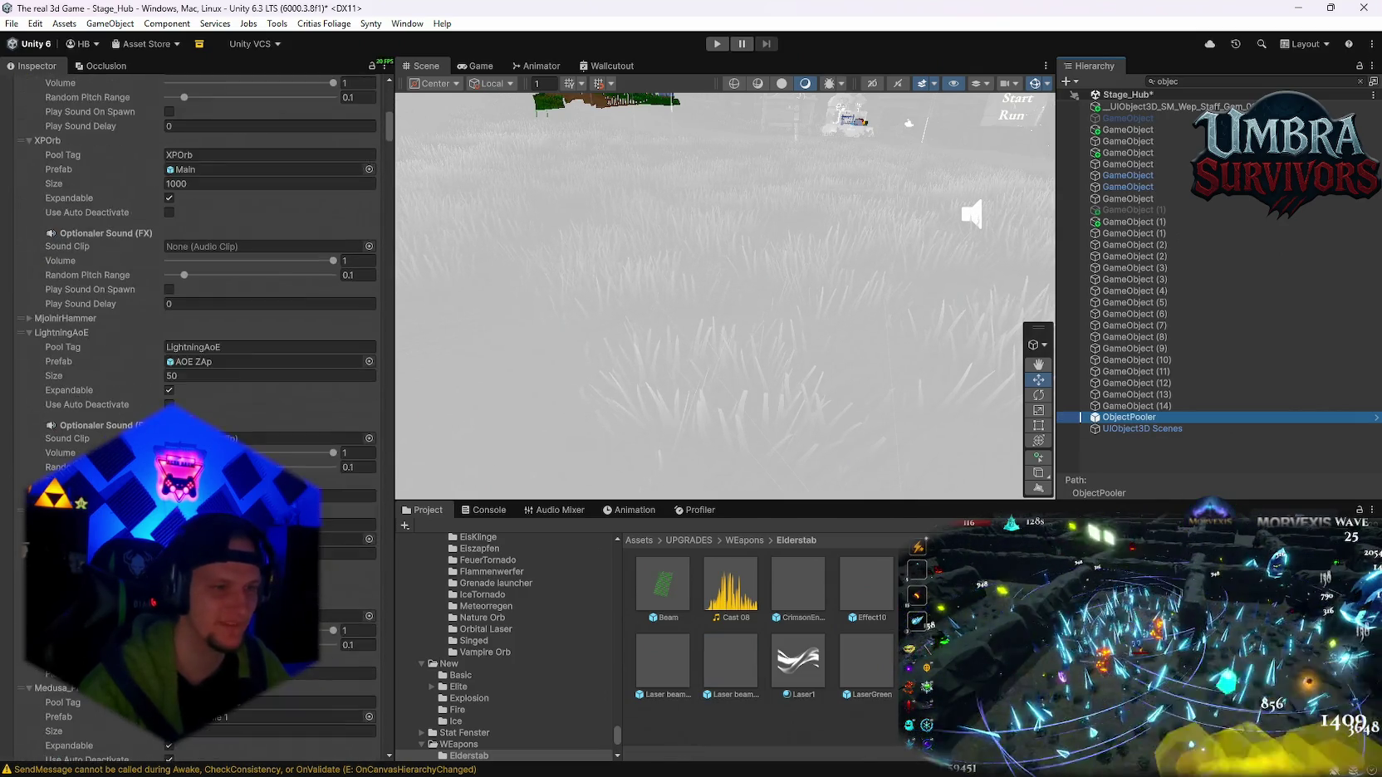
{"action": "scroll", "coordinate": [290, 471], "scroll_direction": "down", "scroll_amount": 15}
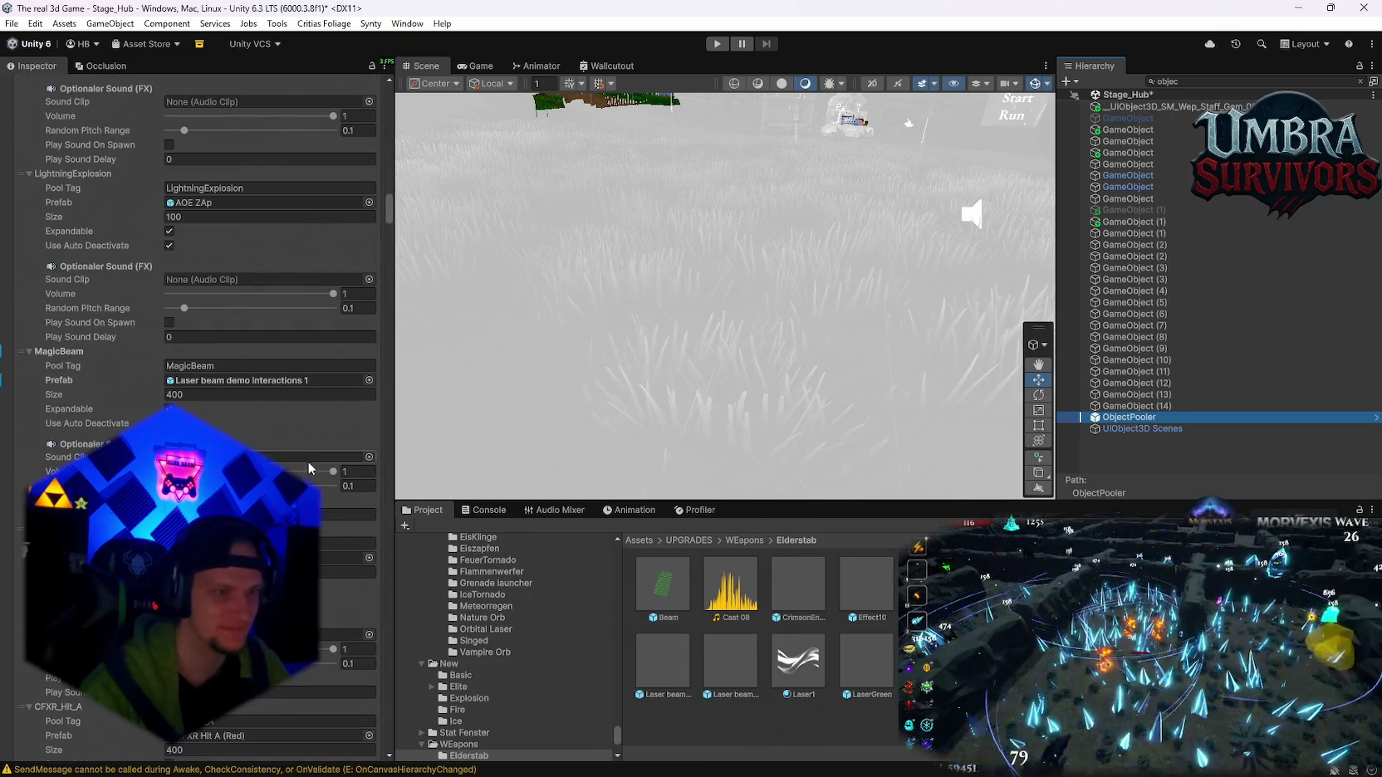
{"action": "mouse_move", "coordinate": [662, 664]}
{"action": "left_mouse_down"}
{"action": "mouse_move", "coordinate": [624, 384]}
{"action": "mouse_move", "coordinate": [247, 390]}
{"action": "left_mouse_up"}
- Set Laser beam 1's Line Renderer Texture Mode to Repeat Per Segment and start play mode
{"action": "double_click", "coordinate": [199, 379]}
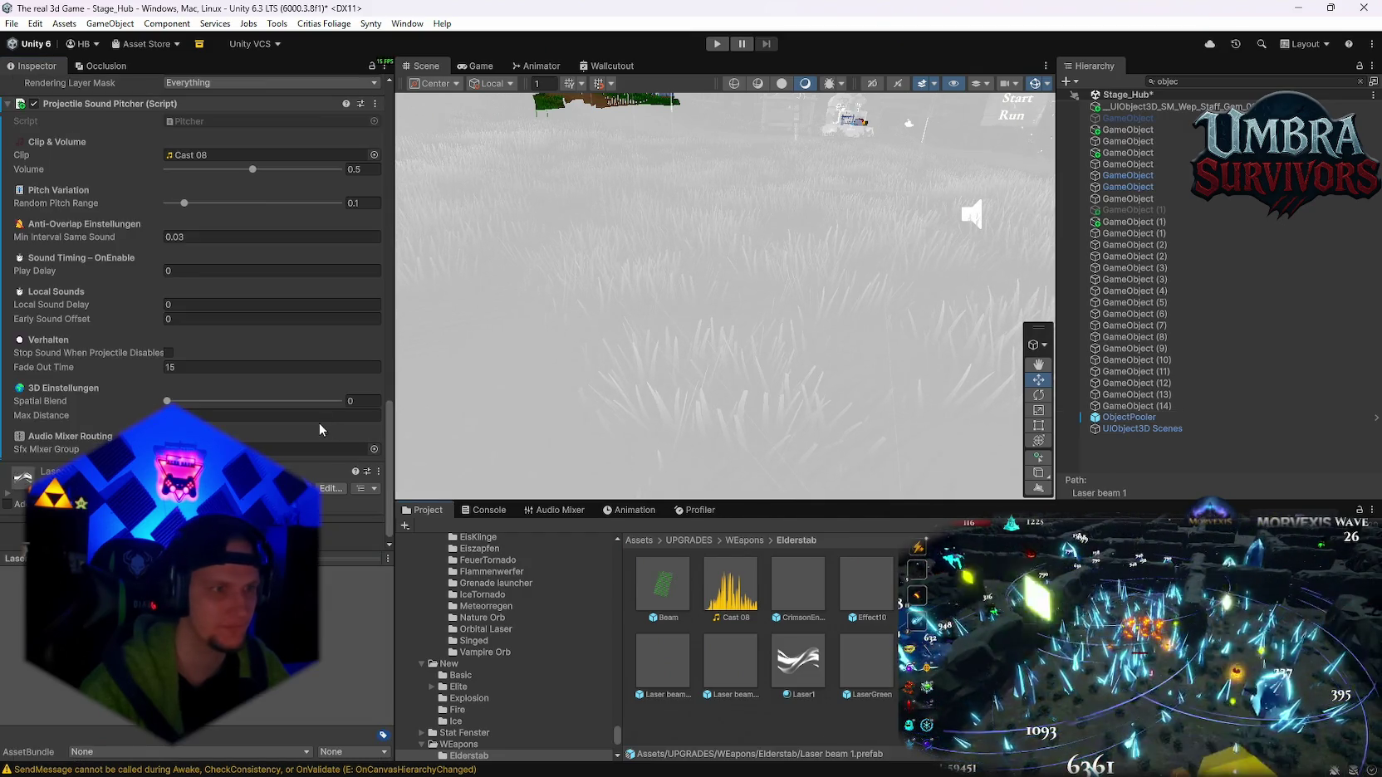
{"action": "scroll", "coordinate": [196, 404], "scroll_direction": "up", "scroll_amount": 6}
{"action": "scroll", "coordinate": [196, 404], "scroll_direction": "up", "scroll_amount": 6}
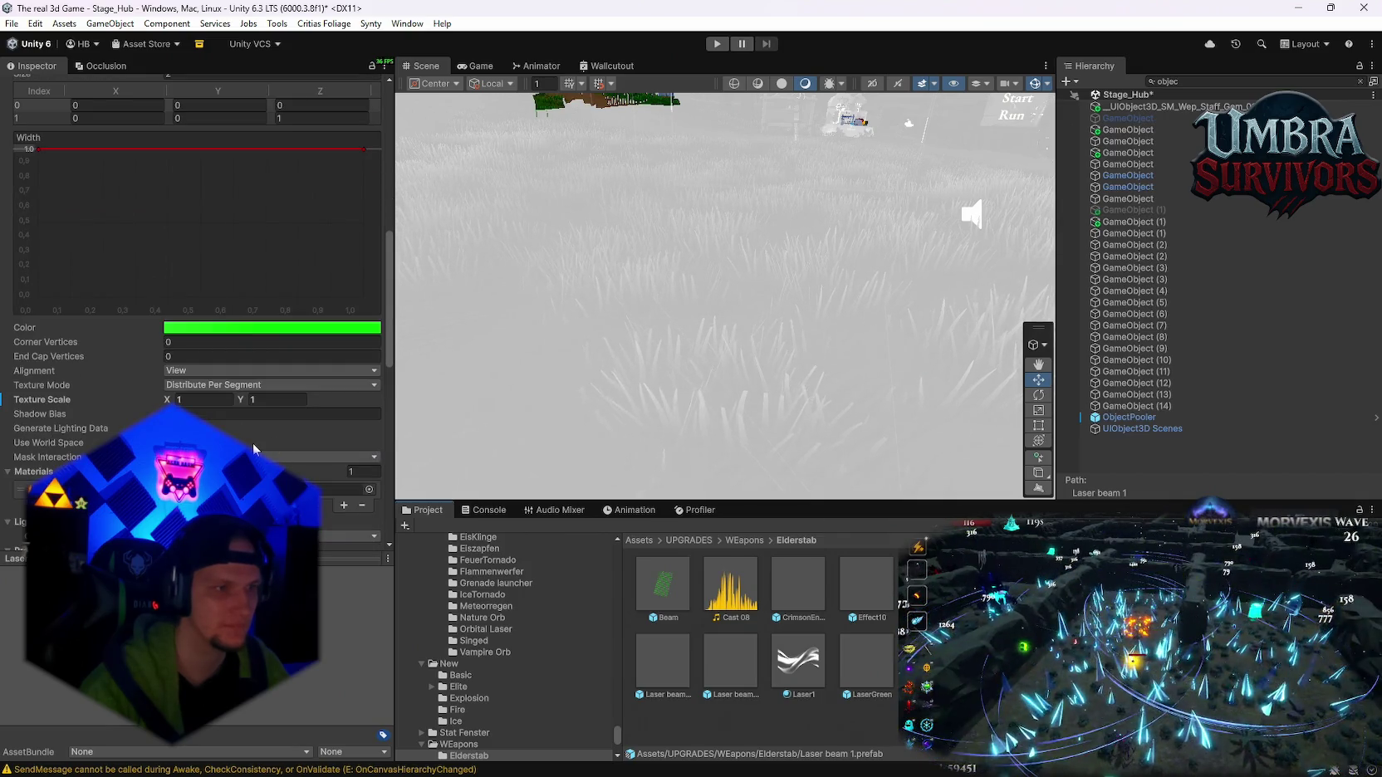
{"action": "left_click", "coordinate": [201, 387]}
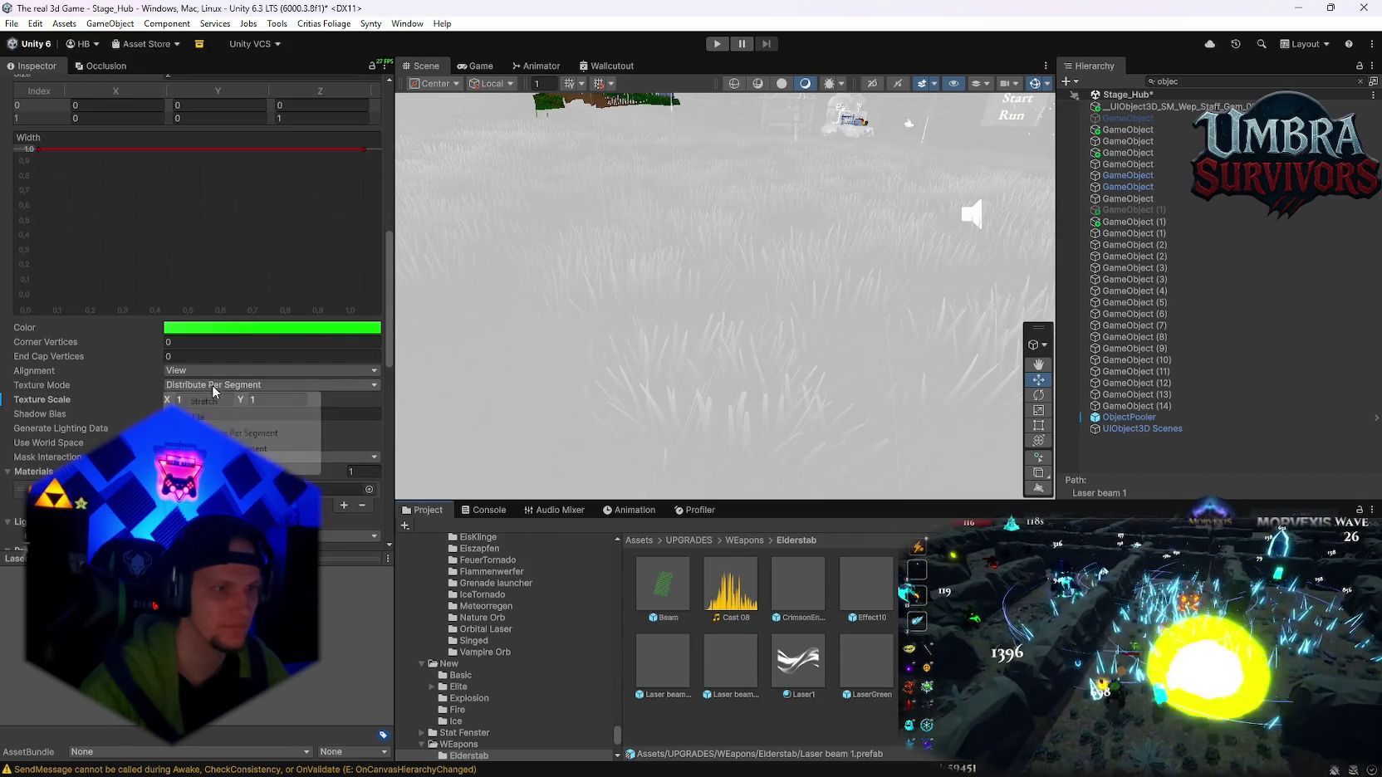
{"action": "left_click", "coordinate": [249, 448]}
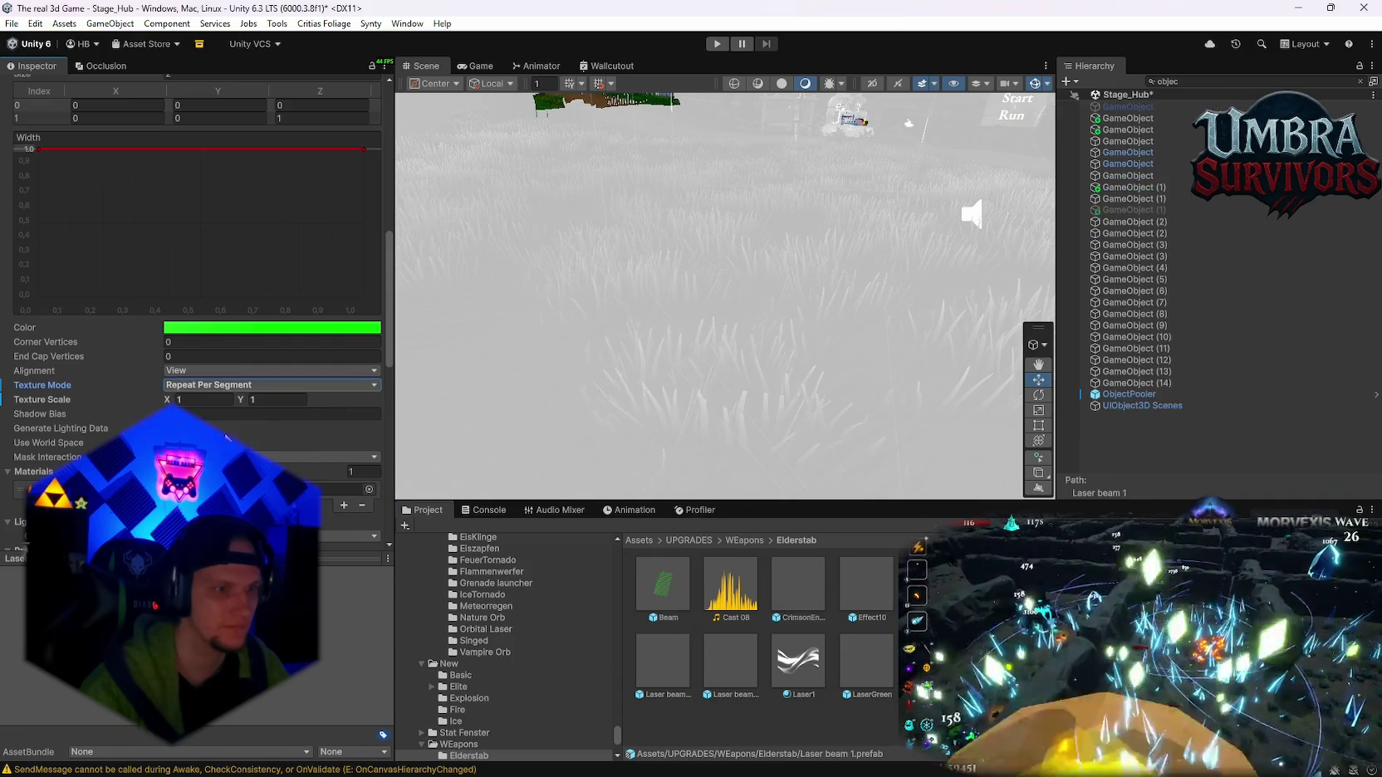
{"action": "scroll", "coordinate": [169, 268], "scroll_direction": "up", "scroll_amount": 5}
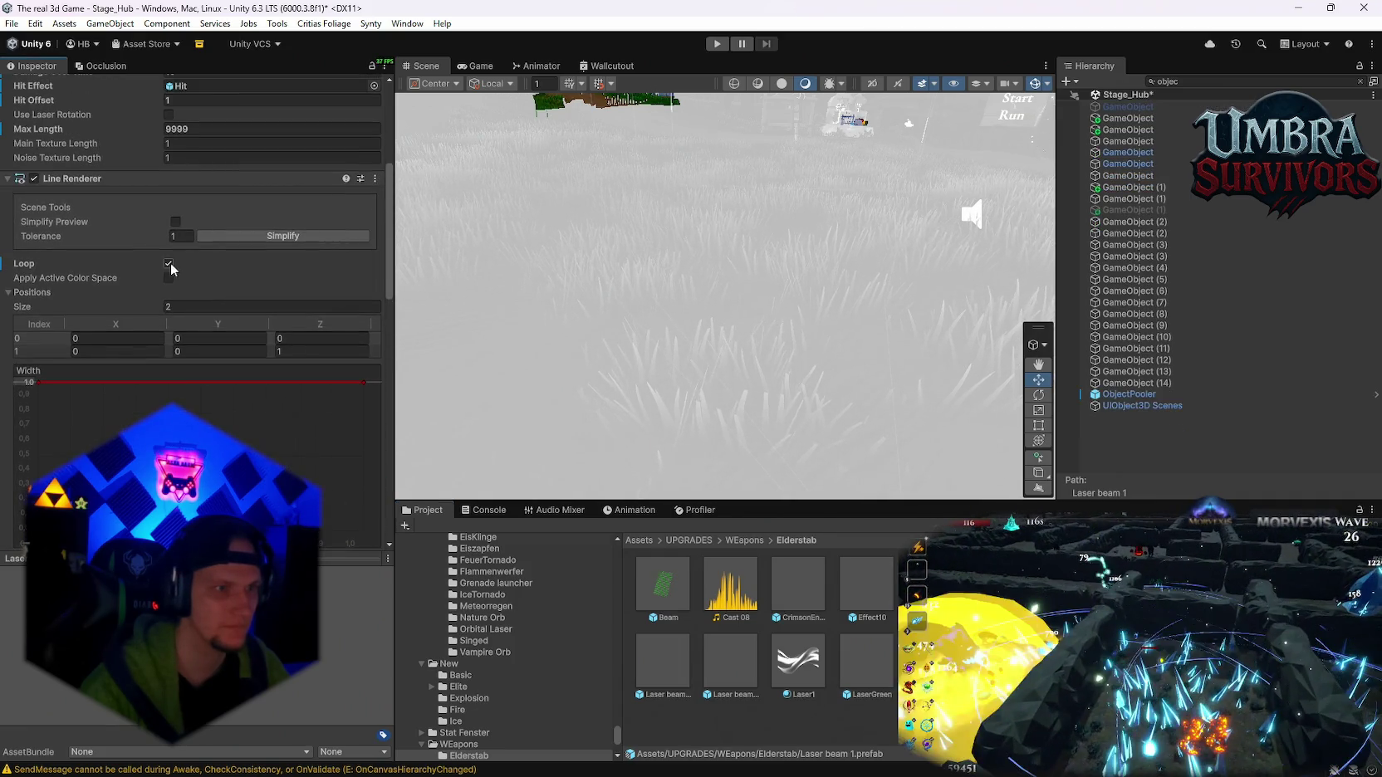
{"action": "scroll", "coordinate": [154, 333], "scroll_direction": "up", "scroll_amount": 4}
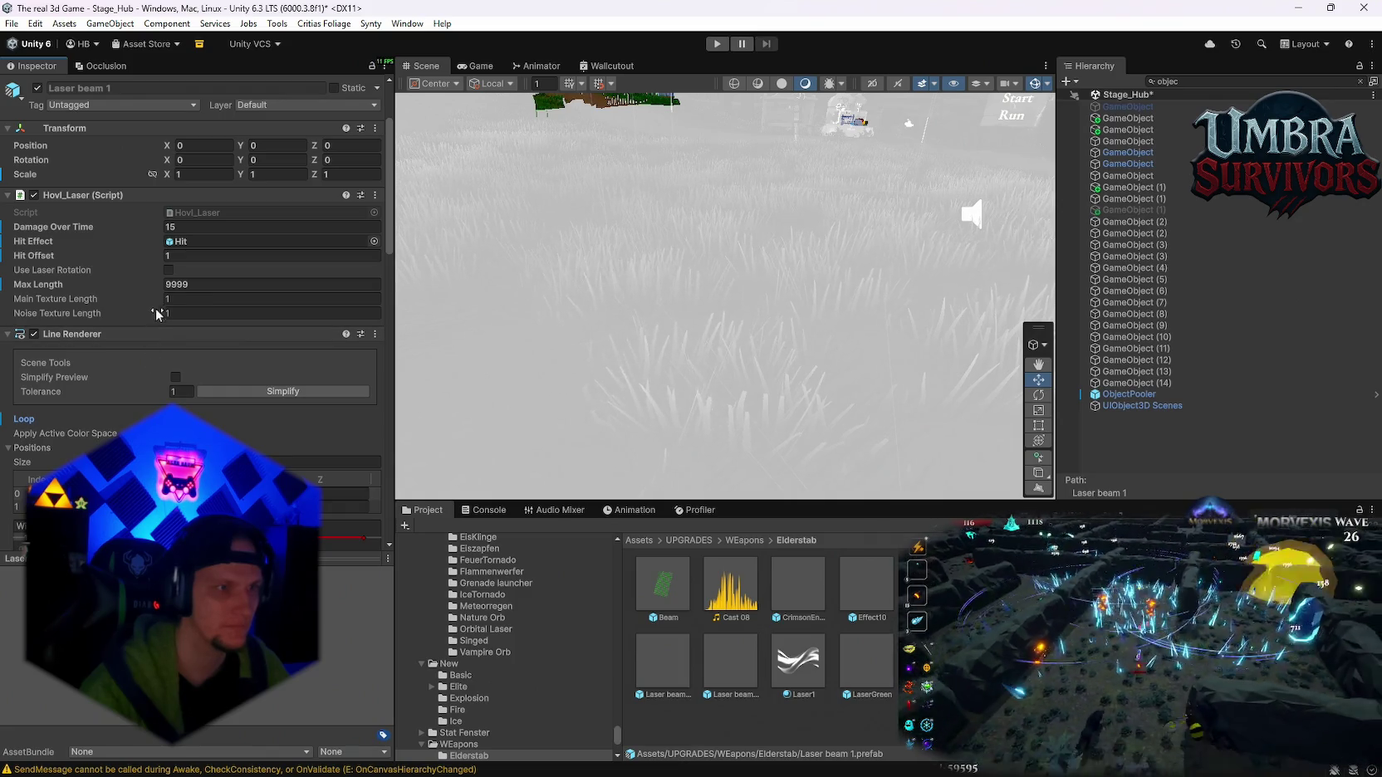
{"action": "scroll", "coordinate": [155, 307], "scroll_direction": "down", "scroll_amount": 9}
{"action": "scroll", "coordinate": [188, 328], "scroll_direction": "down", "scroll_amount": 7}
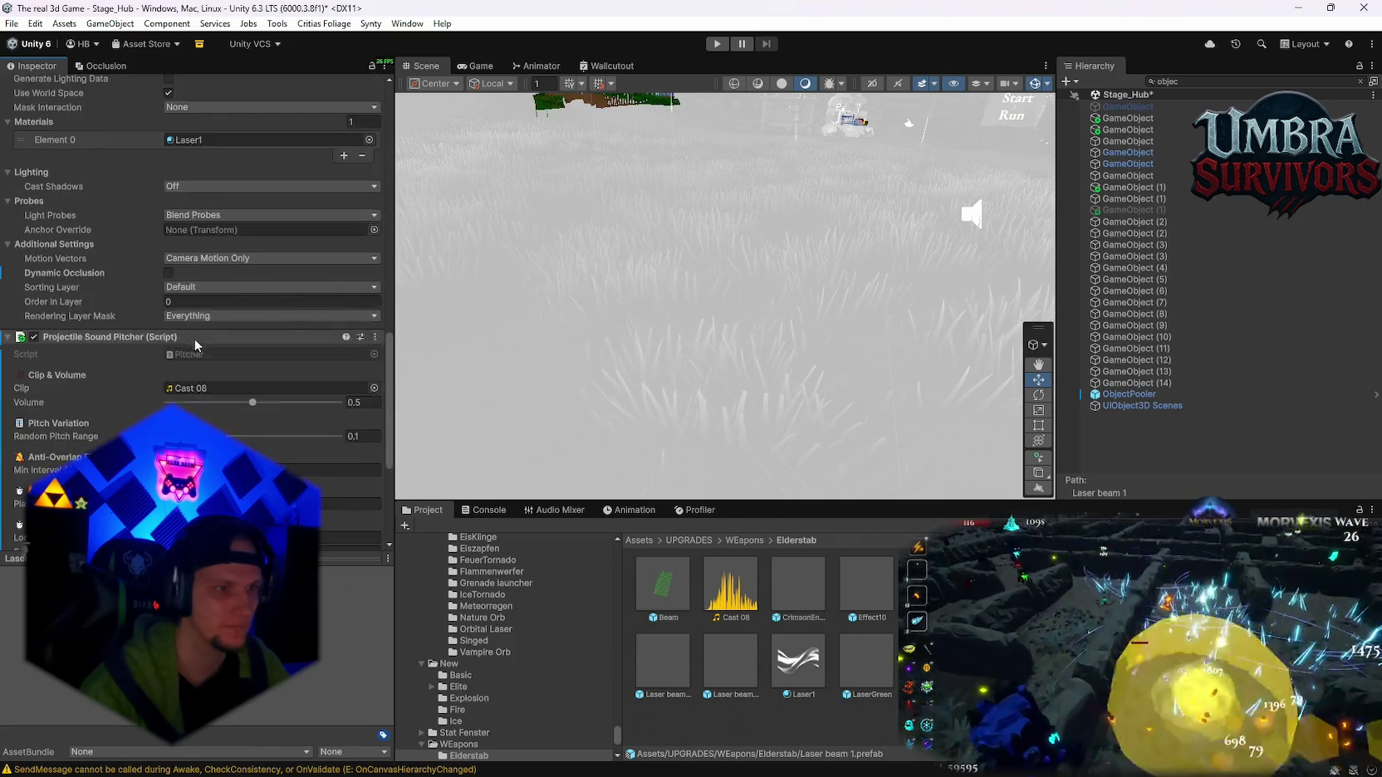
{"action": "left_click", "coordinate": [716, 43]}
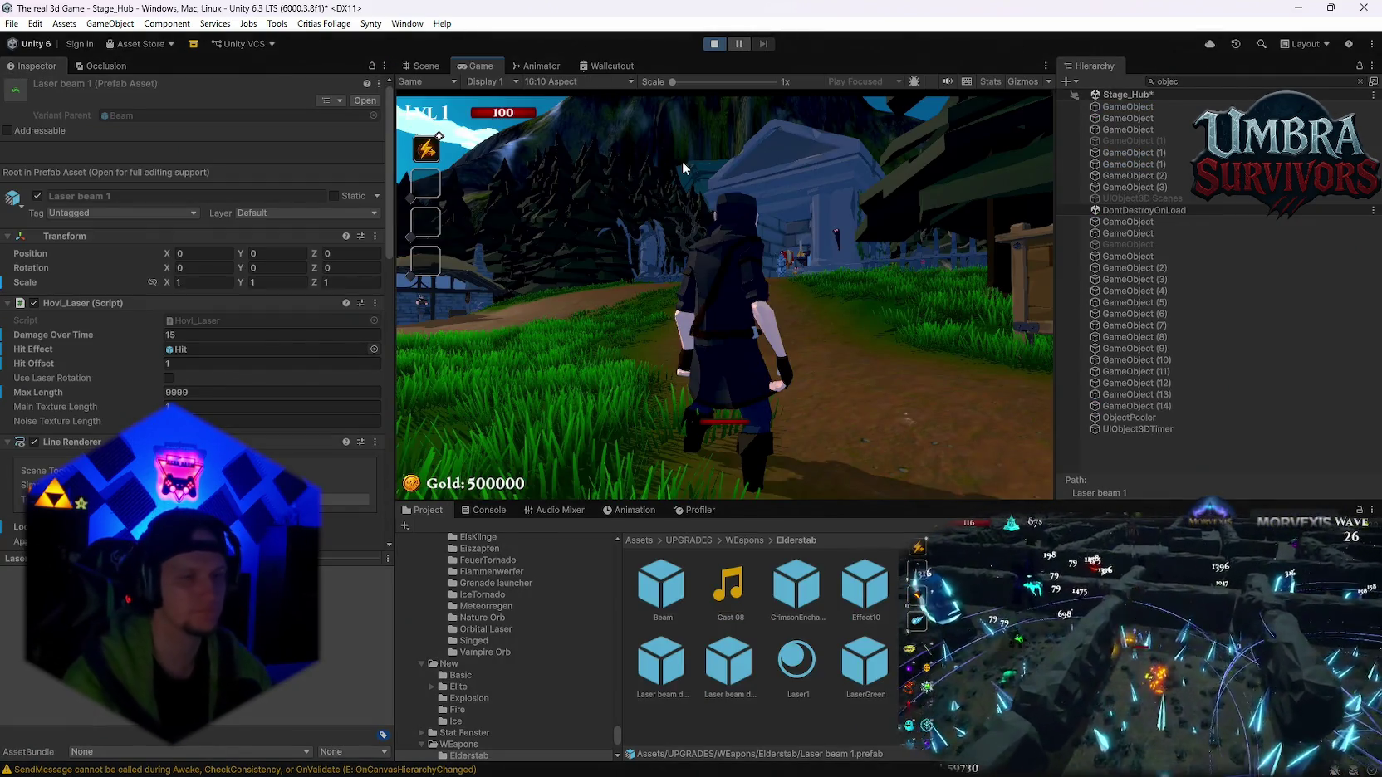
- Walk the character up the path to the weapon shrine and close its upgrade book
{"action": "key", "text": "w"}
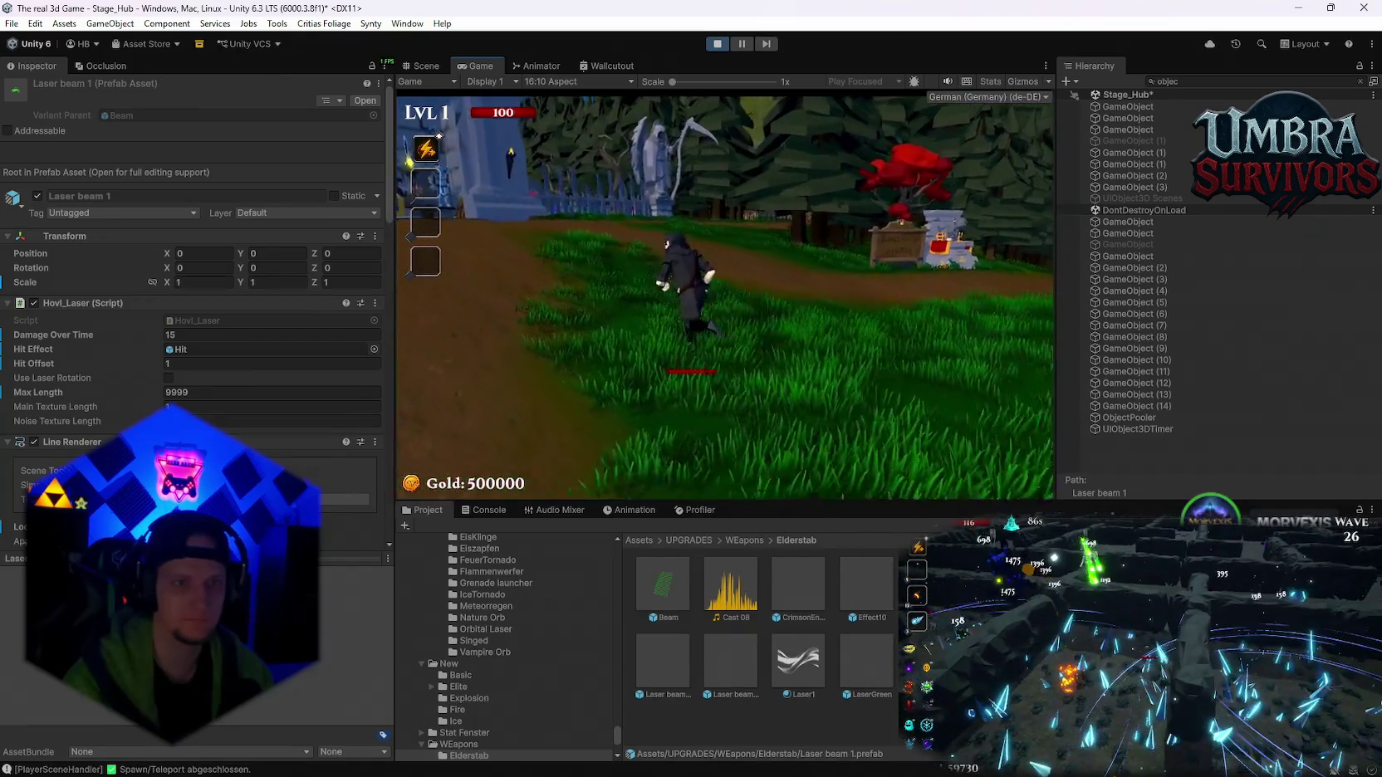
{"action": "key", "text": "w"}
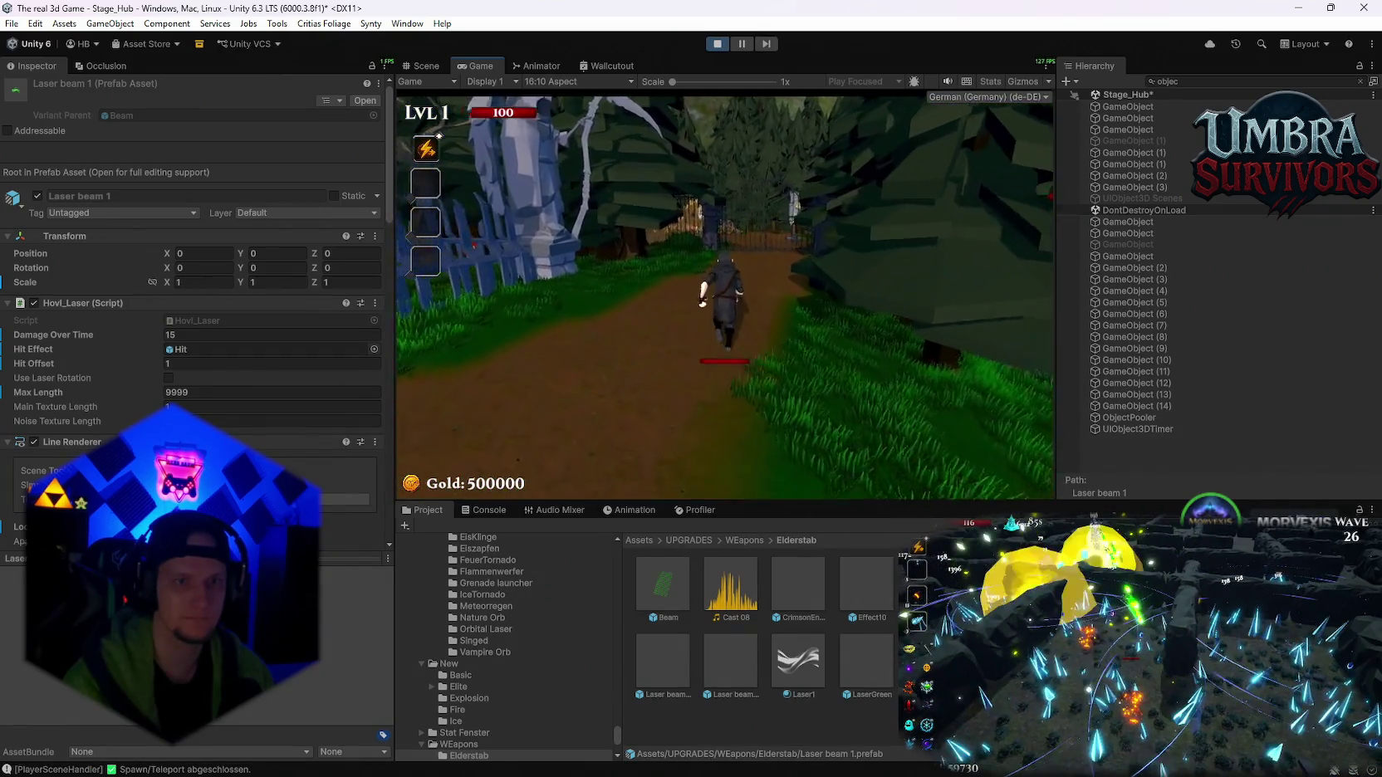
{"action": "key", "text": "w"}
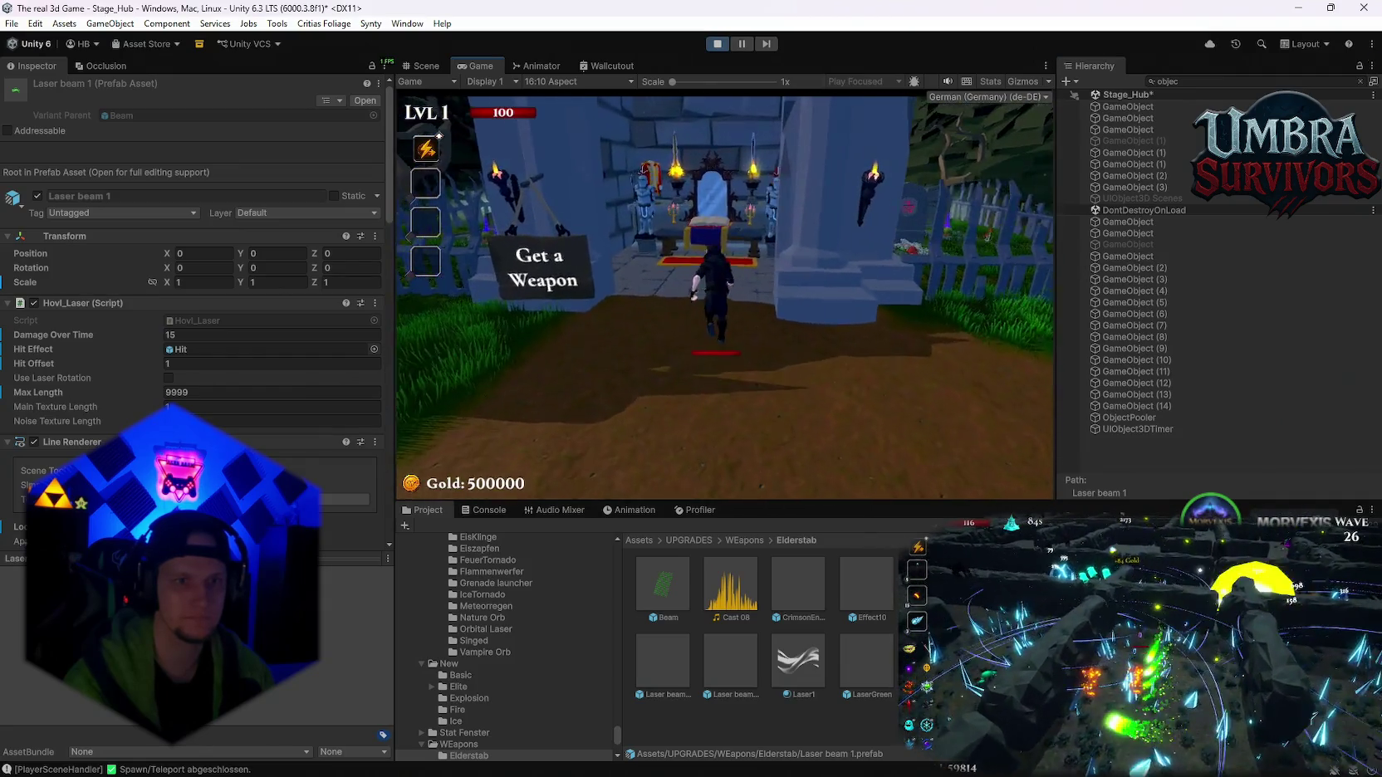
{"action": "left_click", "coordinate": [961, 140]}
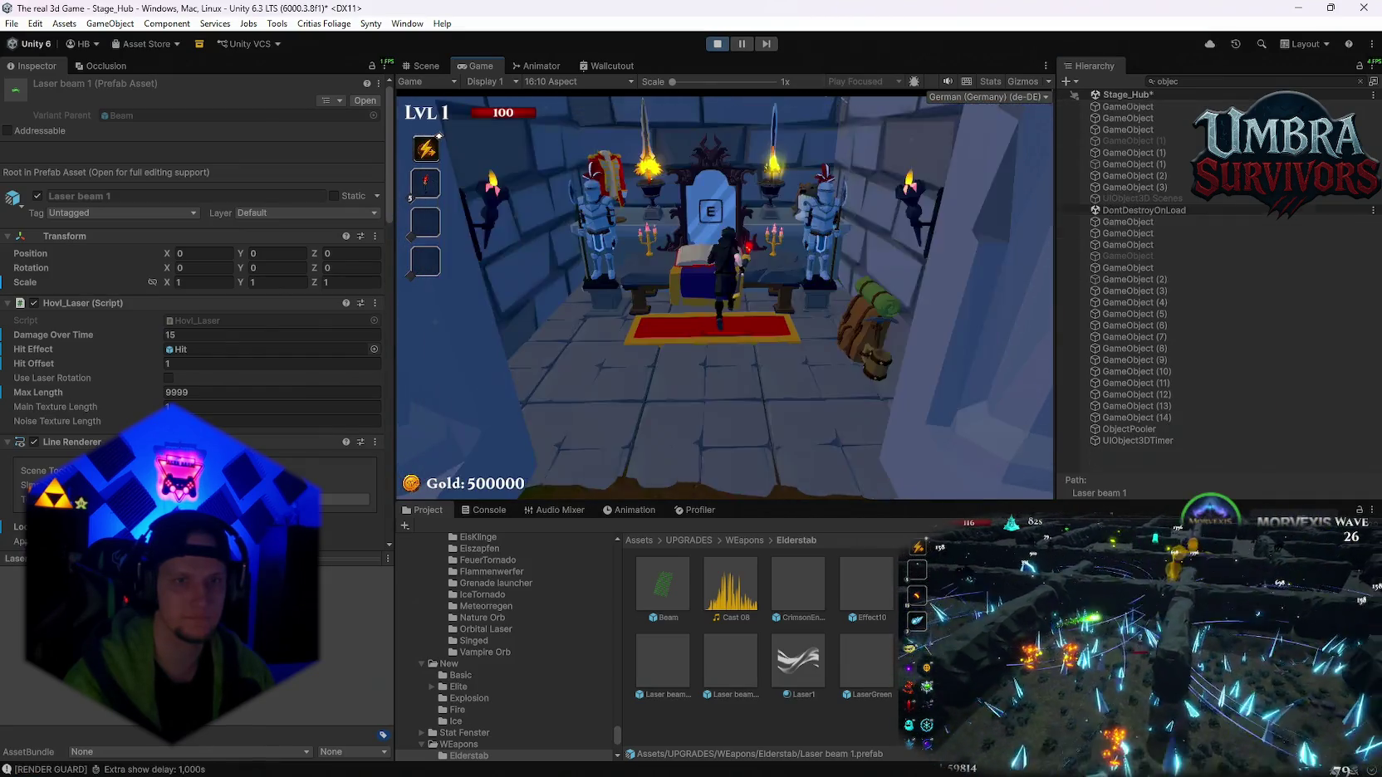
- Run through the village to the training dummies firing the laser, then pause
{"action": "key", "text": "s"}
{"action": "key", "text": "w"}
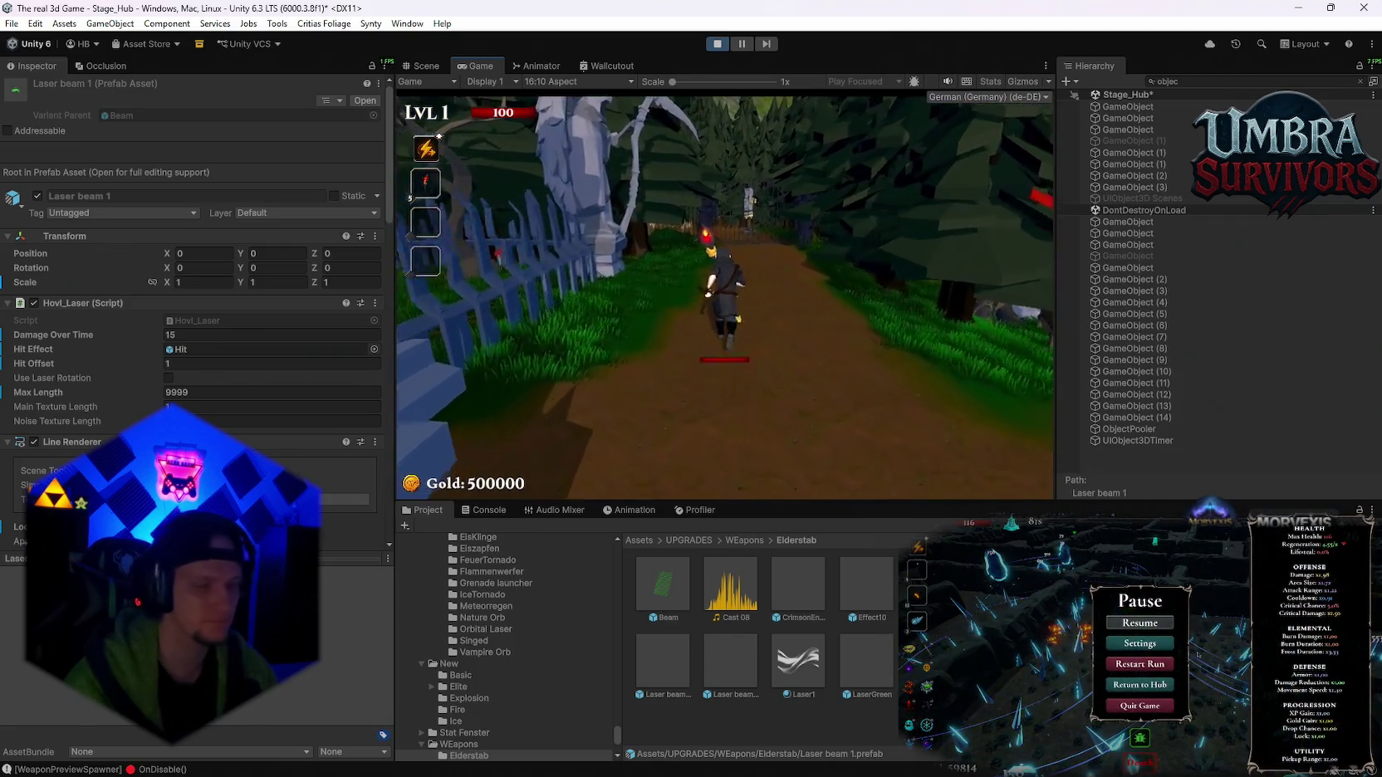
{"action": "key", "text": "w"}
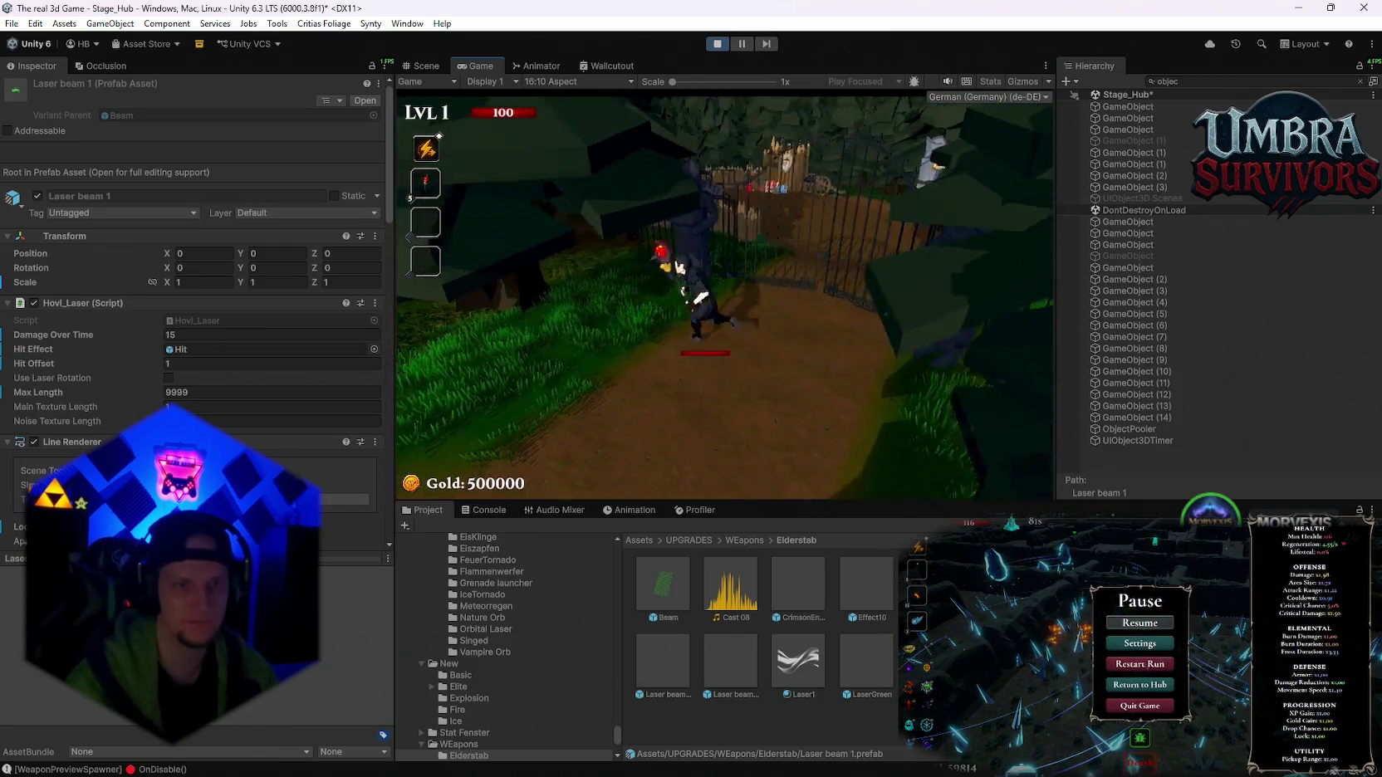
{"action": "key", "text": "w"}
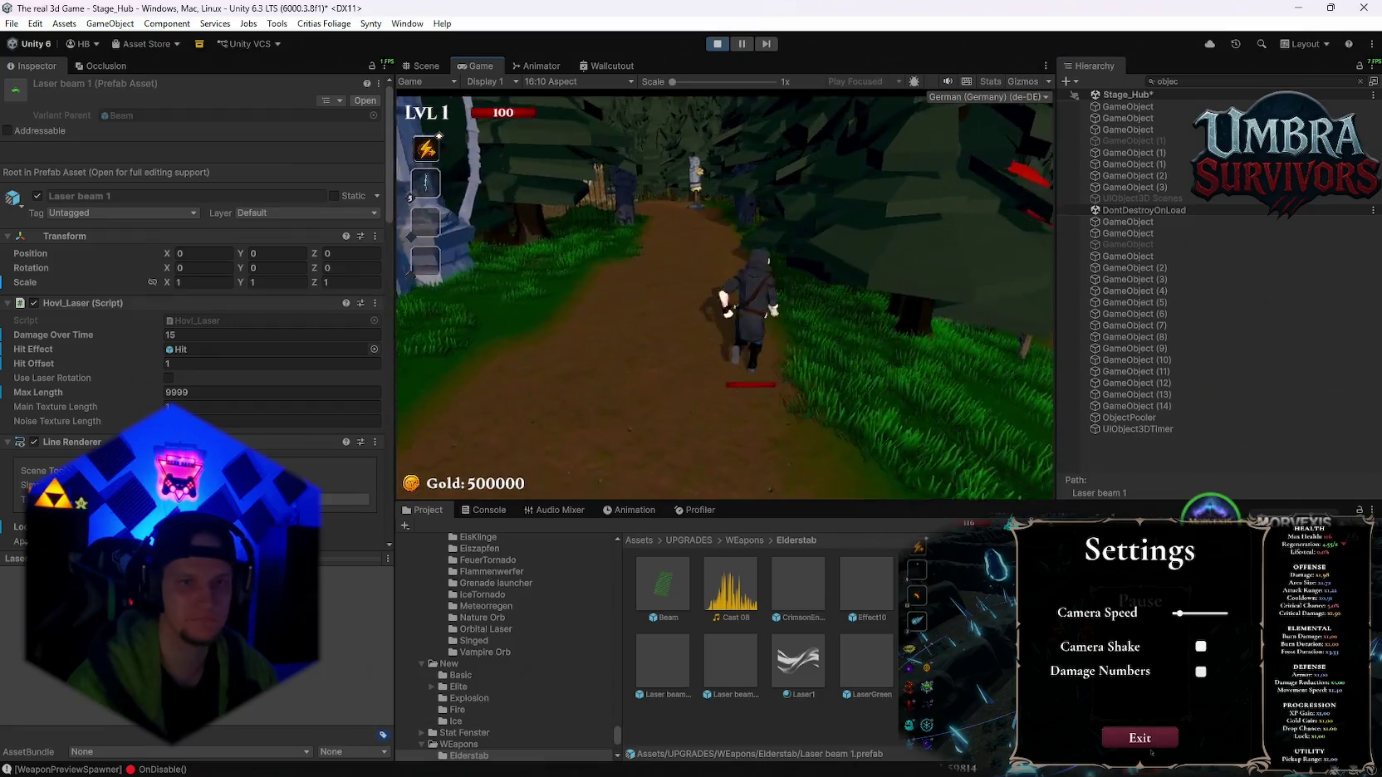
{"action": "key", "text": "w"}
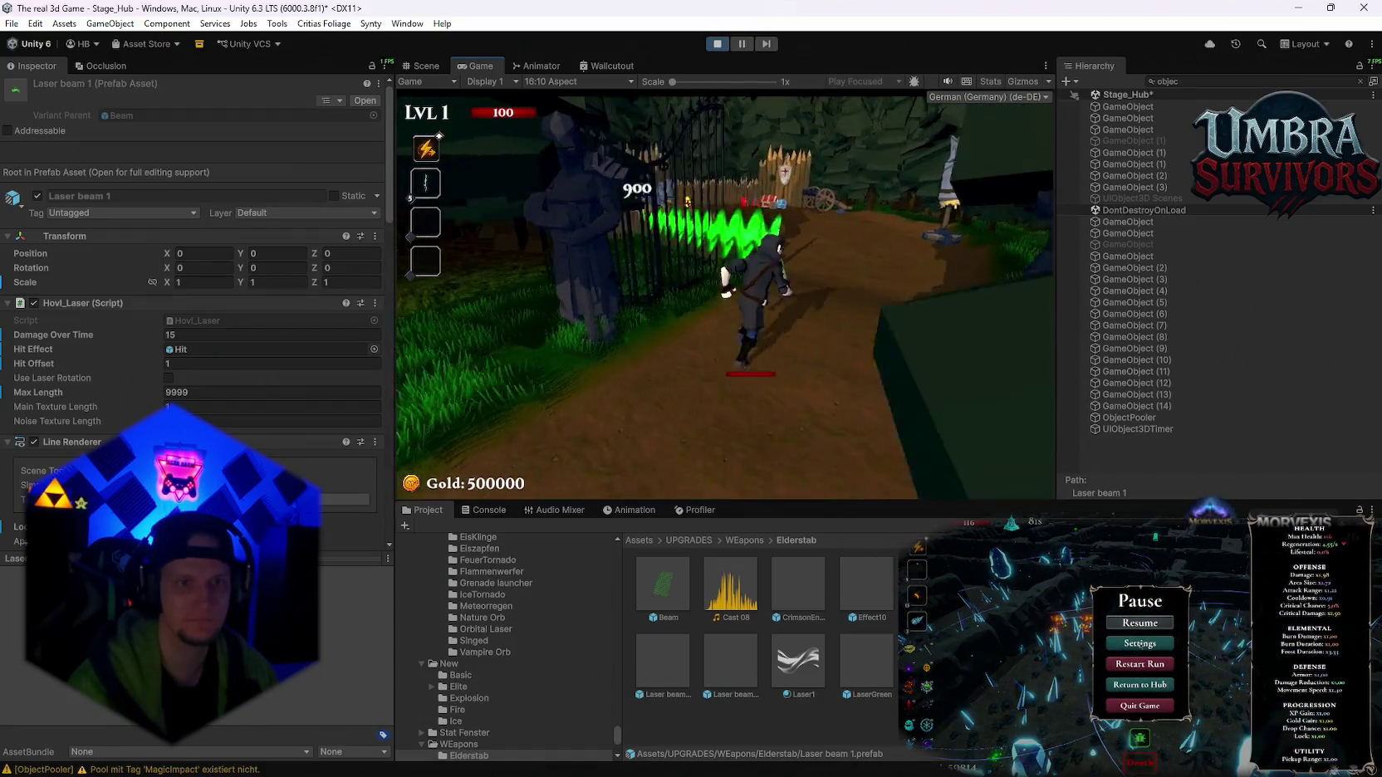
{"action": "key", "text": "w"}
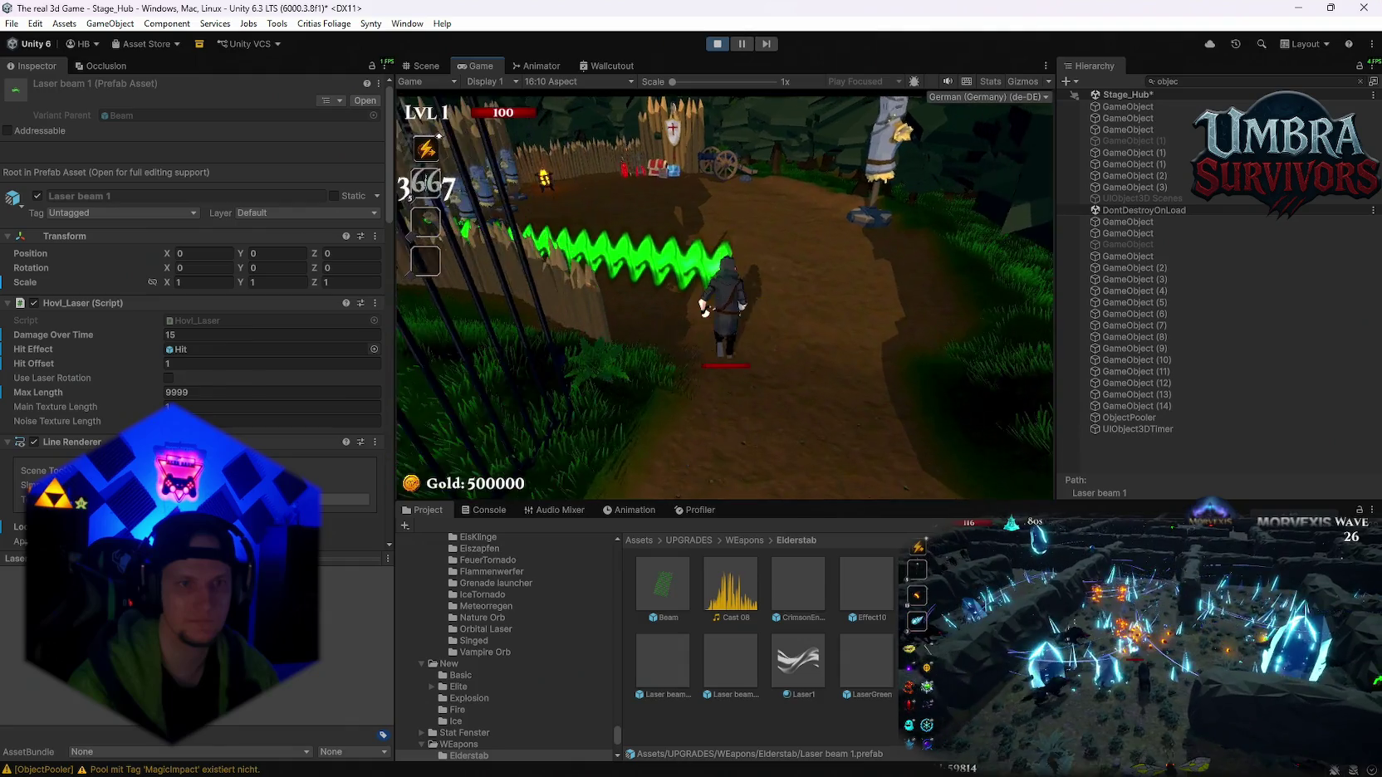
{"action": "key", "text": "w"}
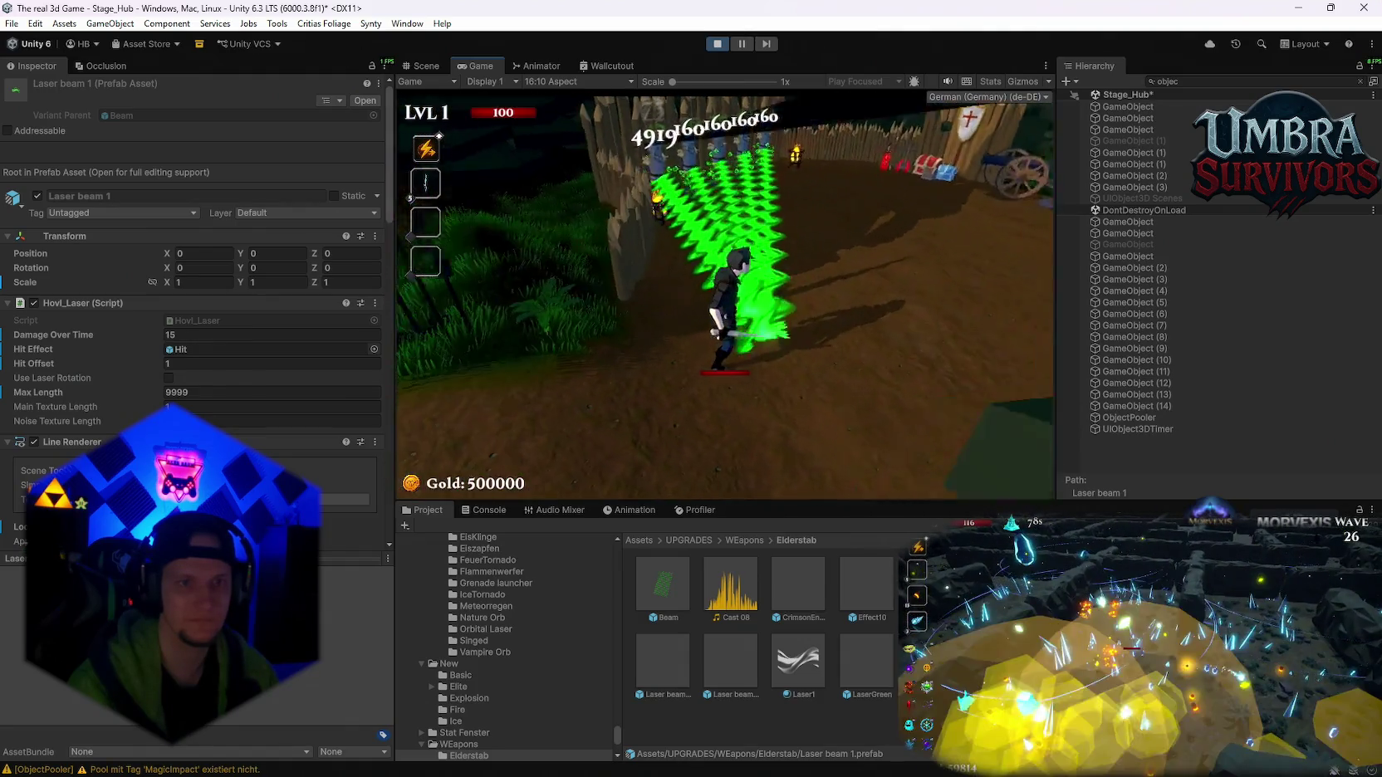
{"action": "key", "text": "Escape"}
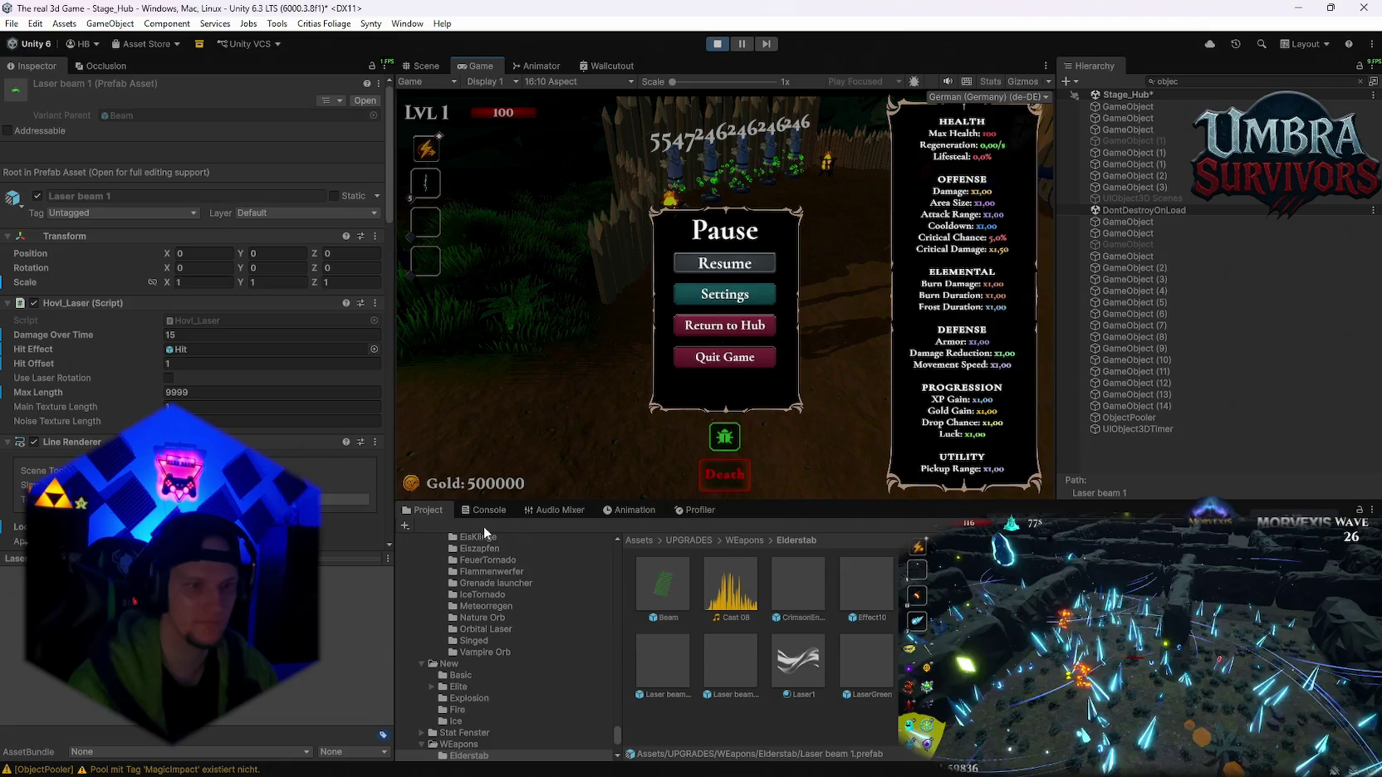
- Show the Console and select a MagicImpact pool warning
{"action": "left_click", "coordinate": [484, 510]}
{"action": "left_click", "coordinate": [617, 636]}
{"action": "scroll", "coordinate": [617, 626], "scroll_direction": "down", "scroll_amount": 2}
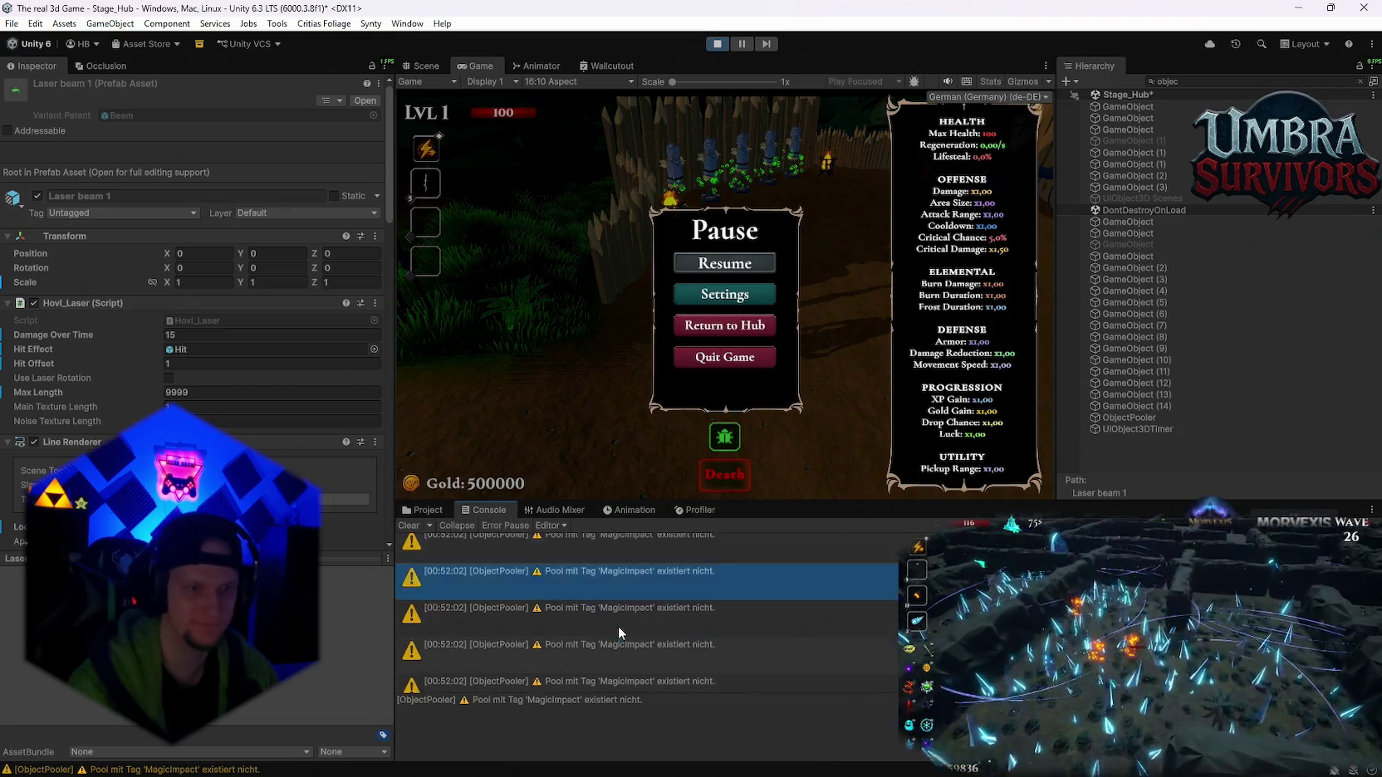
{"action": "scroll", "coordinate": [618, 626], "scroll_direction": "up", "scroll_amount": 2}
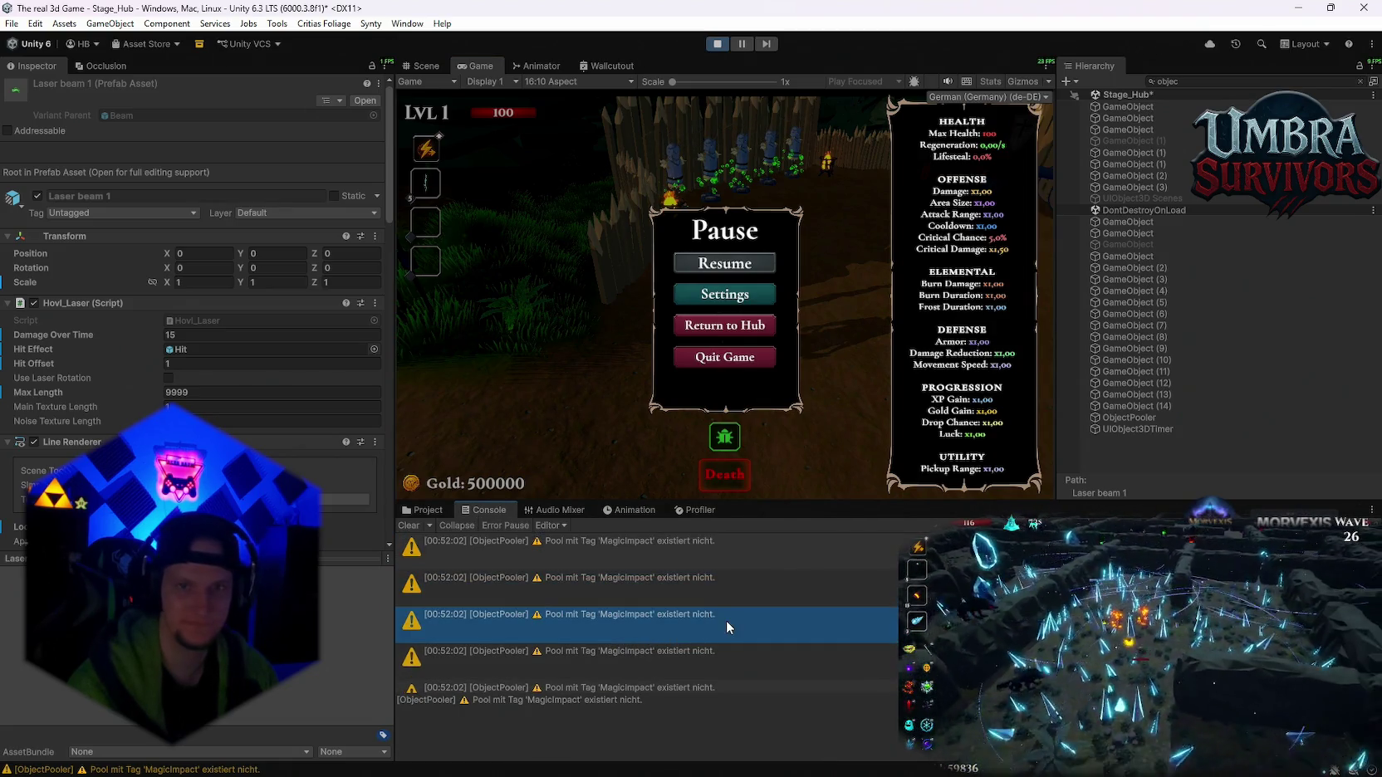
{"action": "scroll", "coordinate": [259, 393], "scroll_direction": "down", "scroll_amount": 10}
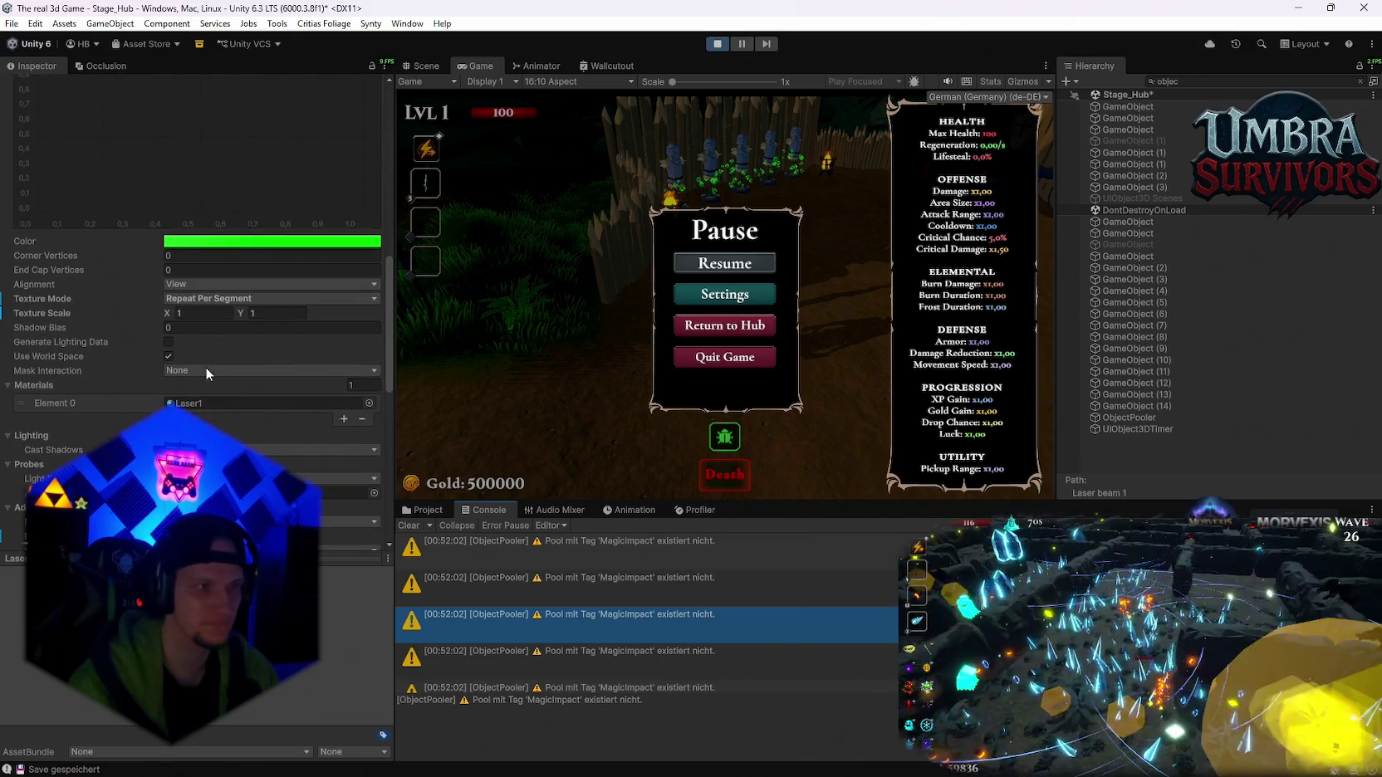
{"action": "scroll", "coordinate": [227, 397], "scroll_direction": "up", "scroll_amount": 8}
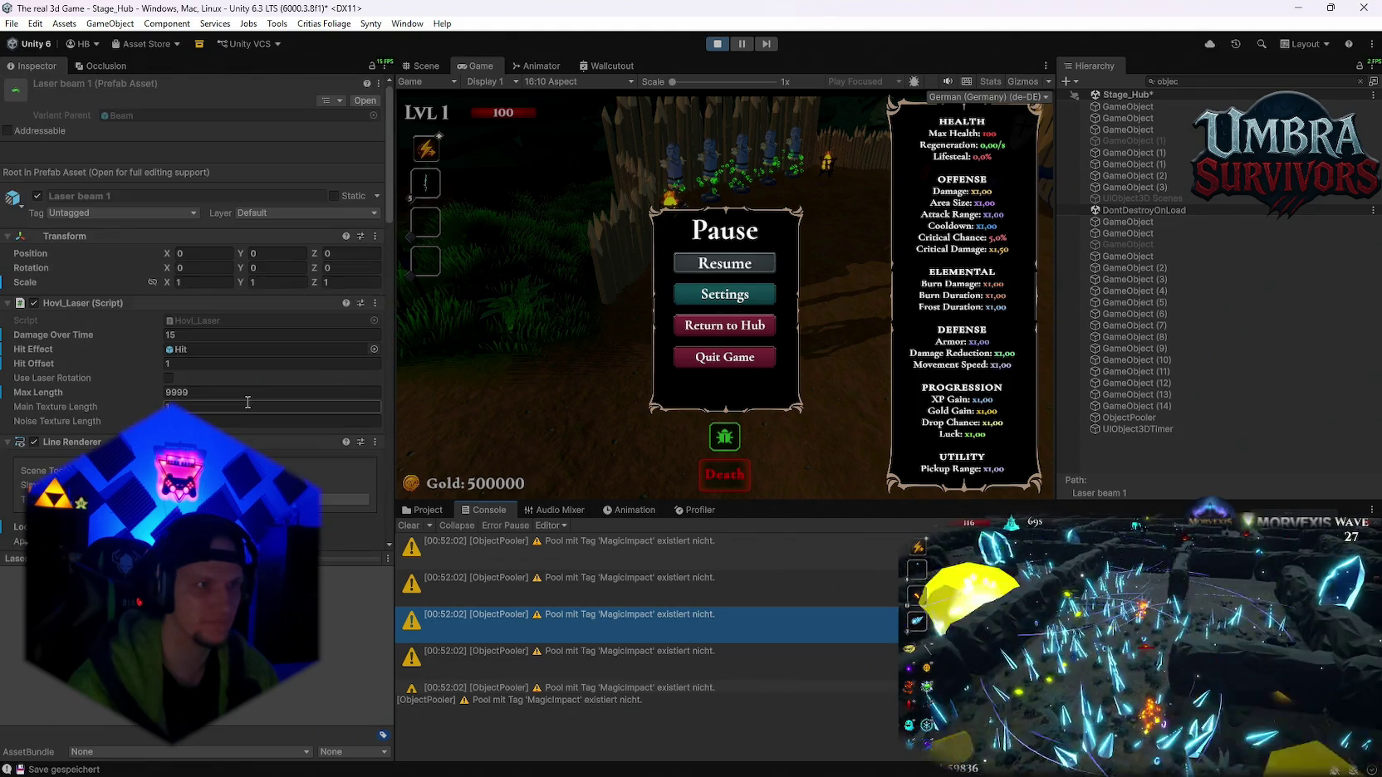
{"action": "scroll", "coordinate": [246, 400], "scroll_direction": "down", "scroll_amount": 6}
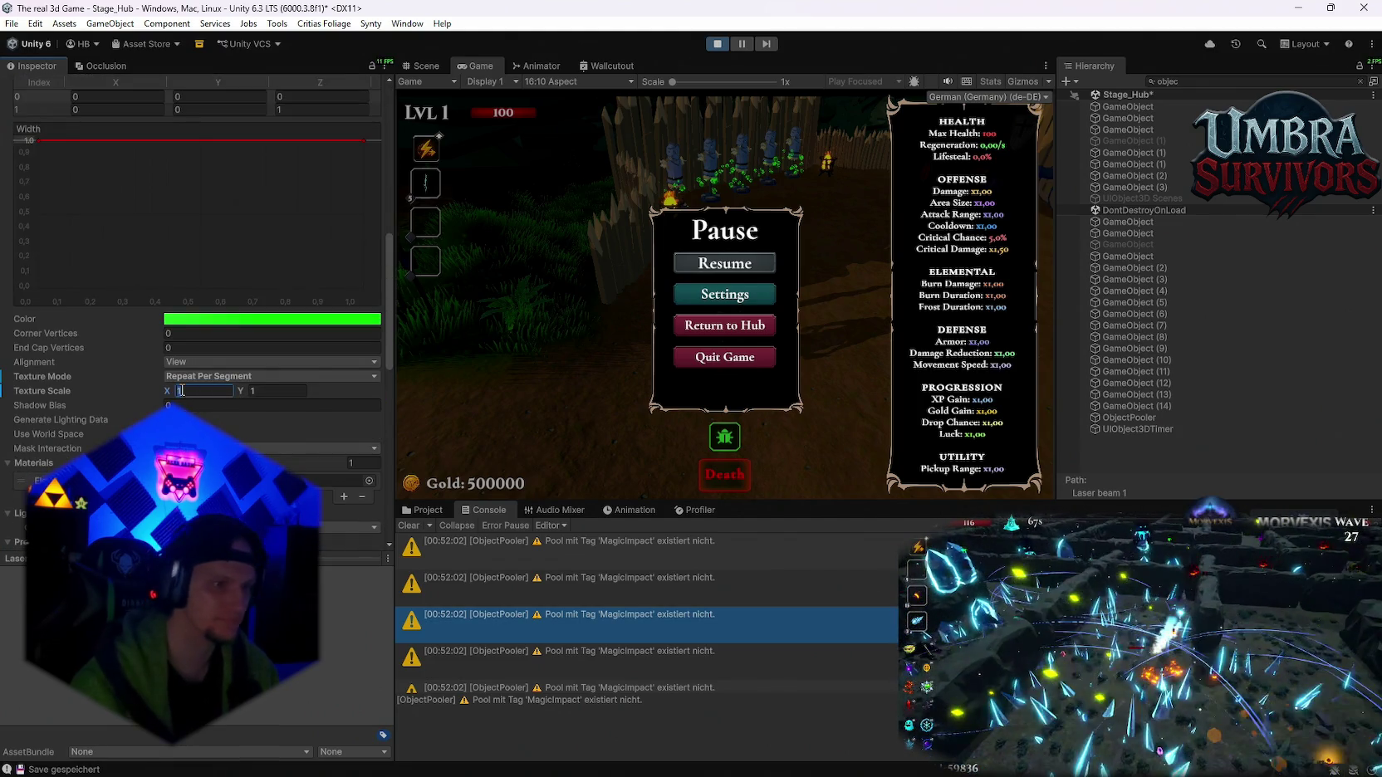
- Set the Line Renderer's Texture Scale X to 0.5 and resume the game
{"action": "double_click", "coordinate": [182, 391]}
{"action": "type", "text": "0,5"}
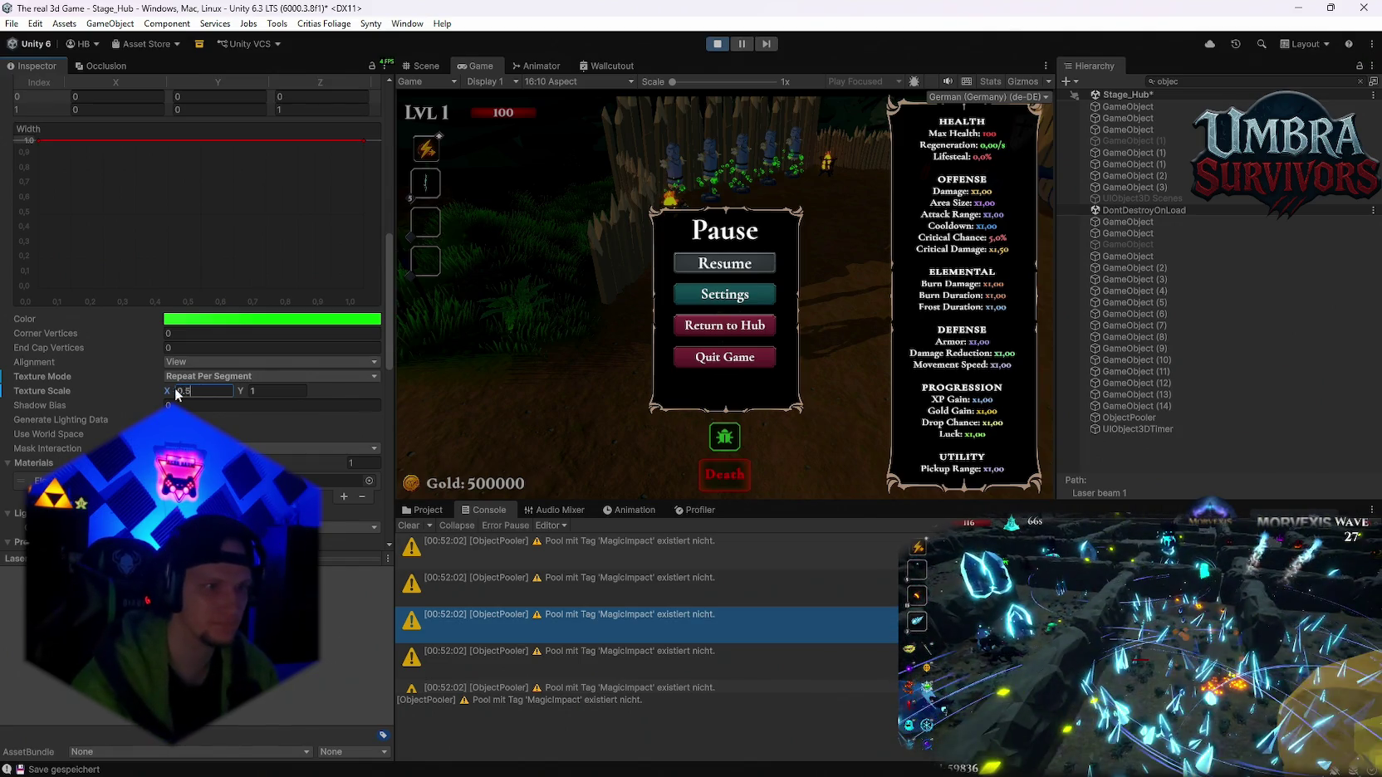
{"action": "key", "text": "Return"}
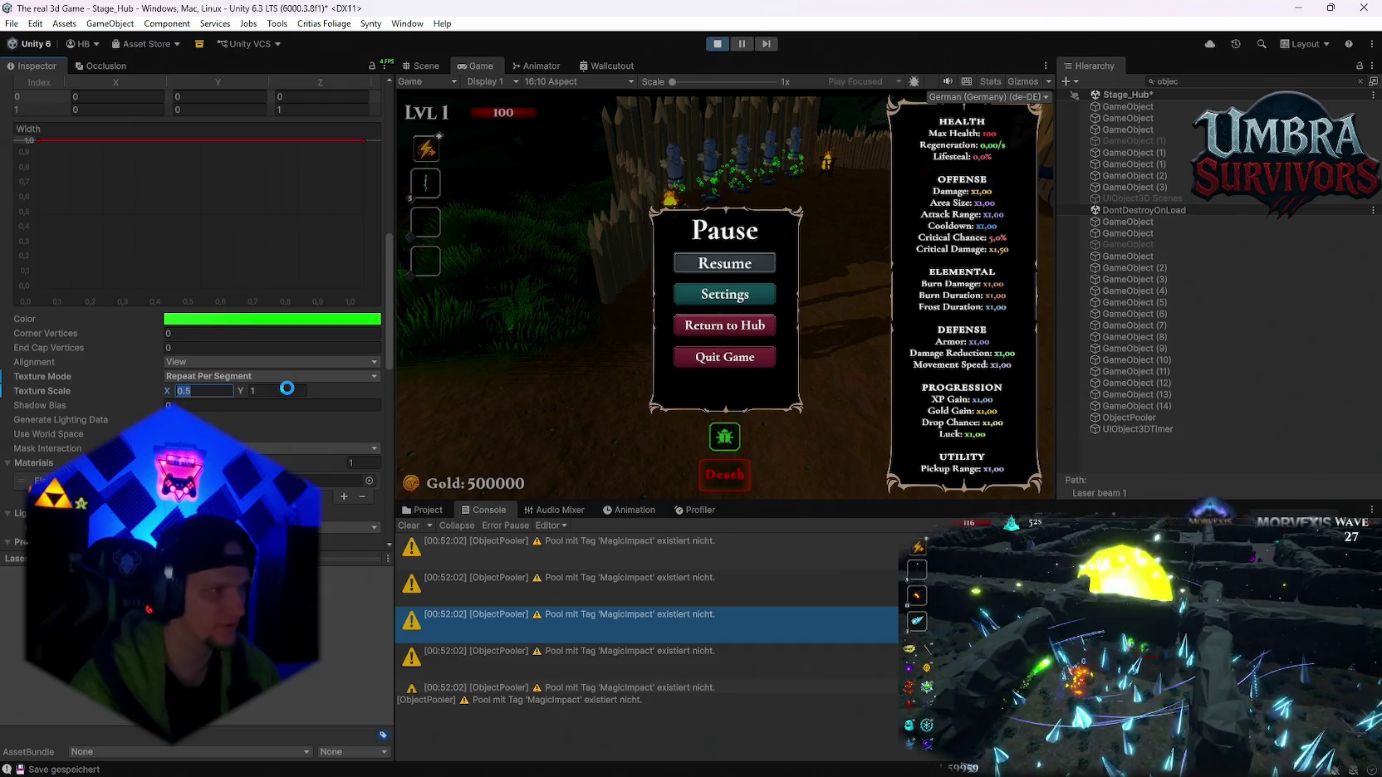
{"action": "key", "text": "Tab"}
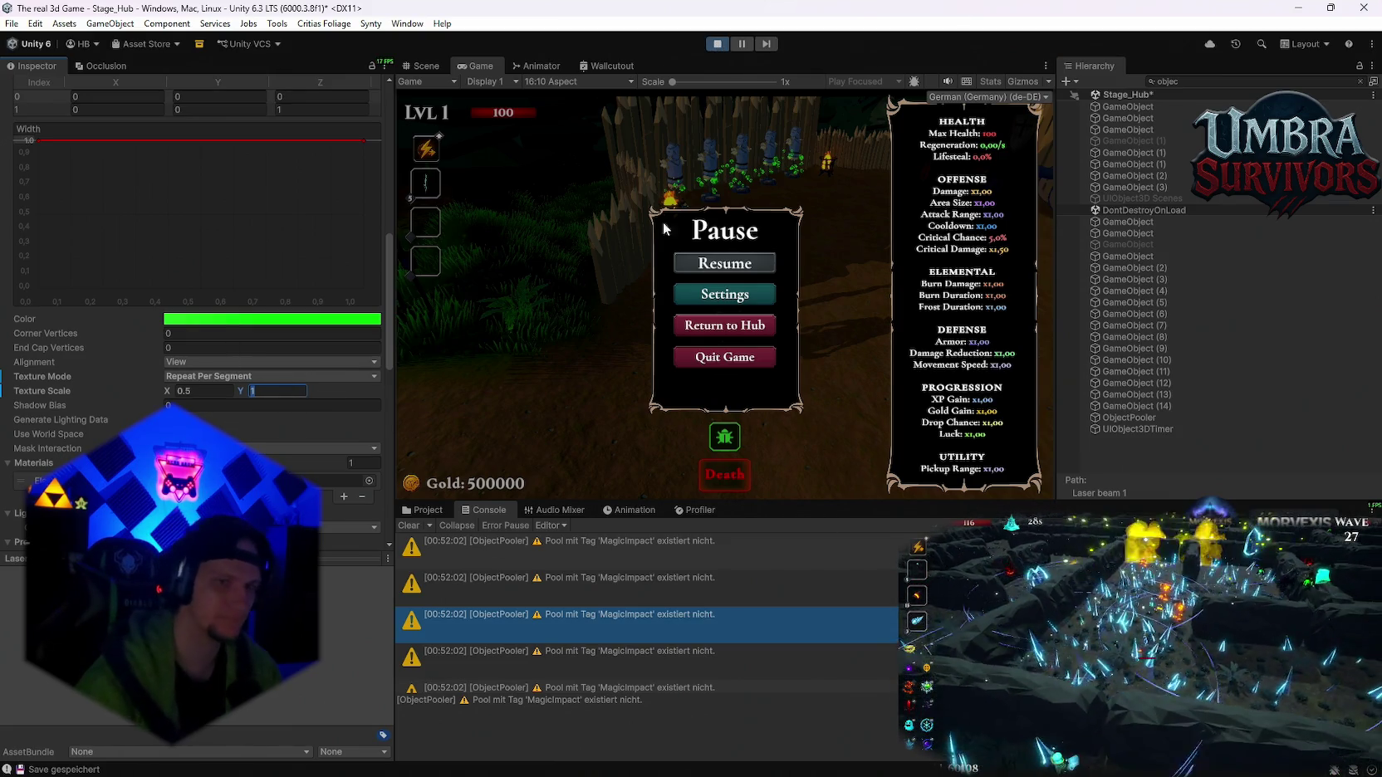
{"action": "left_click", "coordinate": [723, 264]}
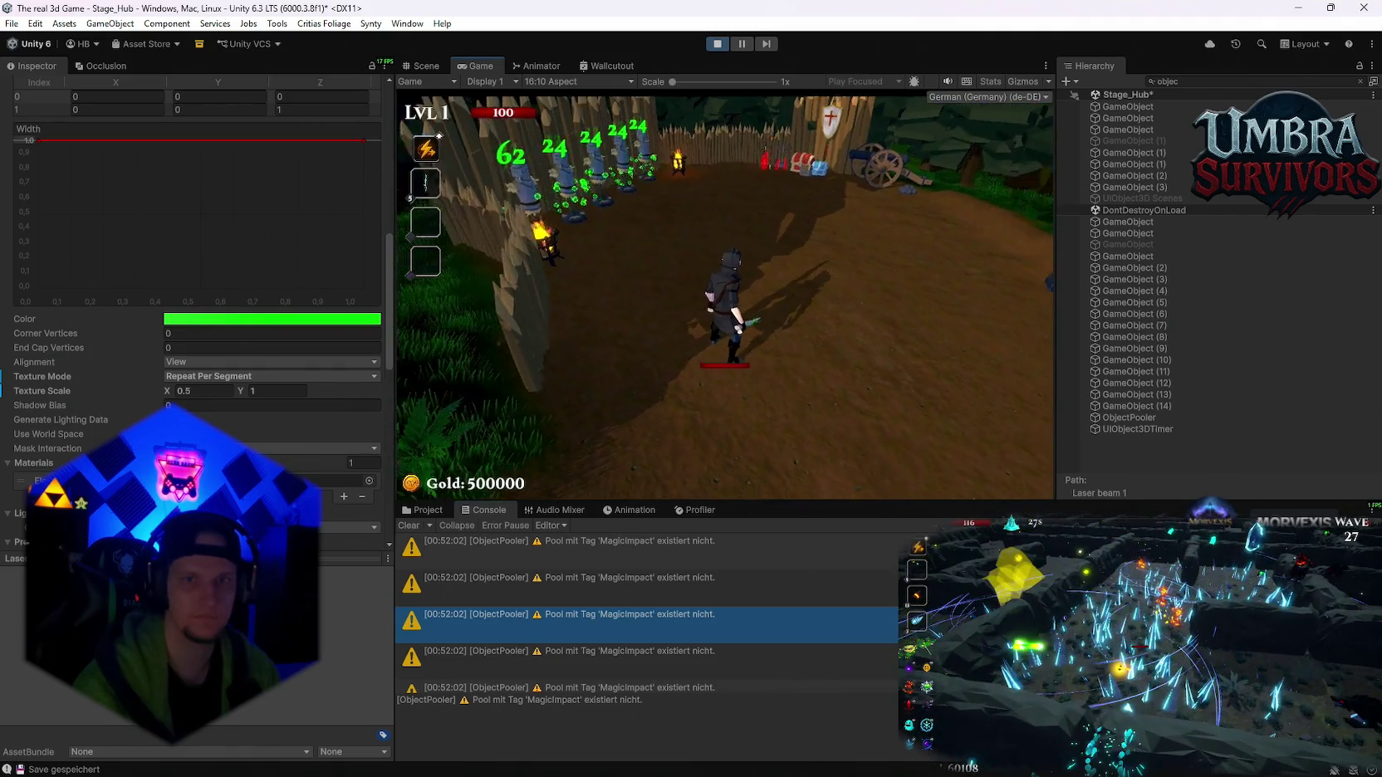
- Set the laser's Texture Scale Y to 0.5
{"action": "key", "text": "Escape"}
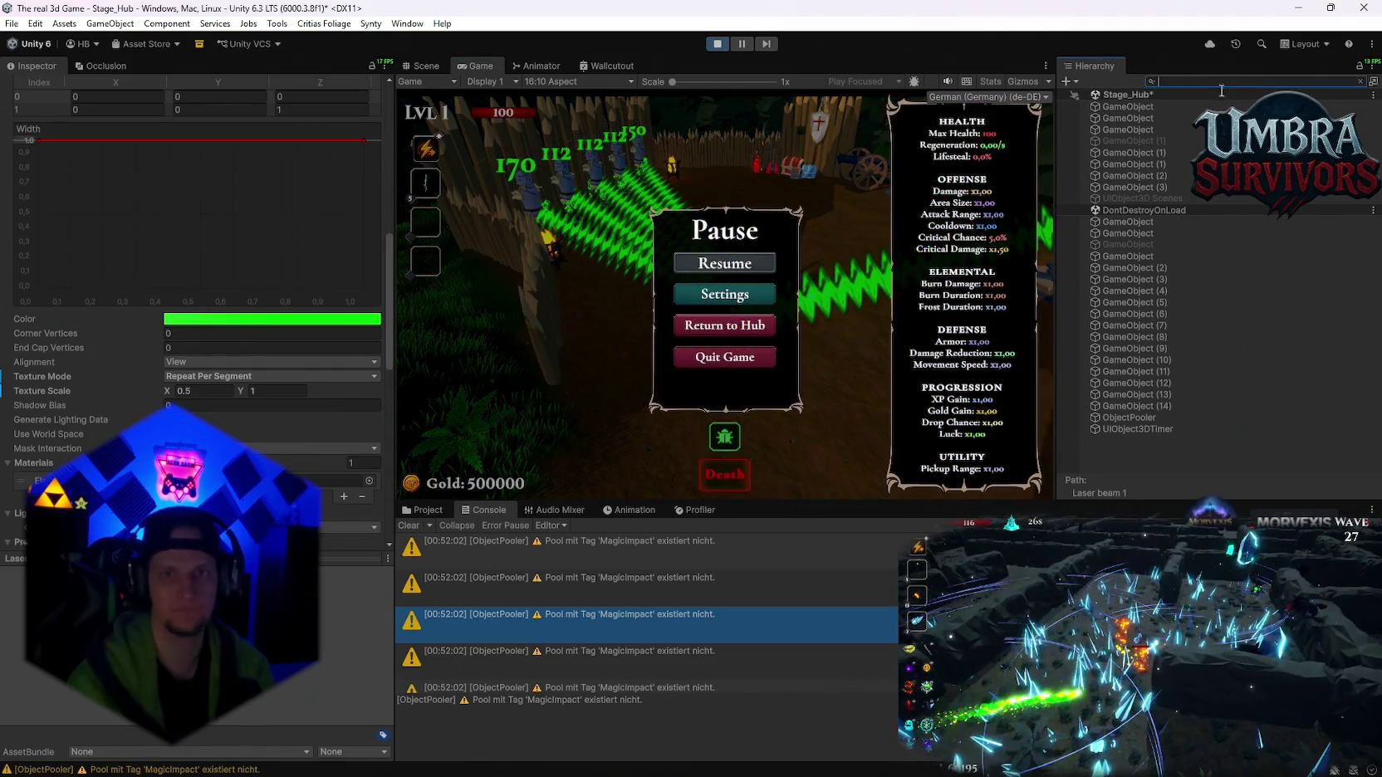
{"action": "left_click", "coordinate": [753, 266]}
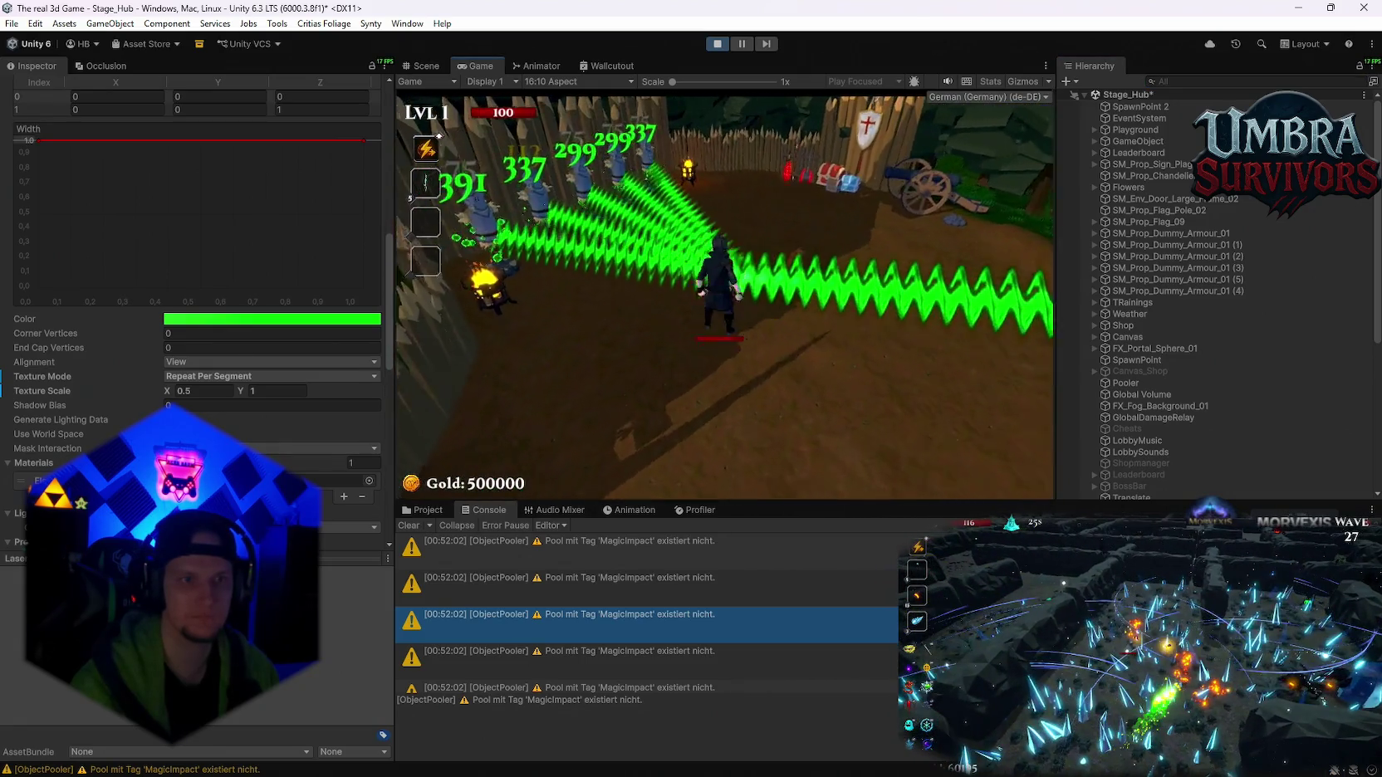
{"action": "key", "text": "Escape"}
{"action": "left_click", "coordinate": [283, 391]}
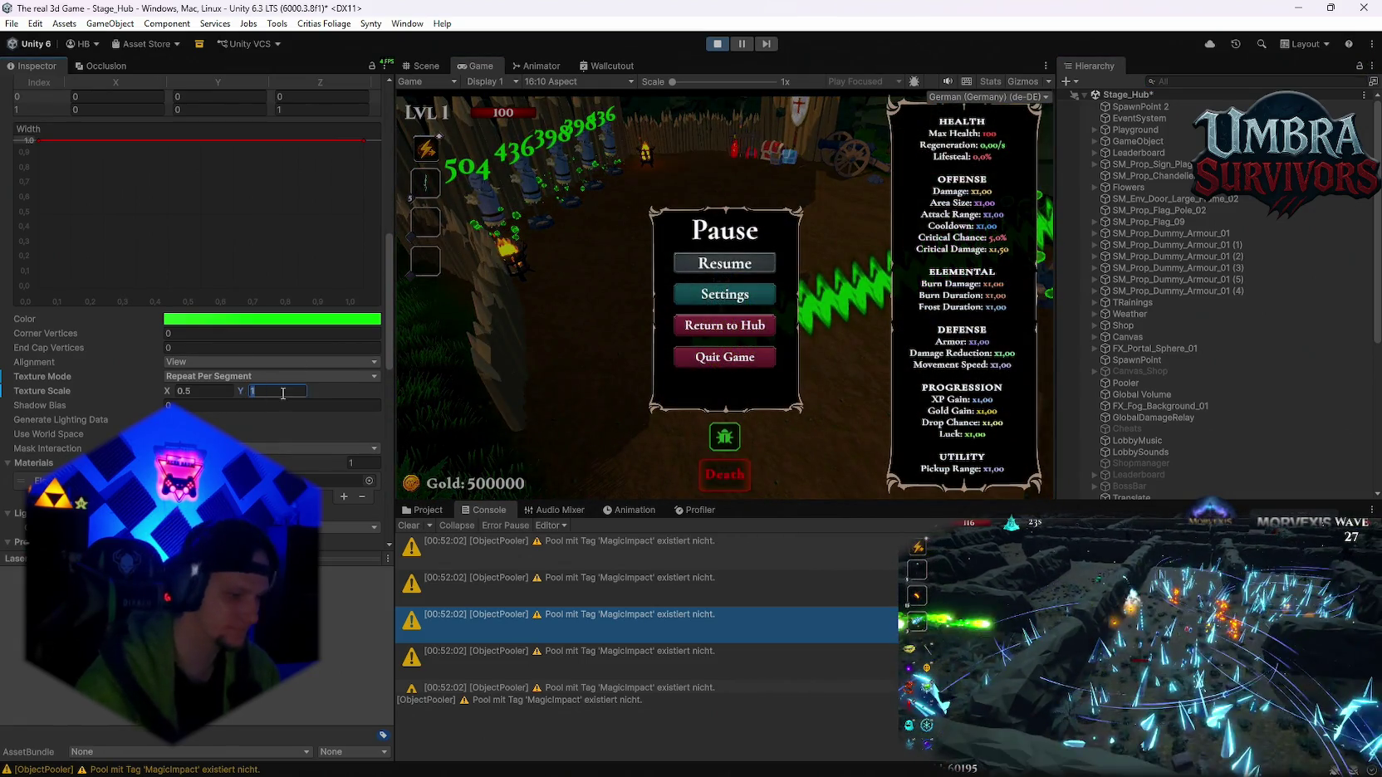
{"action": "type", "text": "0.5"}
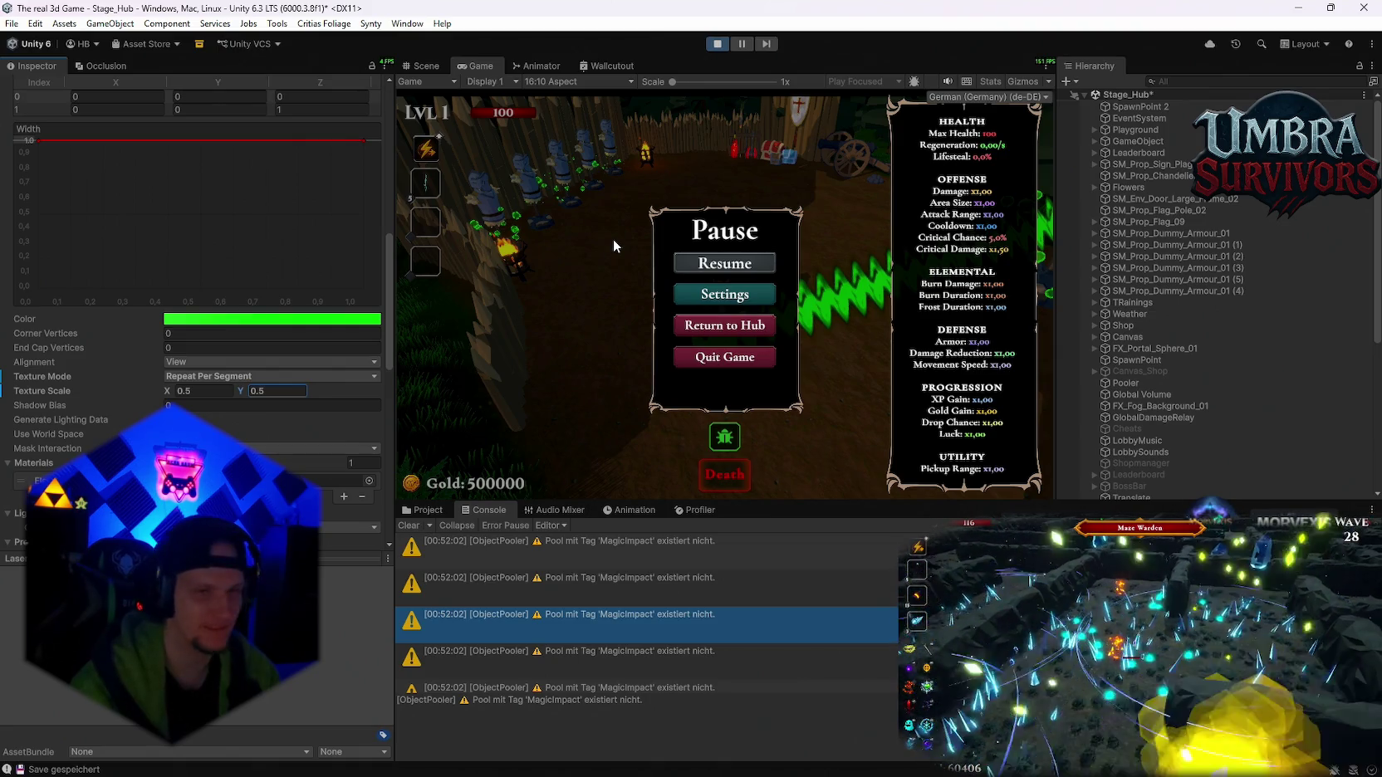
- Resume, walk toward the training dummies to watch the beam, then pause
{"action": "left_click", "coordinate": [720, 266]}
{"action": "key", "text": "w"}
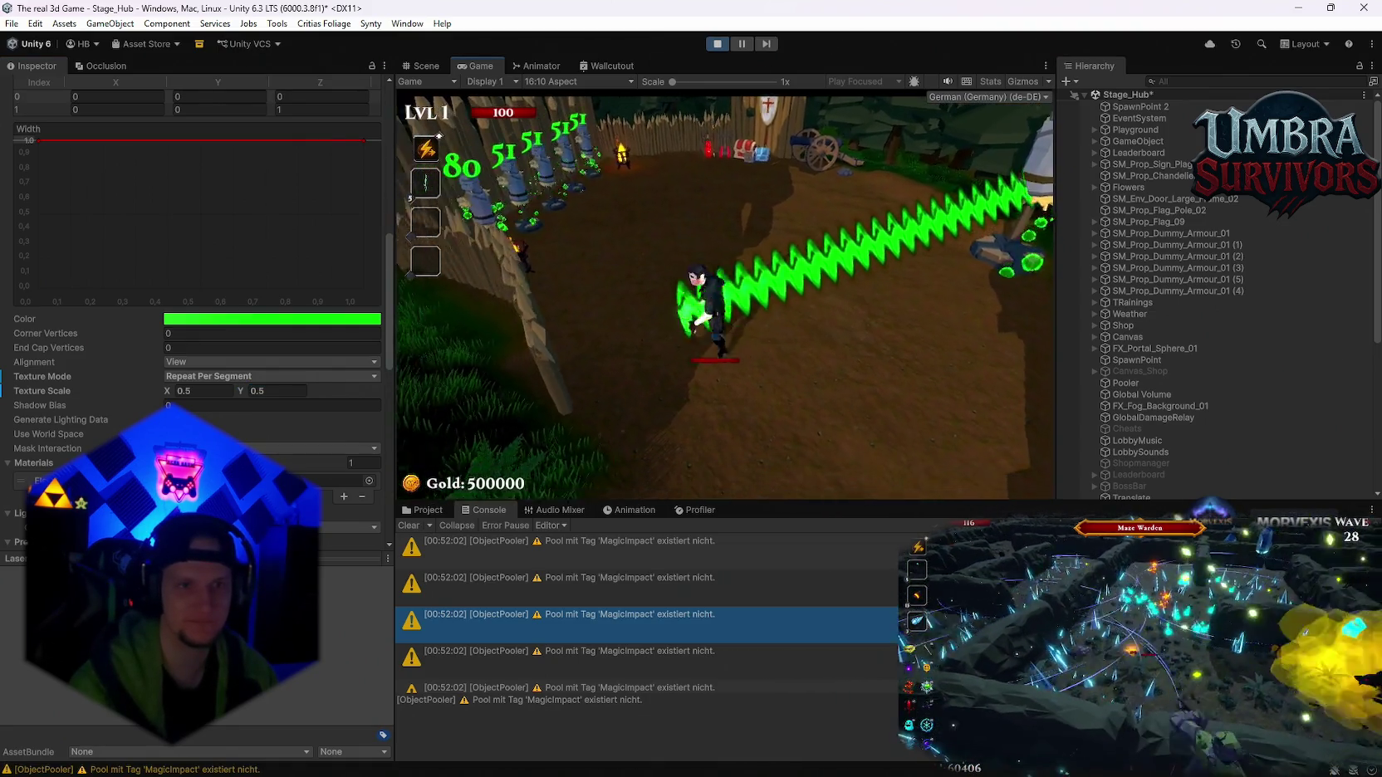
{"action": "key", "text": "w"}
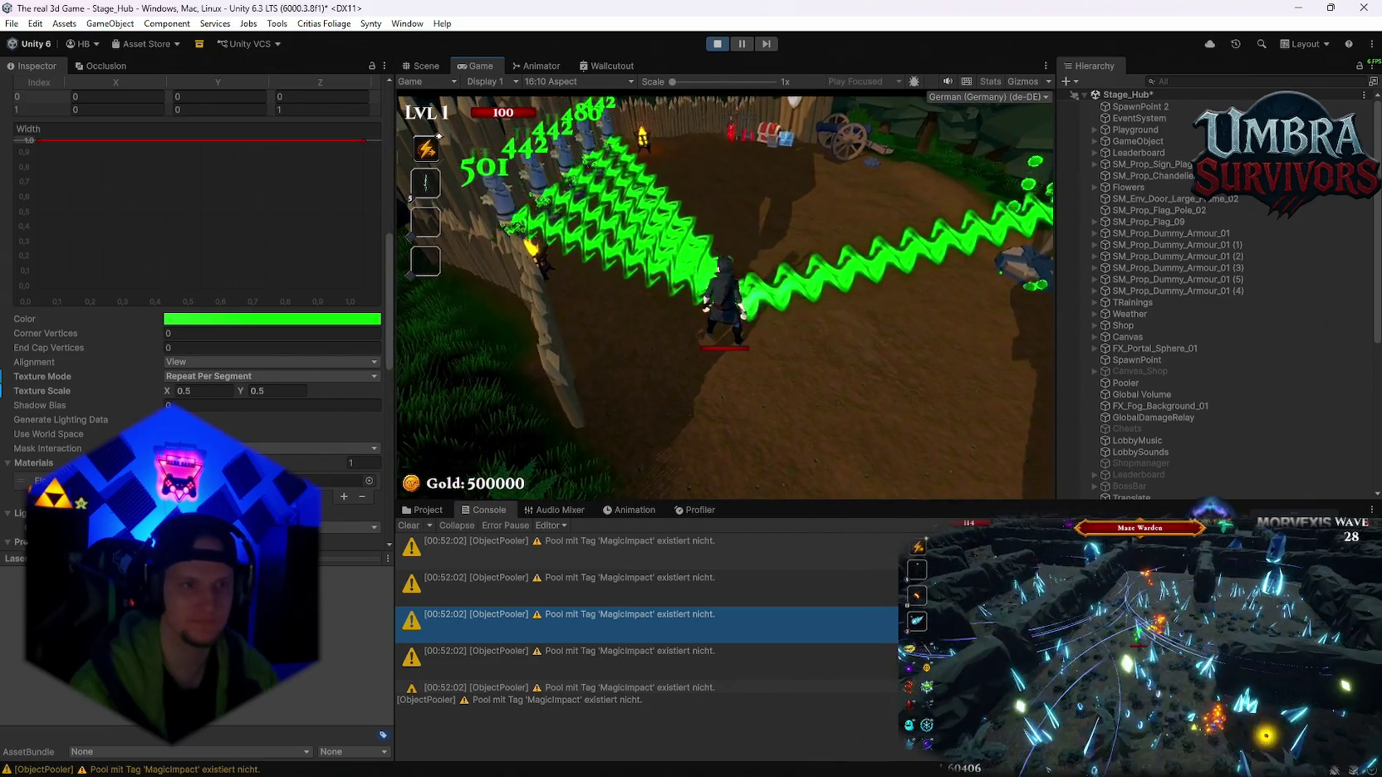
{"action": "key", "text": "Escape"}
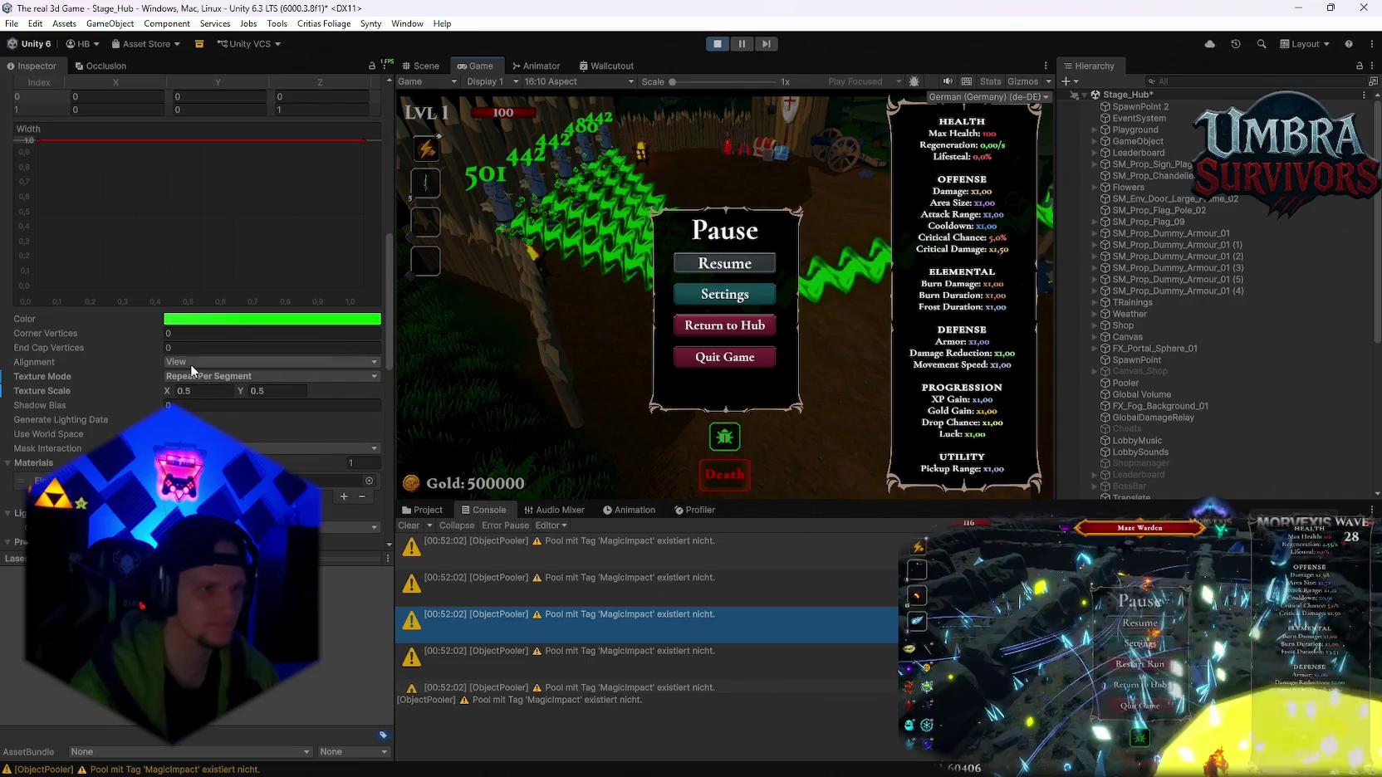
- Lower the beam's Texture Scale X to 0.39 and resume the game
{"action": "scroll", "coordinate": [108, 384], "scroll_direction": "up", "scroll_amount": 3}
{"action": "scroll", "coordinate": [119, 402], "scroll_direction": "down", "scroll_amount": 3}
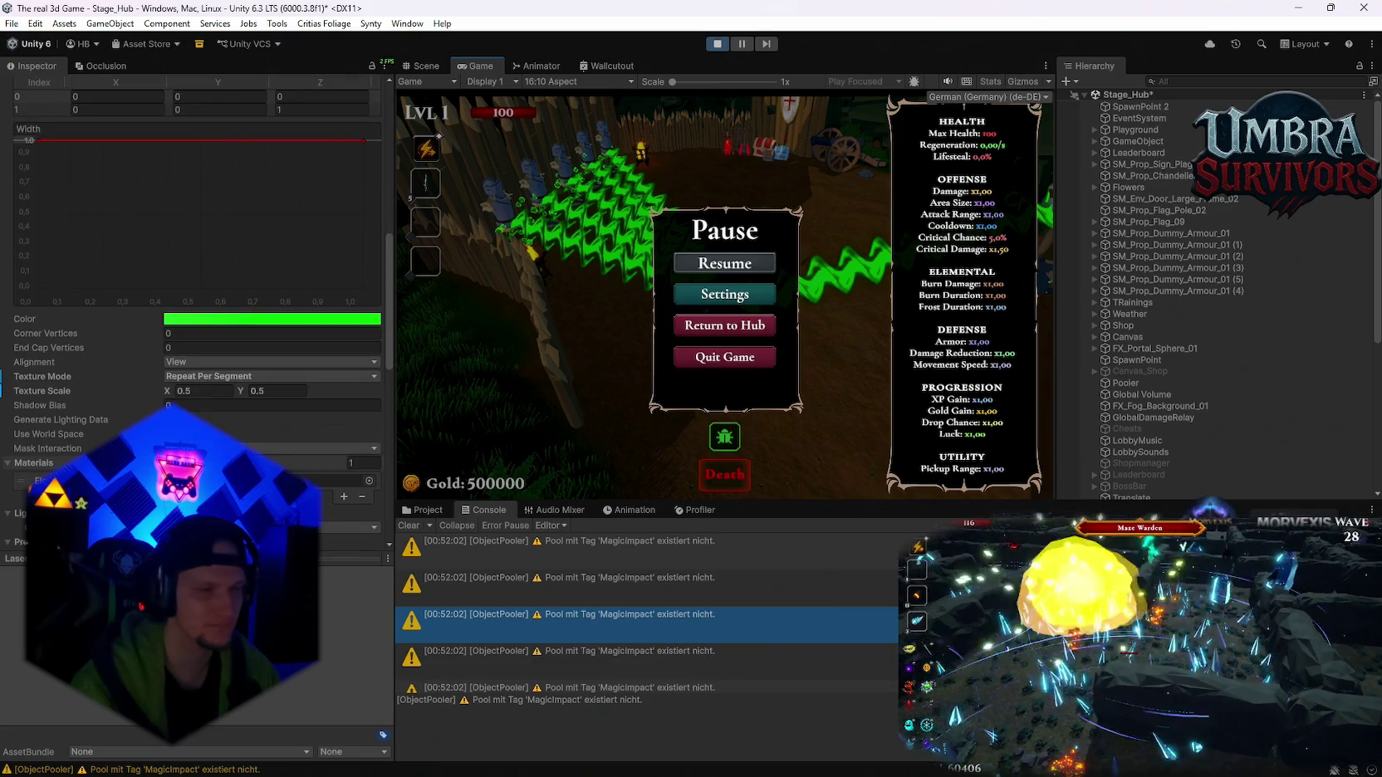
{"action": "mouse_move", "coordinate": [161, 390]}
{"action": "left_mouse_down"}
{"action": "mouse_move", "coordinate": [136, 396]}
{"action": "mouse_move", "coordinate": [160, 394]}
{"action": "mouse_move", "coordinate": [157, 404]}
{"action": "left_mouse_up"}
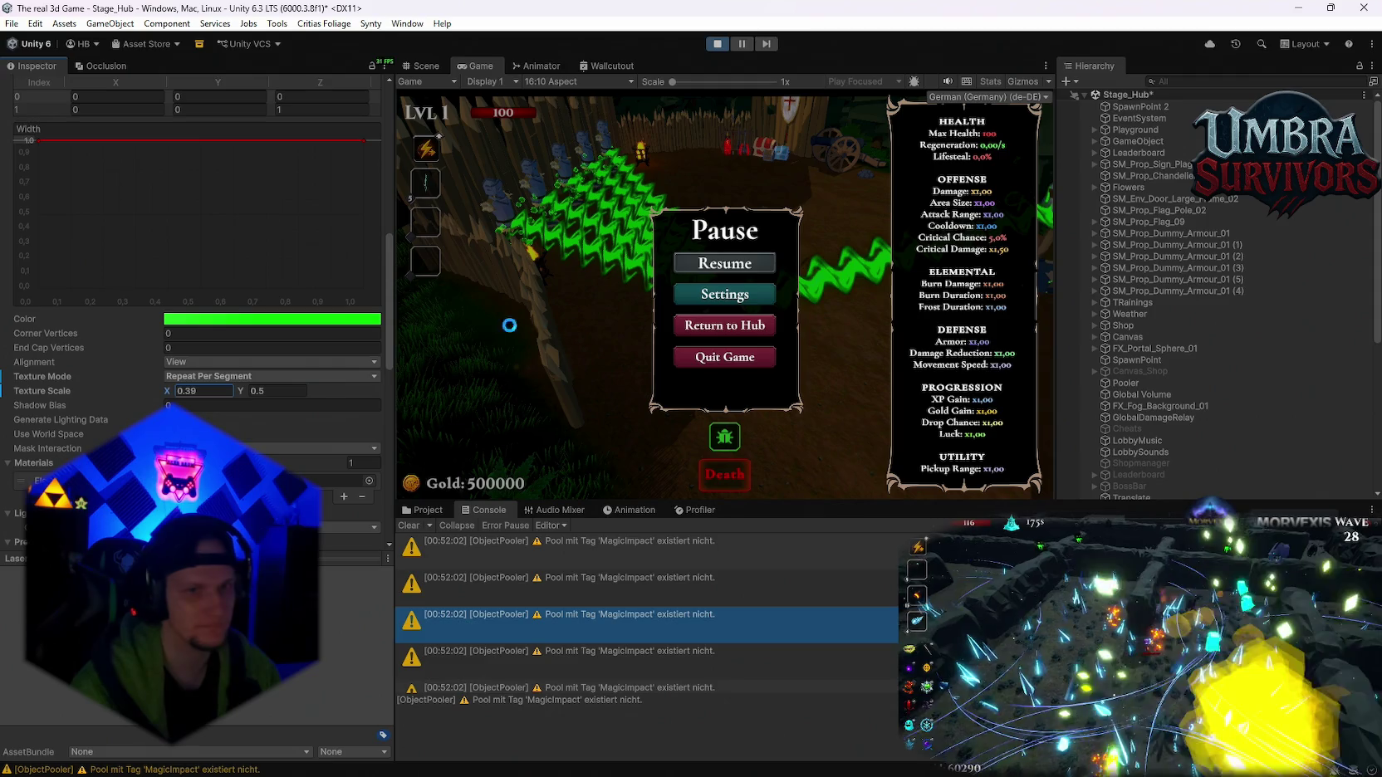
{"action": "left_click", "coordinate": [733, 265]}
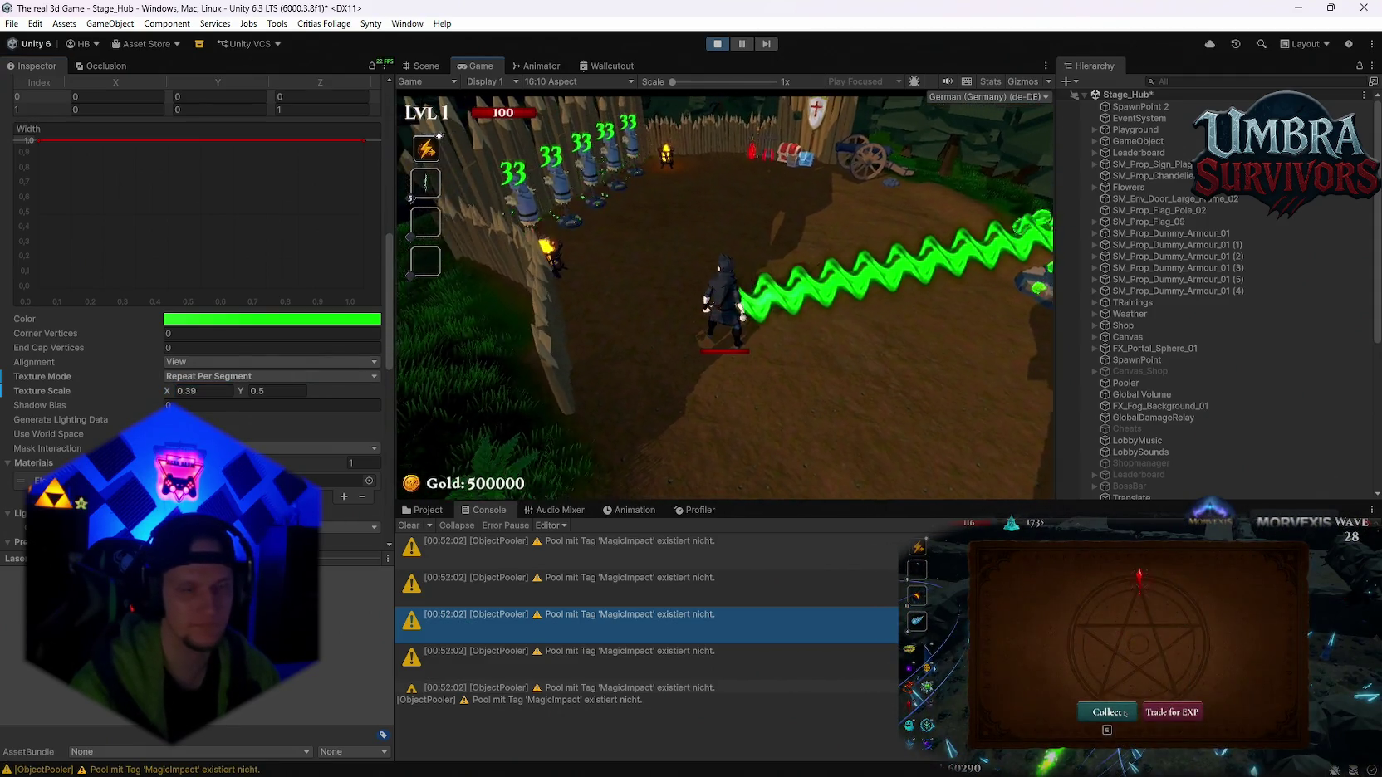
- Walk to the weapon shop and choose the Elder Wand
{"action": "key", "text": "w"}
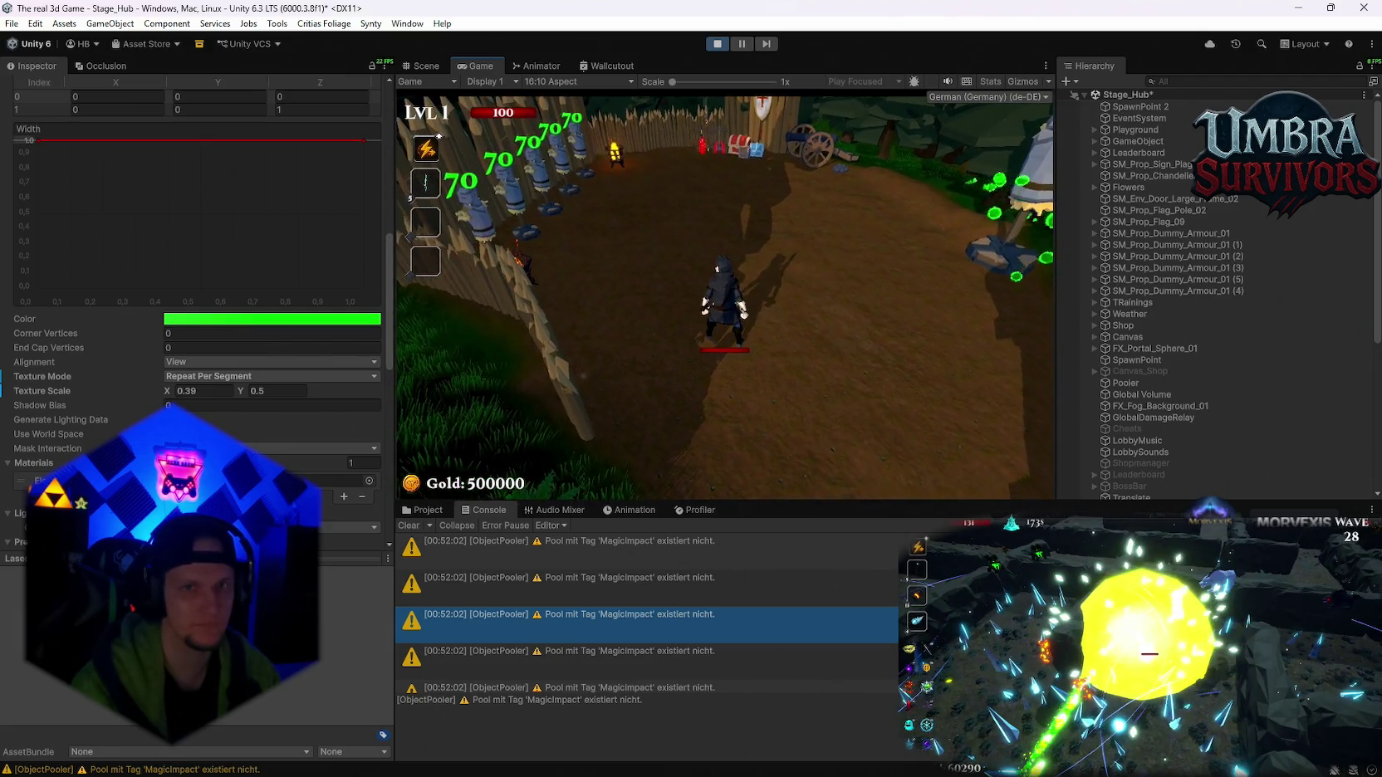
{"action": "key", "text": "w"}
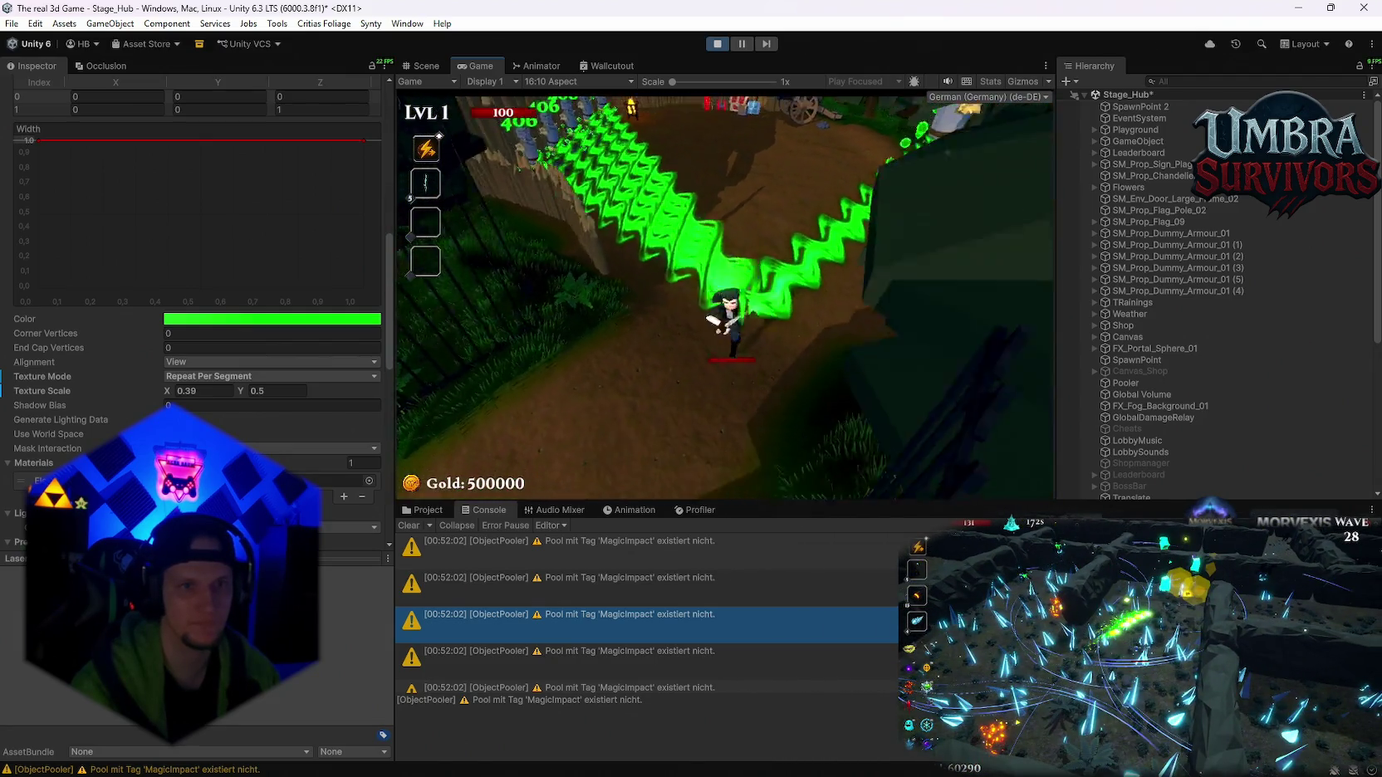
{"action": "key", "text": "w"}
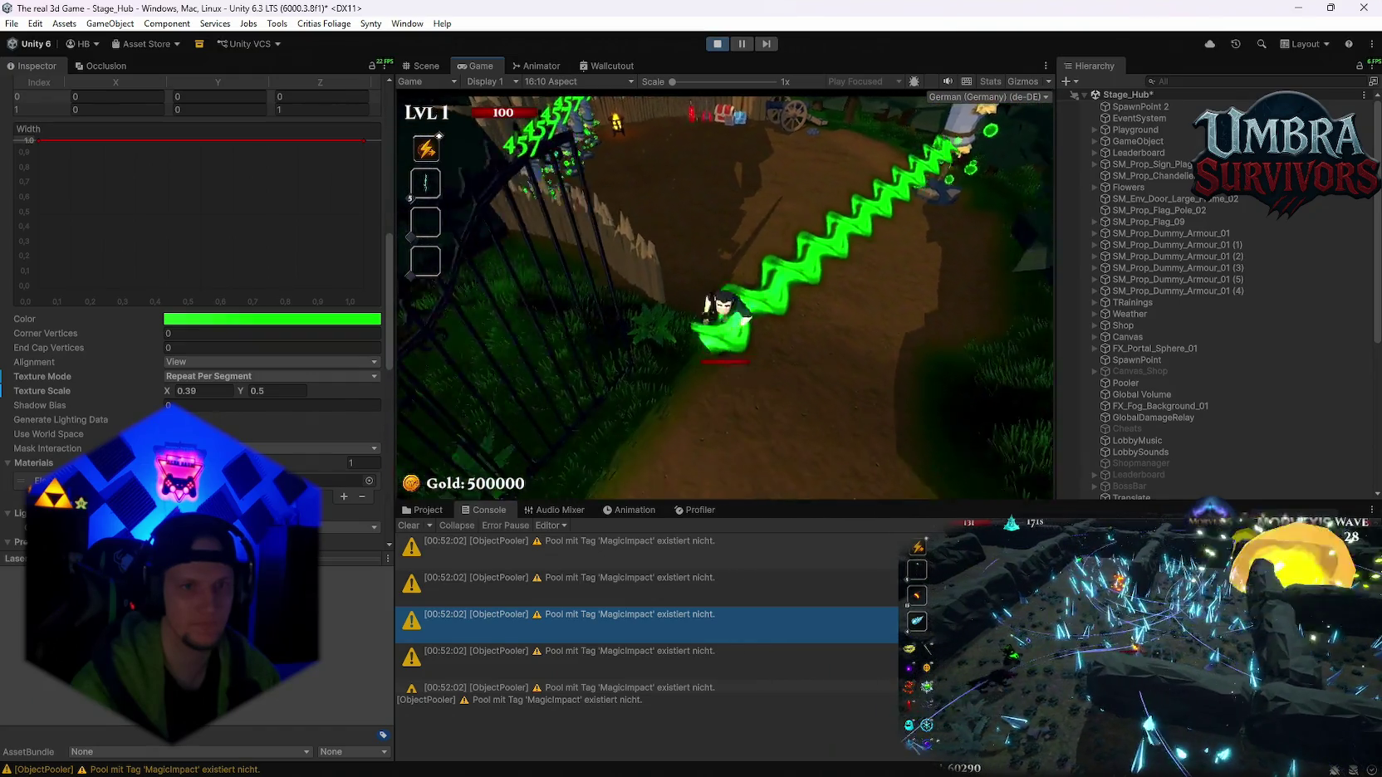
{"action": "key", "text": "w"}
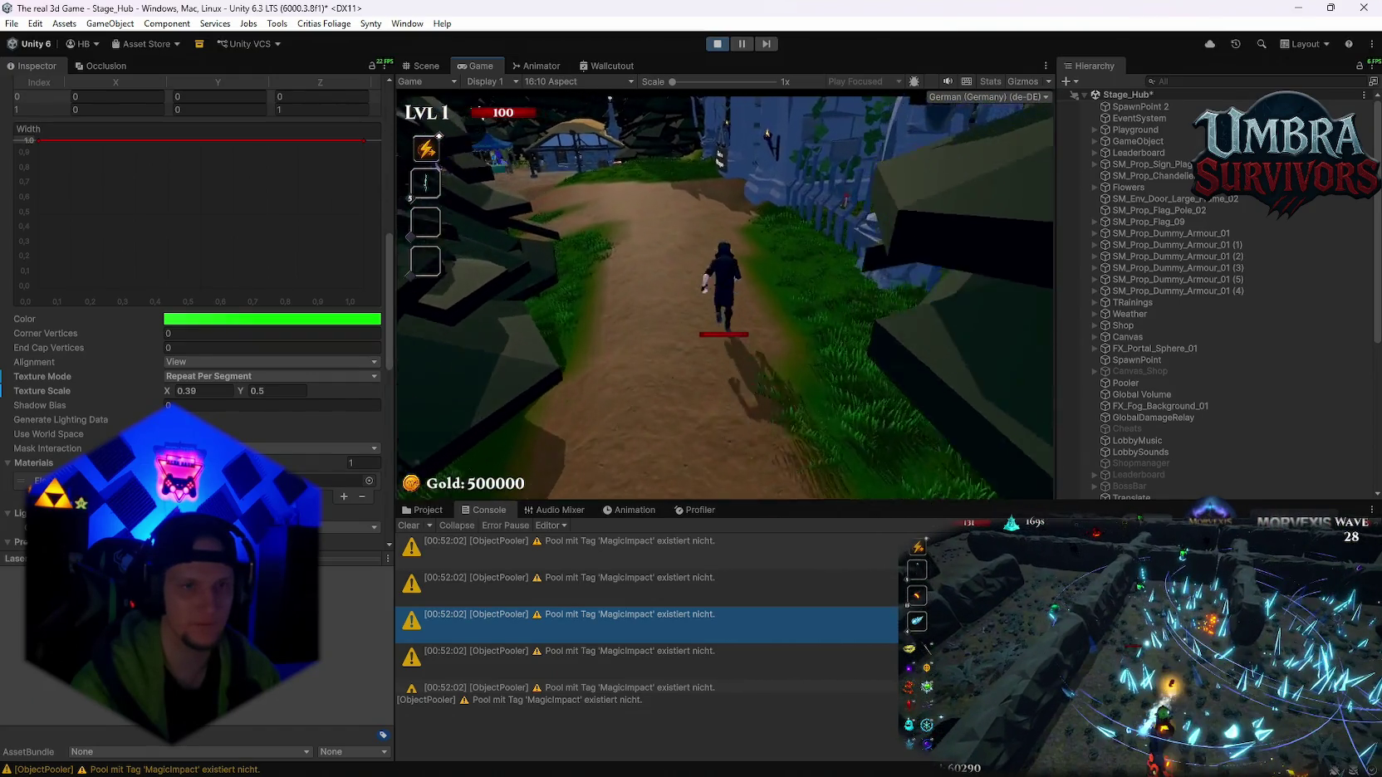
{"action": "key", "text": "w"}
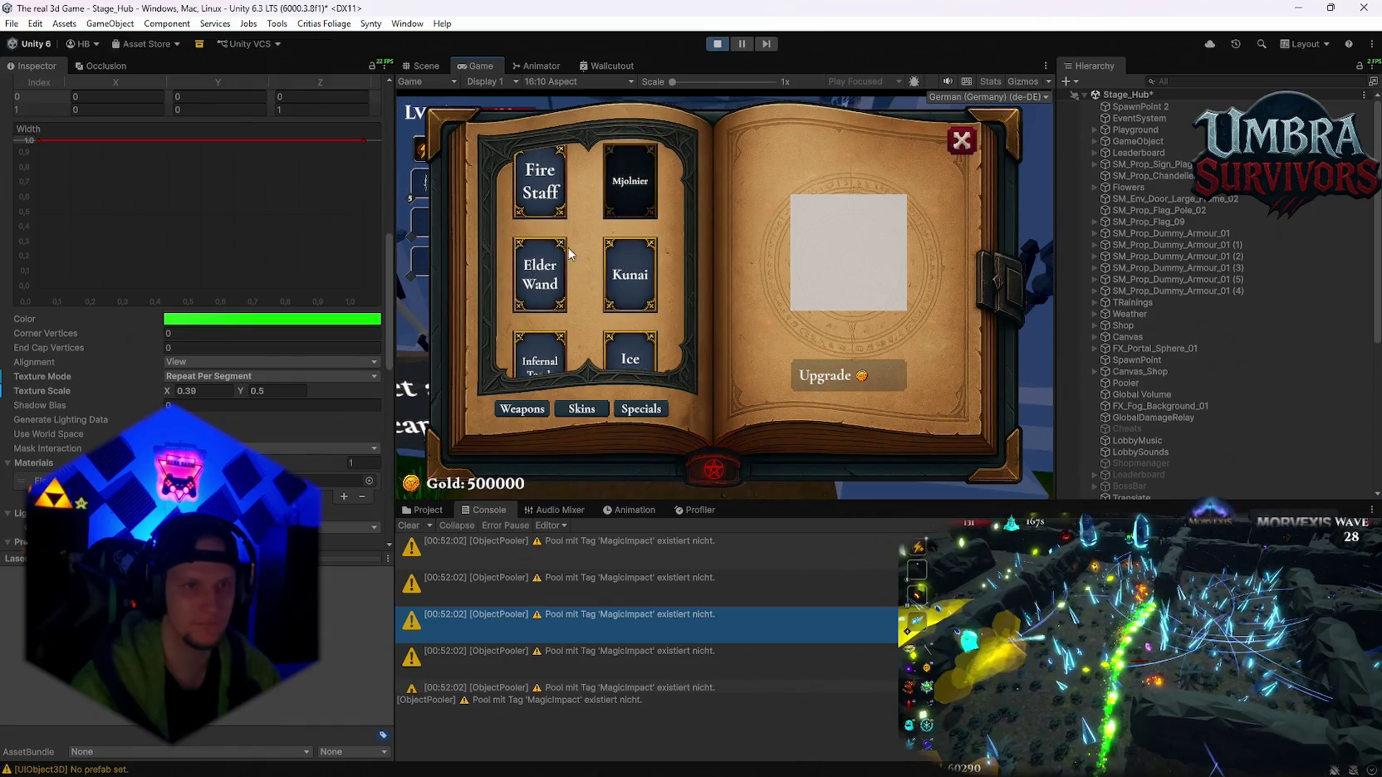
{"action": "left_click", "coordinate": [539, 274]}
{"action": "key", "text": "Escape"}
- Walk back to the training dummies with the beam firing, then pause
{"action": "key", "text": "w"}
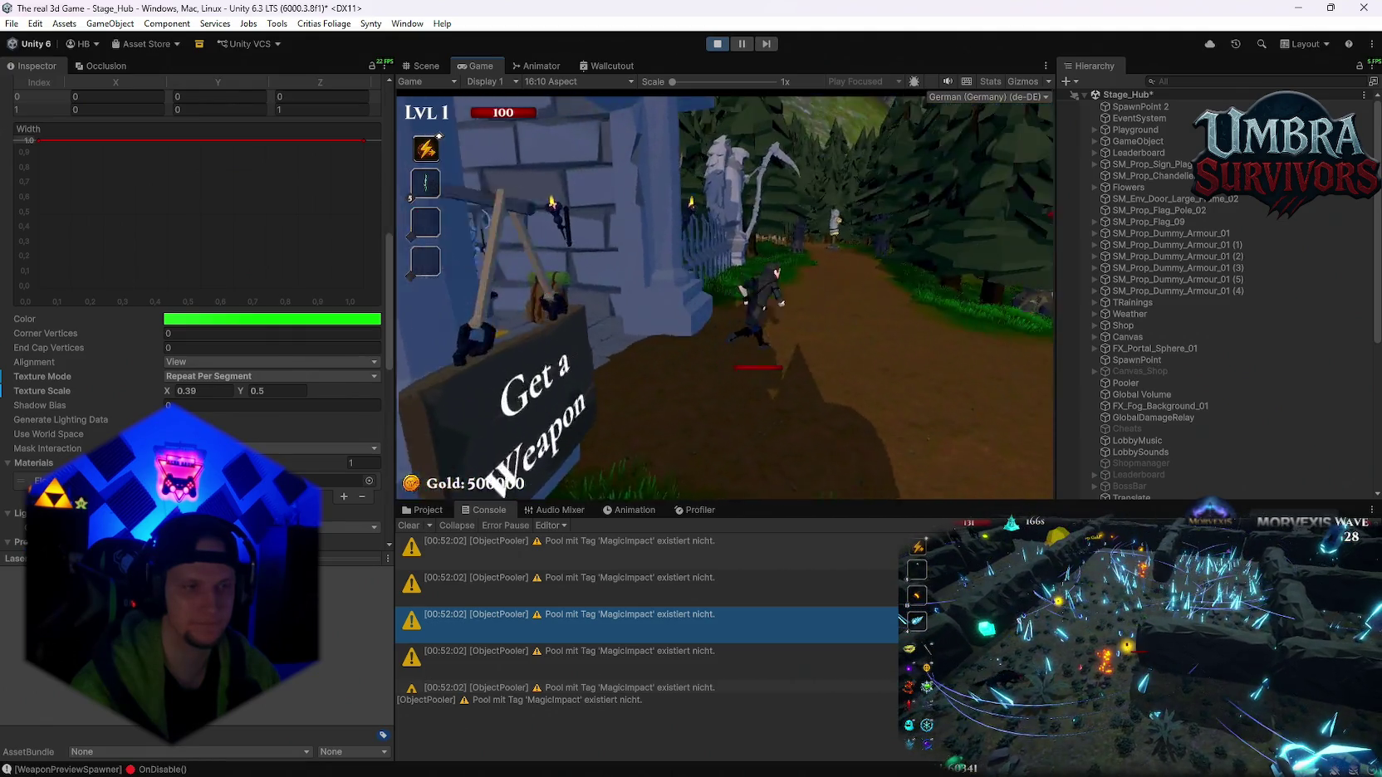
{"action": "key", "text": "w"}
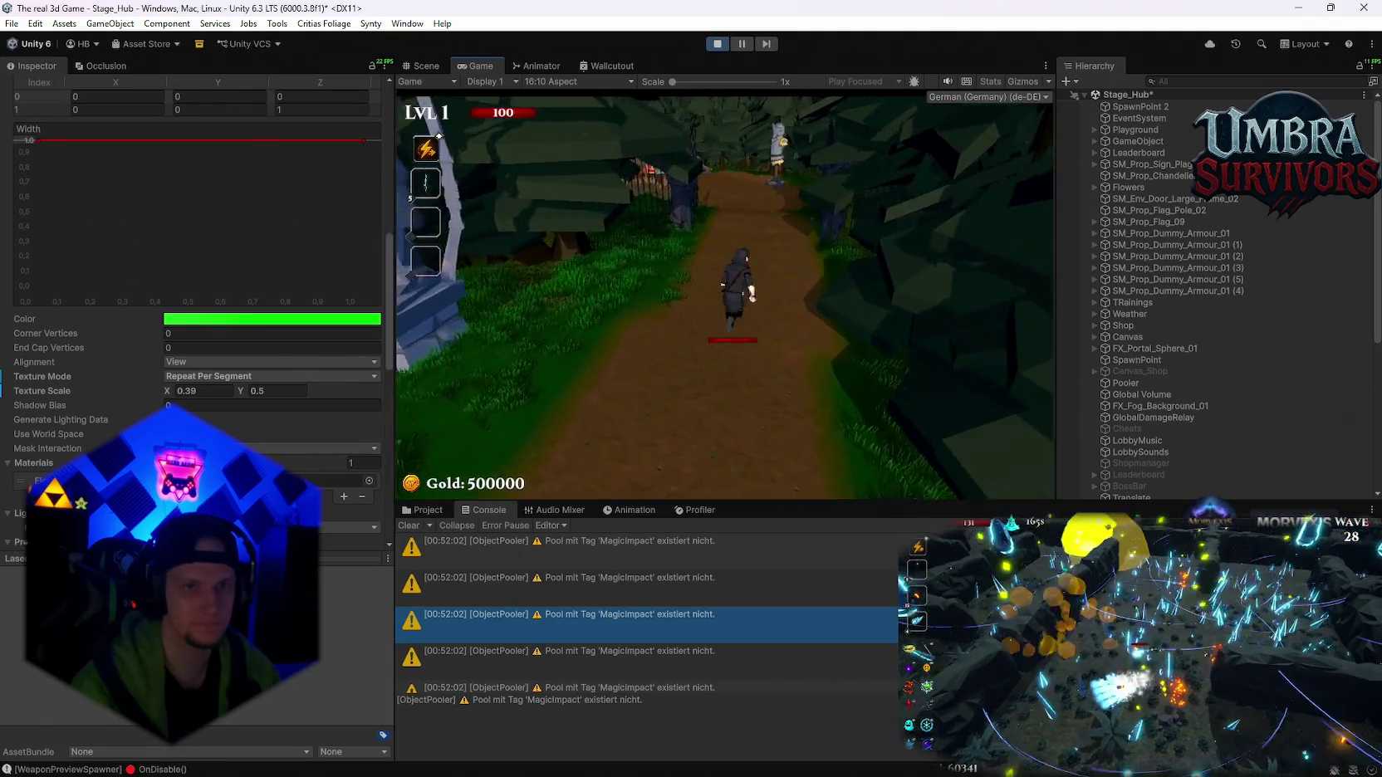
{"action": "key", "text": "w"}
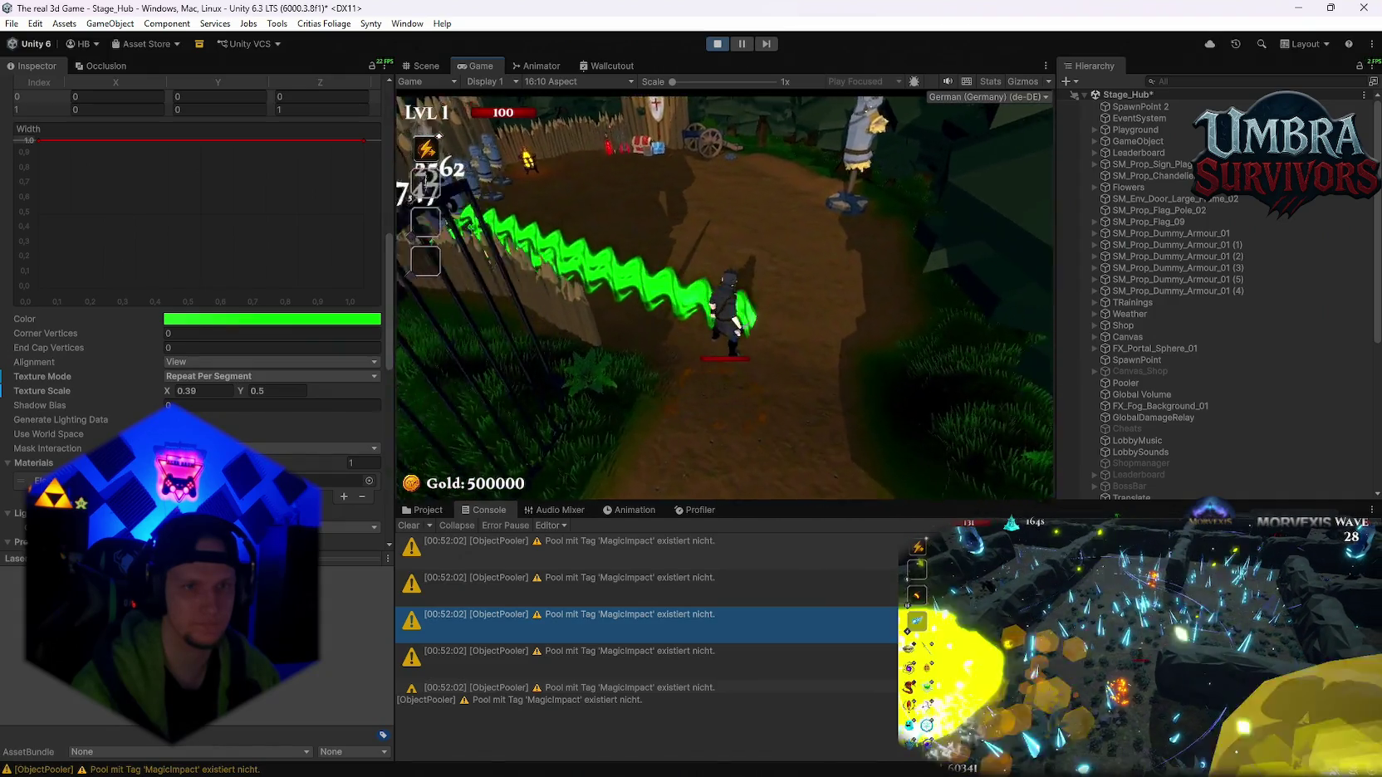
{"action": "key", "text": "w"}
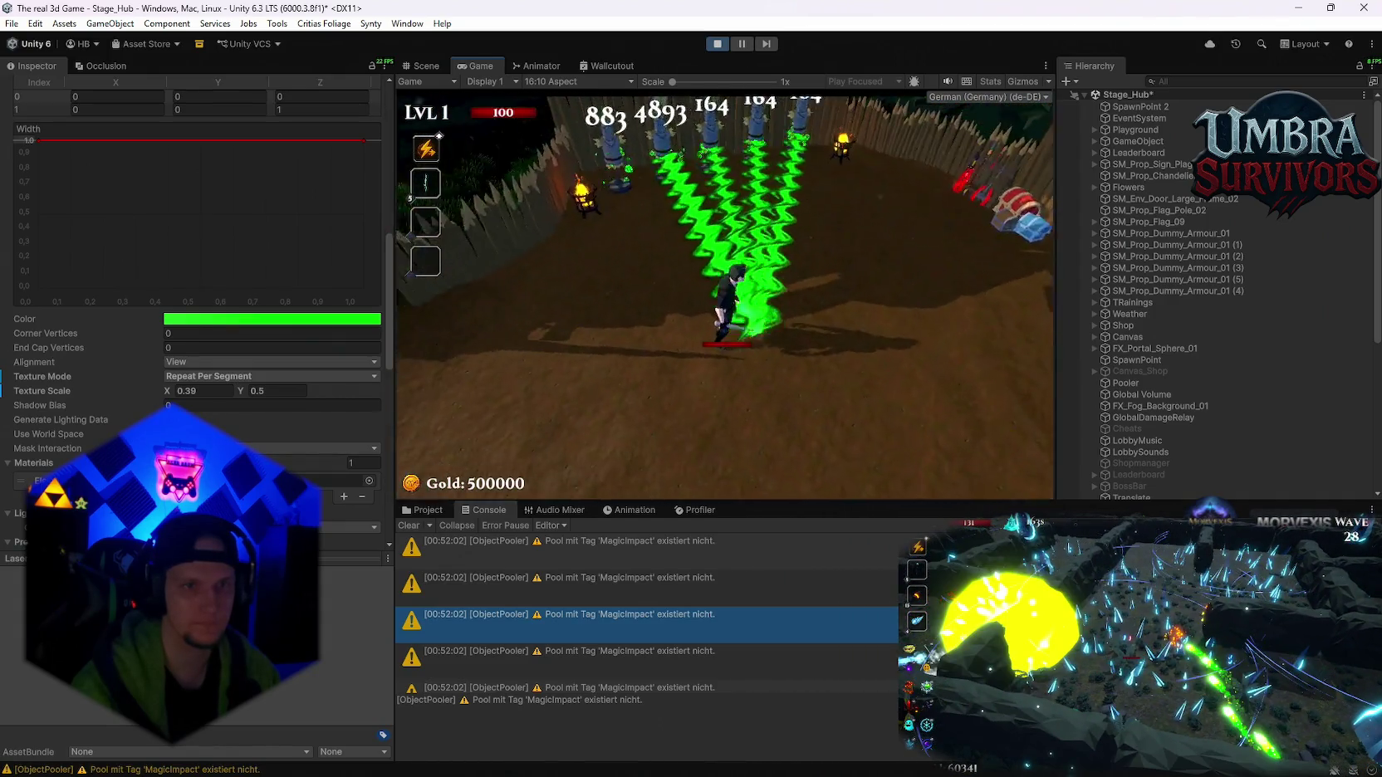
{"action": "key", "text": "Escape"}
{"action": "left_click", "coordinate": [280, 395]}
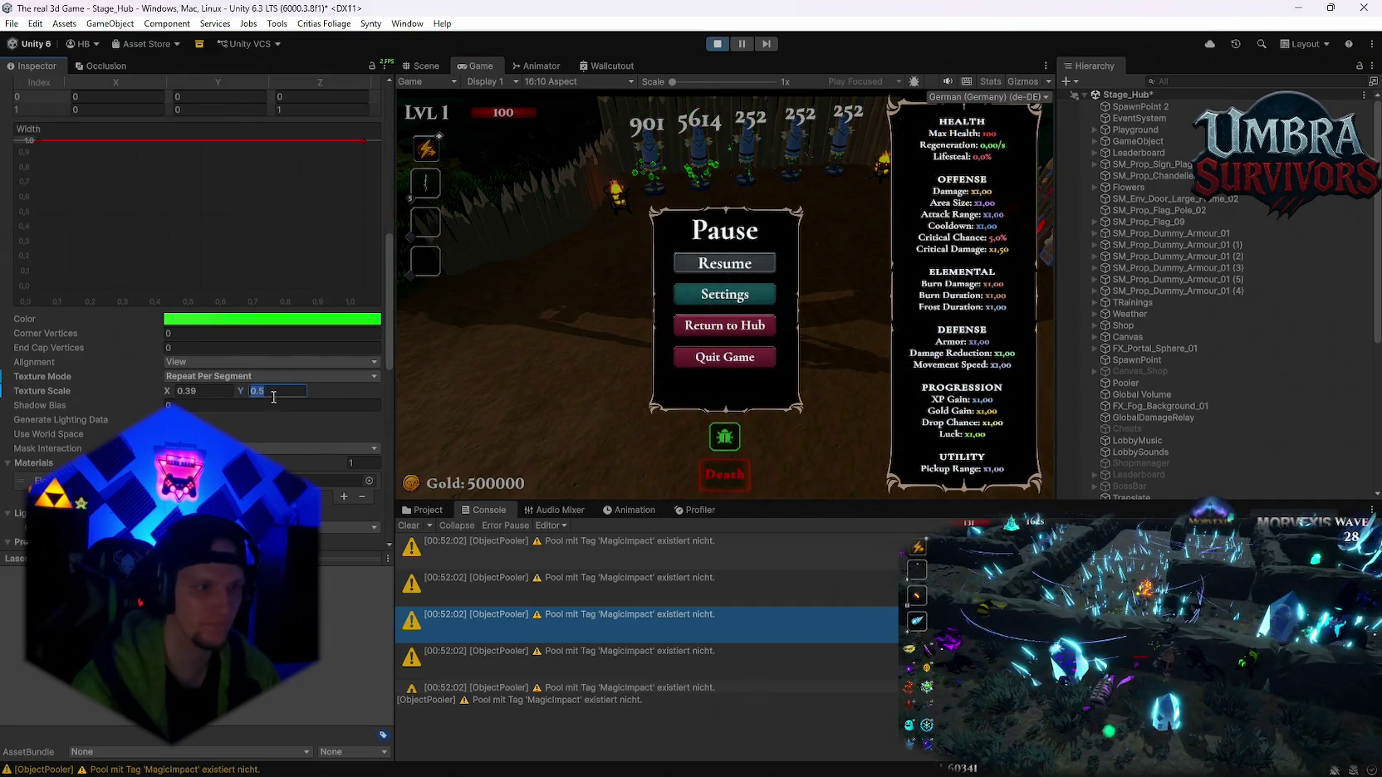
- Set Texture Scale Y to 0.39, retest in play, then change Texture Scale X to 0.1
{"action": "type", "text": "0.39"}
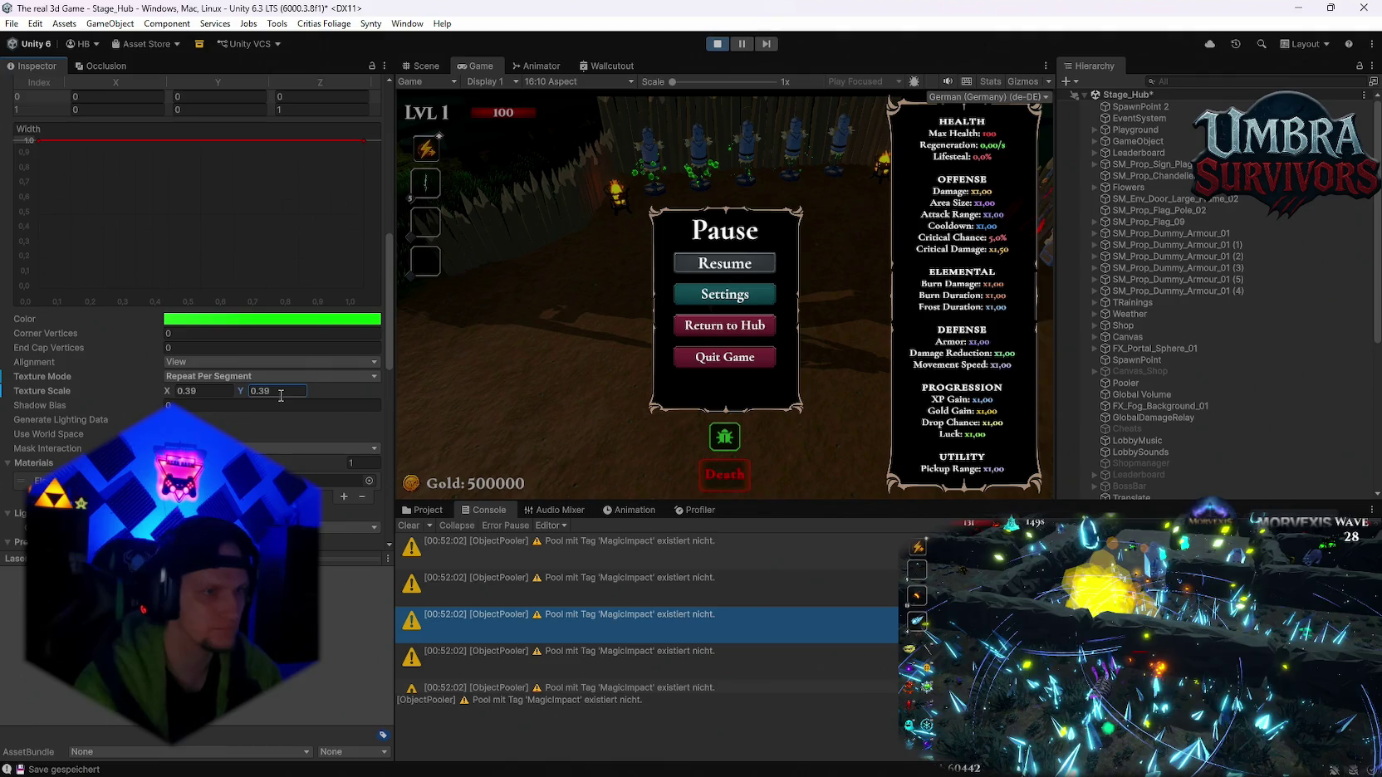
{"action": "left_click", "coordinate": [725, 262]}
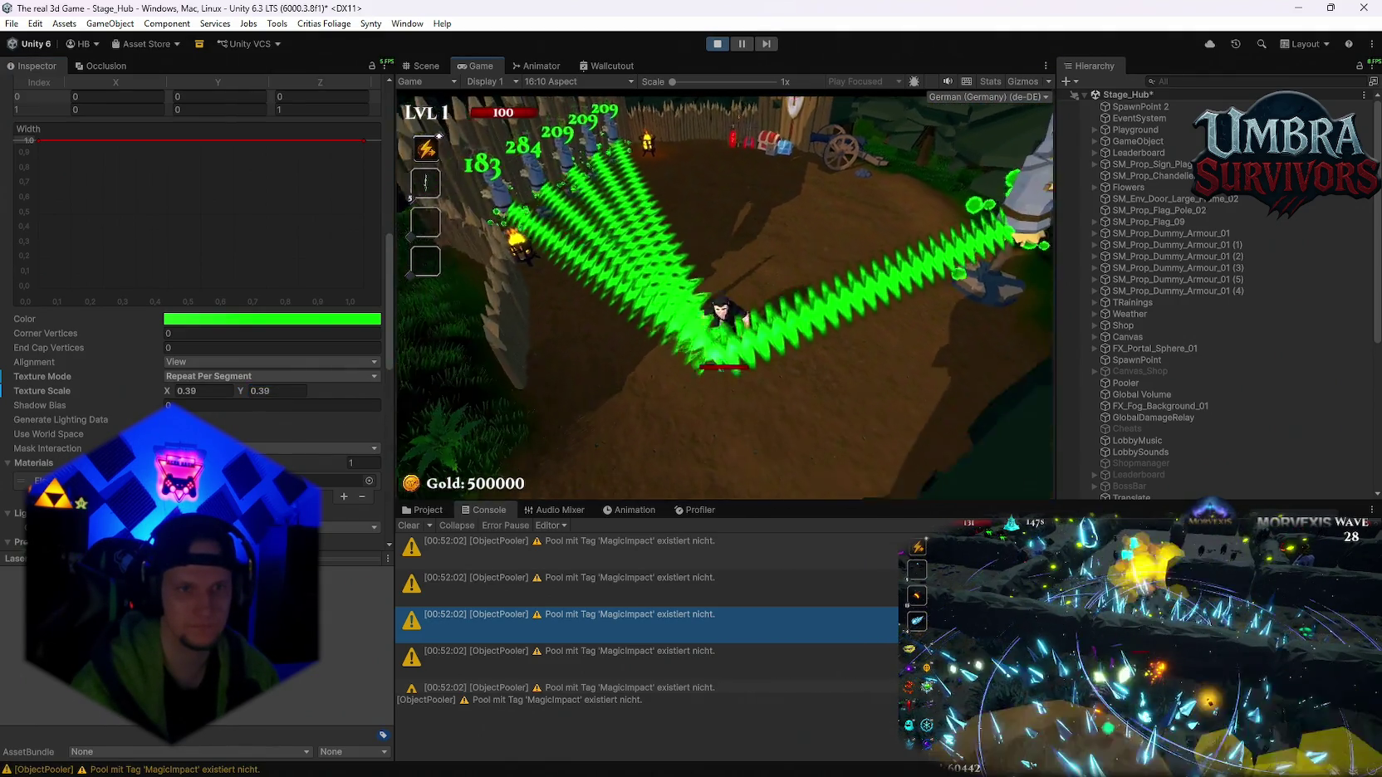
{"action": "left_click", "coordinate": [205, 395]}
{"action": "type", "text": "0.1"}
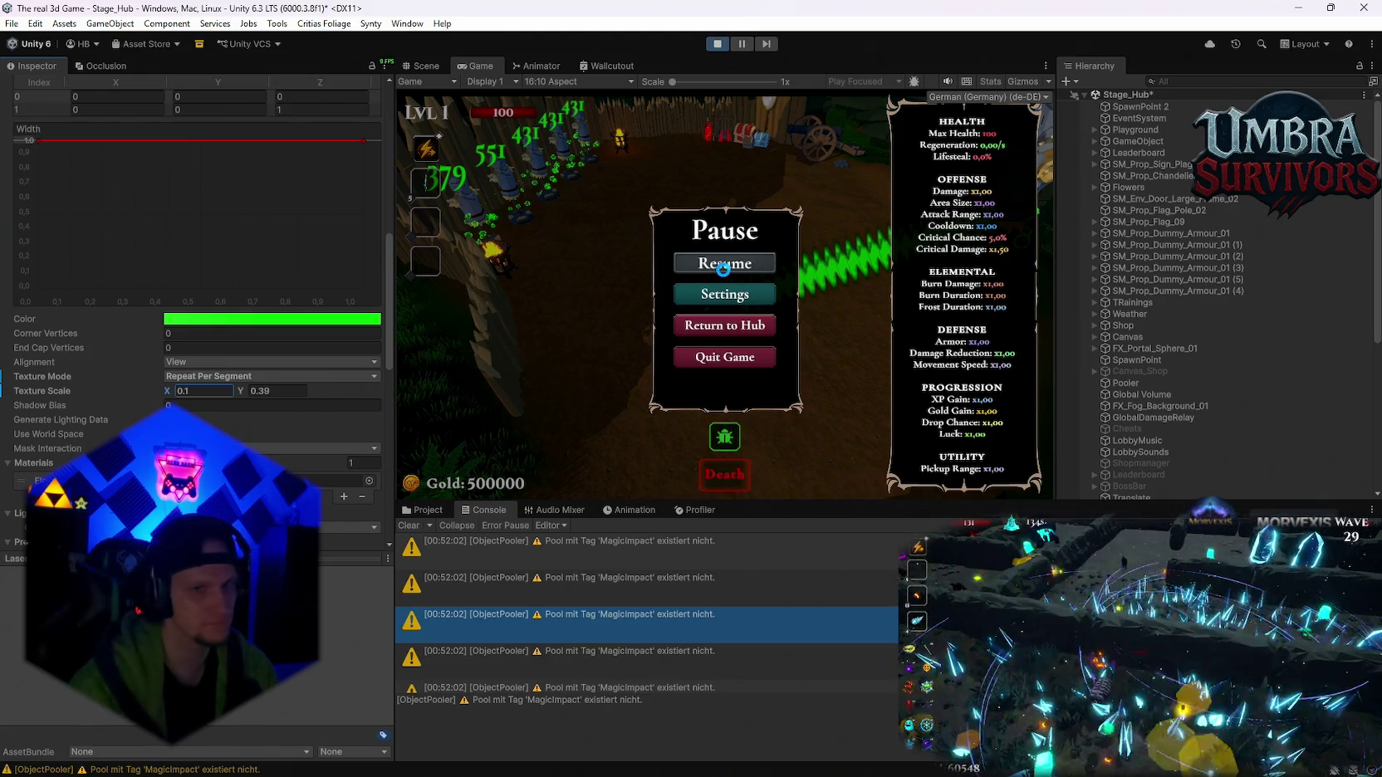
- Resume at Texture Scale 0.1 × 0.39, walking down past the gate and back into the arena
{"action": "left_click", "coordinate": [723, 269]}
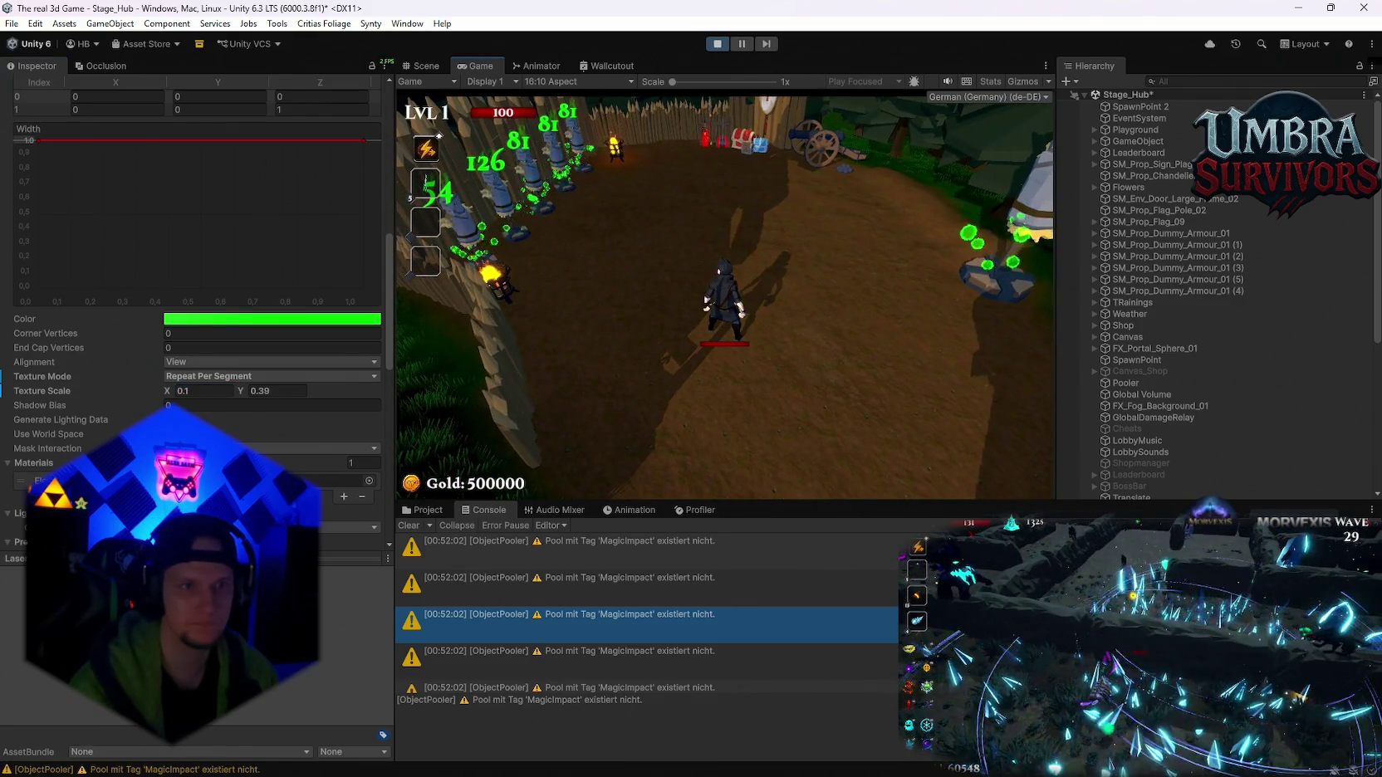
{"action": "key", "text": "d"}
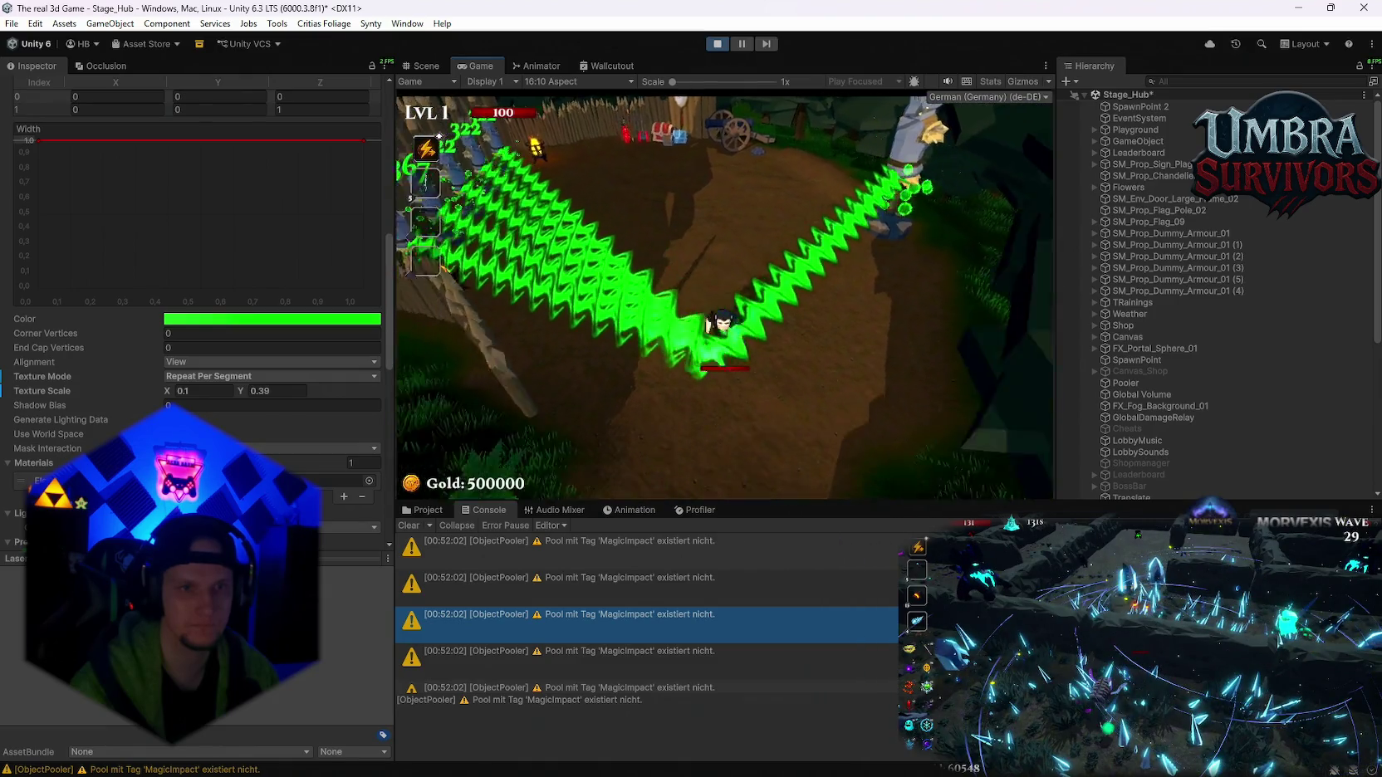
{"action": "key", "text": "a"}
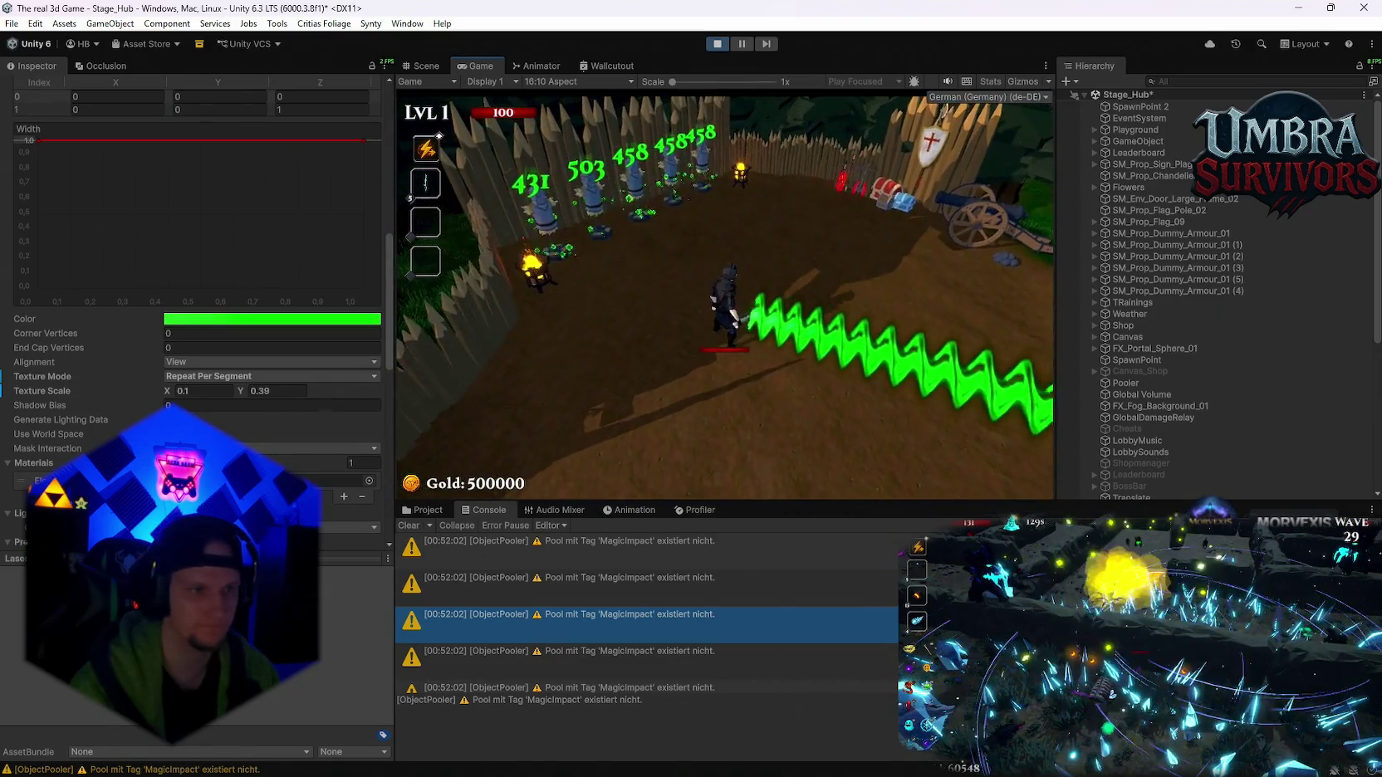
{"action": "key", "text": "d"}
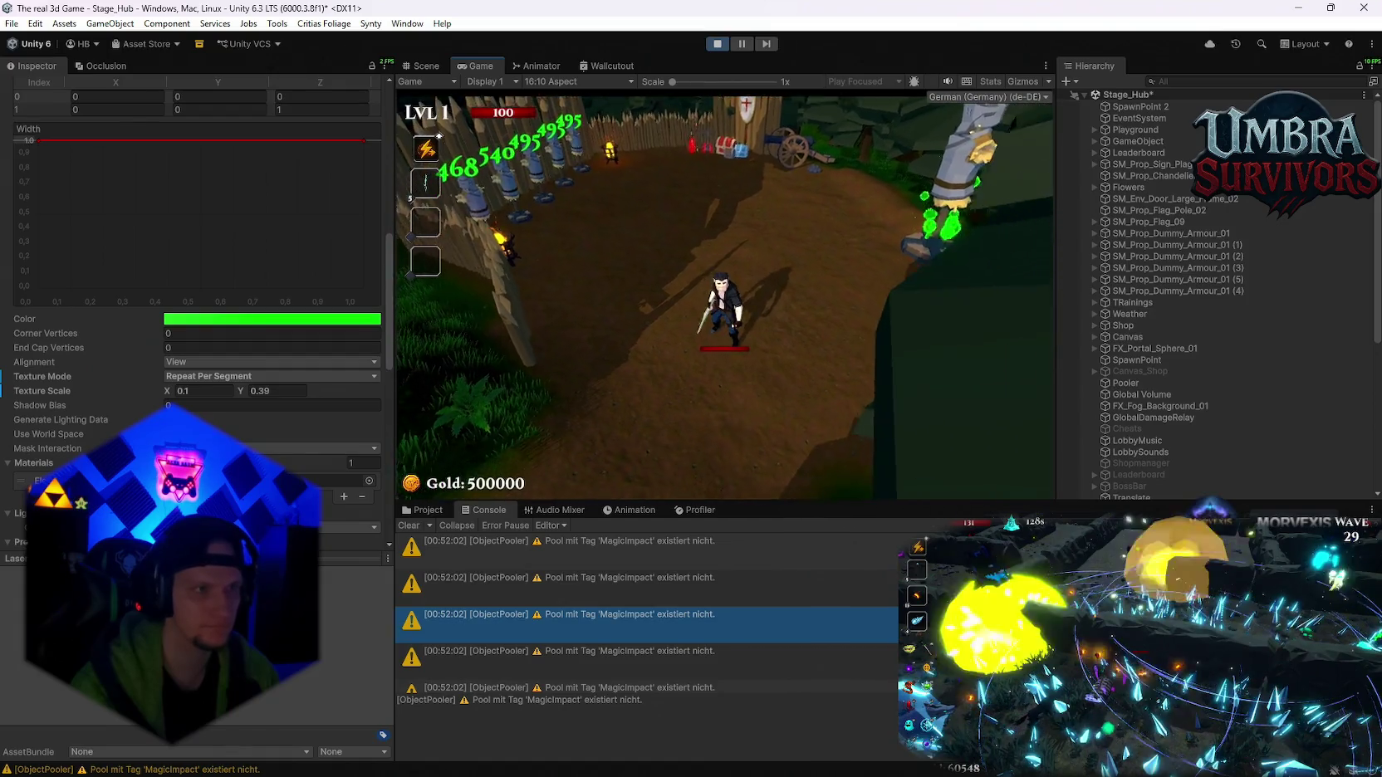
{"action": "key", "text": "s"}
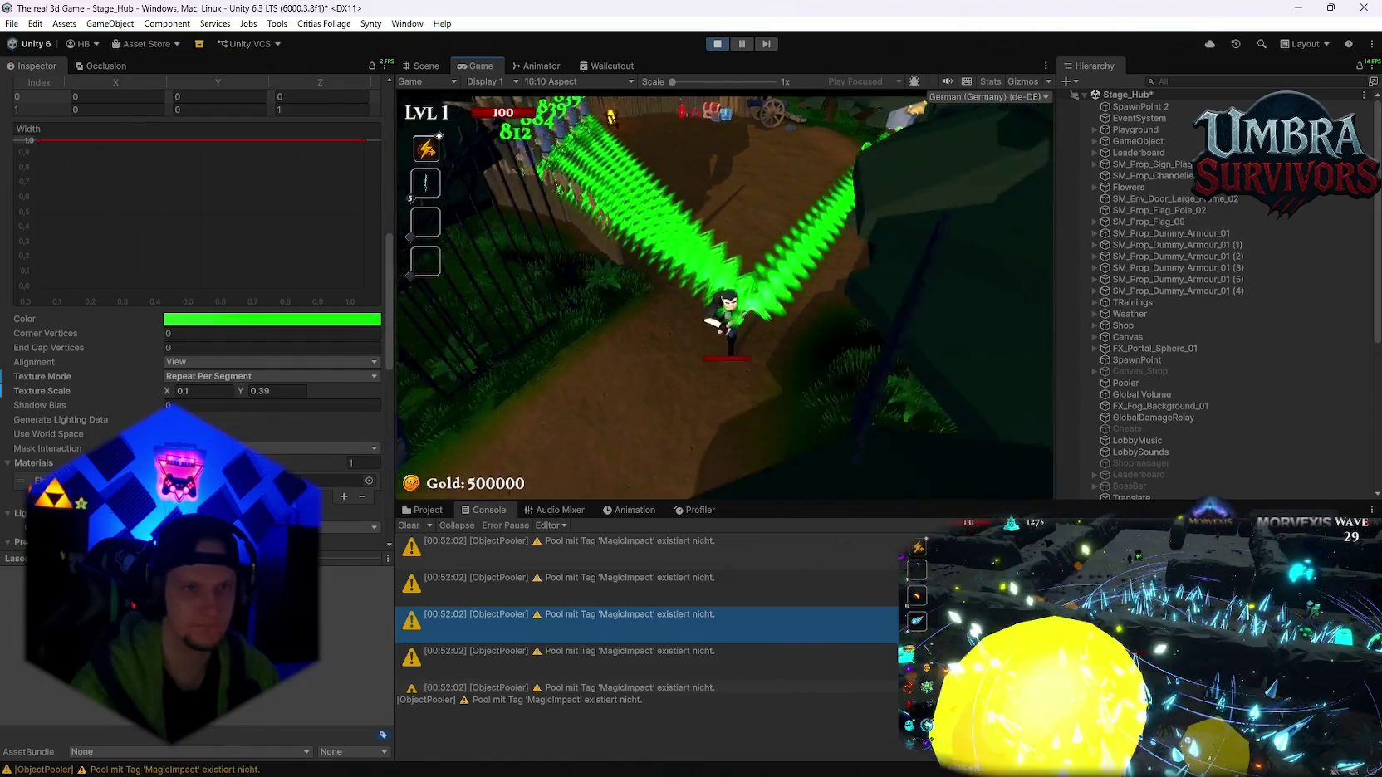
{"action": "key", "text": "s"}
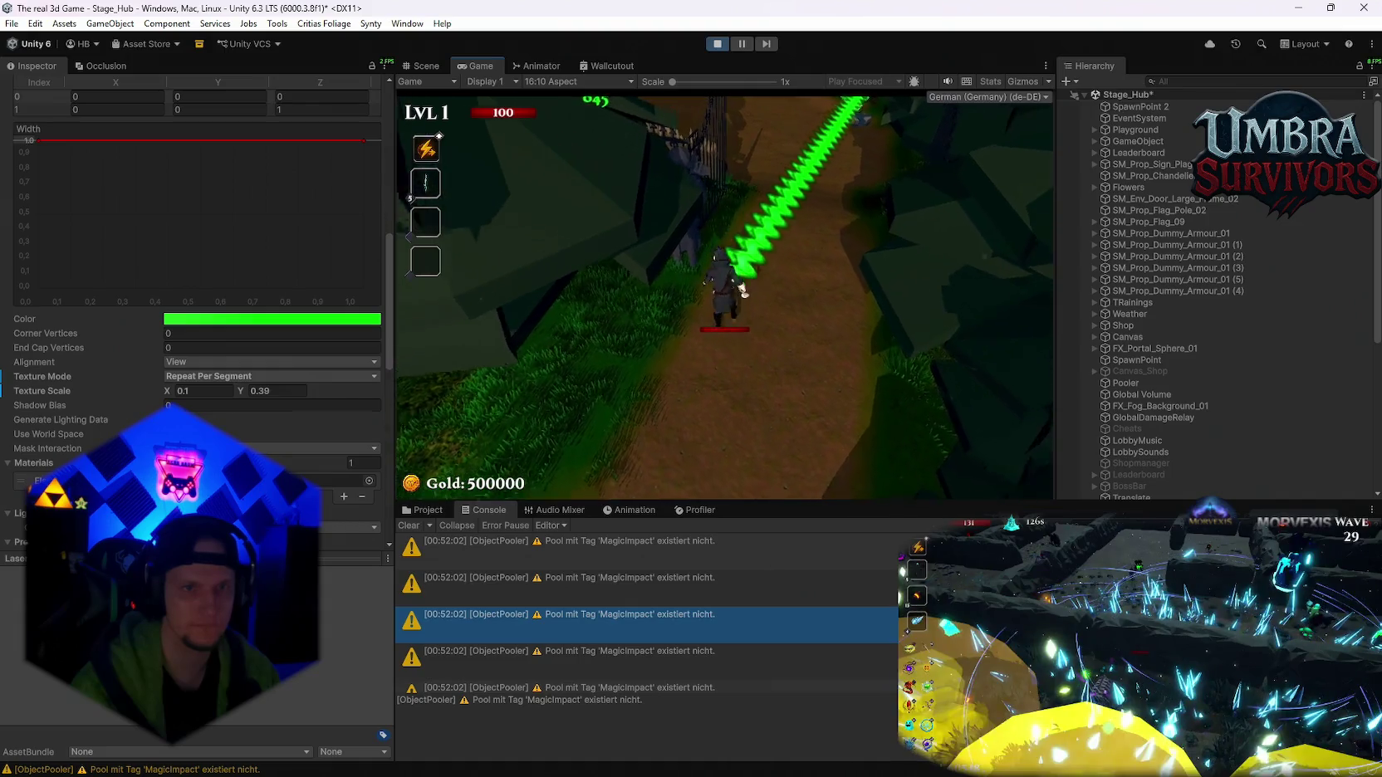
{"action": "key", "text": "w"}
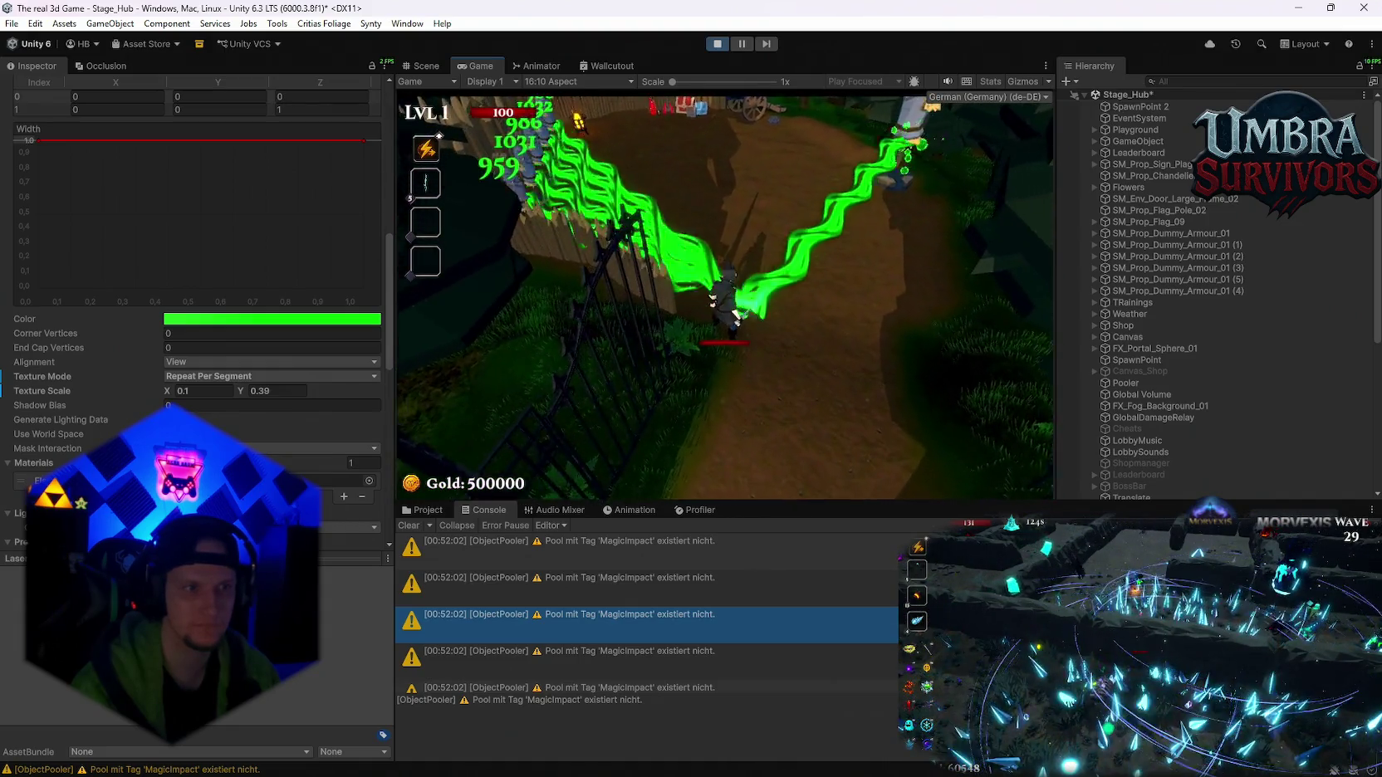
{"action": "key", "text": "w"}
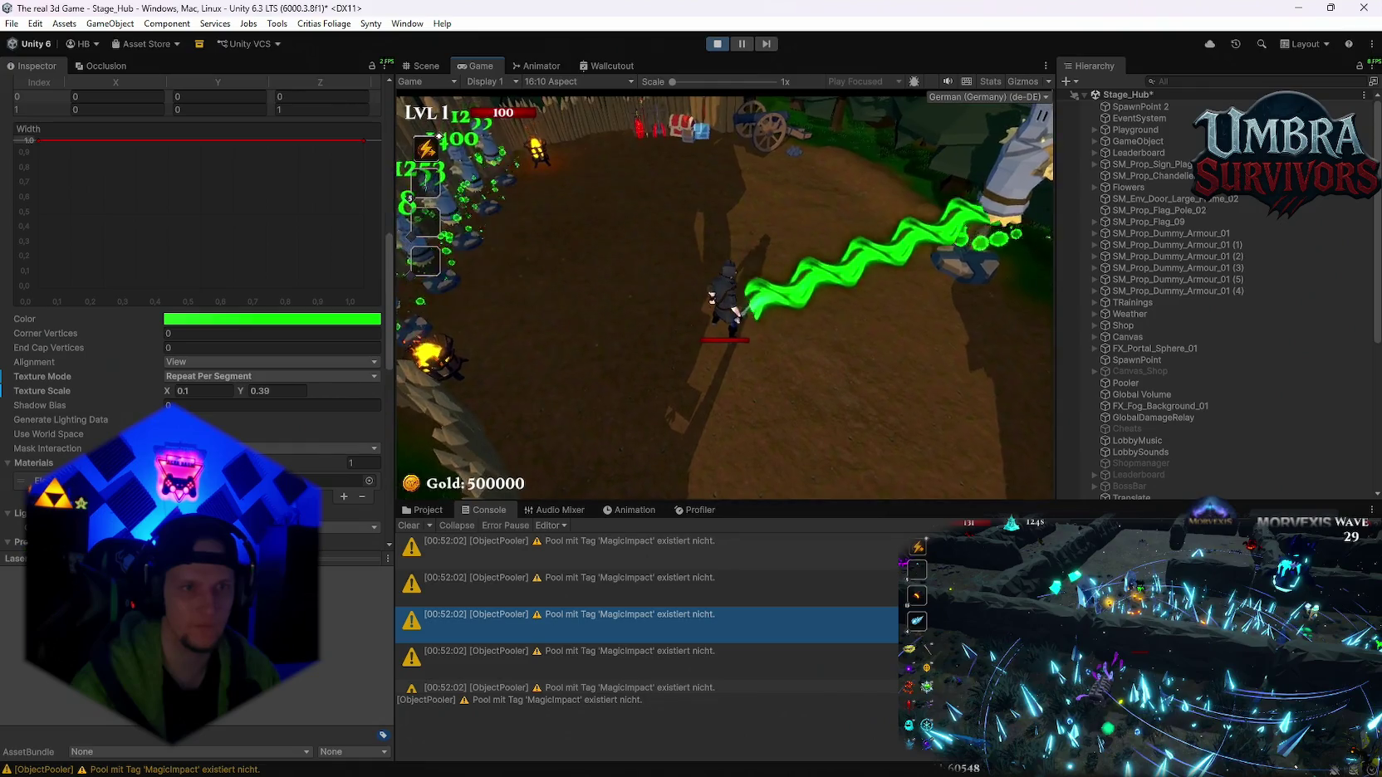
{"action": "key", "text": "w"}
- Strafe around the training dummies with the green beam firing, then pause
{"action": "key", "text": "d"}
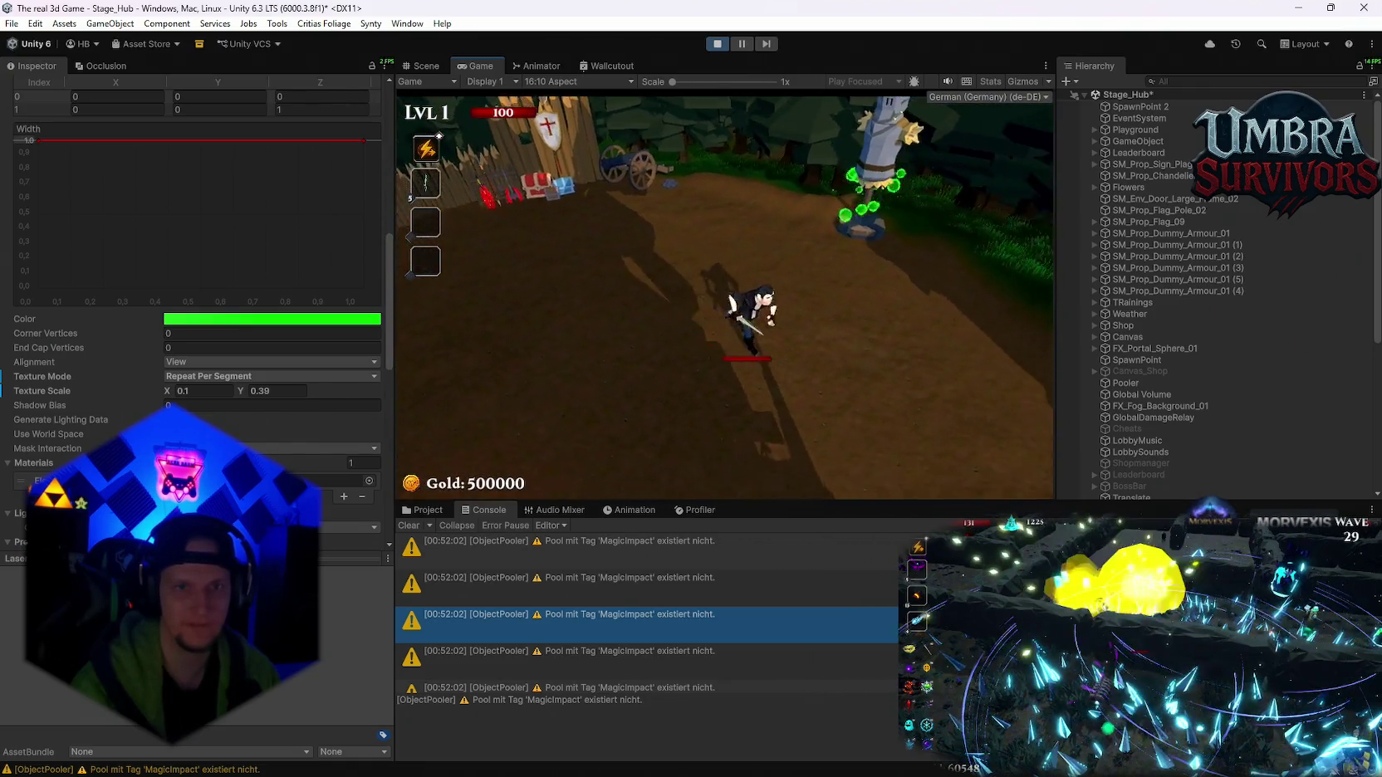
{"action": "key", "text": "a"}
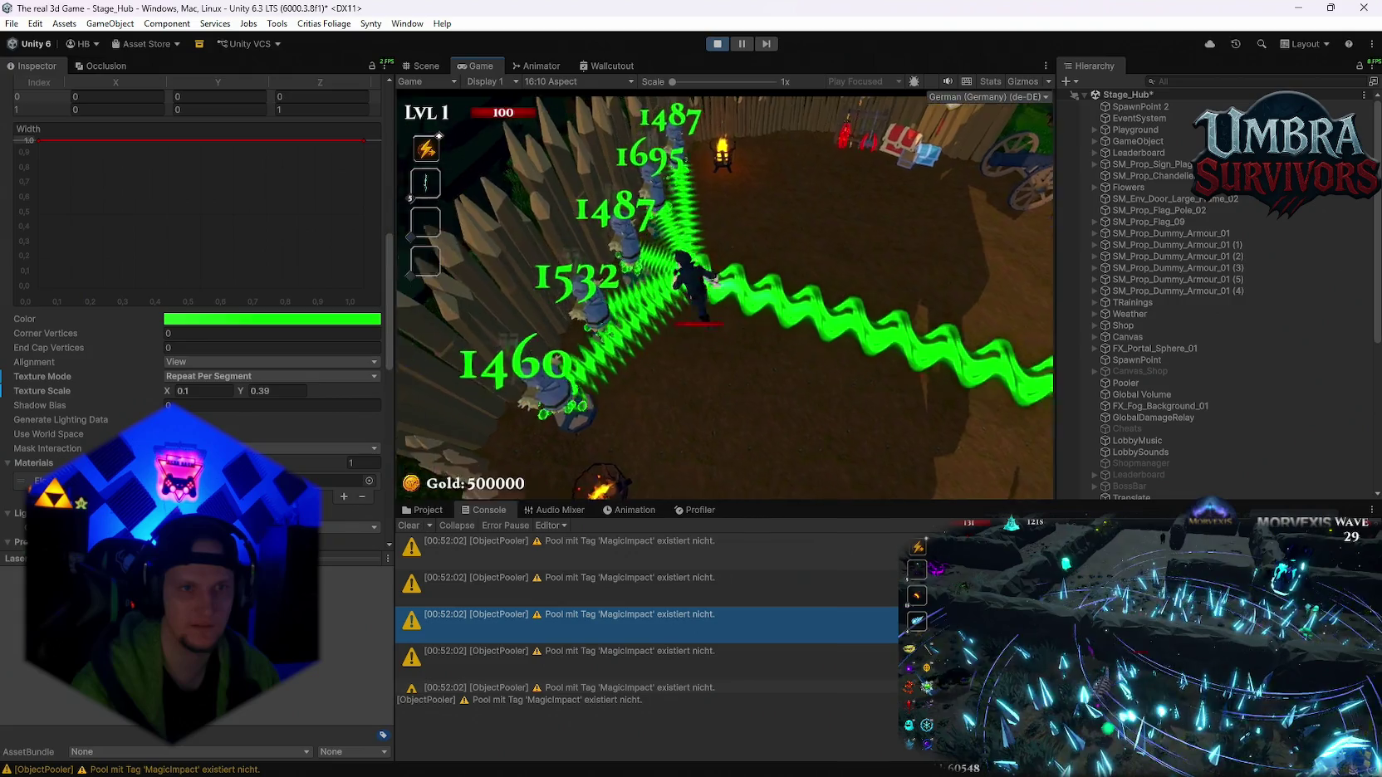
{"action": "key", "text": "d"}
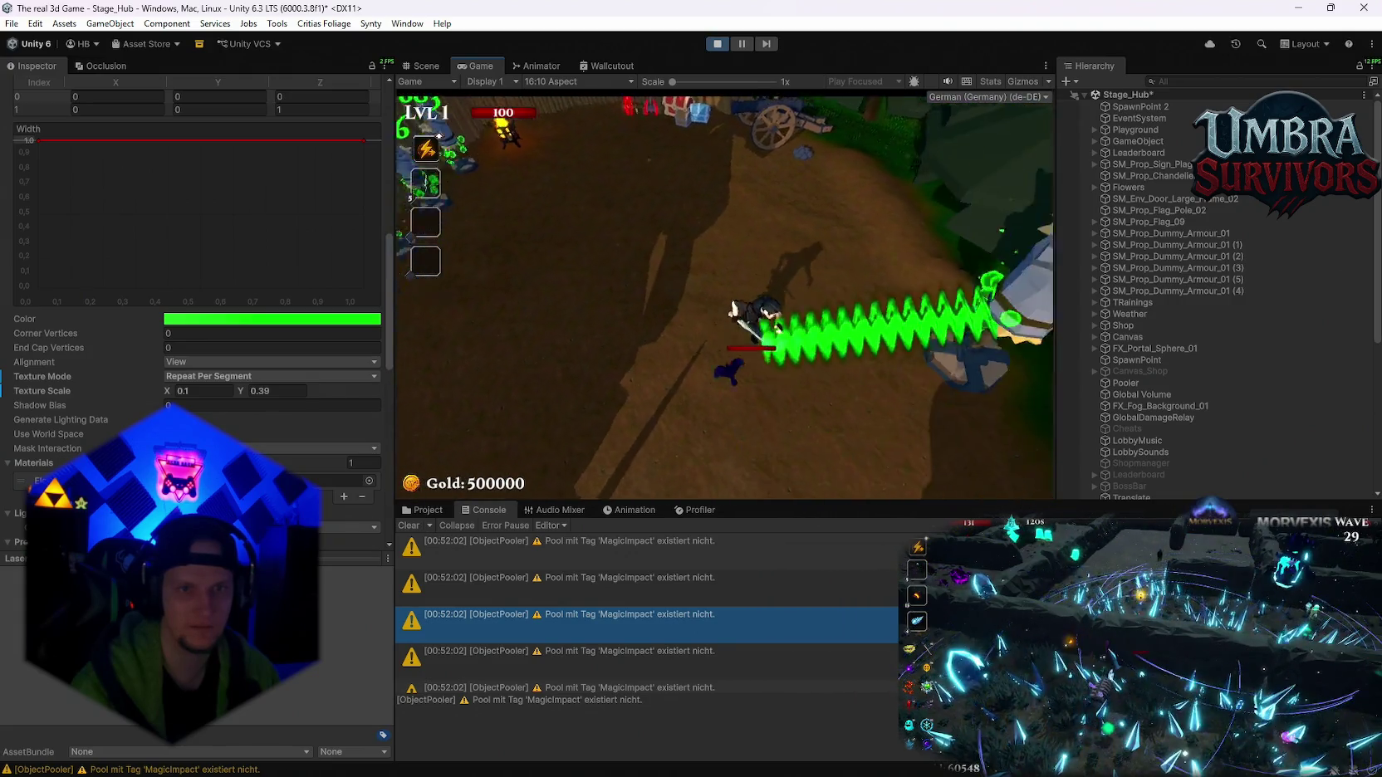
{"action": "key", "text": "a"}
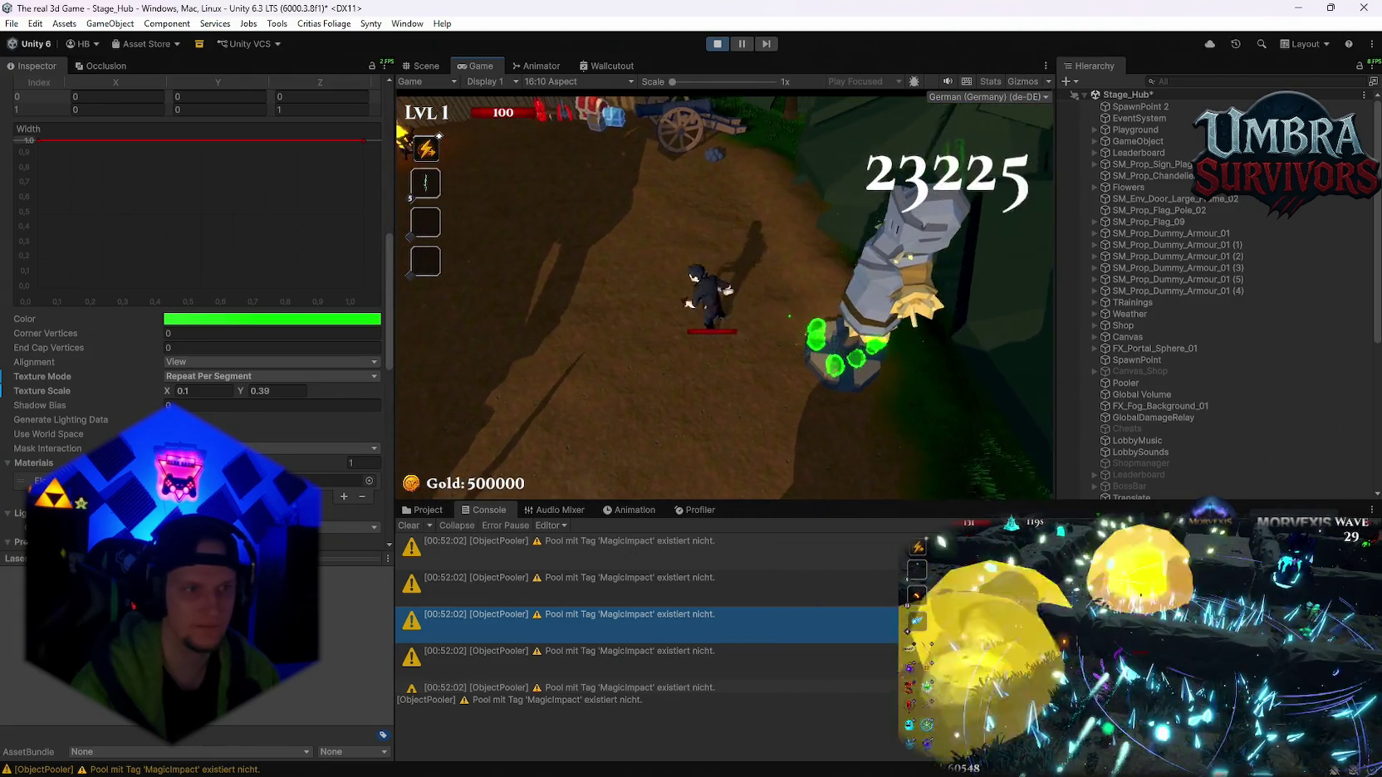
{"action": "key", "text": "d"}
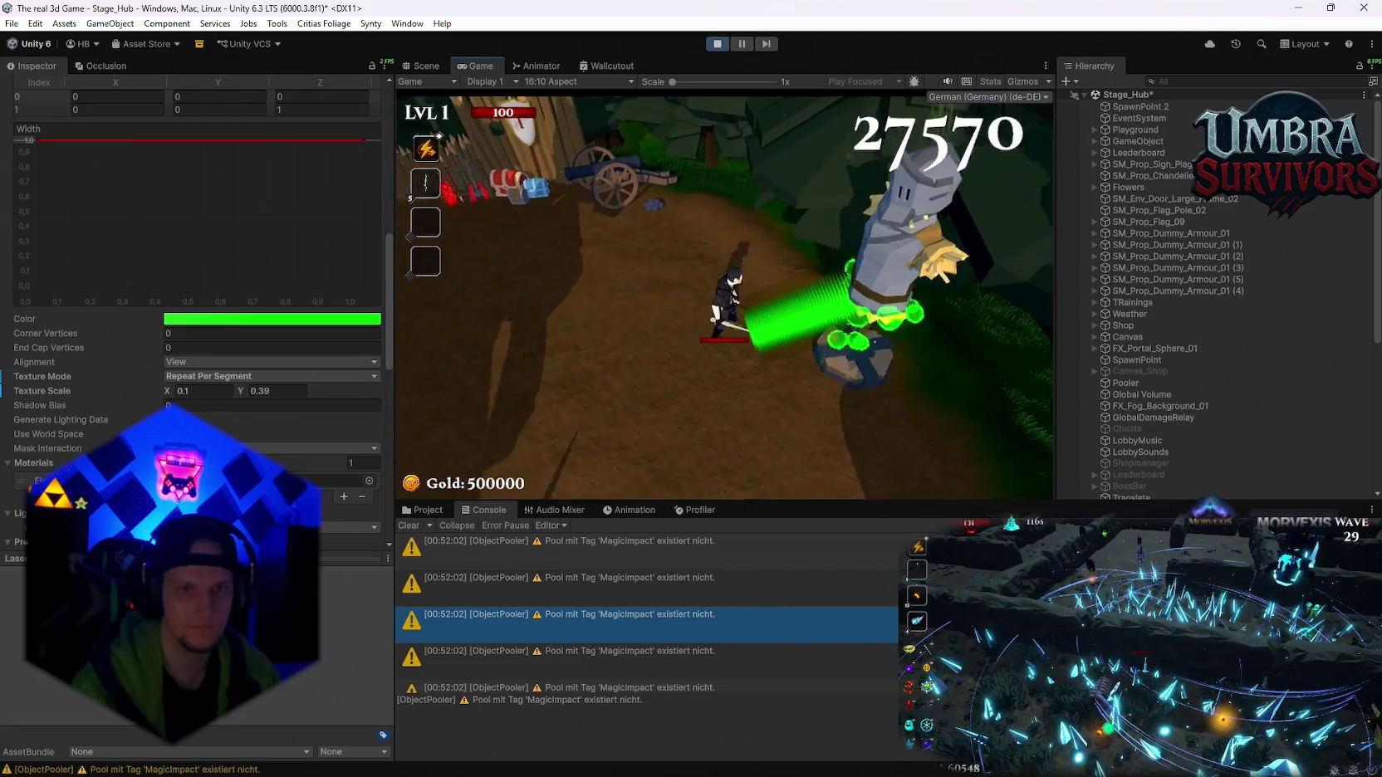
{"action": "key", "text": "d"}
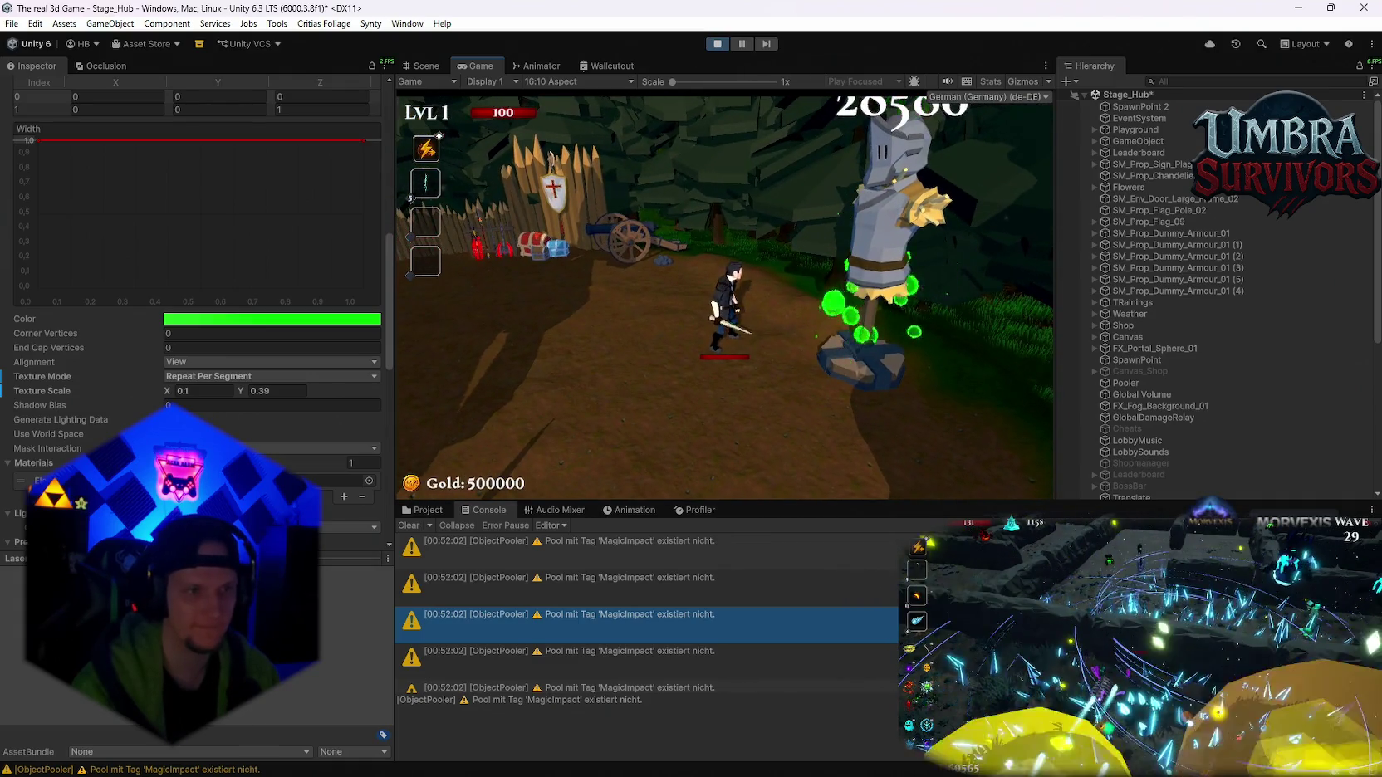
{"action": "key", "text": "a"}
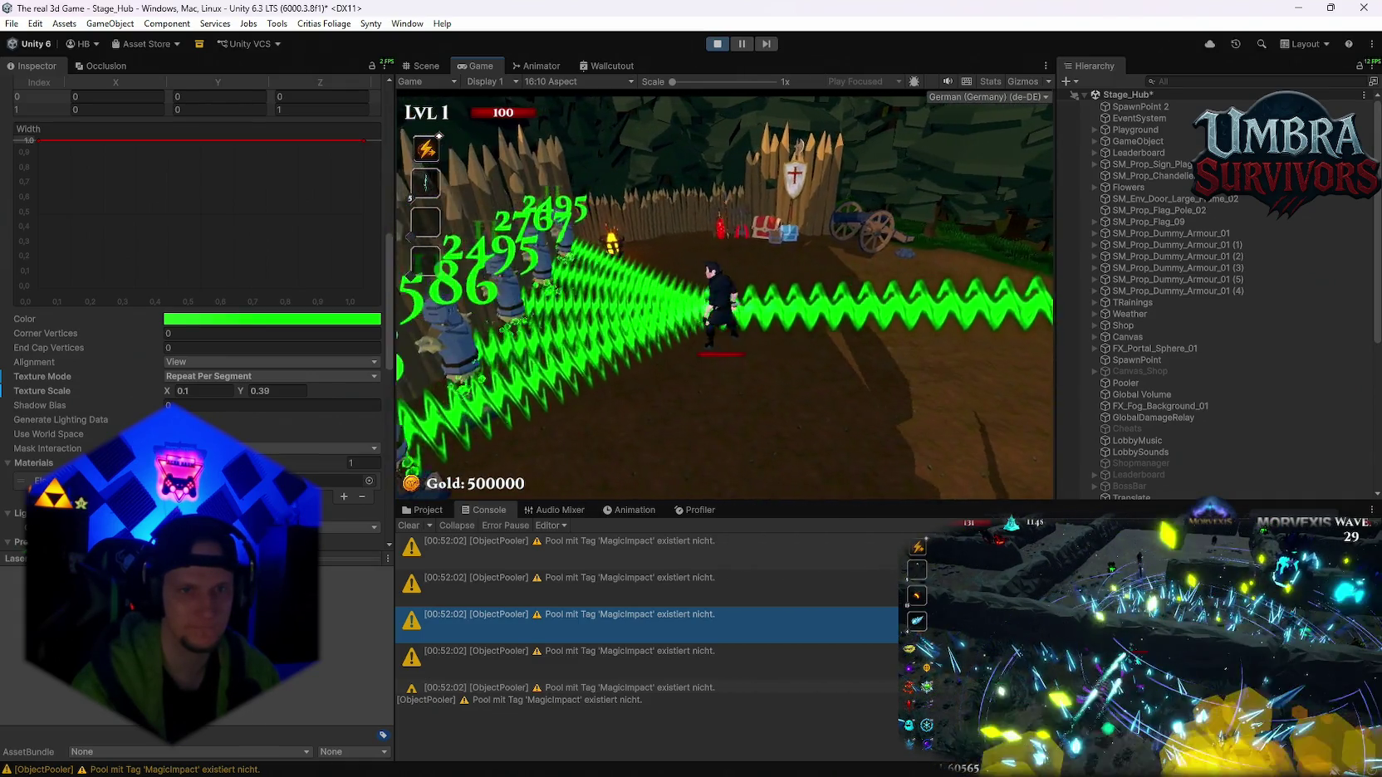
{"action": "key", "text": "d"}
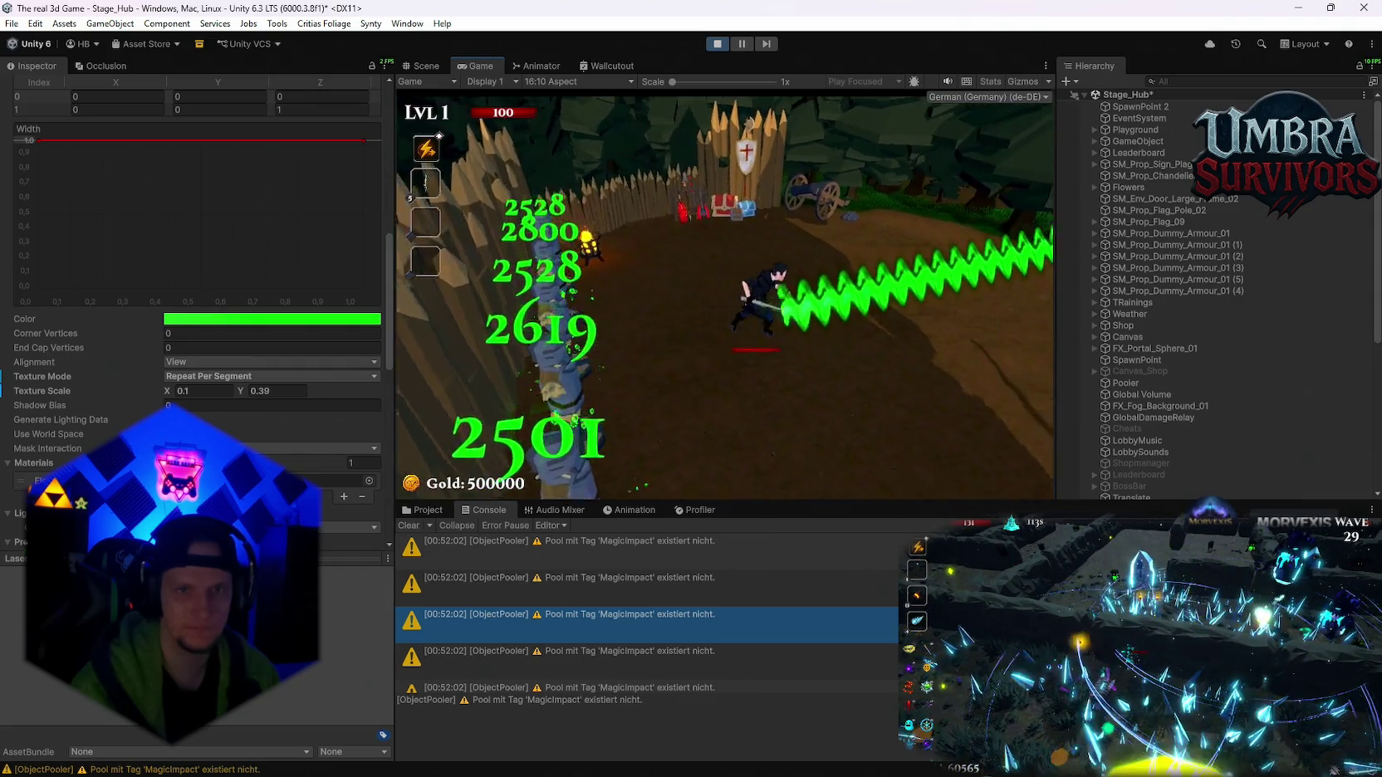
{"action": "key", "text": "s"}
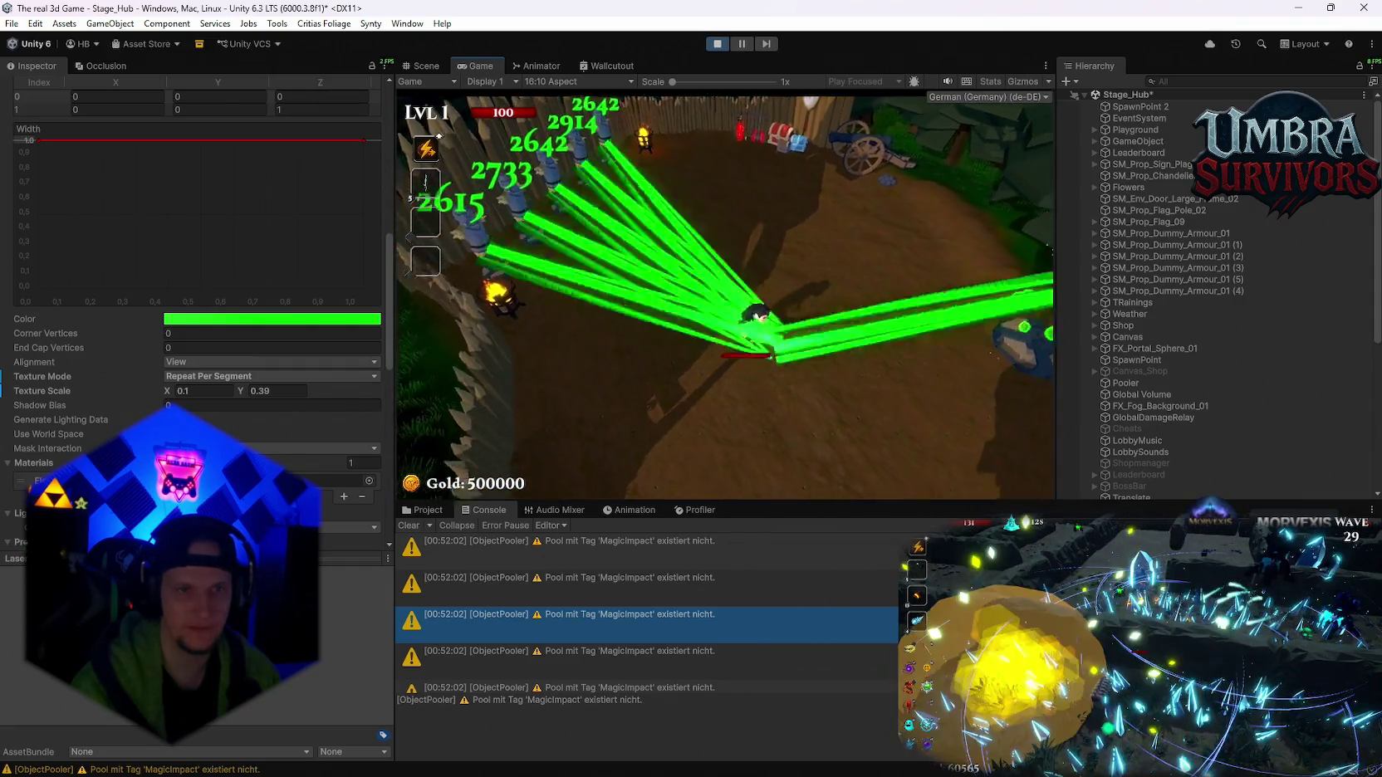
{"action": "key", "text": "s"}
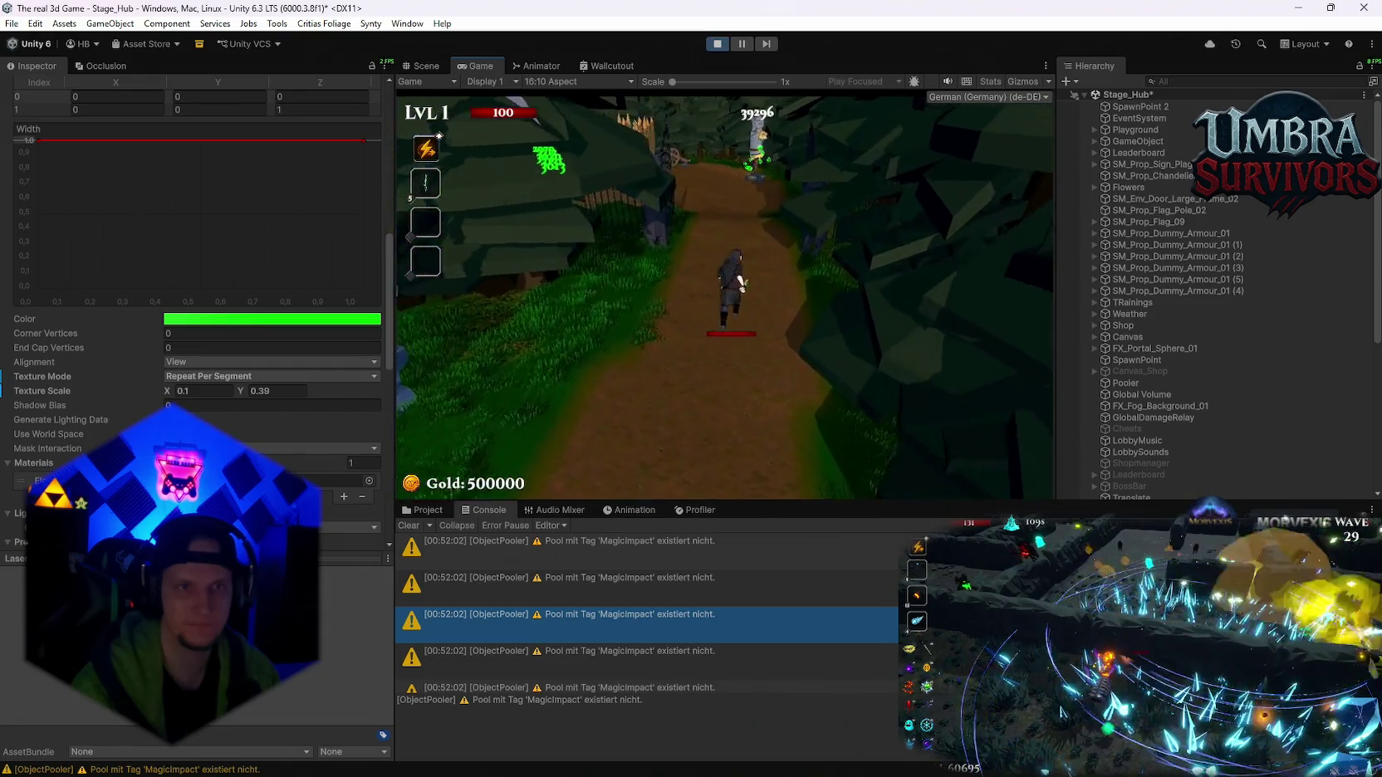
{"action": "key", "text": "w"}
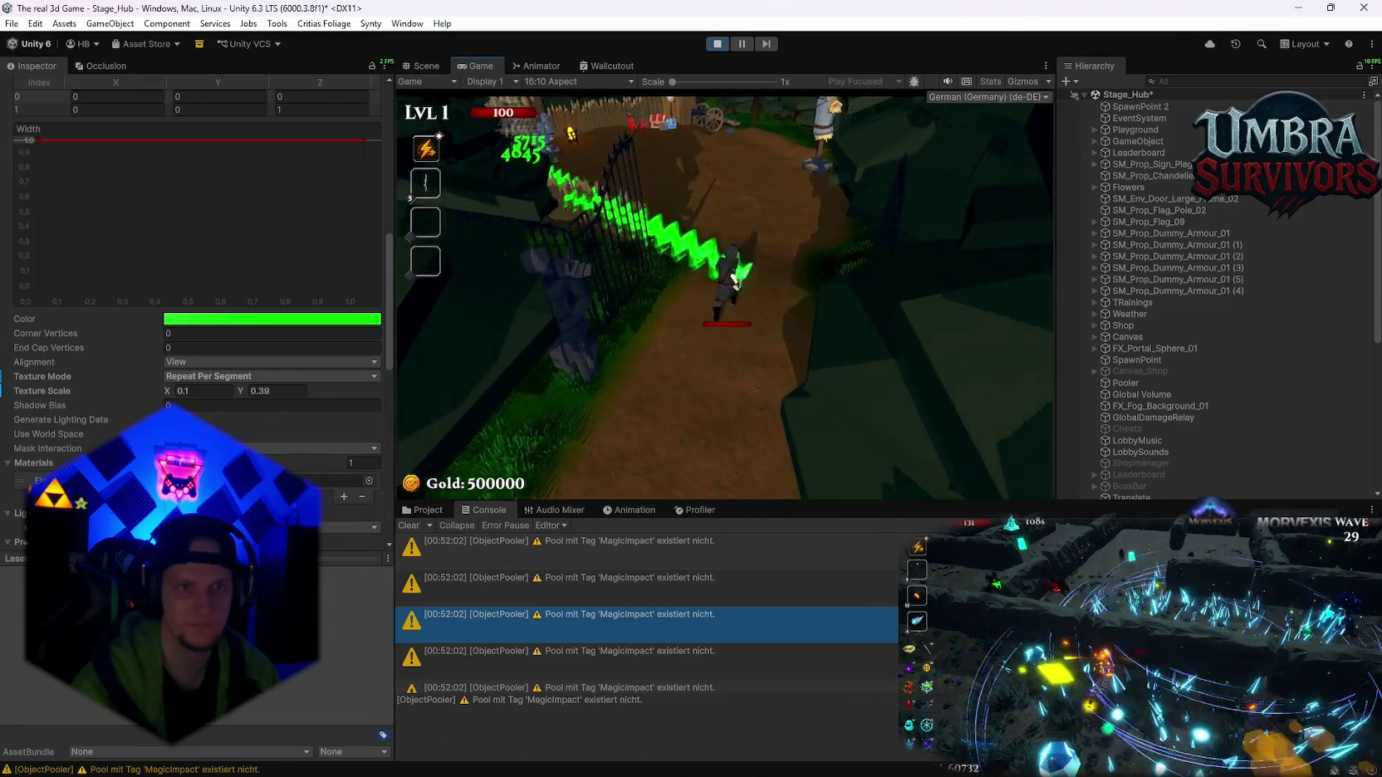
{"action": "key", "text": "w"}
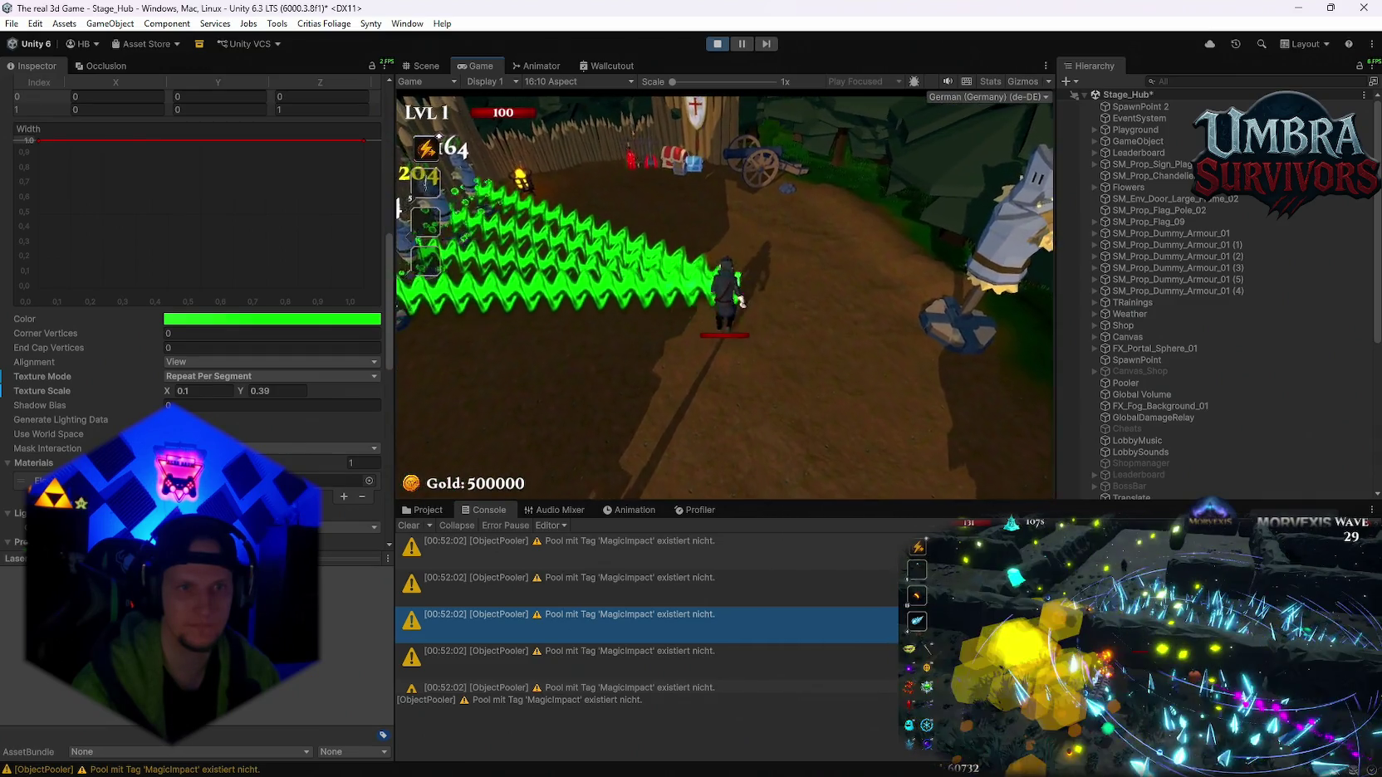
{"action": "key", "text": "d"}
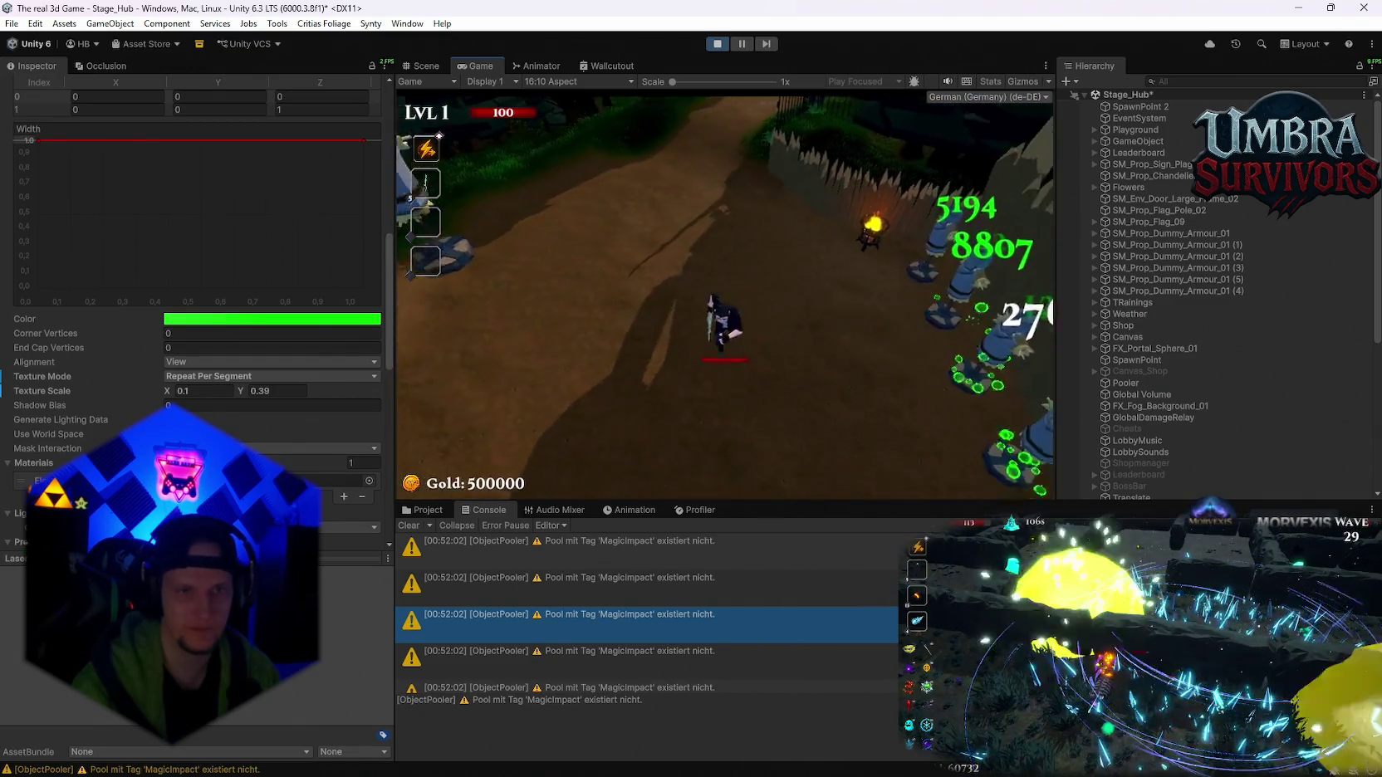
{"action": "key", "text": "d"}
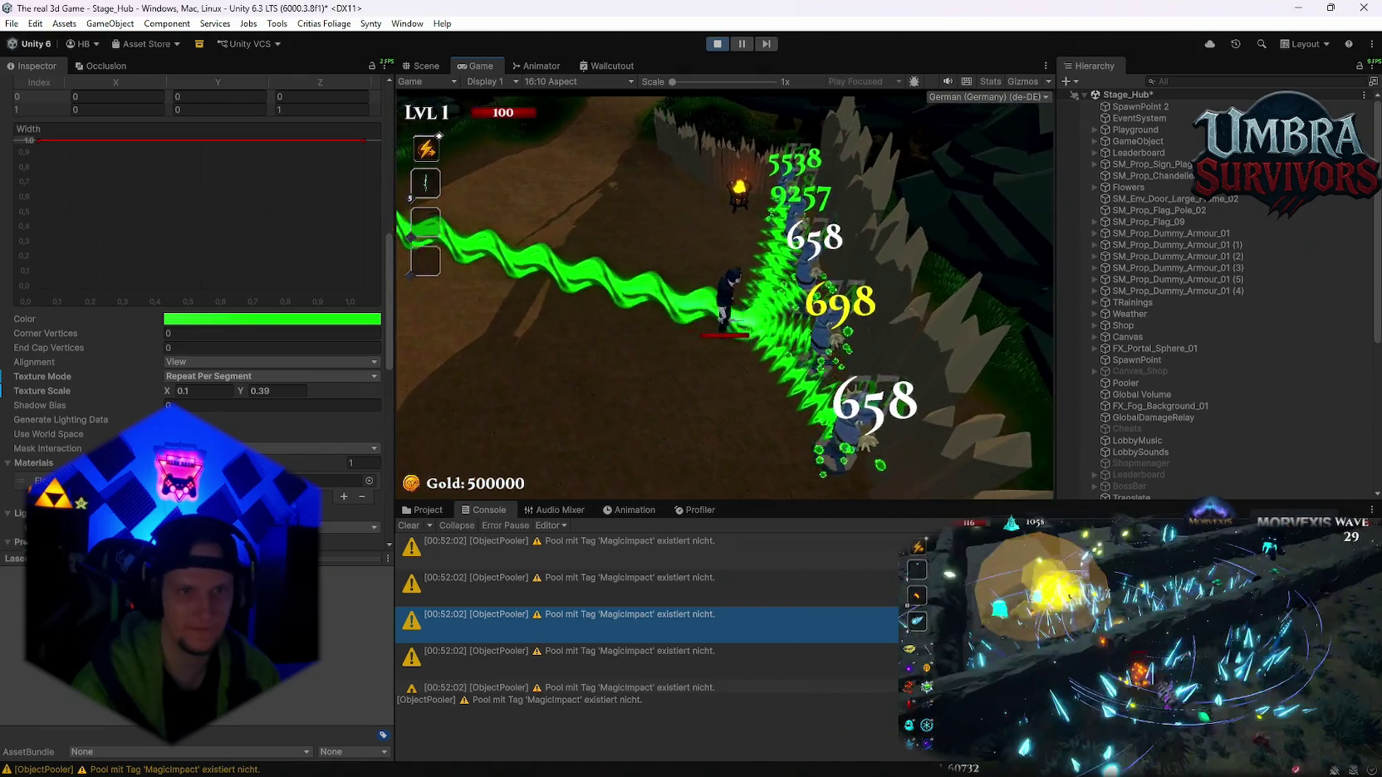
{"action": "key", "text": "d"}
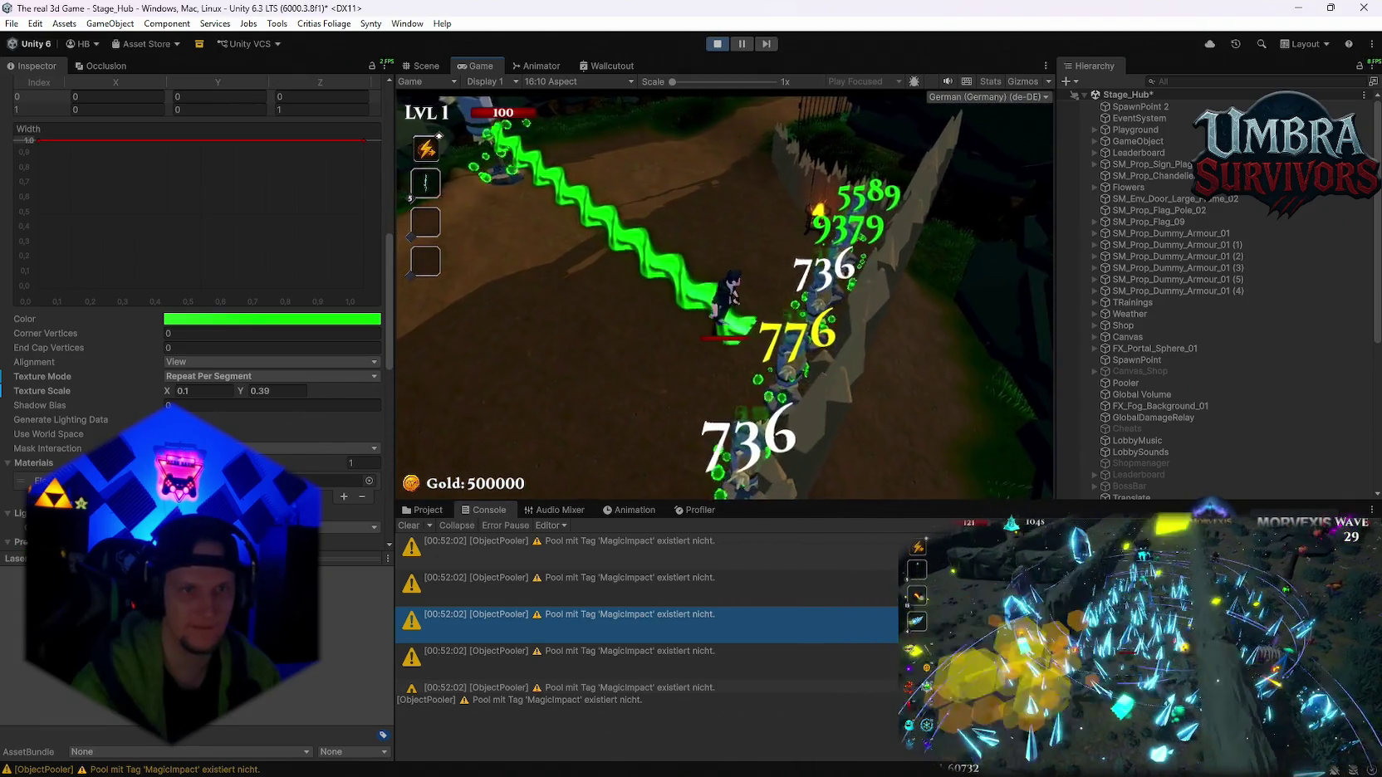
{"action": "key", "text": "s"}
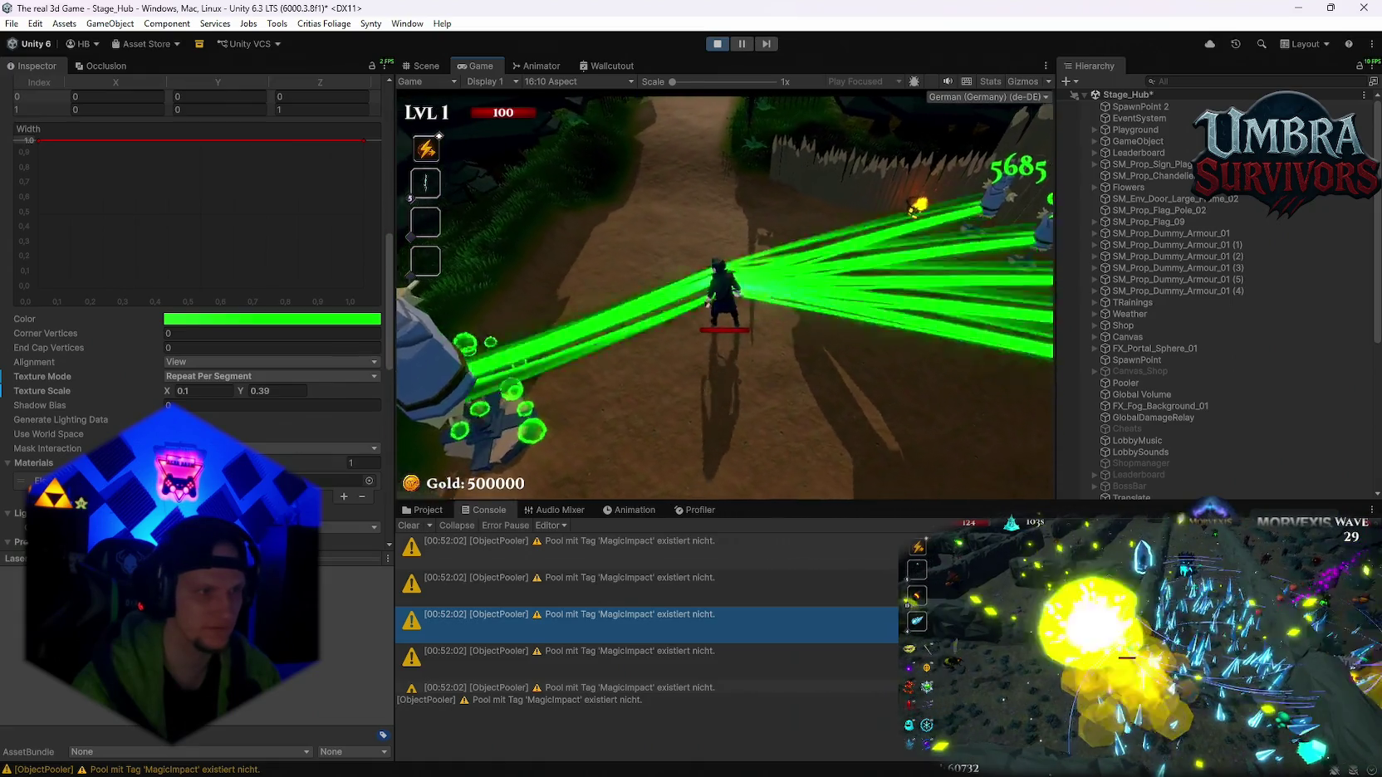
{"action": "key", "text": "w"}
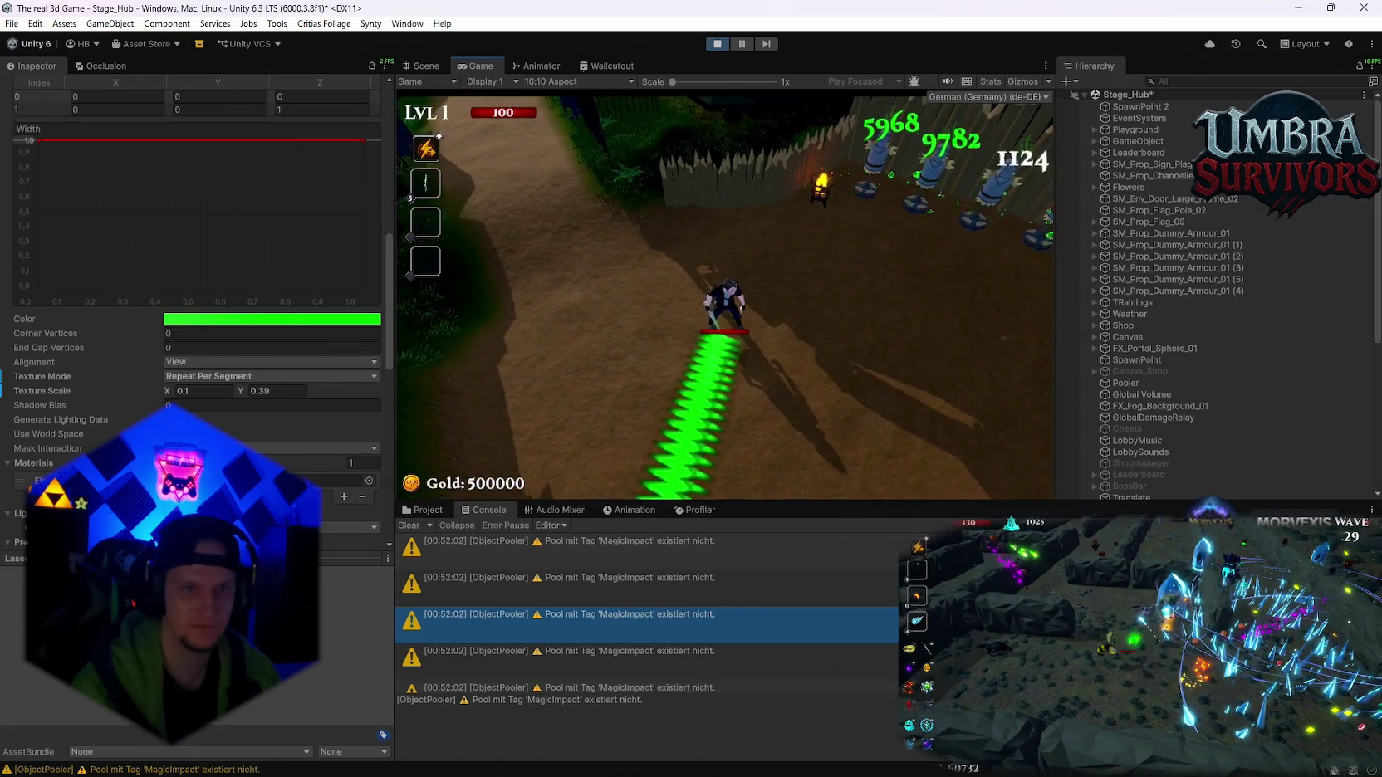
{"action": "key", "text": "Escape"}
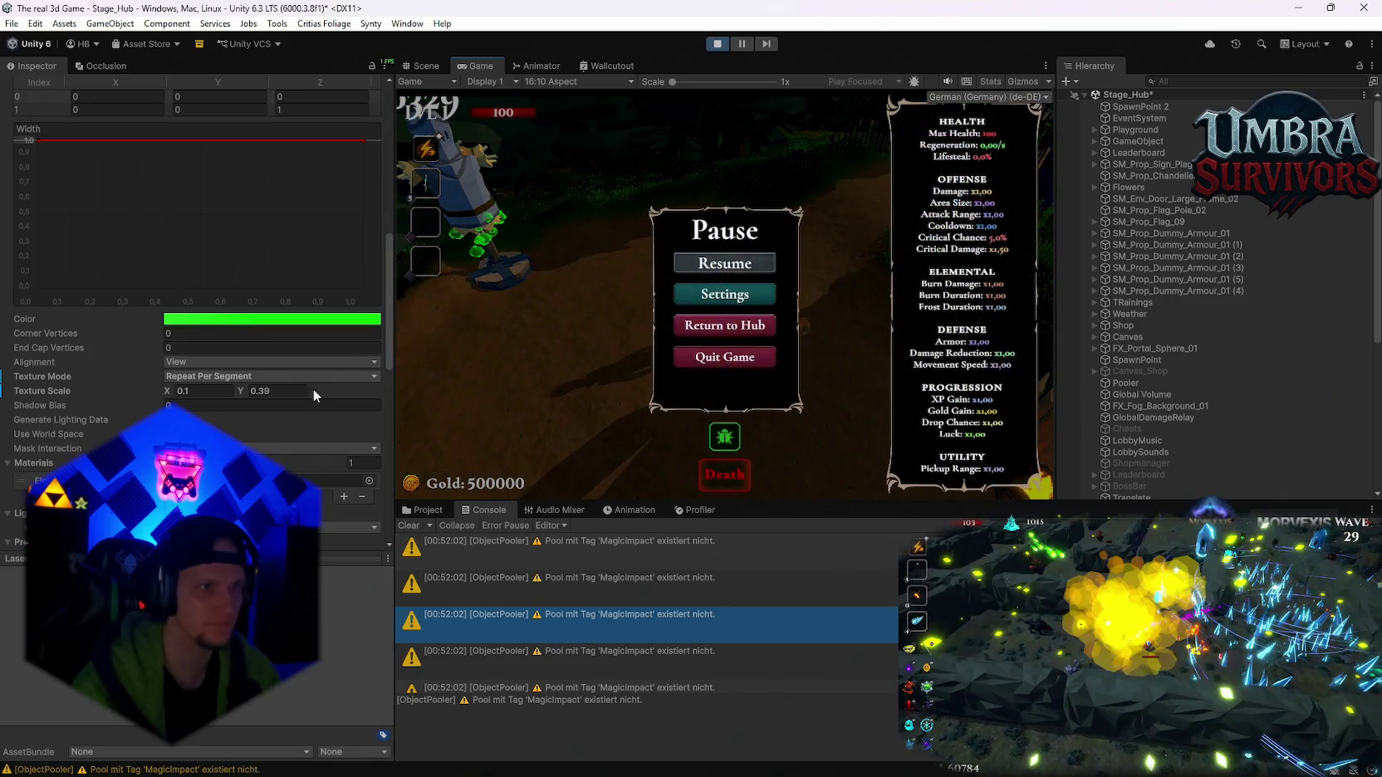
- Enable Loop on the laser's Line Renderer and resume the game
{"action": "scroll", "coordinate": [313, 388], "scroll_direction": "up", "scroll_amount": 4}
{"action": "scroll", "coordinate": [123, 264], "scroll_direction": "up", "scroll_amount": 3}
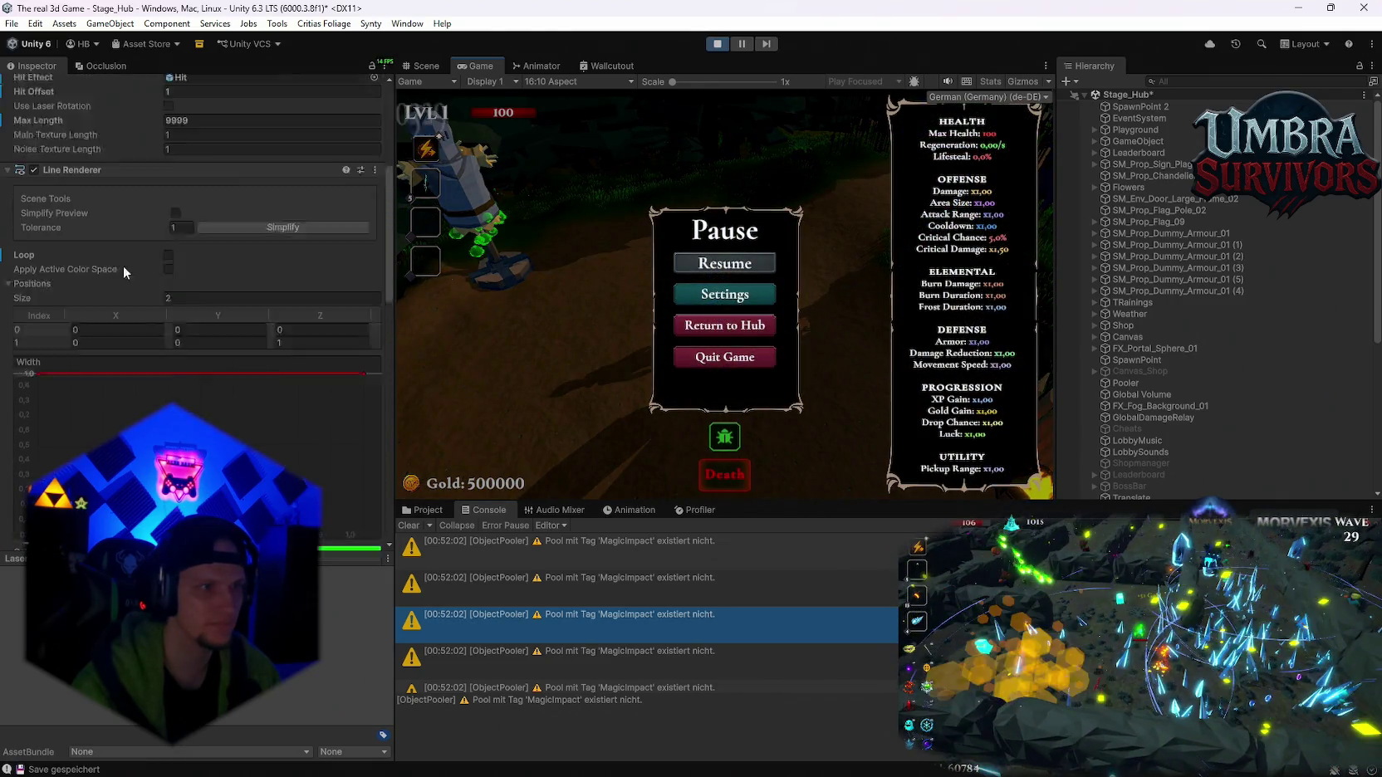
{"action": "left_click", "coordinate": [169, 293]}
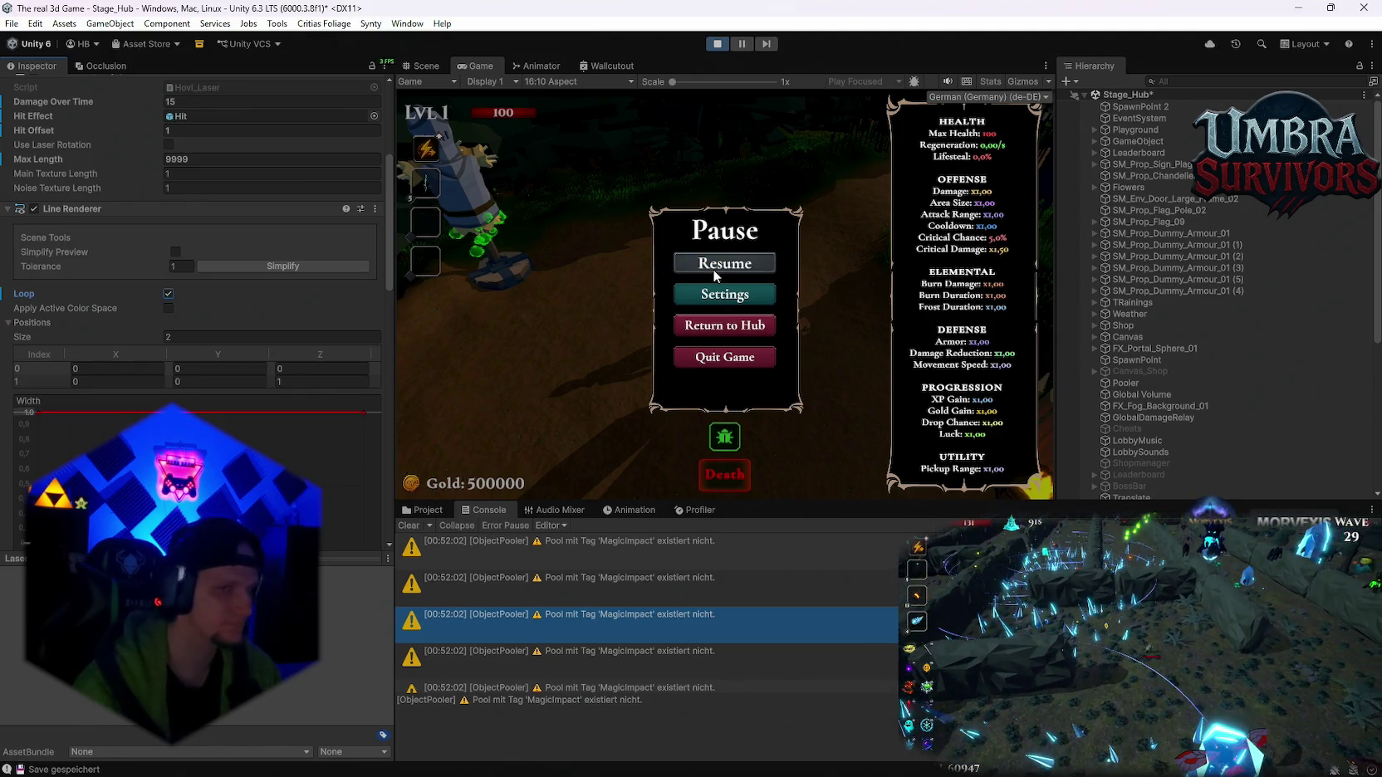
{"action": "left_click", "coordinate": [715, 266]}
- Walk around the dummy courtyard to test the looping laser
{"action": "key", "text": "d"}
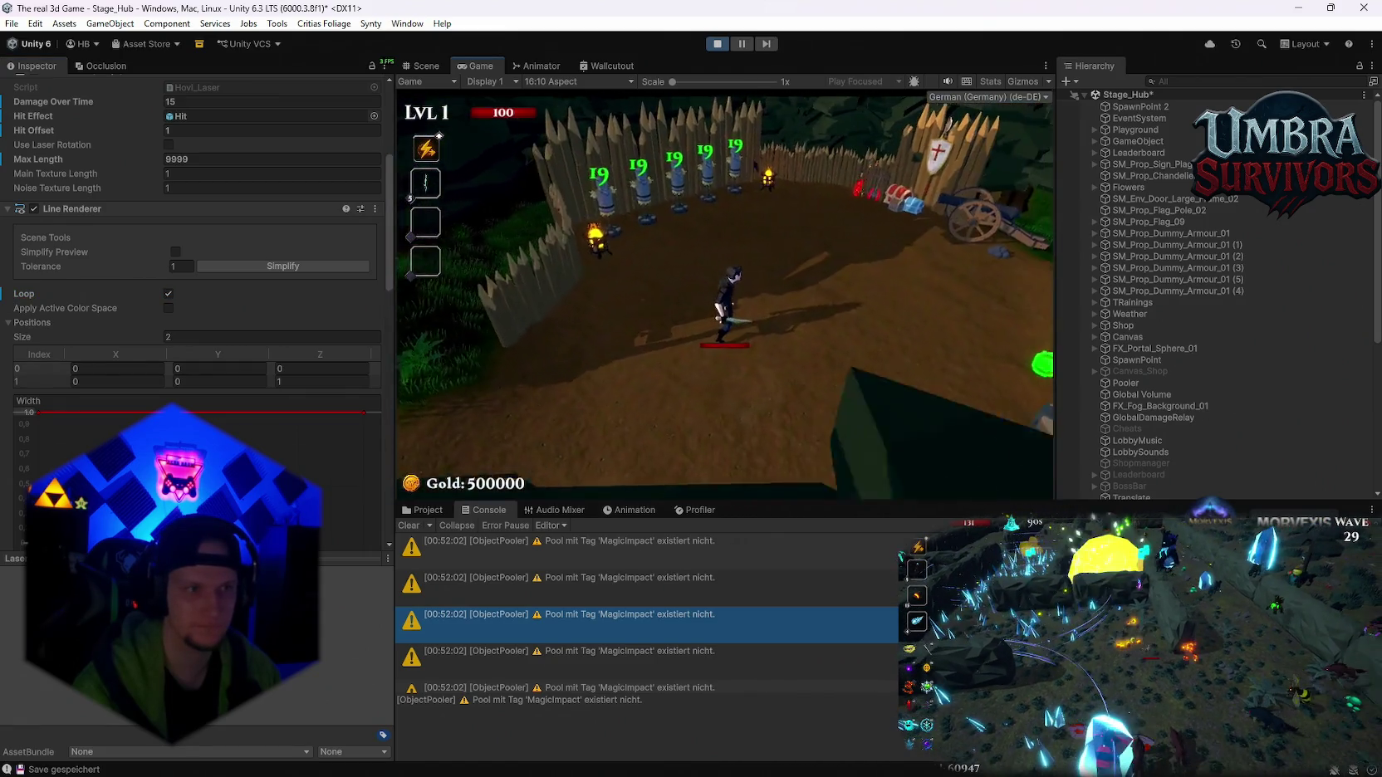
{"action": "key", "text": "s"}
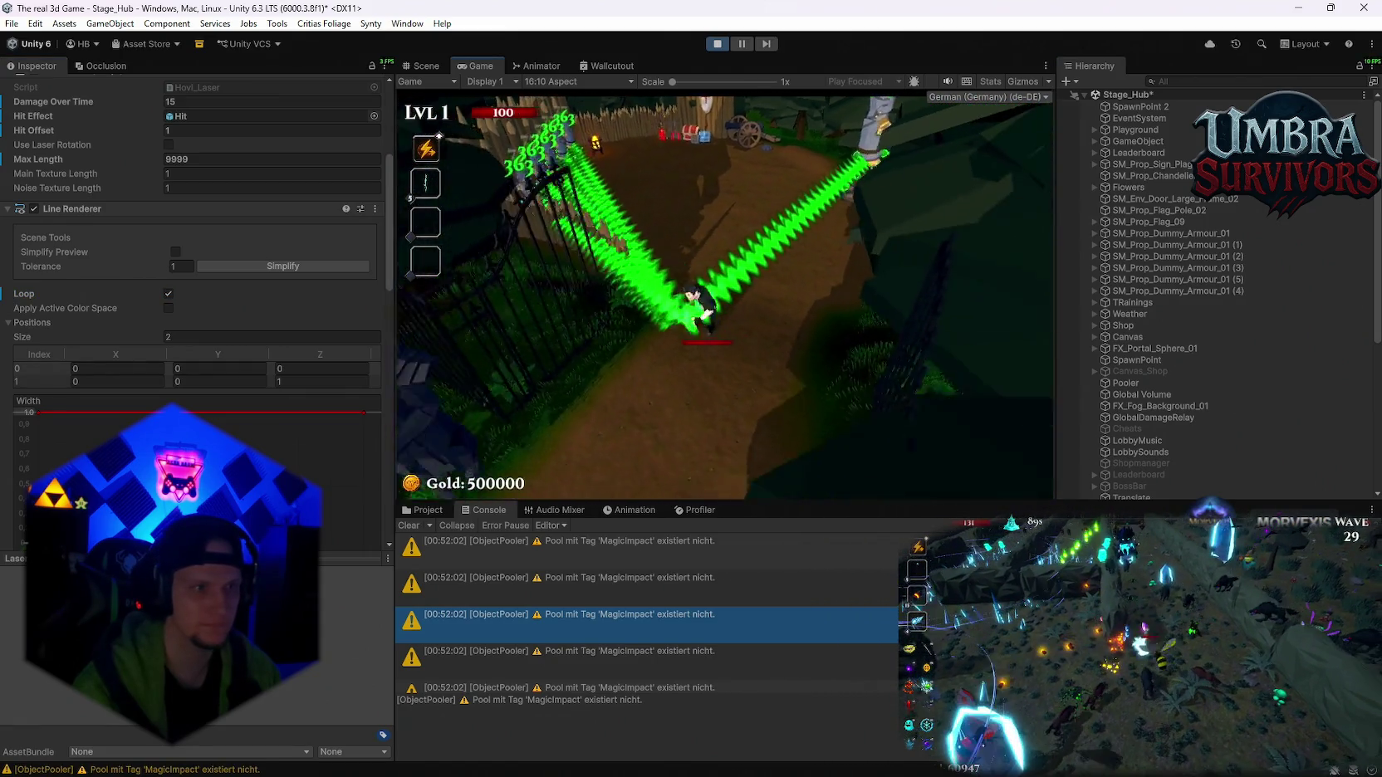
{"action": "key", "text": "w"}
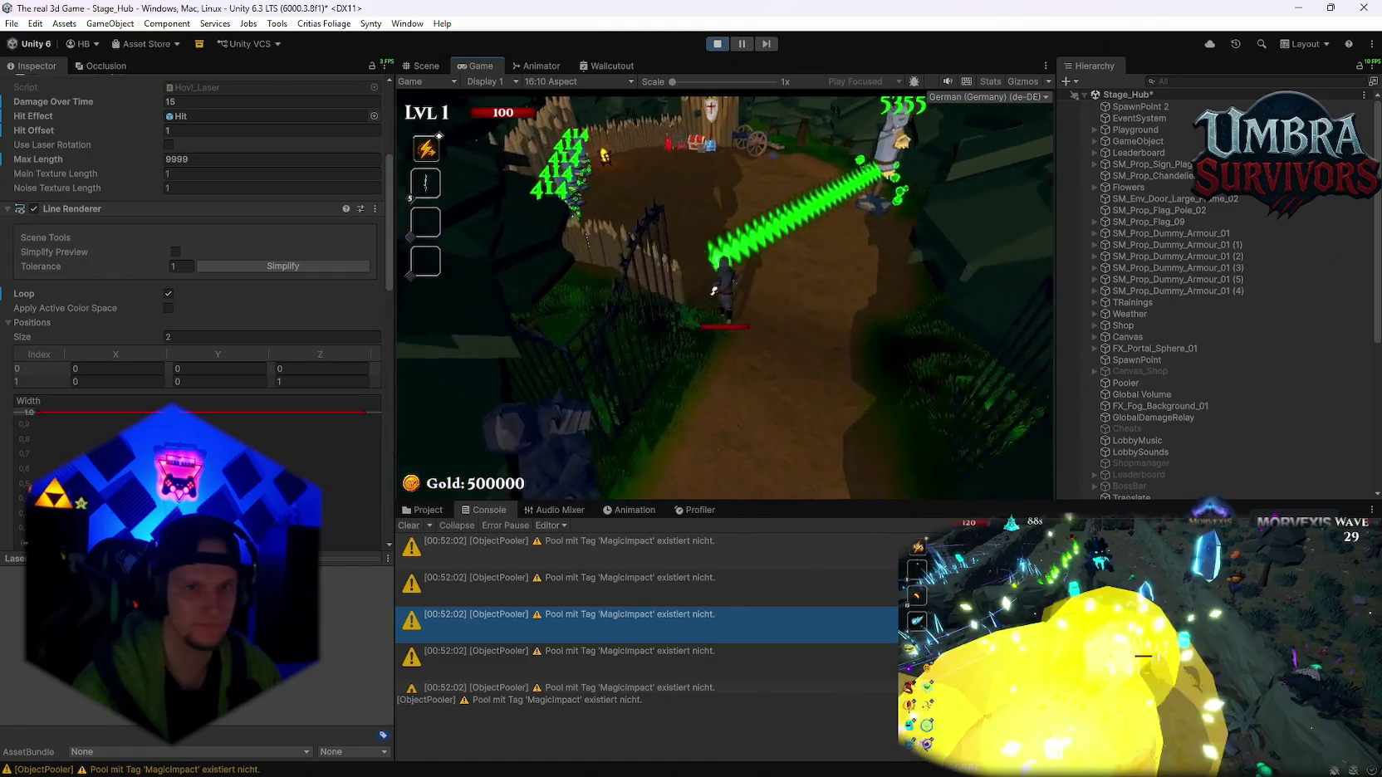
{"action": "key", "text": "d"}
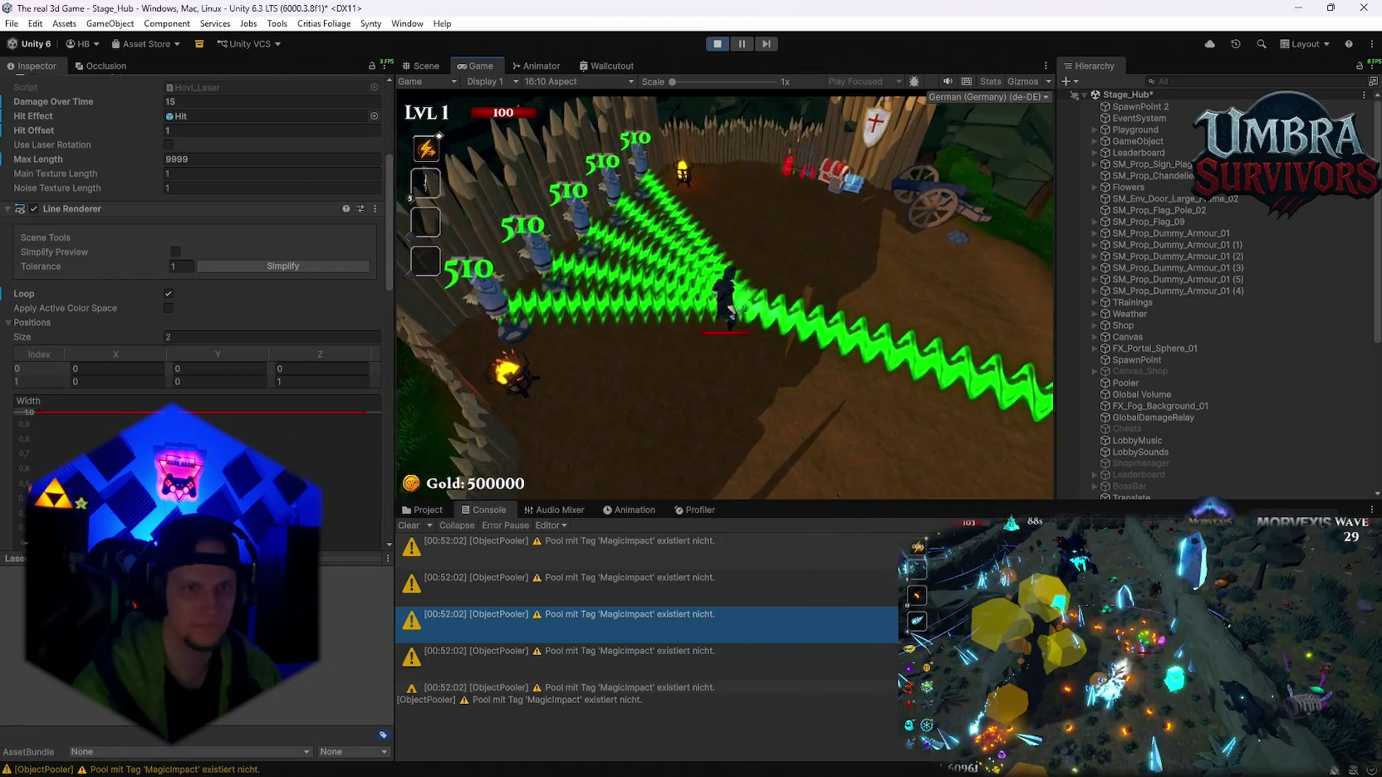
{"action": "key", "text": "d"}
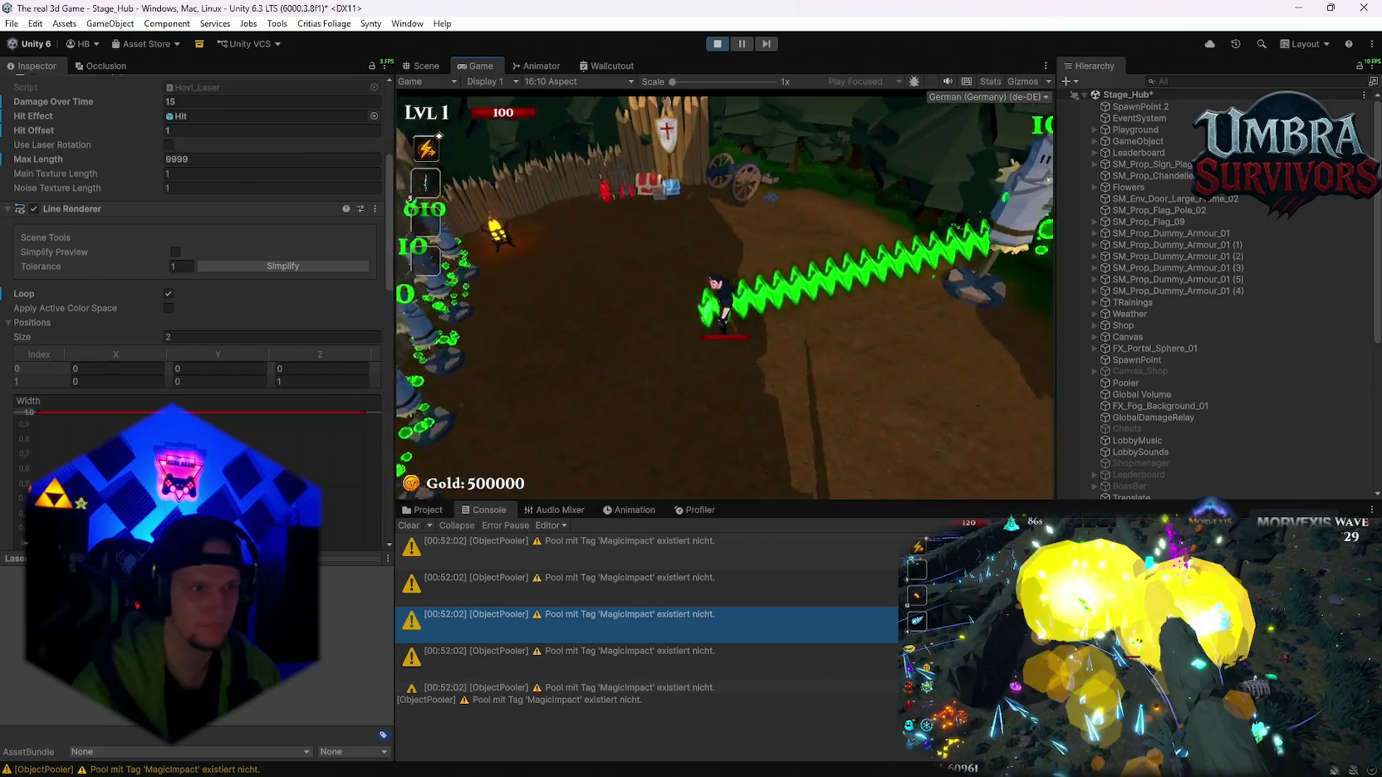
{"action": "key", "text": "s"}
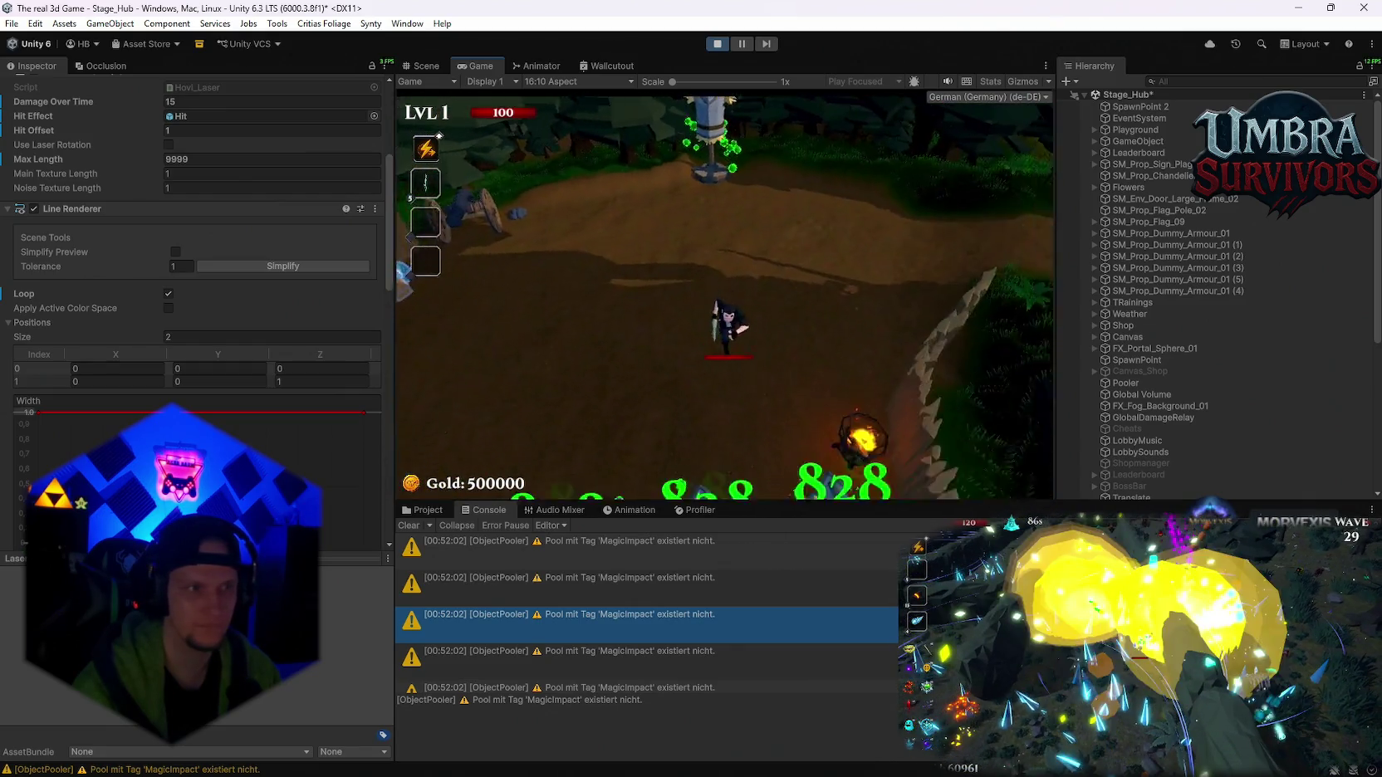
{"action": "key", "text": "s"}
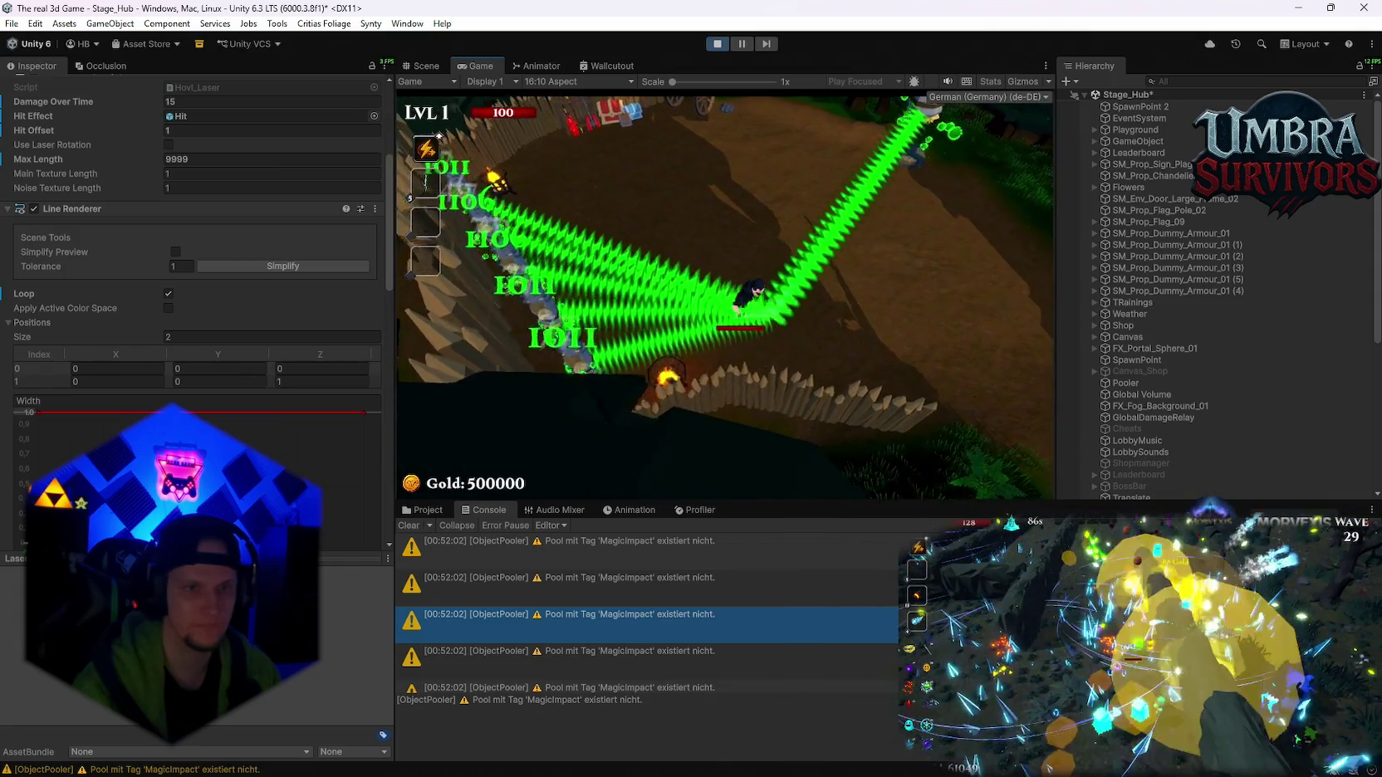
{"action": "key", "text": "w"}
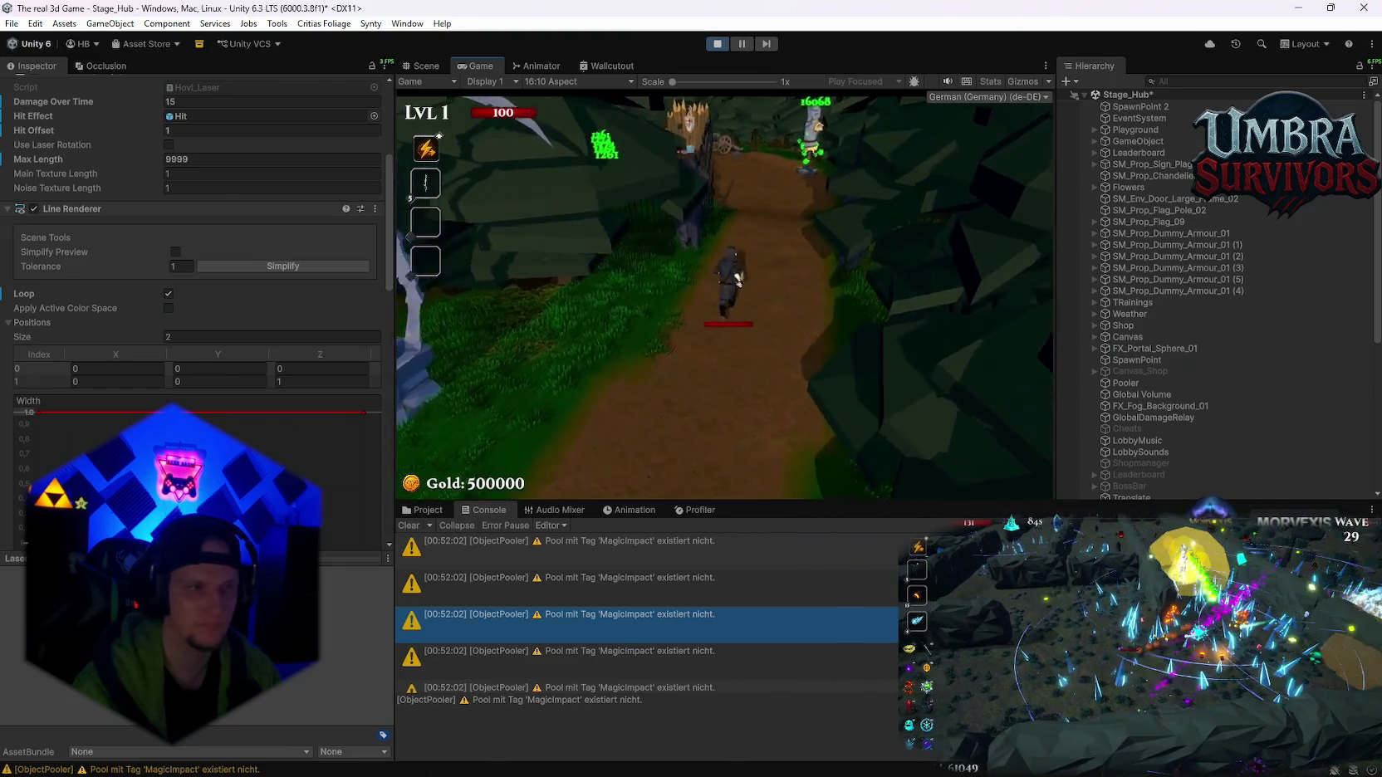
- Pause and set Hovl_Laser's Main Texture Length to 0.5
{"action": "key", "text": "Escape"}
{"action": "scroll", "coordinate": [196, 250], "scroll_direction": "up", "scroll_amount": 3}
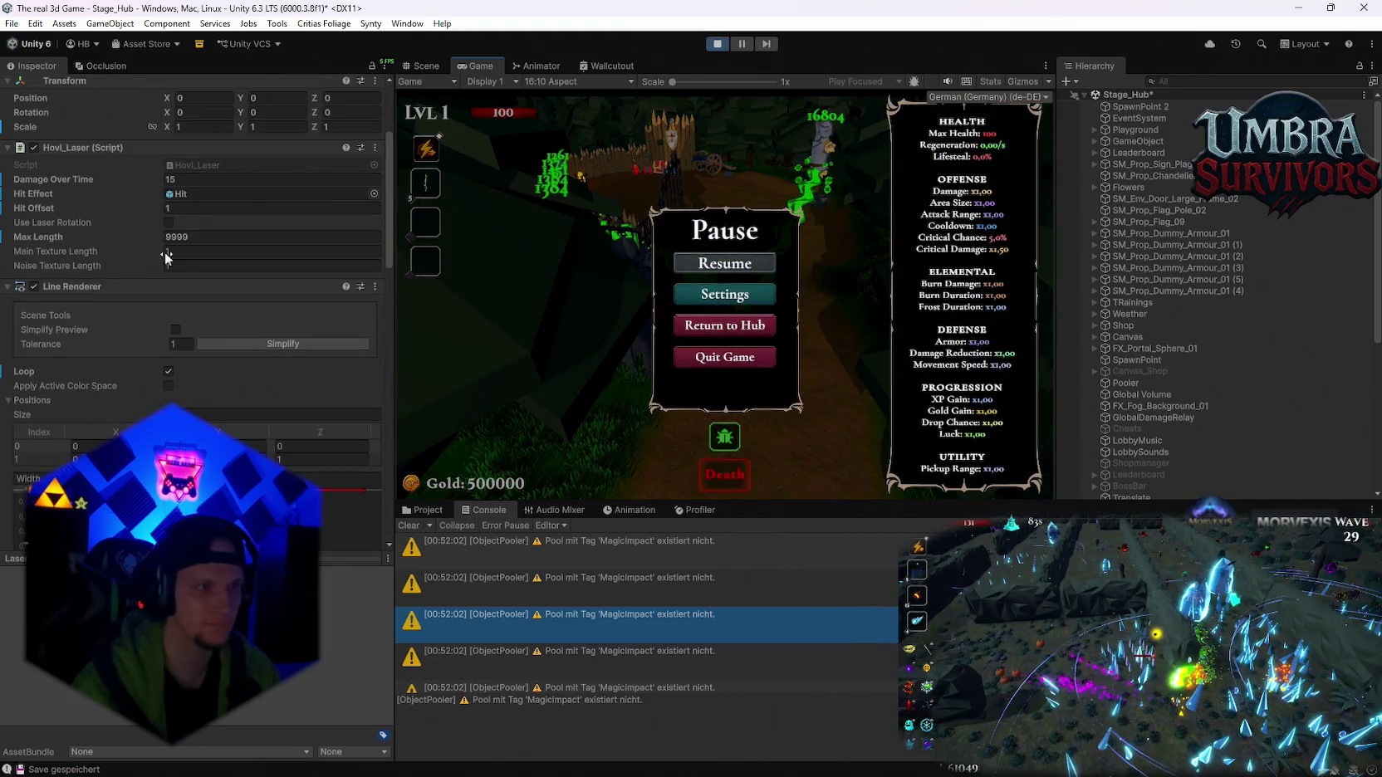
{"action": "type", "text": "0.5"}
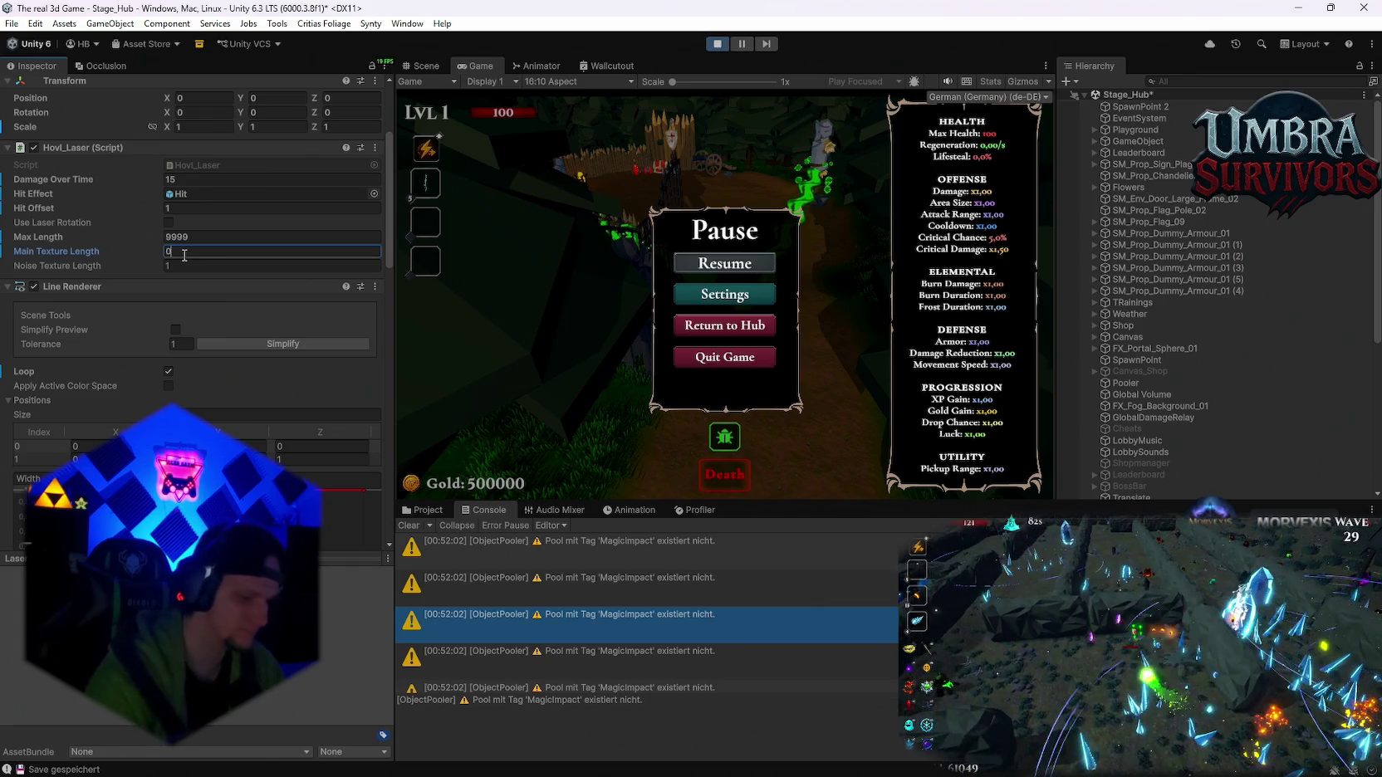
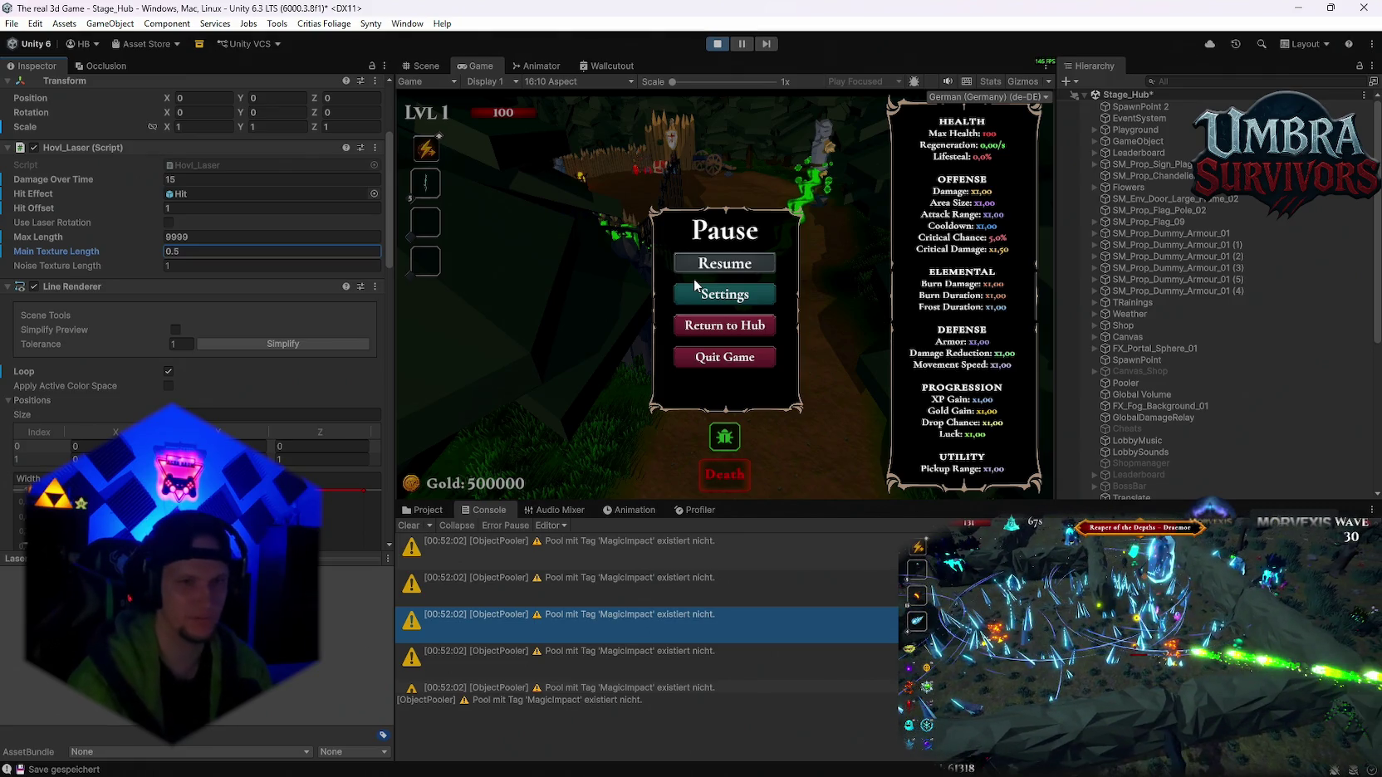
- Resume the game and walk the character through the courtyard to test the green laser
{"action": "left_click", "coordinate": [705, 264]}
{"action": "key", "text": "w"}
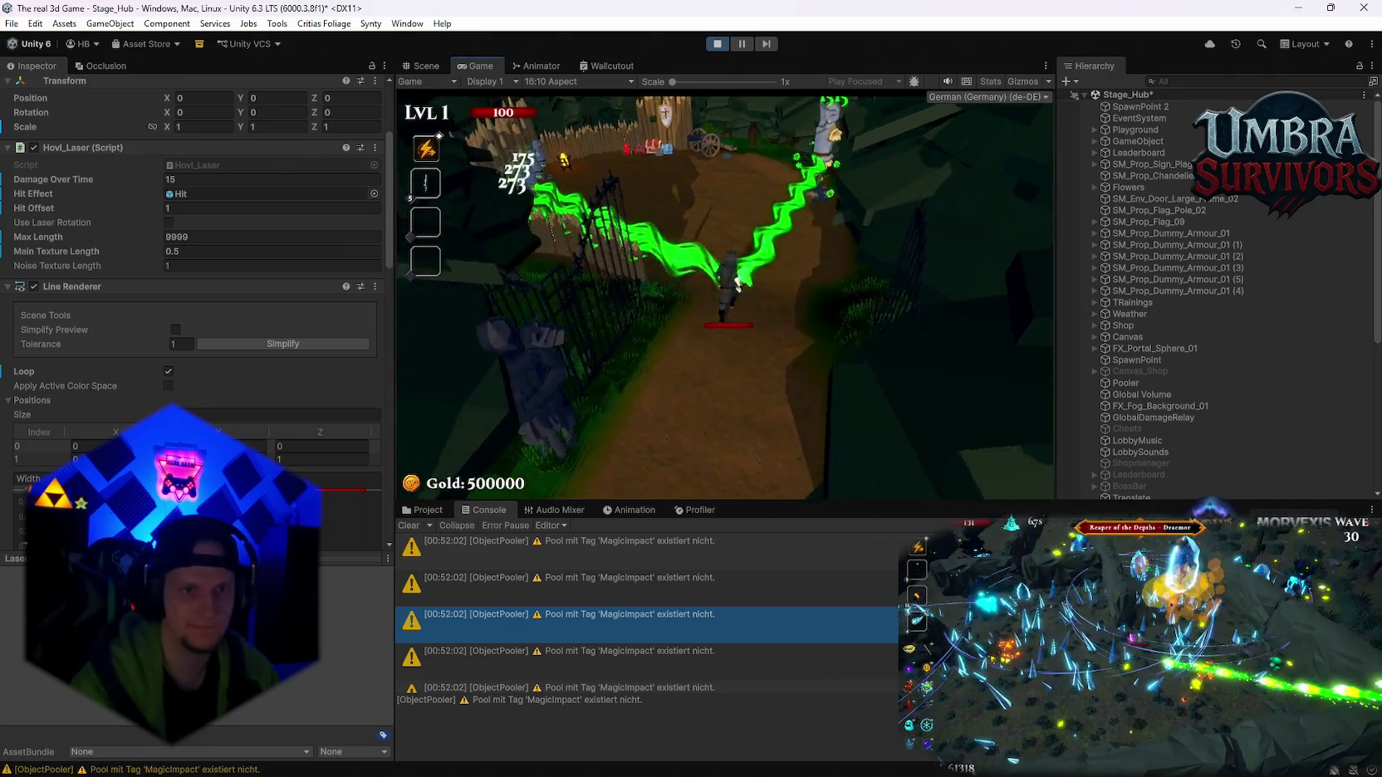
{"action": "key", "text": "s"}
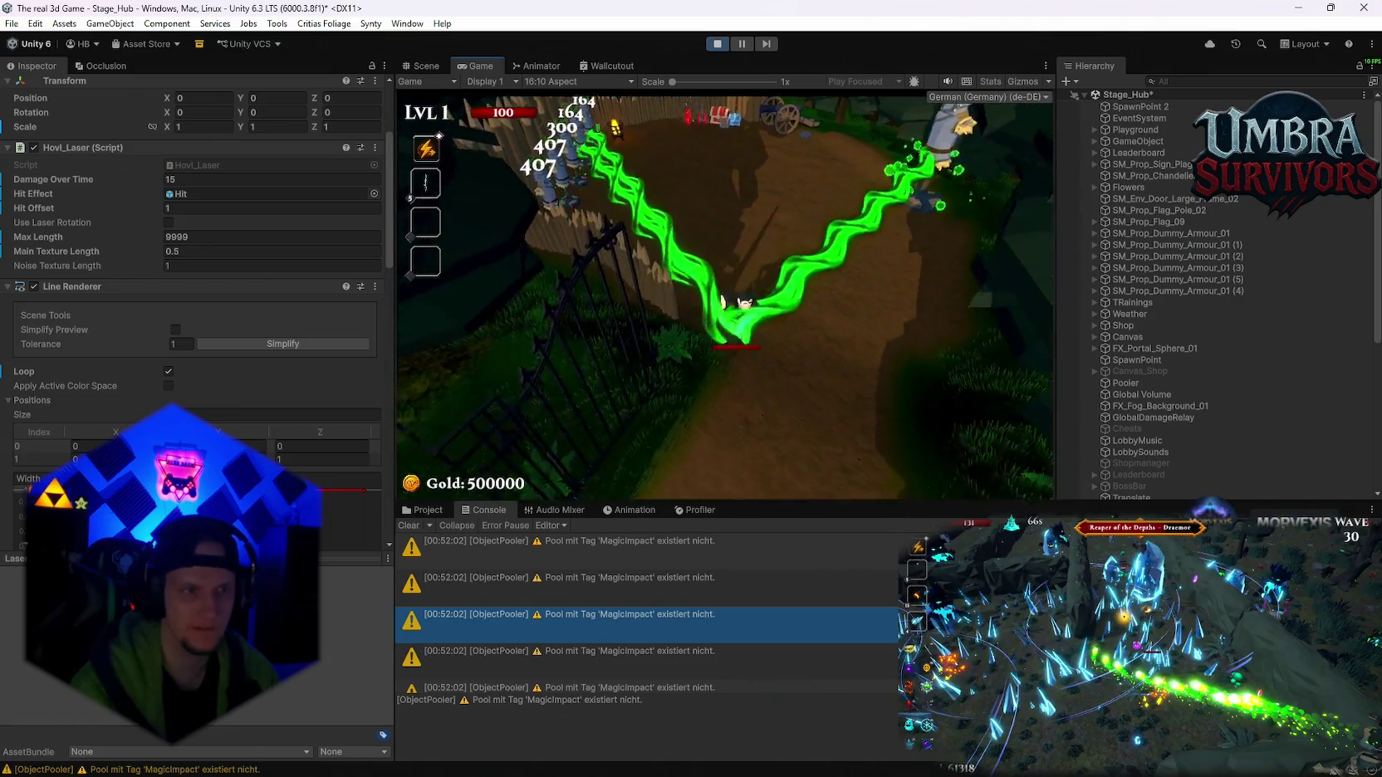
{"action": "key", "text": "w"}
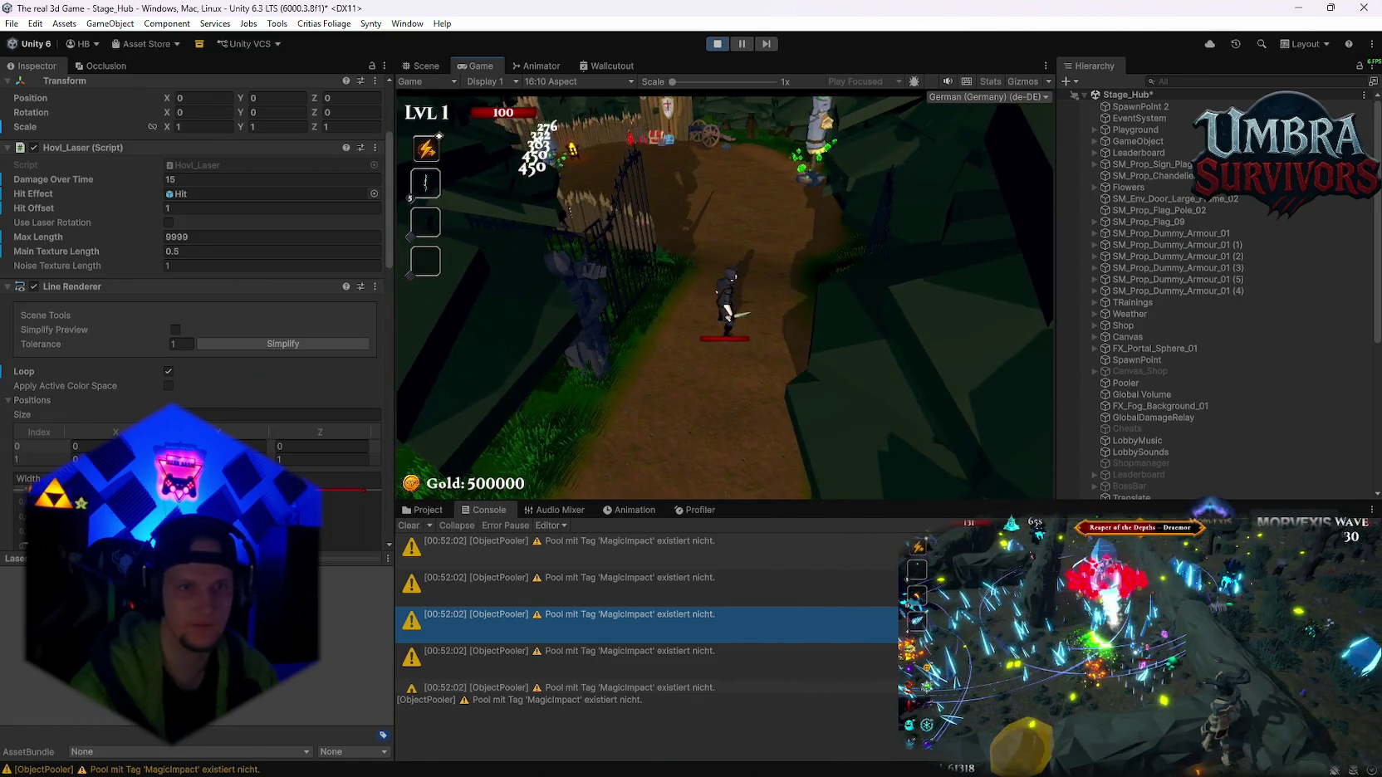
{"action": "key", "text": "w"}
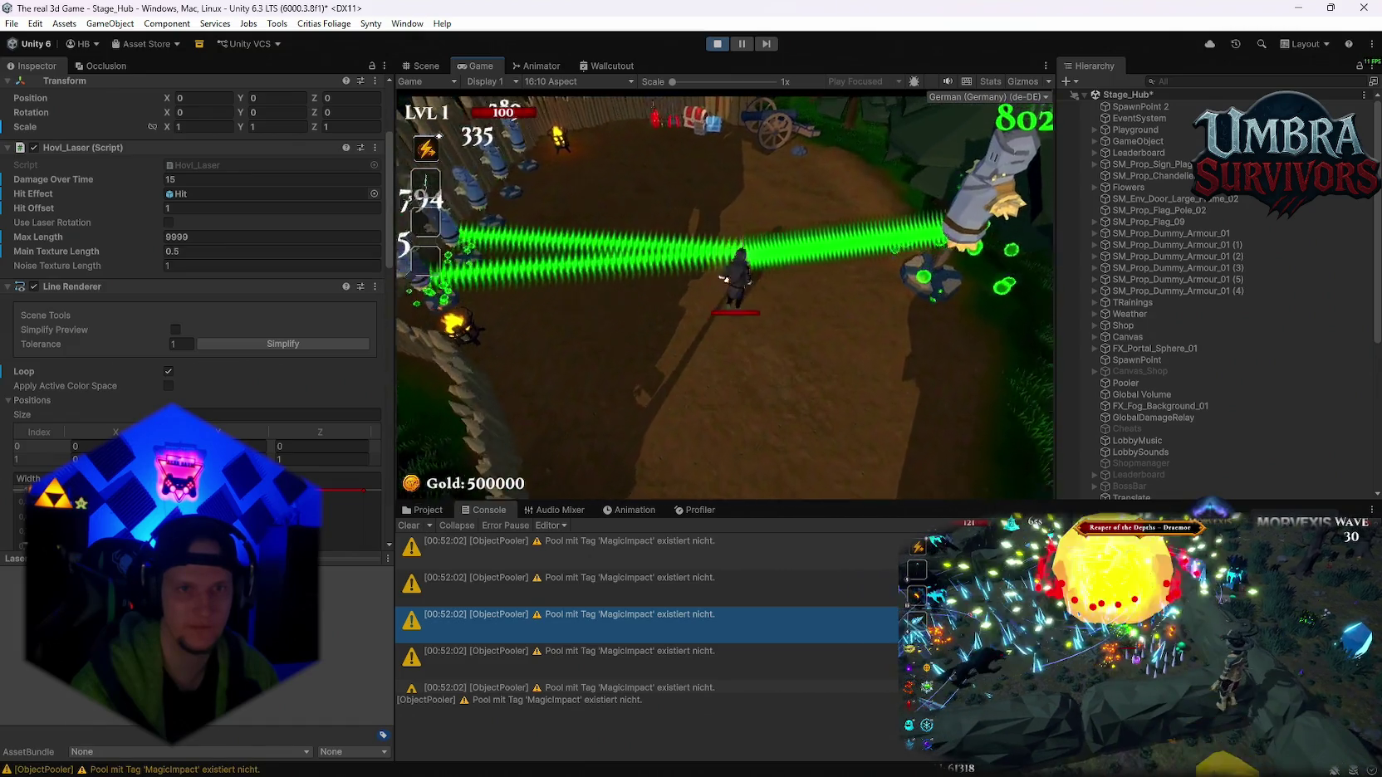
{"action": "key", "text": "s"}
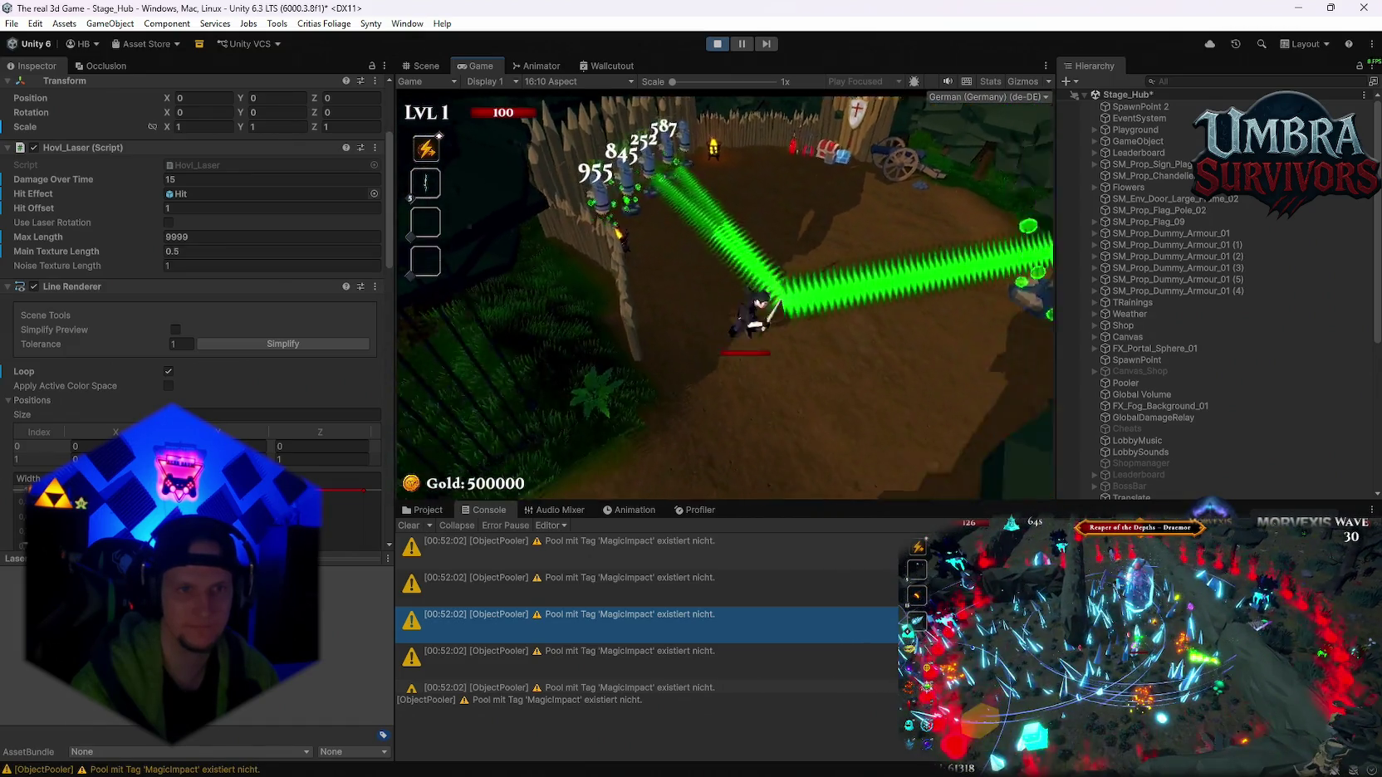
- Pause the game and set Hovl_Laser's Main Texture Length to 10
{"action": "key", "text": "Escape"}
{"action": "left_click", "coordinate": [207, 248]}
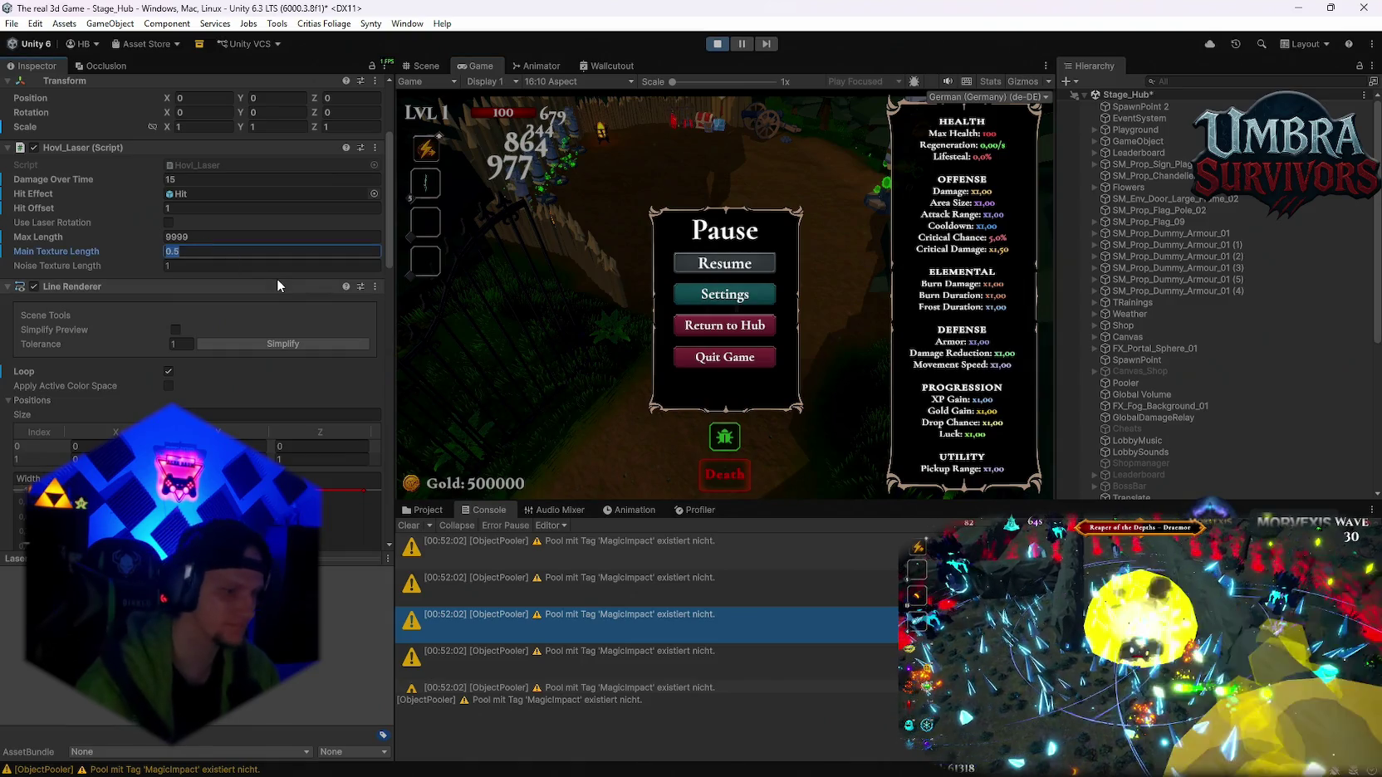
{"action": "type", "text": "10"}
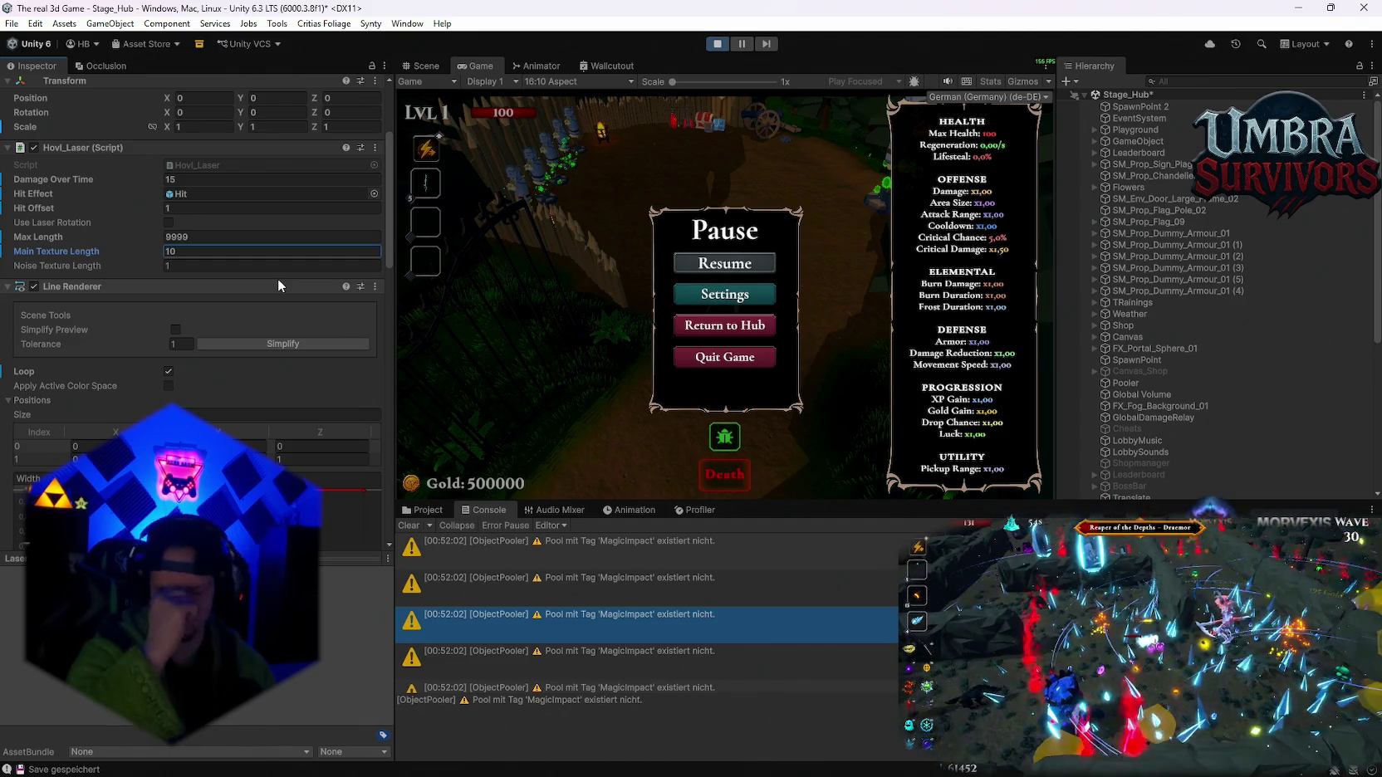
- Resume and move the character past the dummies to test the new texture length
{"action": "left_click", "coordinate": [744, 262]}
{"action": "key", "text": "w"}
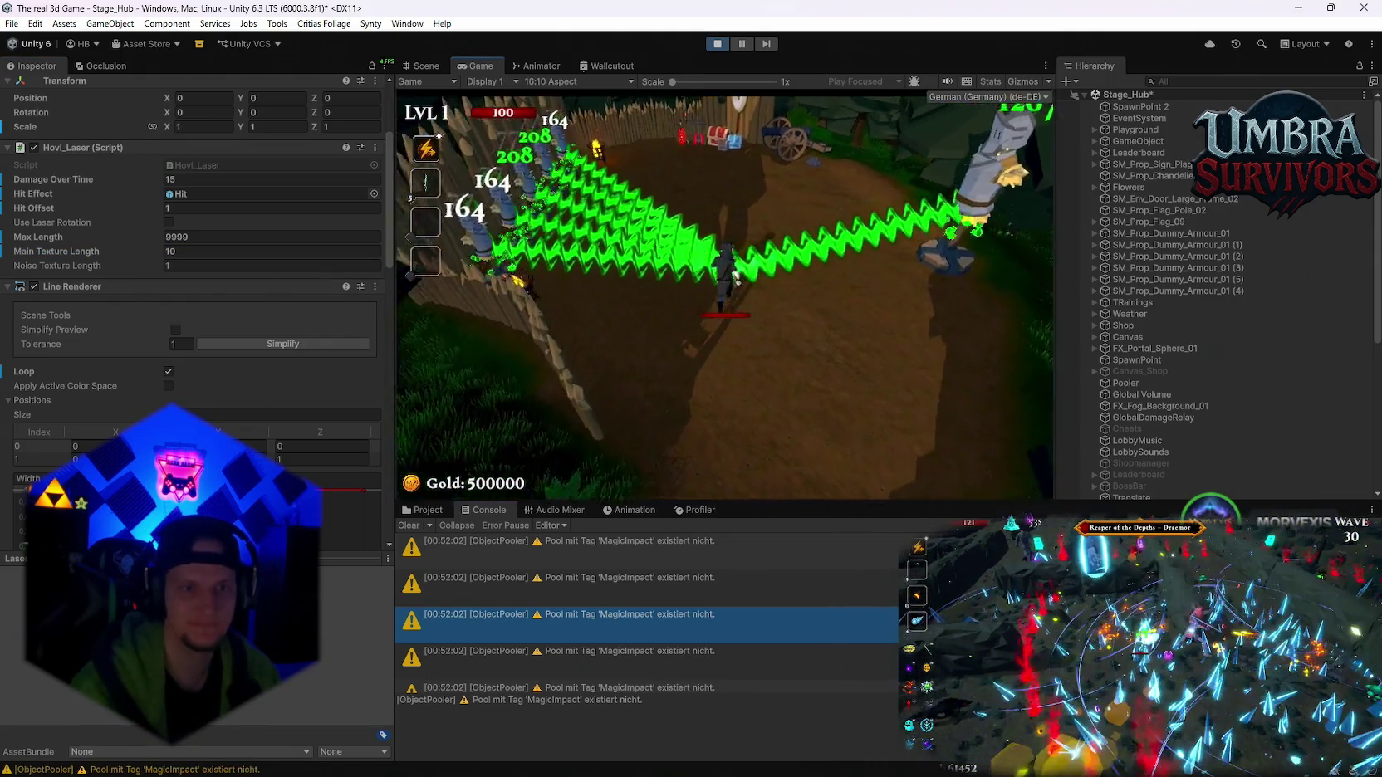
{"action": "key", "text": "a"}
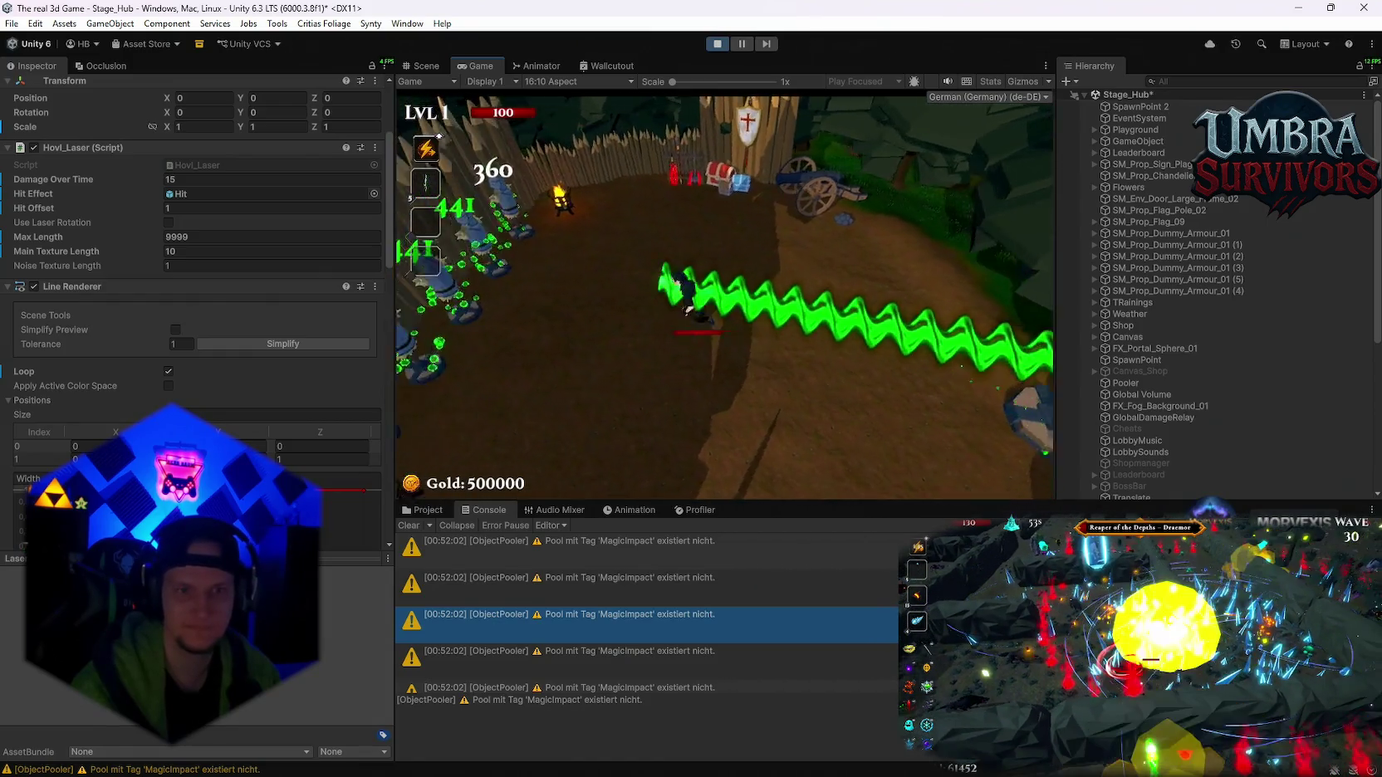
{"action": "key", "text": "d"}
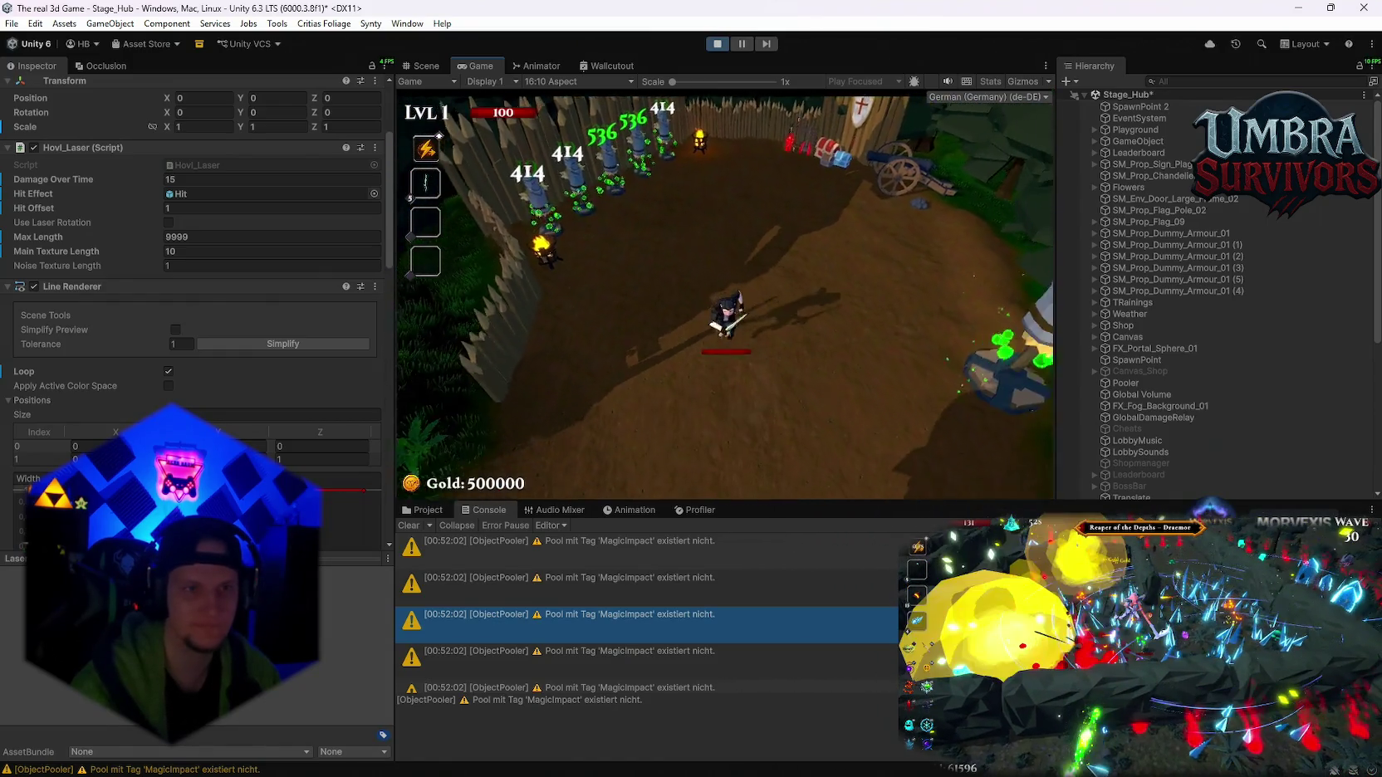
{"action": "key", "text": "w"}
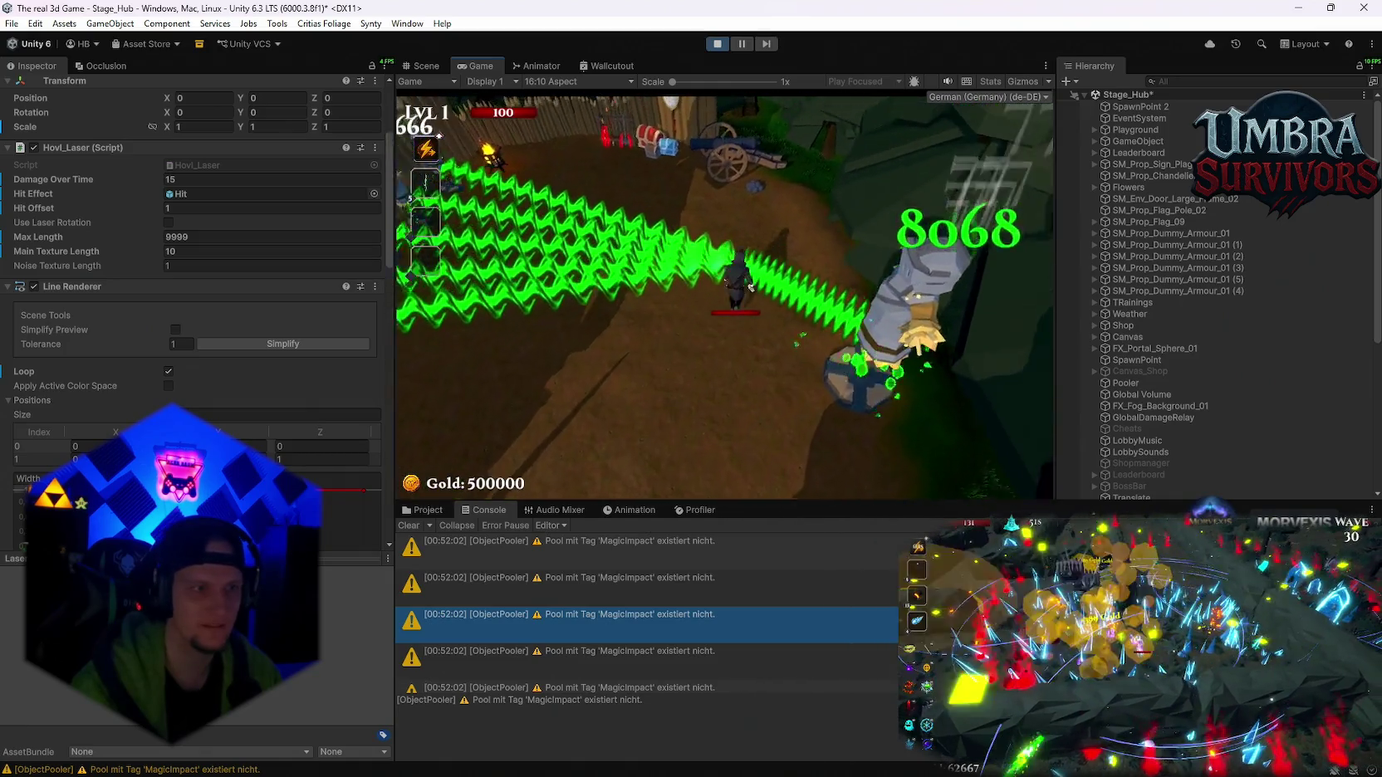
- Pause and change Main Texture Length to 30, then to 50
{"action": "key", "text": "Escape"}
{"action": "left_click", "coordinate": [249, 251]}
{"action": "type", "text": "30"}
{"action": "key", "text": "BackSpace"}
{"action": "key", "text": "BackSpace"}
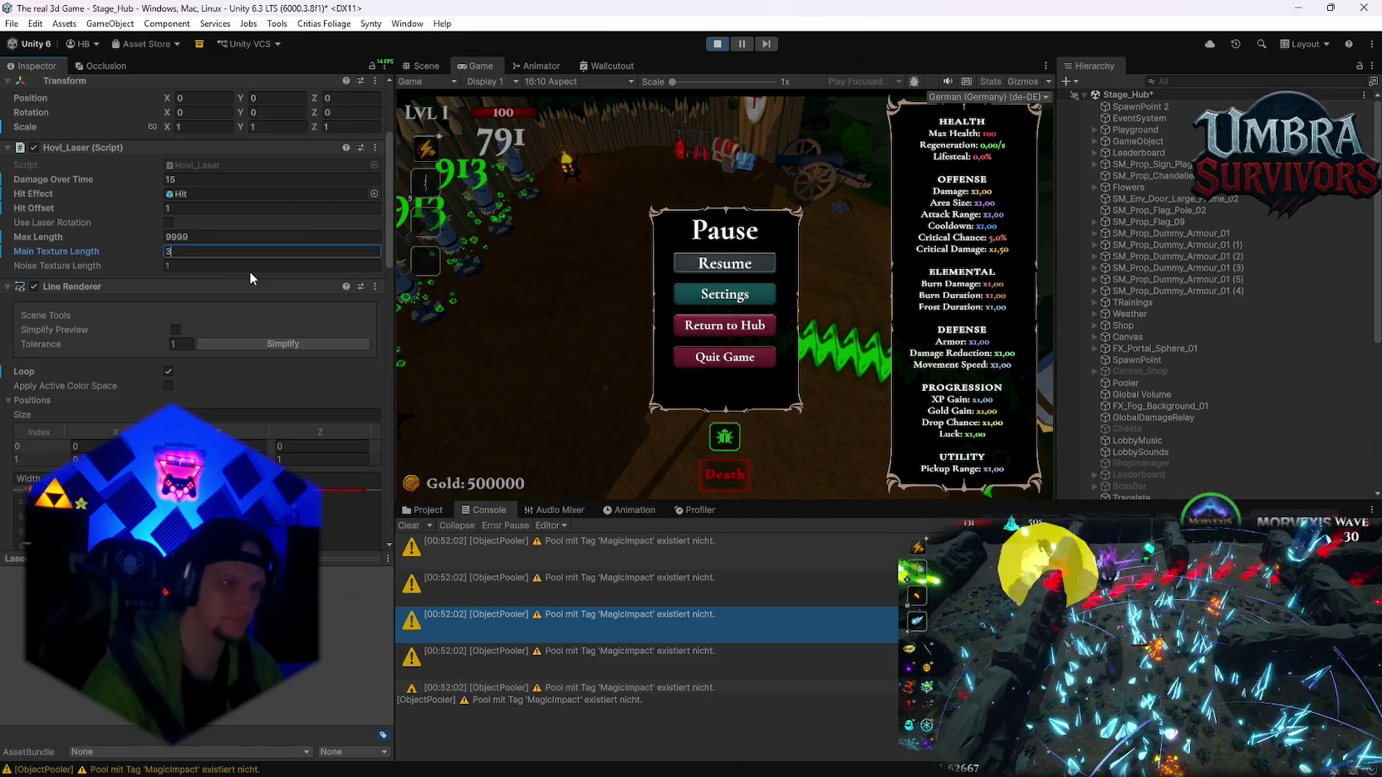
{"action": "type", "text": "50"}
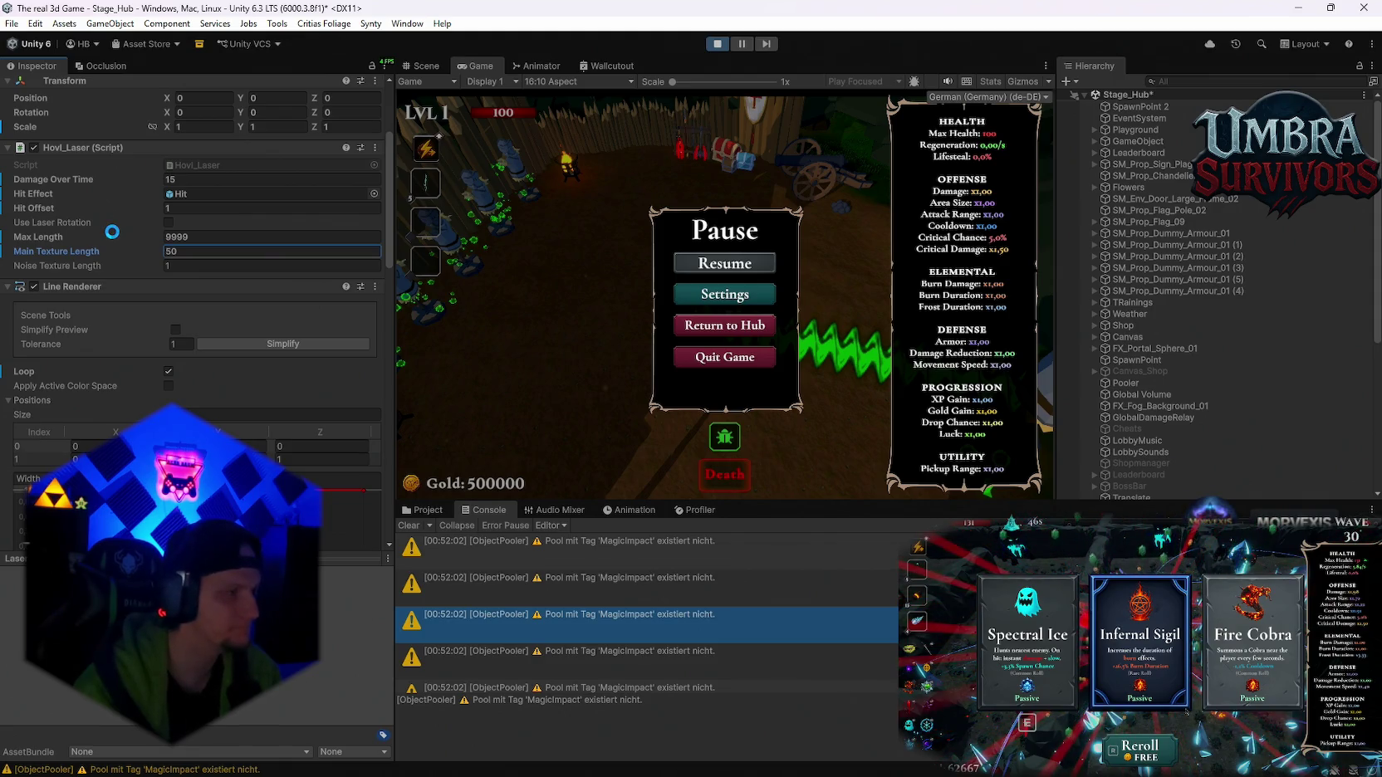
- Resume and run up the path to play-test the laser at length 50
{"action": "left_click", "coordinate": [725, 293]}
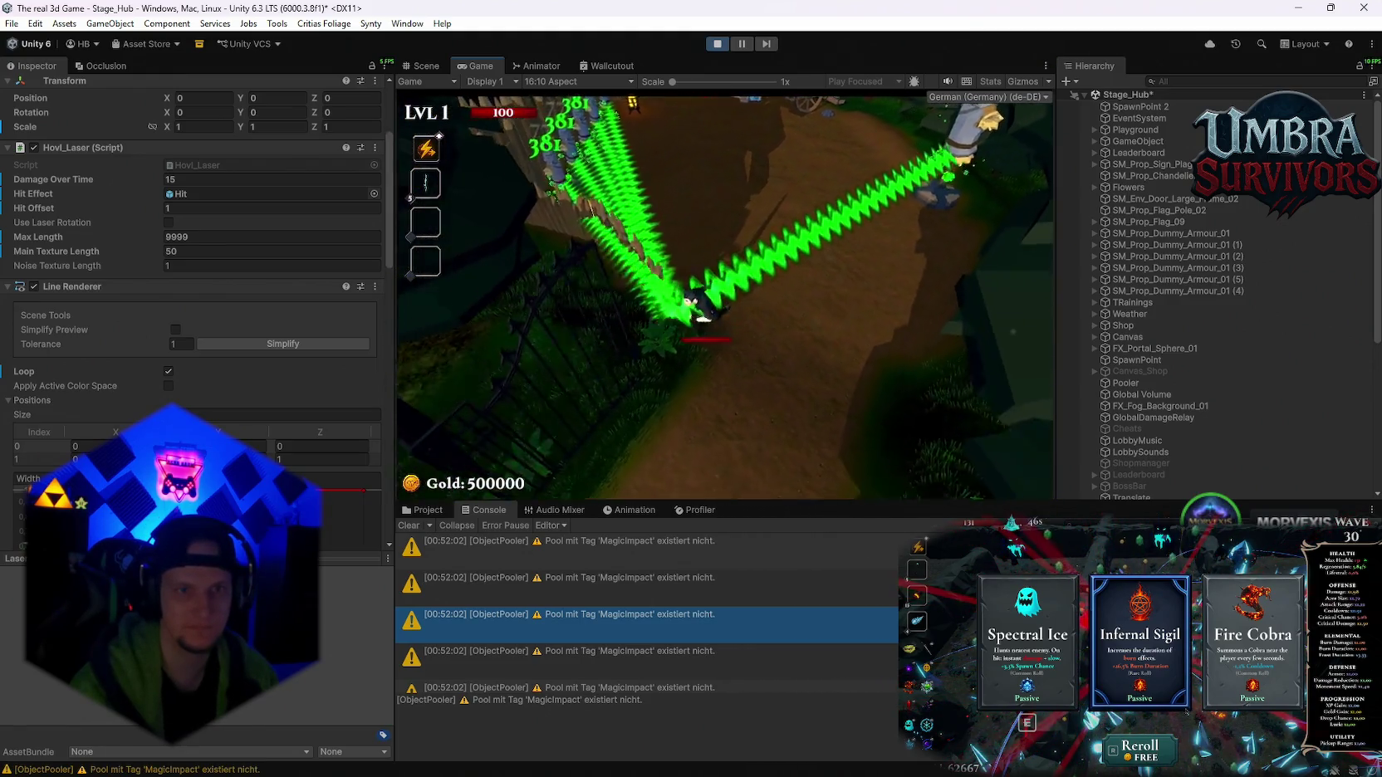
{"action": "key", "text": "w"}
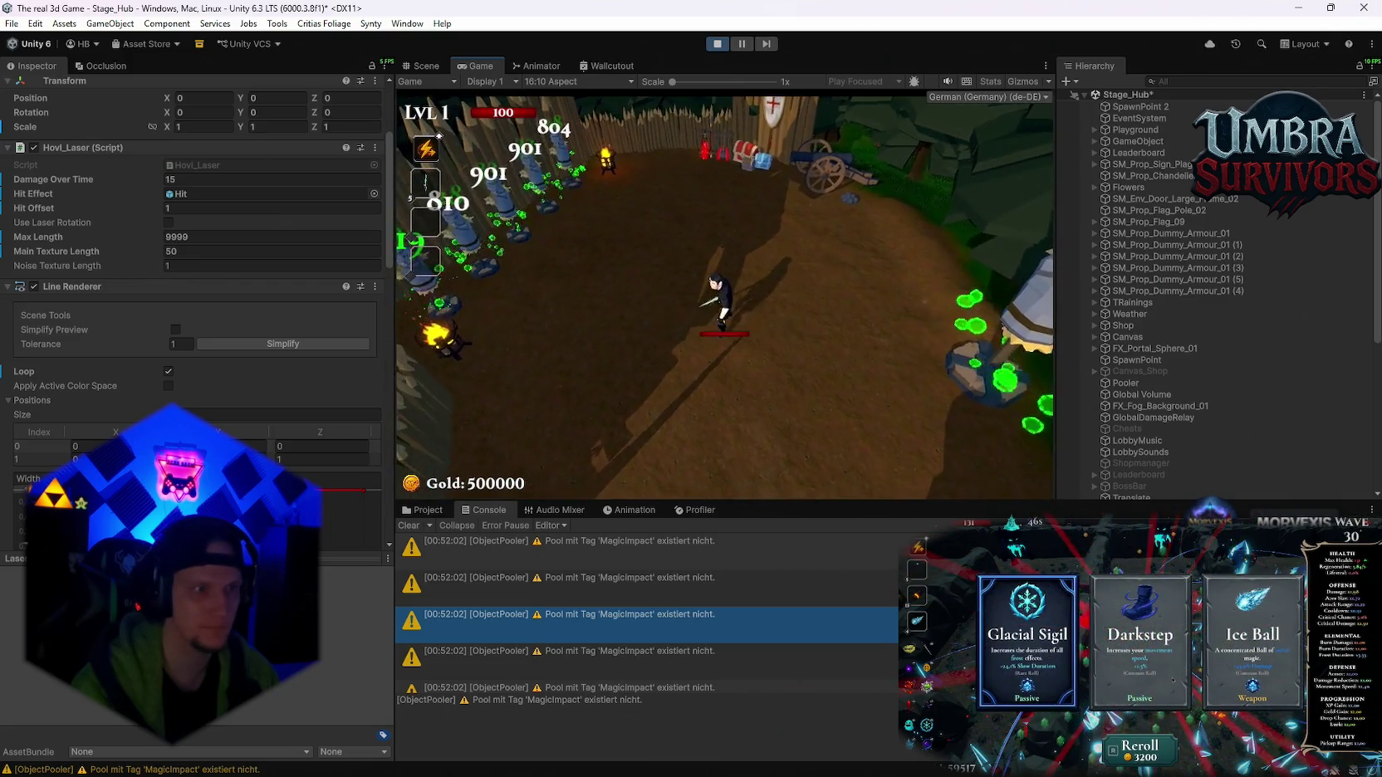
{"action": "left_click", "coordinate": [199, 266]}
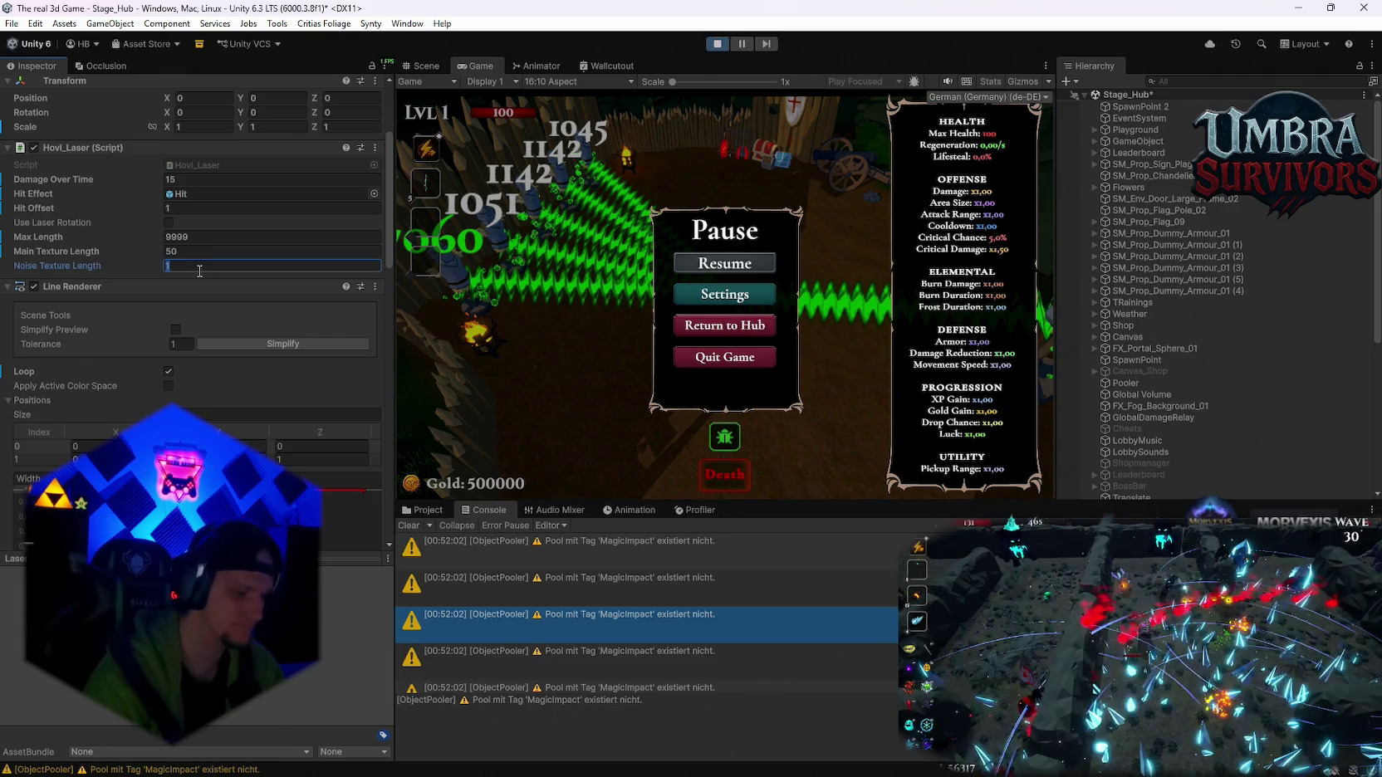
{"action": "type", "text": "30"}
- Set both Noise Texture Length and Main Texture Length to 30 on Hovl_Laser
{"action": "left_click", "coordinate": [139, 253]}
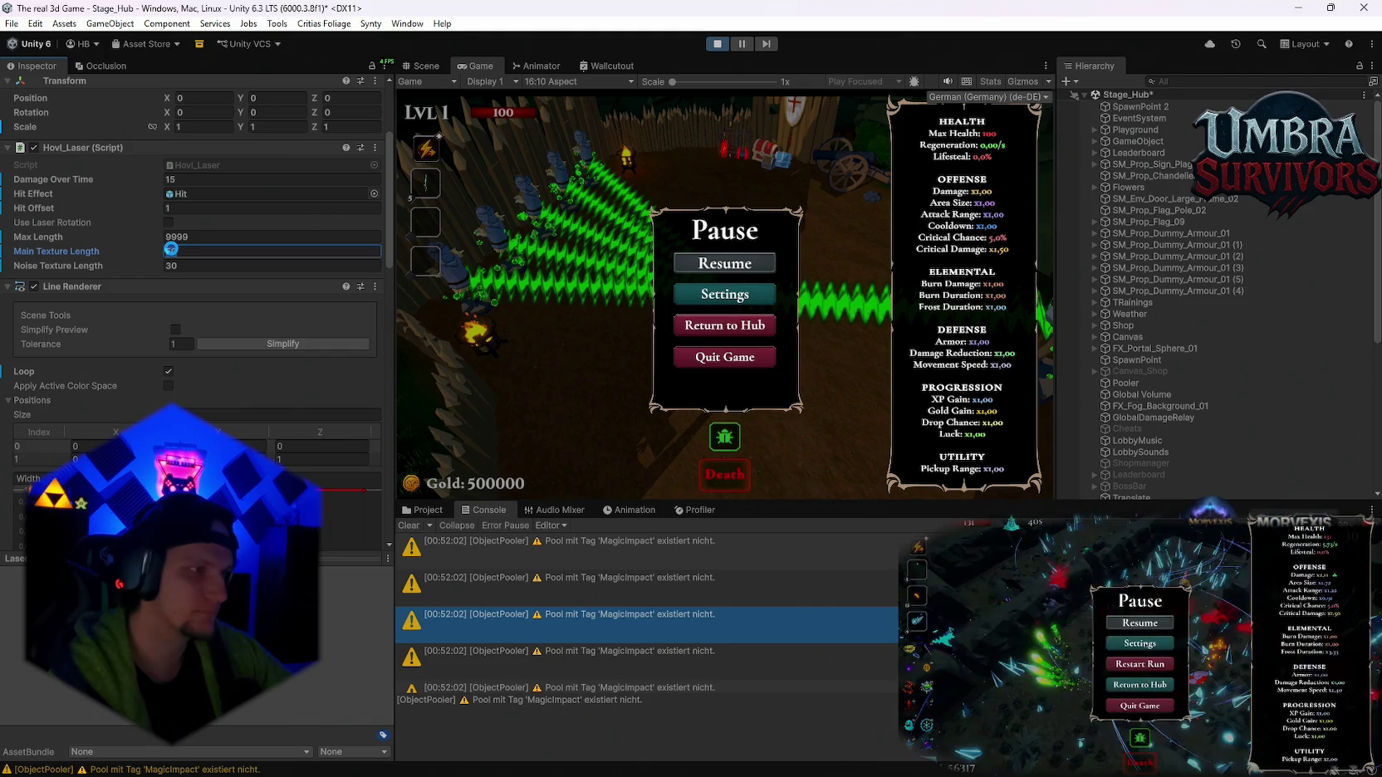
{"action": "type", "text": "30"}
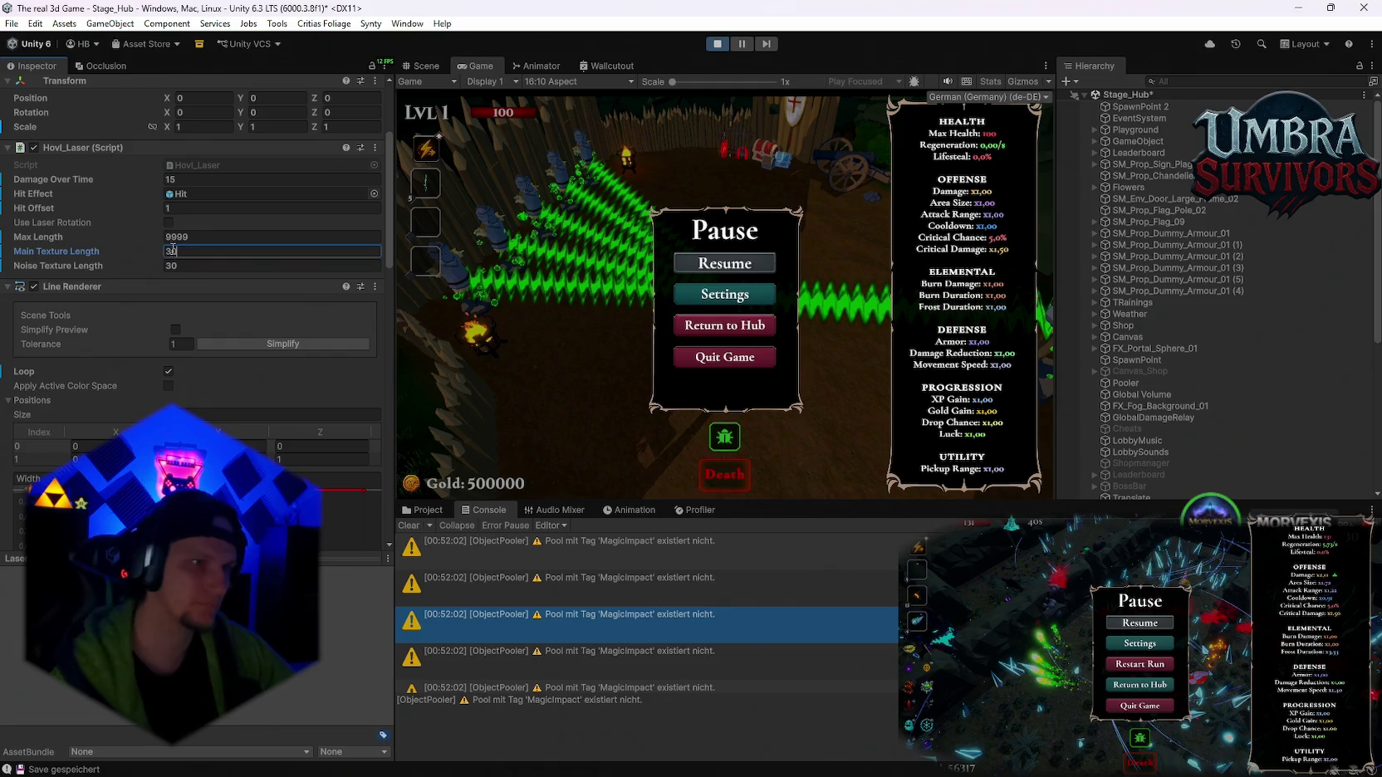
{"action": "left_click", "coordinate": [709, 262]}
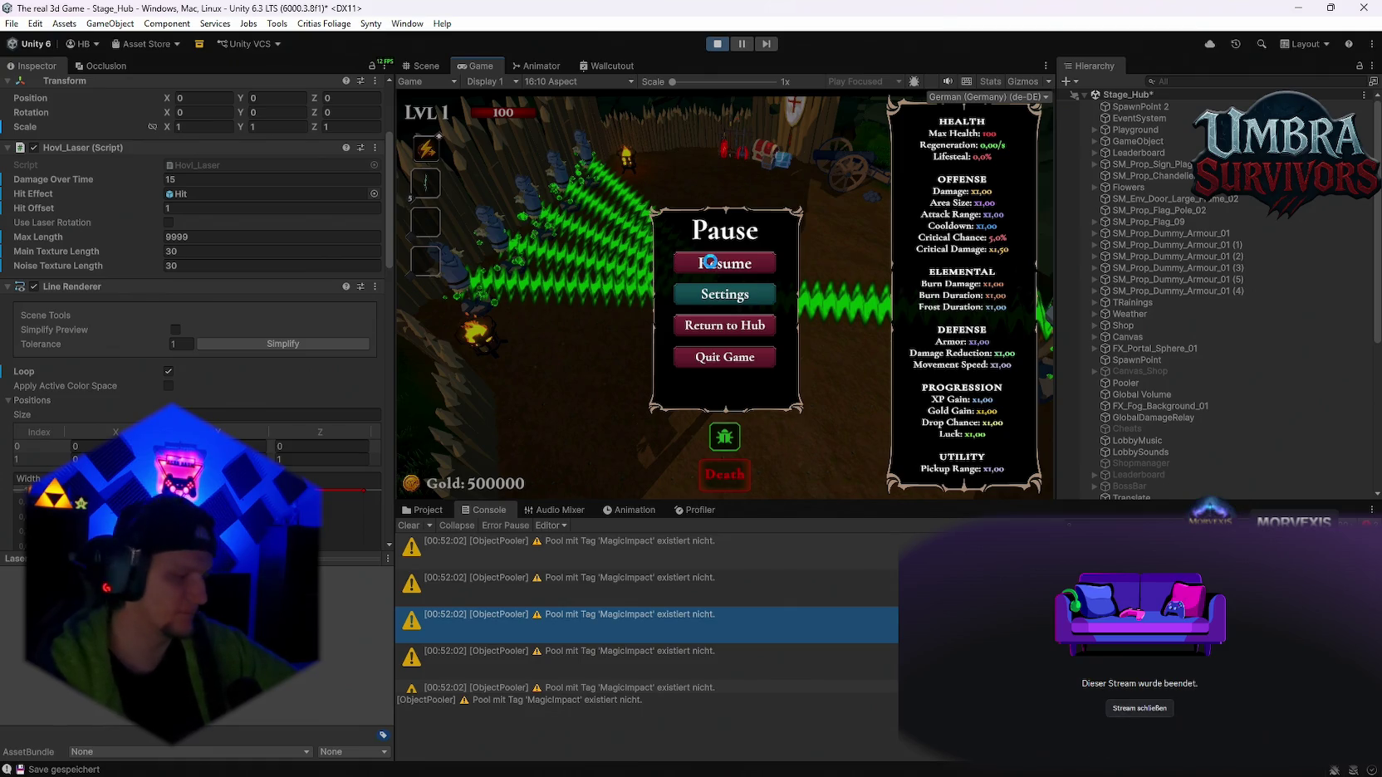
- Resume and walk among the dummies to play-test the beam, then pause
{"action": "left_click", "coordinate": [710, 261]}
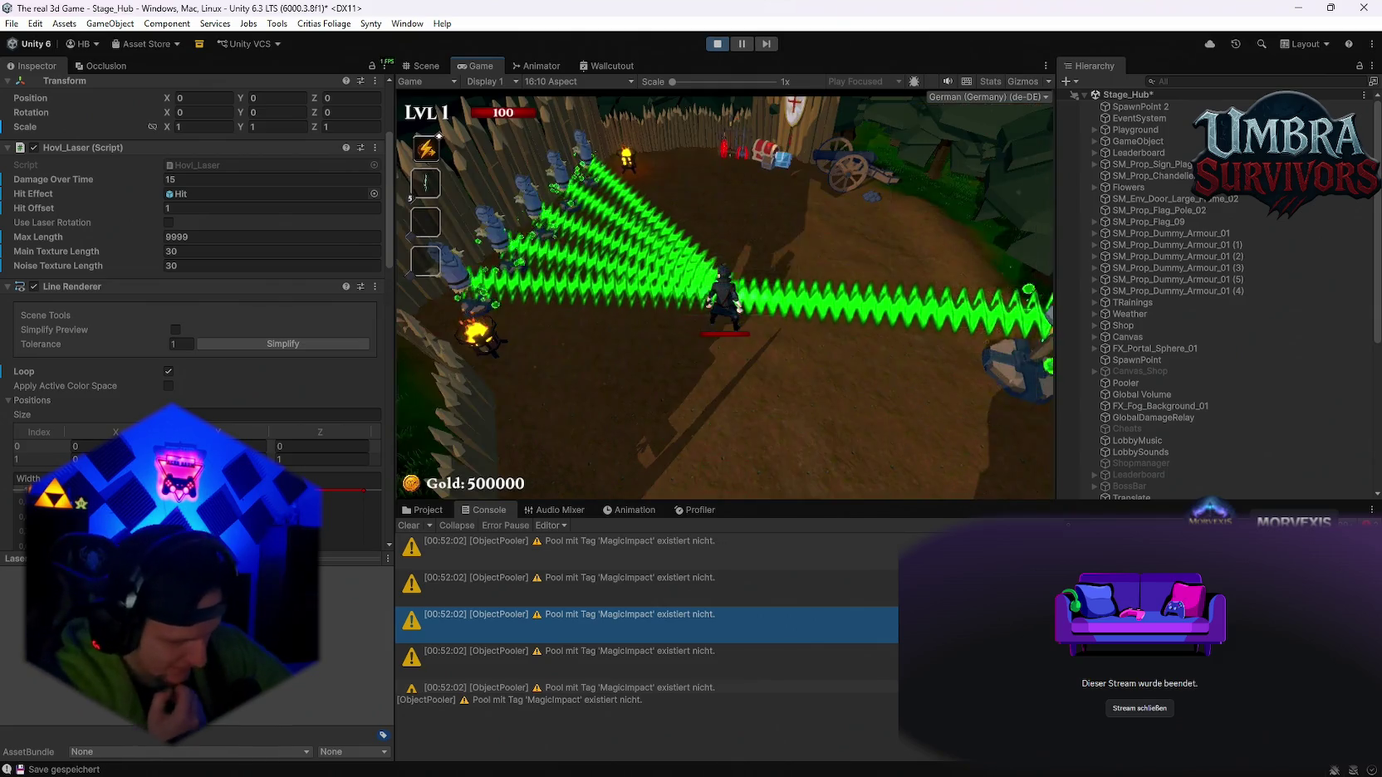
{"action": "key", "text": "w"}
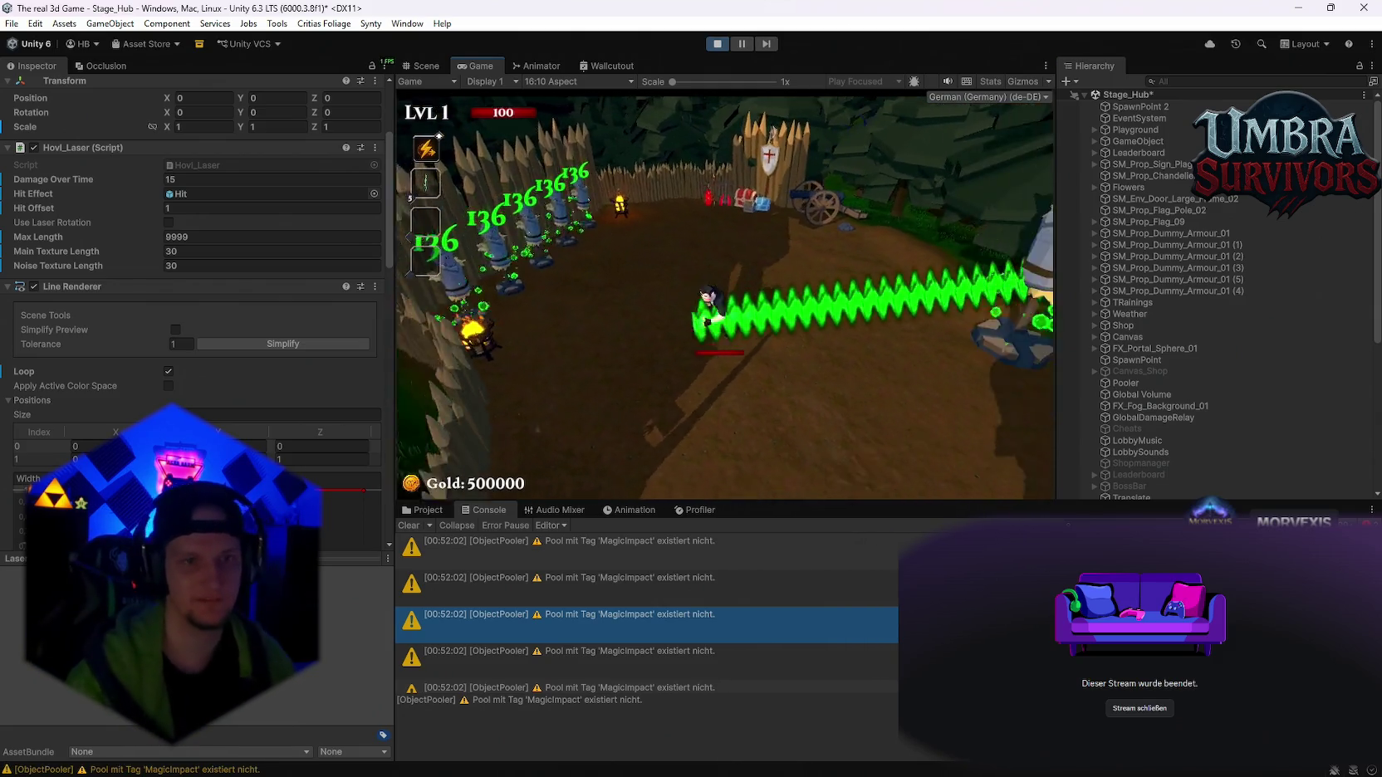
{"action": "key", "text": "w"}
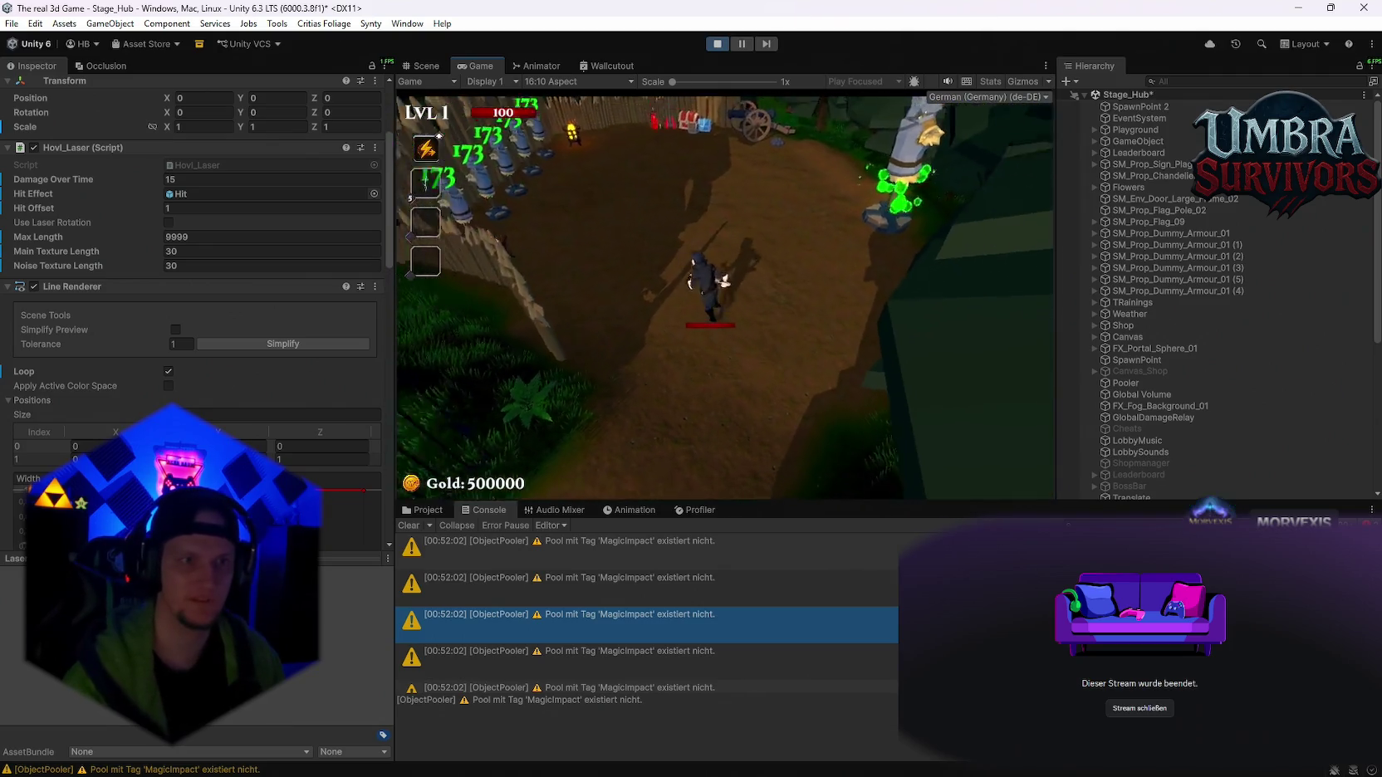
{"action": "key", "text": "s"}
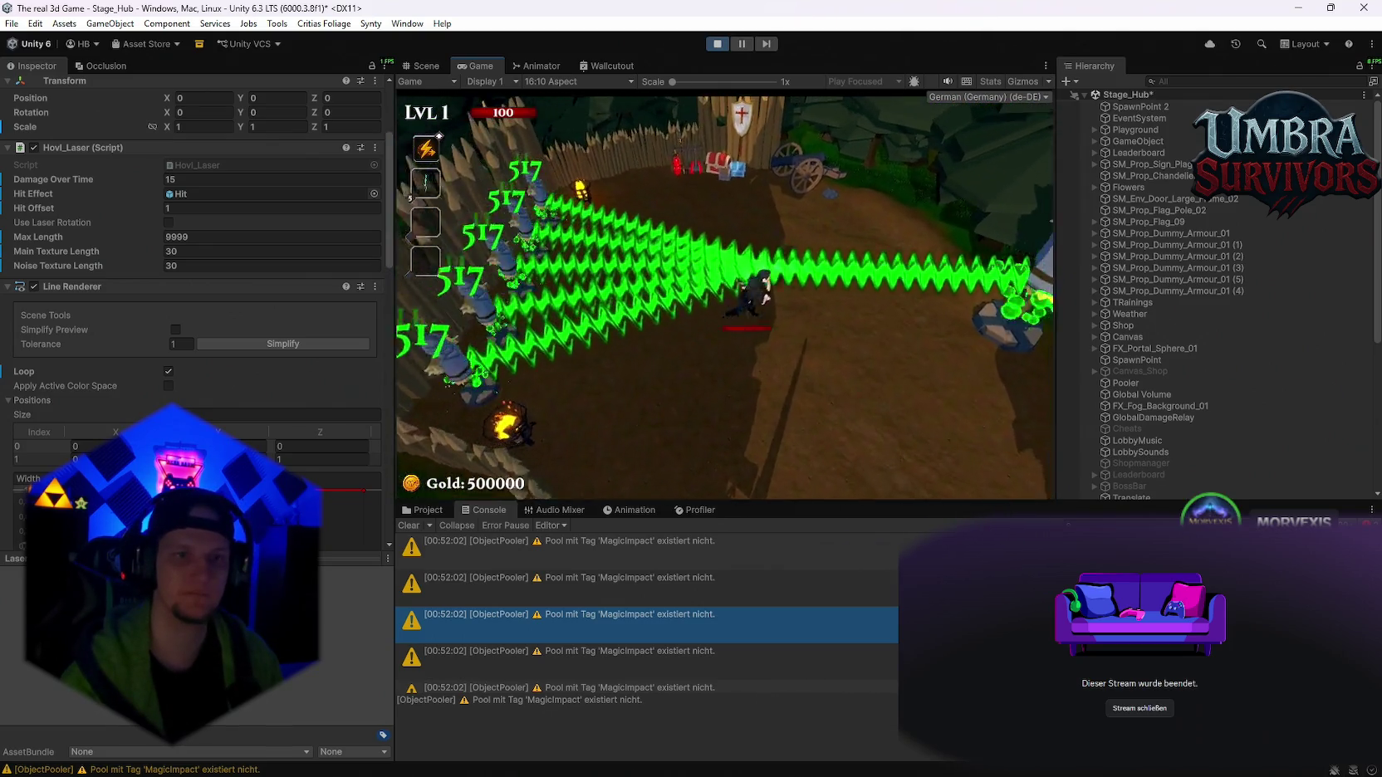
{"action": "key", "text": "a"}
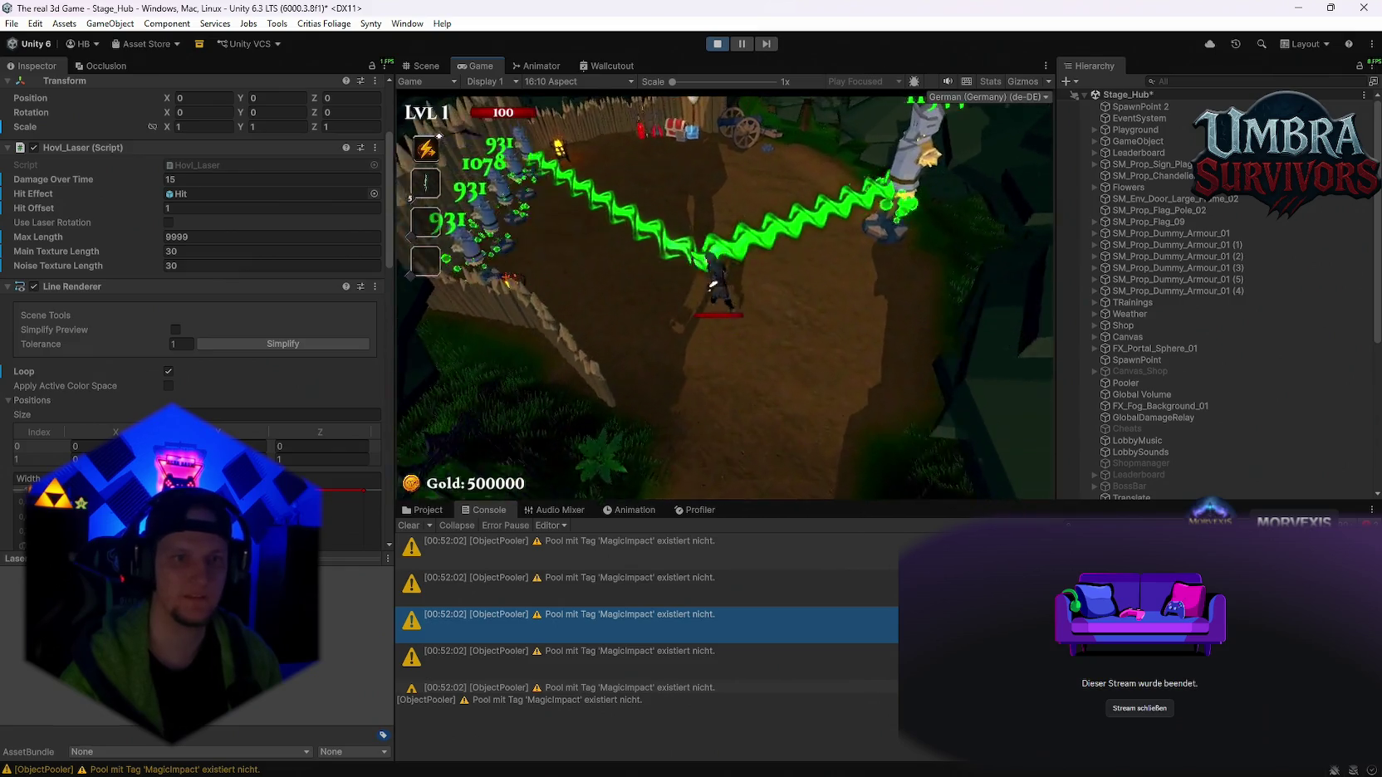
{"action": "key", "text": "w"}
{"action": "key", "text": "d"}
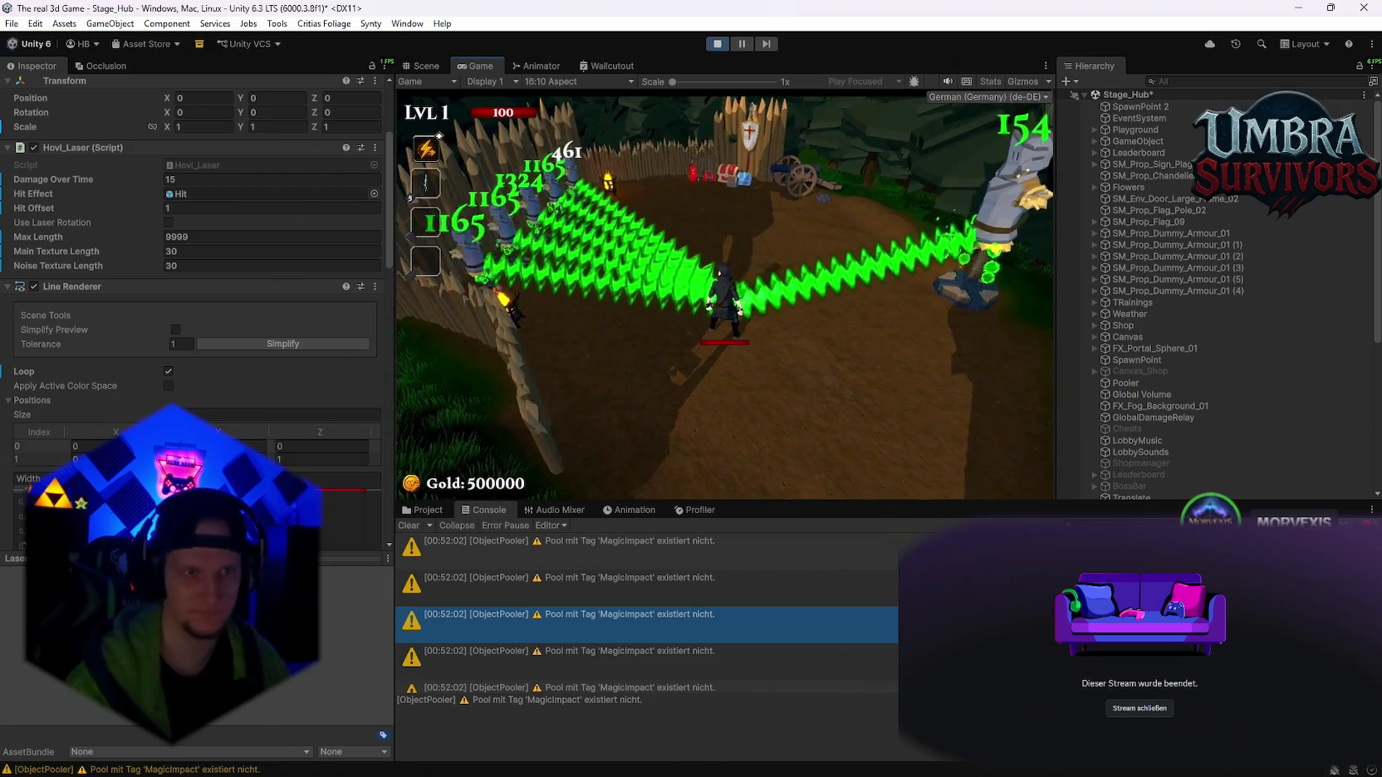
{"action": "key", "text": "a"}
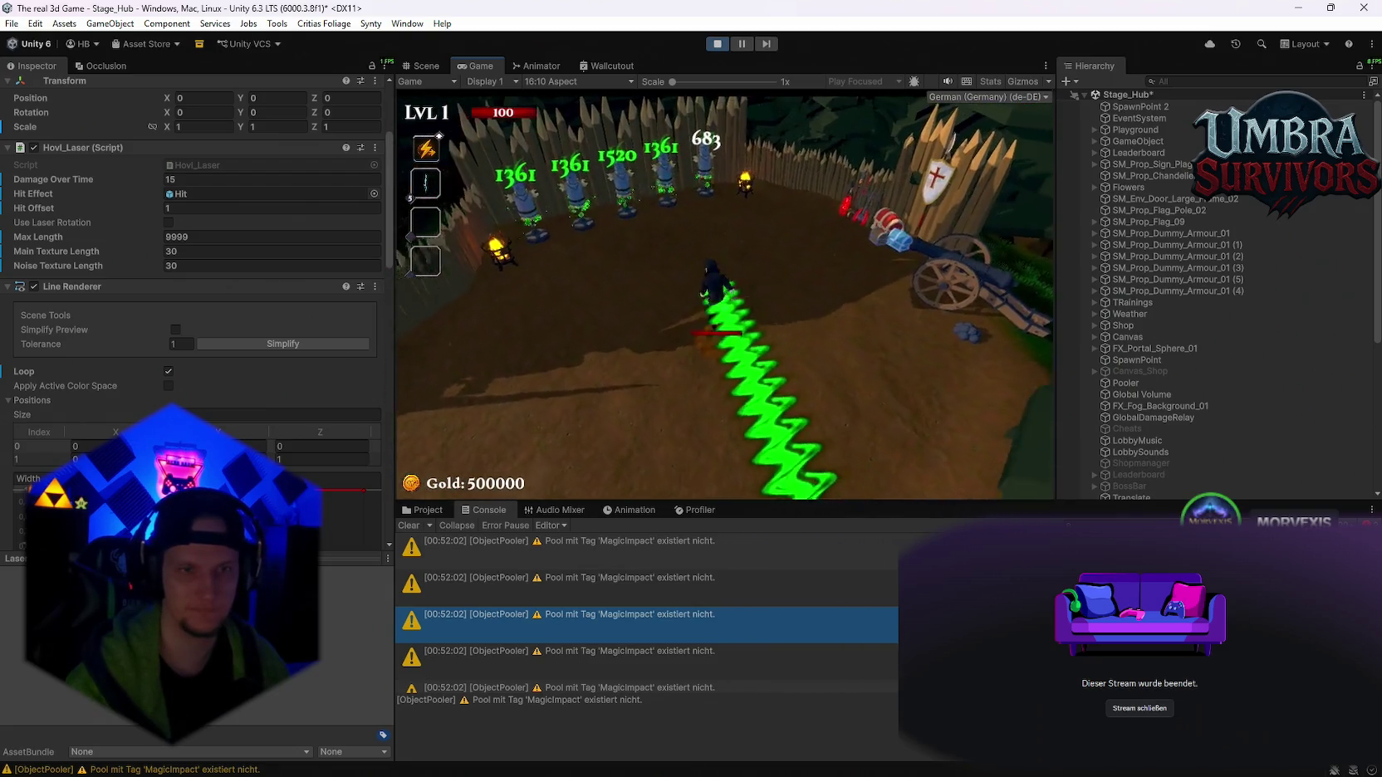
{"action": "key", "text": "d"}
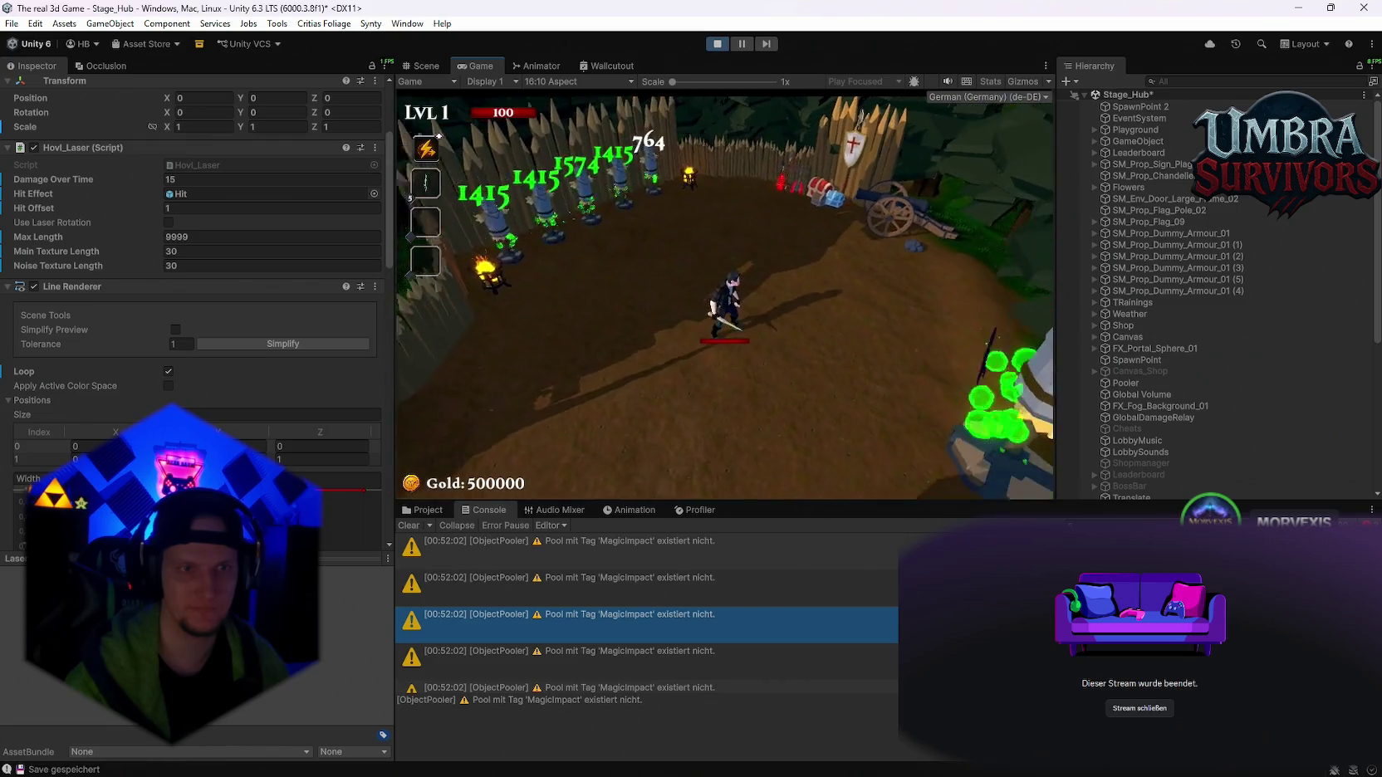
{"action": "key", "text": "d"}
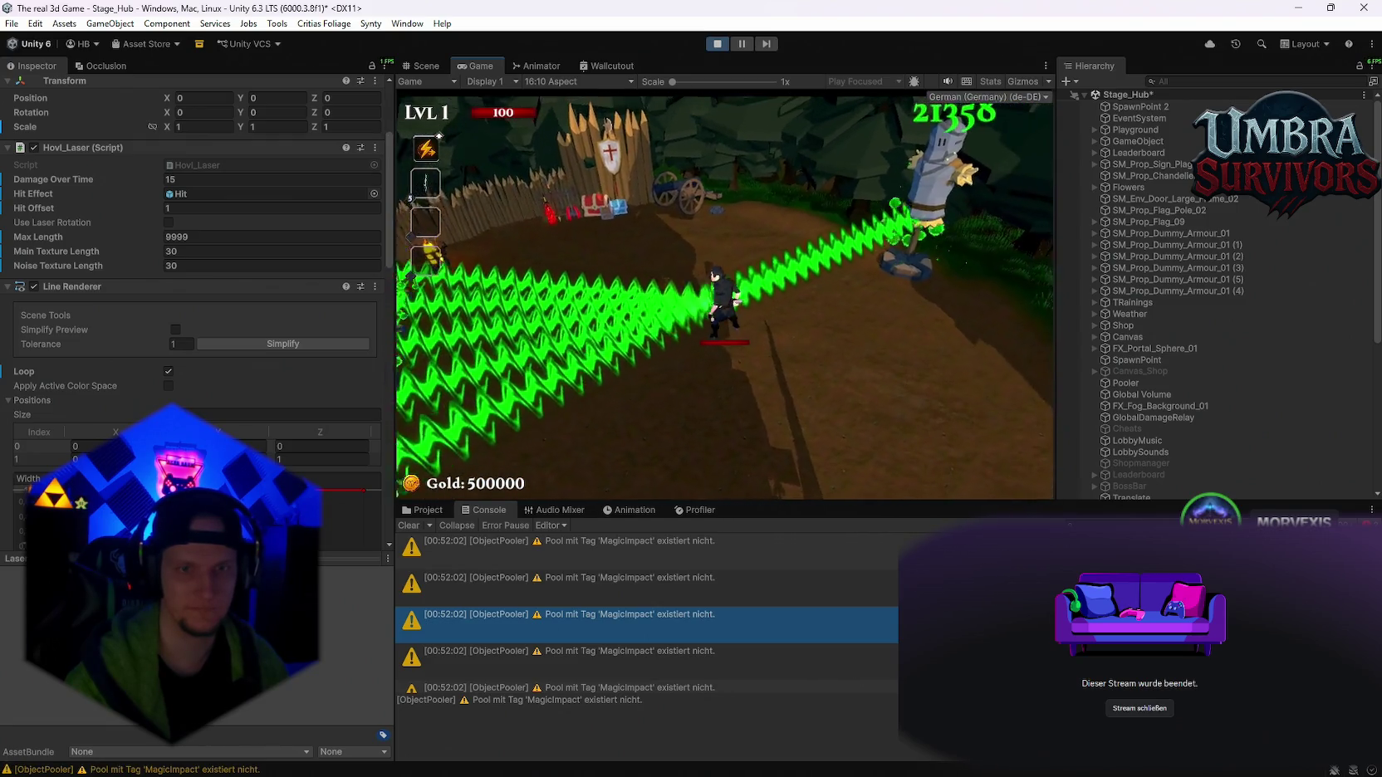
{"action": "key", "text": "Escape"}
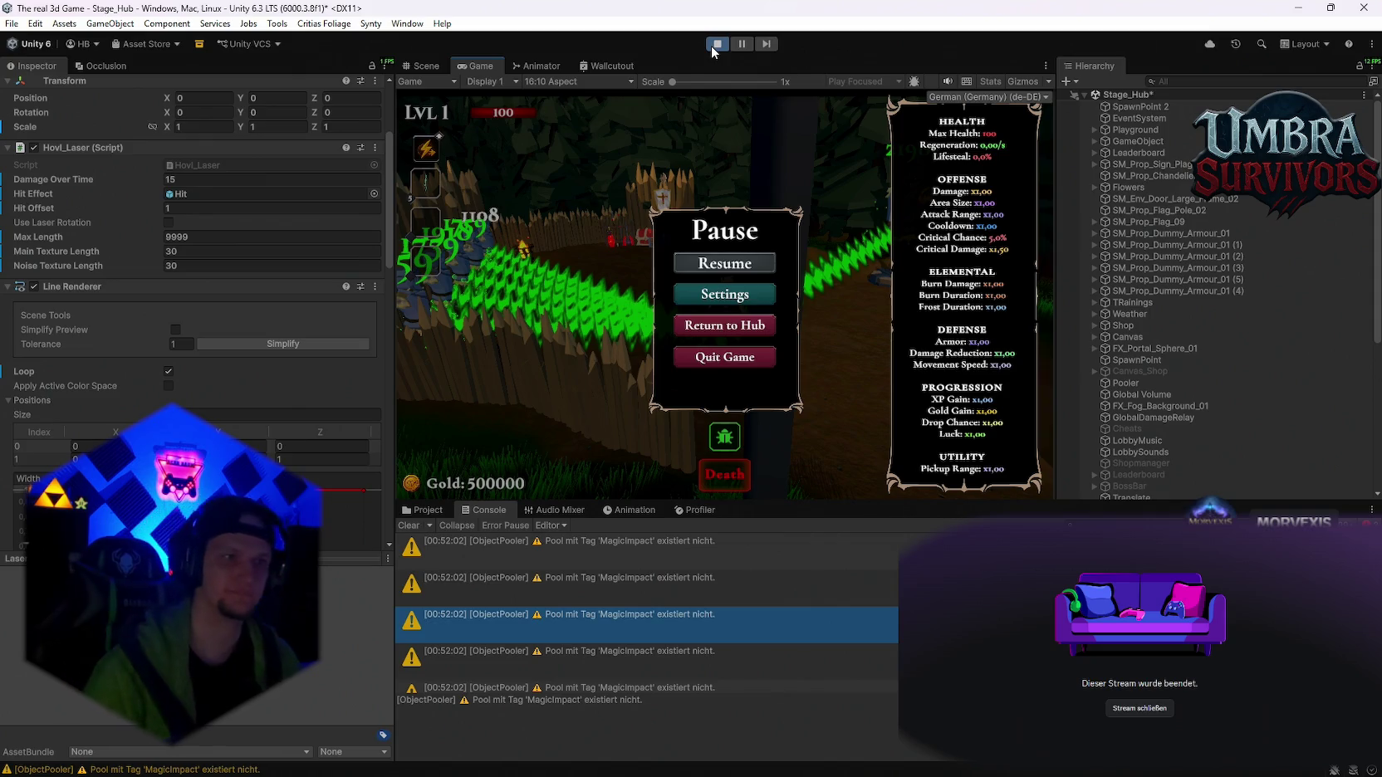
- Stop play mode and pan the scene view across the hub toward the portal and sign
{"action": "left_click", "coordinate": [714, 46]}
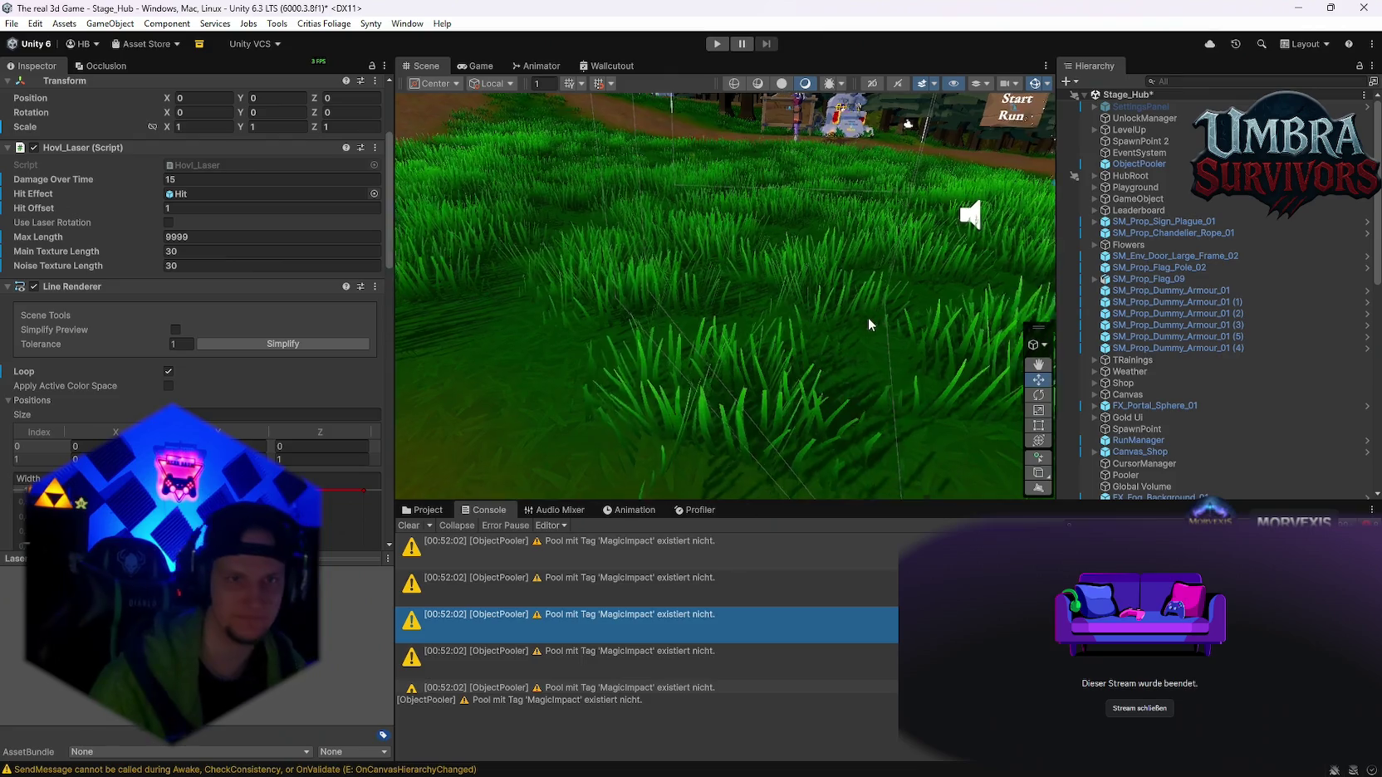
{"action": "mouse_move", "coordinate": [786, 168]}
{"action": "left_mouse_down"}
{"action": "mouse_move", "coordinate": [802, 144]}
{"action": "mouse_move", "coordinate": [839, 304]}
{"action": "mouse_move", "coordinate": [881, 373]}
{"action": "mouse_move", "coordinate": [832, 335]}
{"action": "left_mouse_up"}
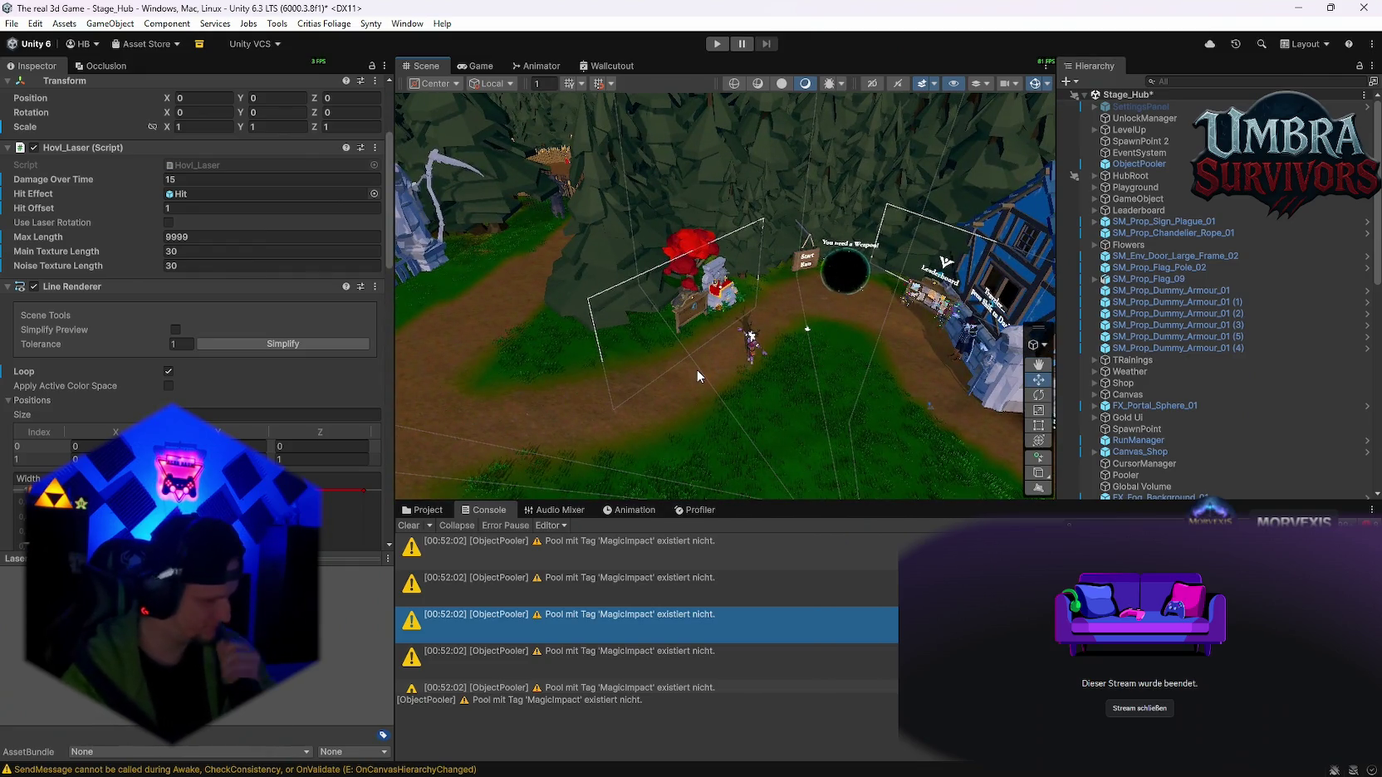
{"action": "mouse_move", "coordinate": [696, 371]}
{"action": "left_mouse_down"}
{"action": "mouse_move", "coordinate": [745, 324]}
{"action": "mouse_move", "coordinate": [729, 321]}
{"action": "left_mouse_up"}
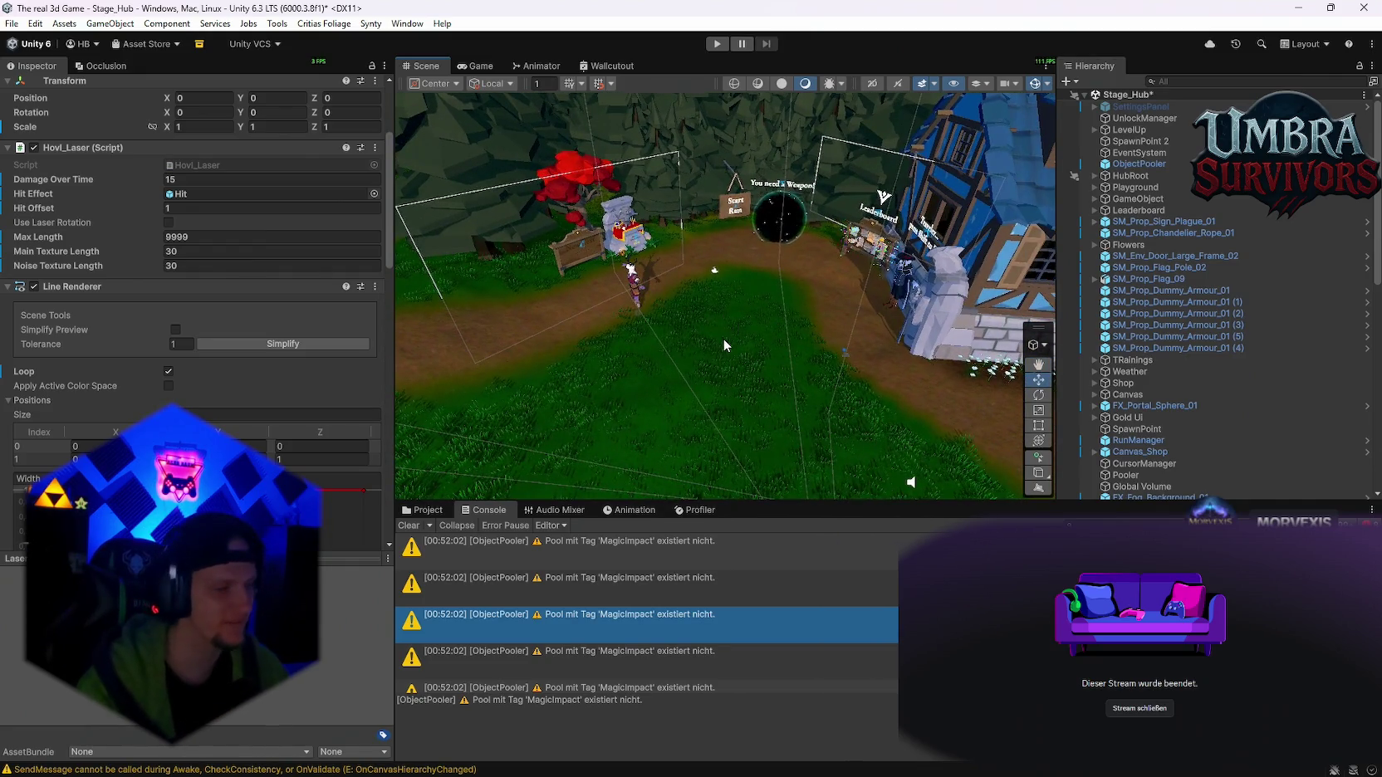
{"action": "mouse_move", "coordinate": [718, 399]}
{"action": "left_mouse_down"}
{"action": "mouse_move", "coordinate": [743, 368]}
{"action": "mouse_move", "coordinate": [816, 362]}
{"action": "mouse_move", "coordinate": [752, 313]}
{"action": "mouse_move", "coordinate": [807, 305]}
{"action": "mouse_move", "coordinate": [844, 348]}
{"action": "mouse_move", "coordinate": [770, 320]}
{"action": "left_mouse_up"}
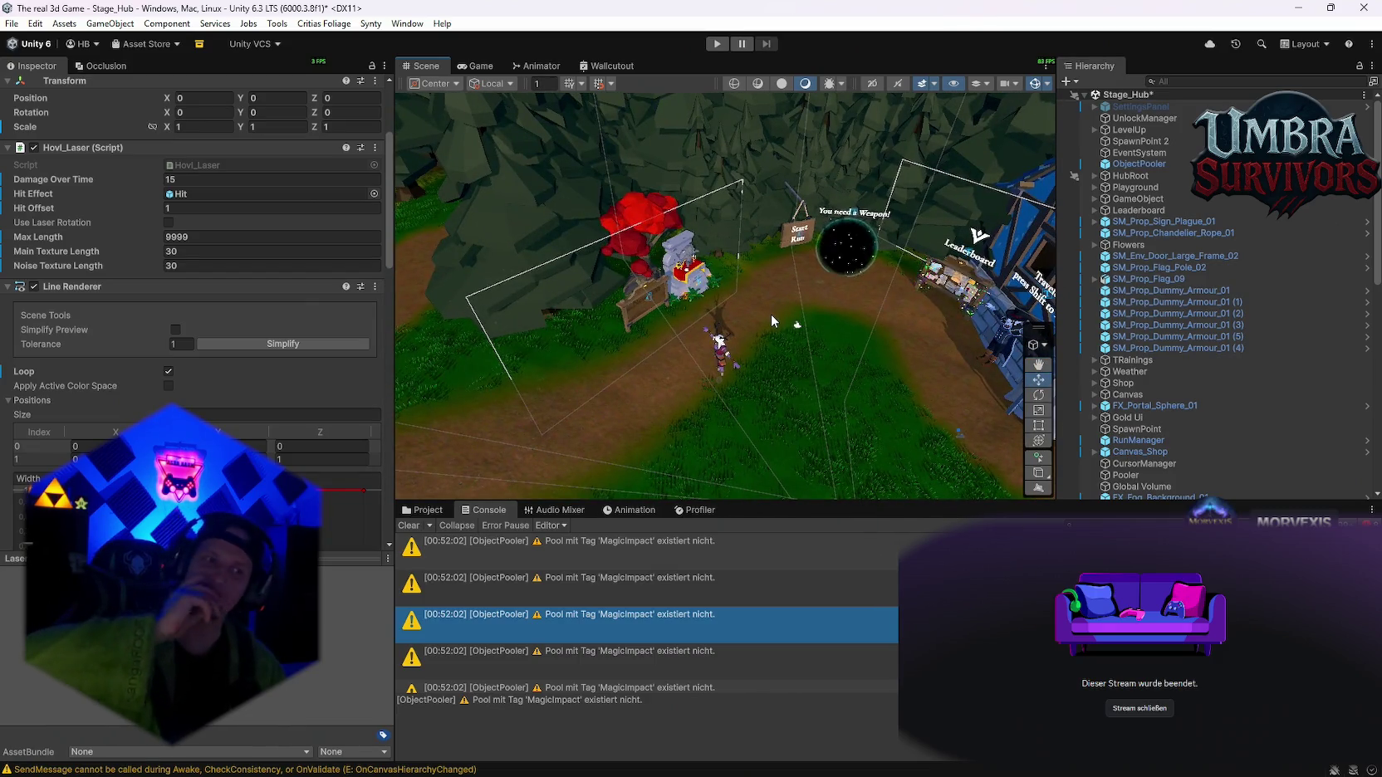
{"action": "mouse_move", "coordinate": [771, 314]}
{"action": "left_mouse_down"}
{"action": "mouse_move", "coordinate": [686, 280]}
{"action": "mouse_move", "coordinate": [734, 305]}
{"action": "mouse_move", "coordinate": [793, 292]}
{"action": "mouse_move", "coordinate": [610, 264]}
{"action": "mouse_move", "coordinate": [705, 295]}
{"action": "left_mouse_up"}
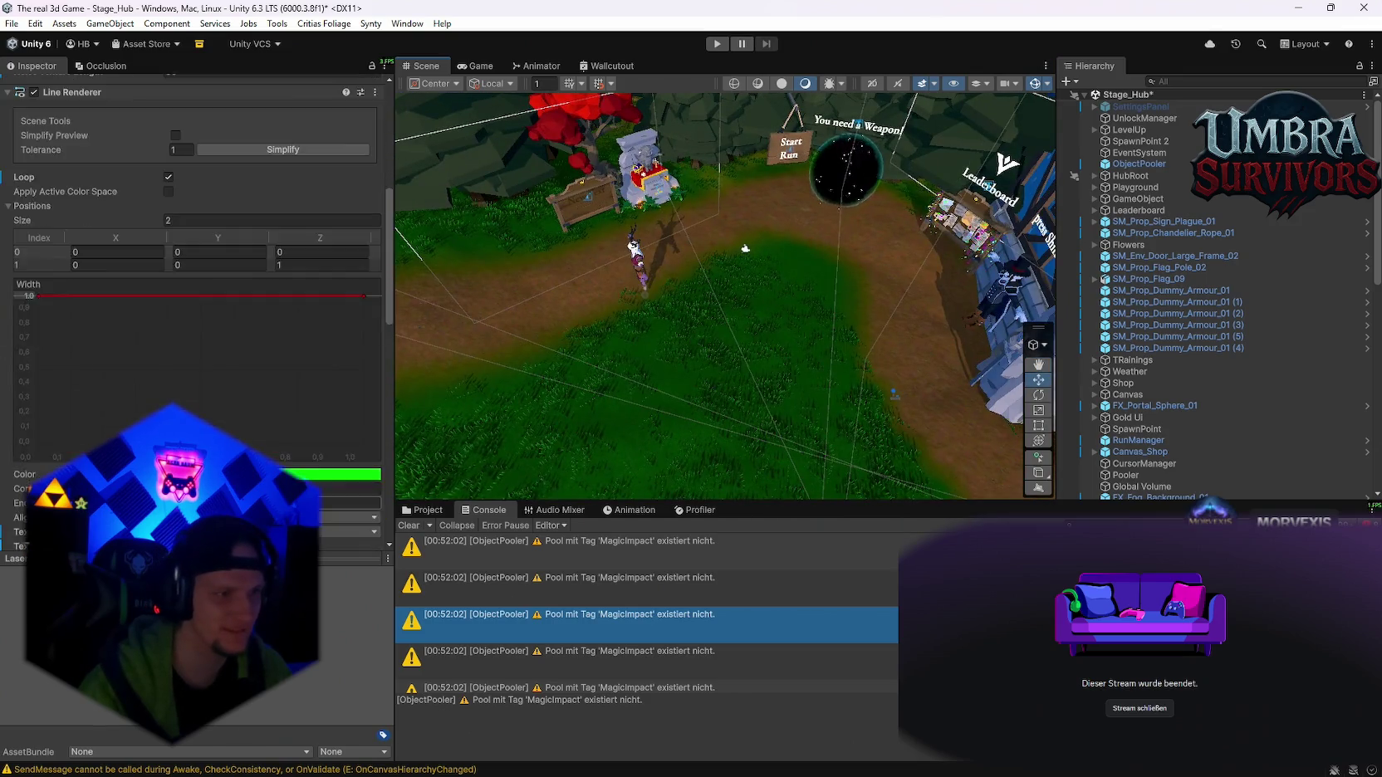
{"action": "scroll", "coordinate": [241, 348], "scroll_direction": "down", "scroll_amount": 5}
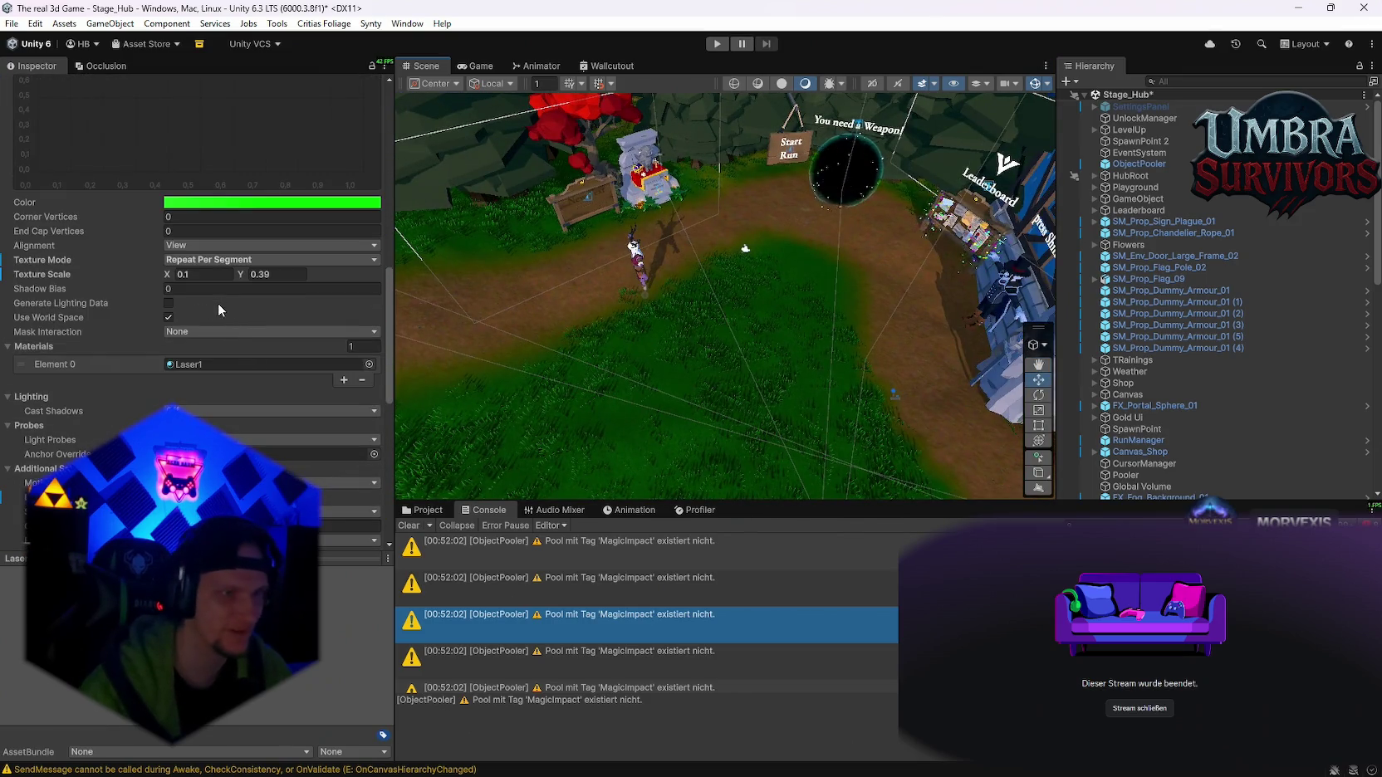
{"action": "scroll", "coordinate": [220, 311], "scroll_direction": "up", "scroll_amount": 10}
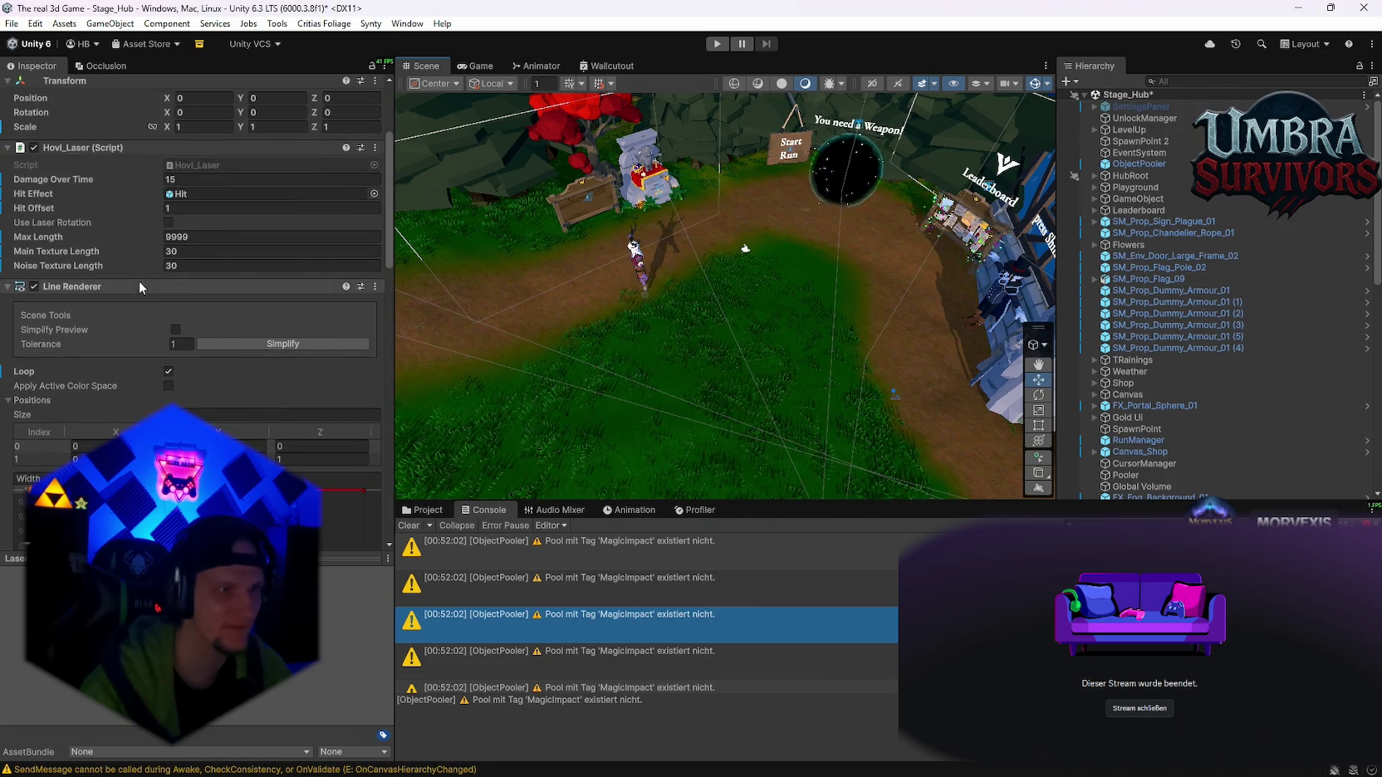
{"action": "scroll", "coordinate": [223, 415], "scroll_direction": "down", "scroll_amount": 7}
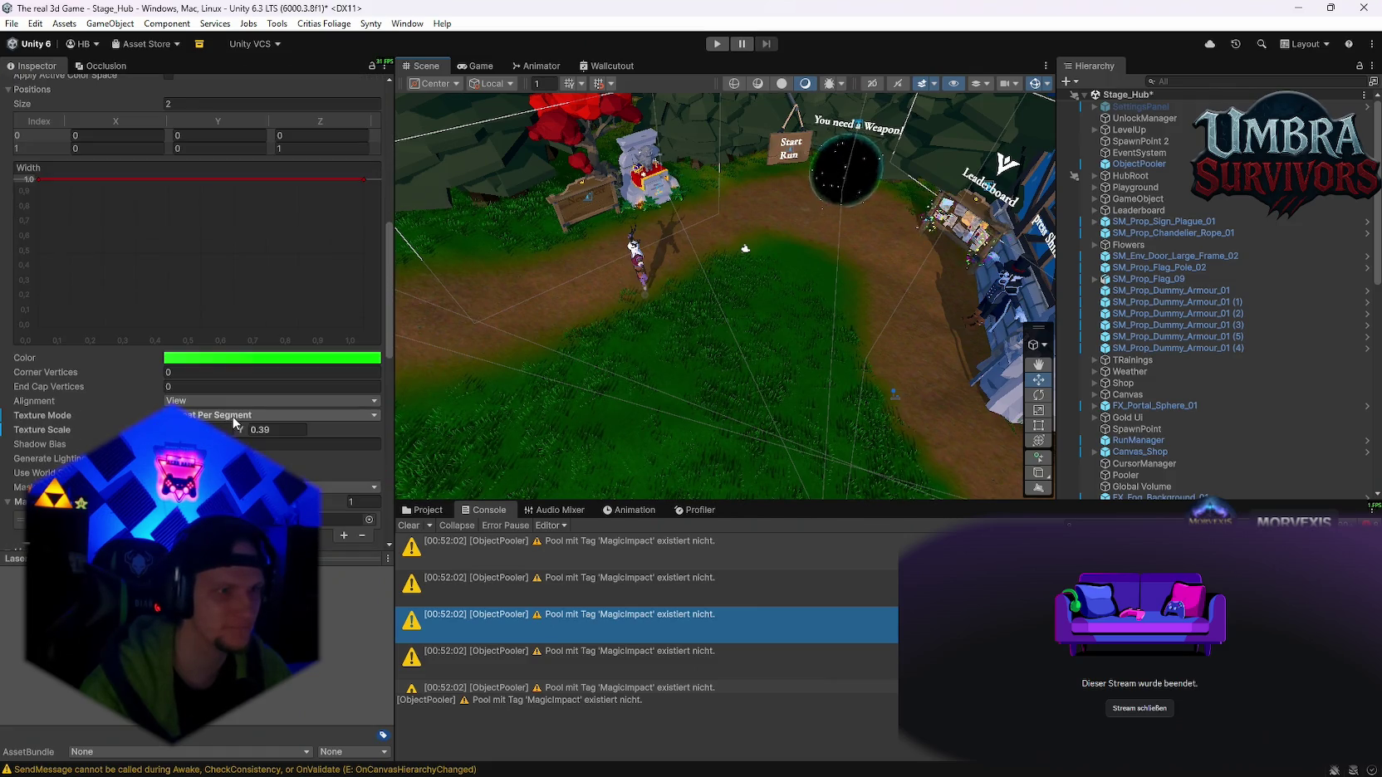
{"action": "scroll", "coordinate": [235, 408], "scroll_direction": "down", "scroll_amount": 2}
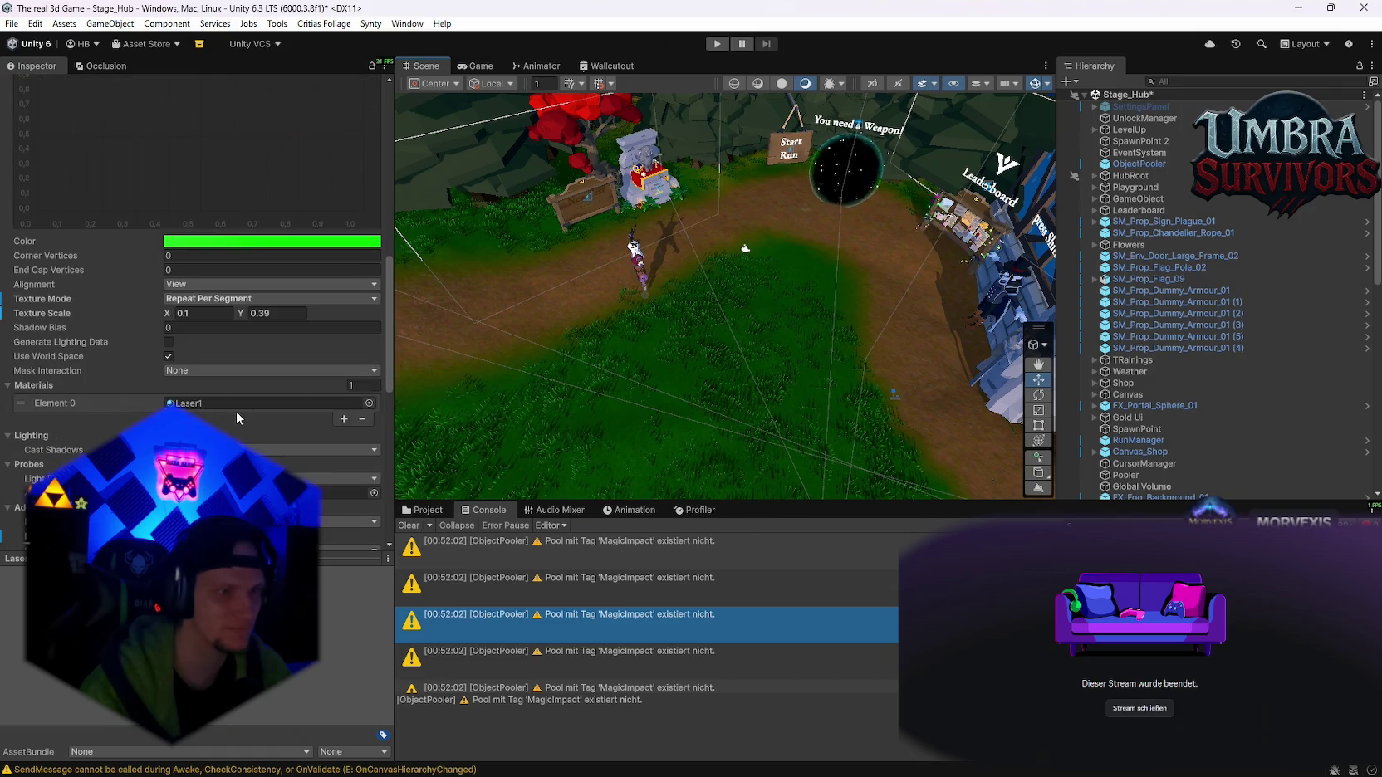
- Keep the Line Renderer Texture Mode on Repeat Per Segment and show the project's assets
{"action": "left_click", "coordinate": [215, 299]}
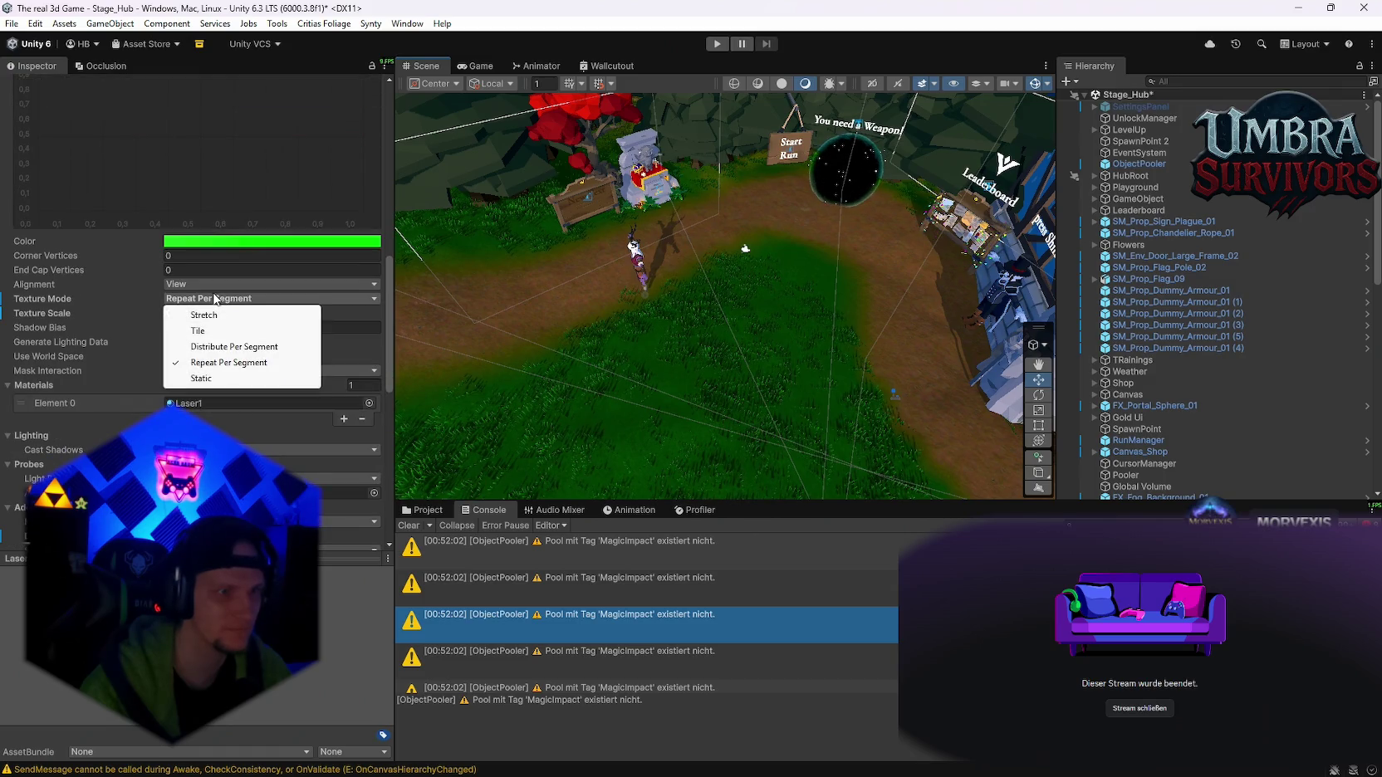
{"action": "left_click", "coordinate": [34, 304]}
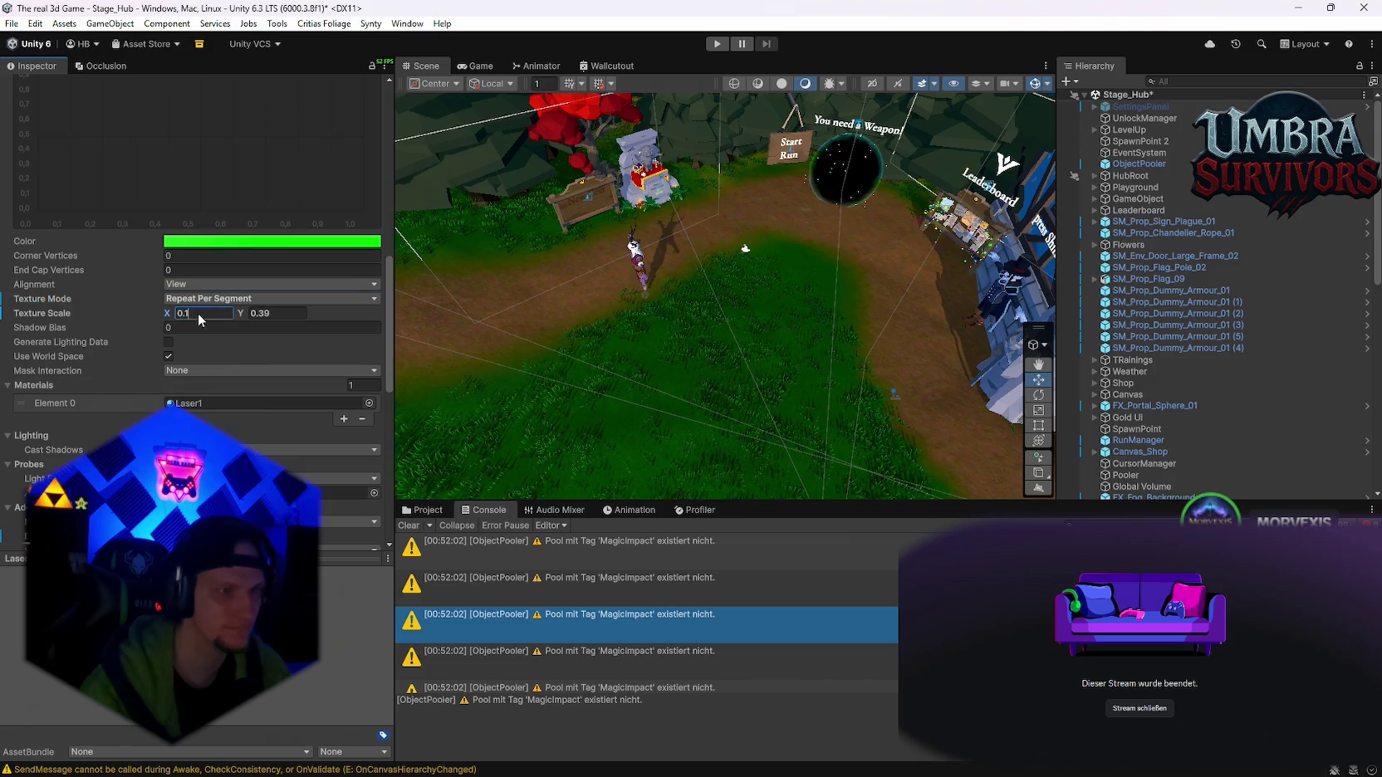
{"action": "left_click_drag", "start_coordinate": [537, 386], "coordinate": [591, 349]}
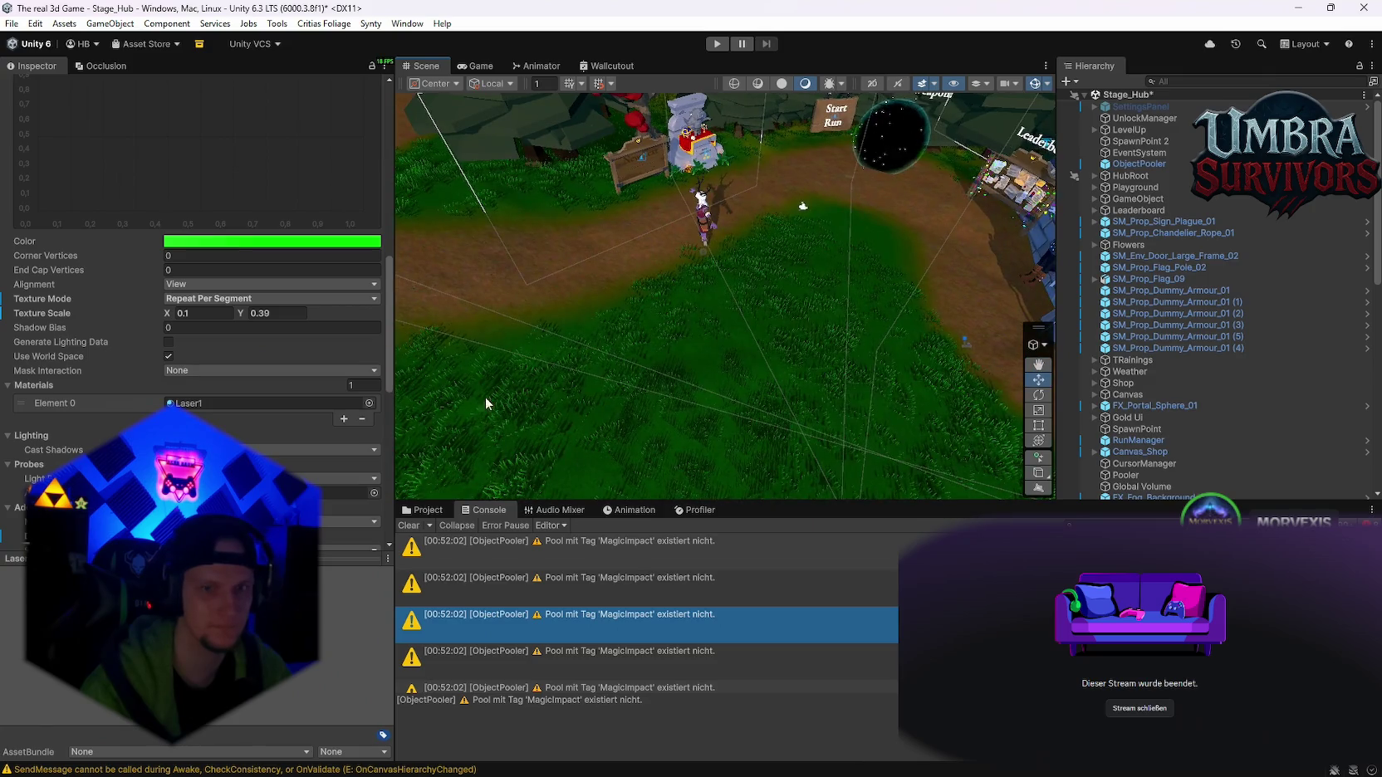
{"action": "left_click", "coordinate": [422, 510]}
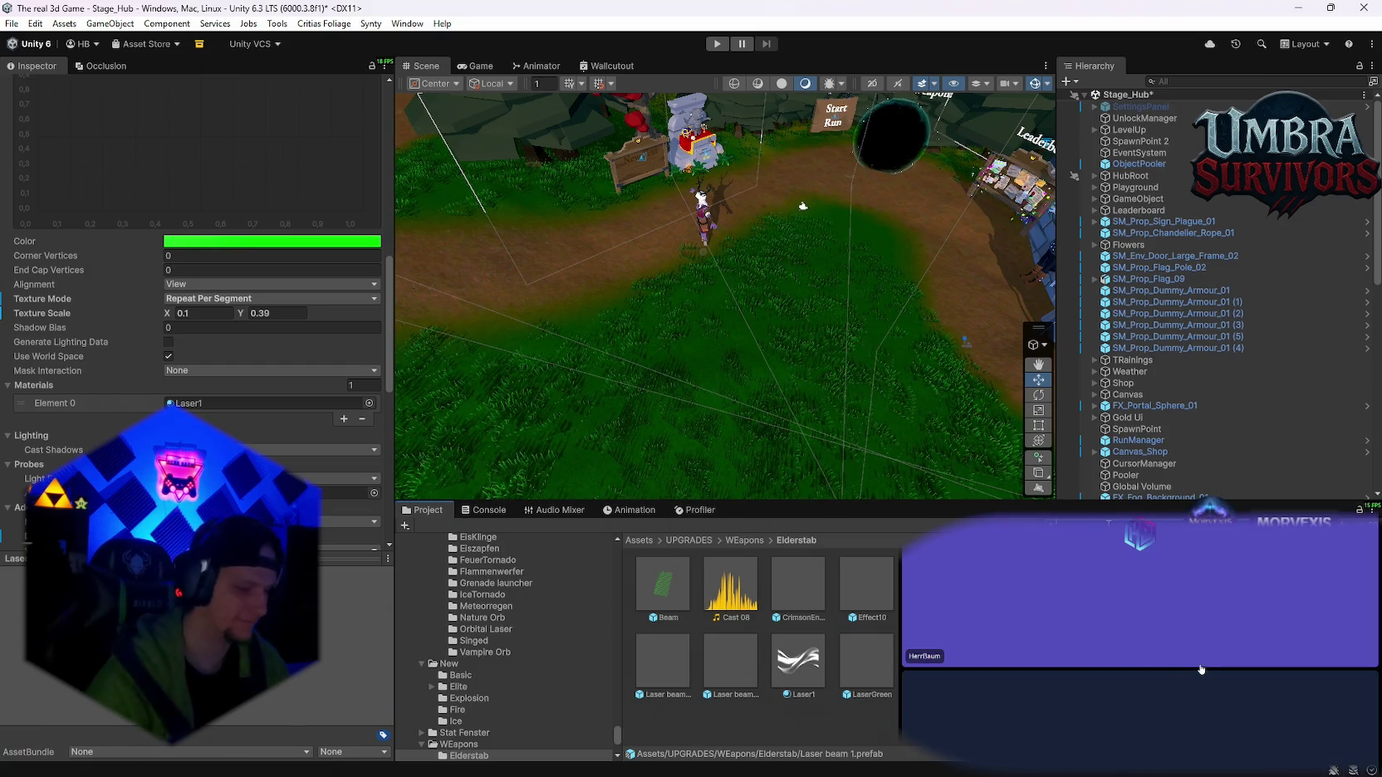
- Search the project for 'grenade' and open the Grenade launcher folder
{"action": "left_click", "coordinate": [1109, 526]}
{"action": "type", "text": "grenade"}
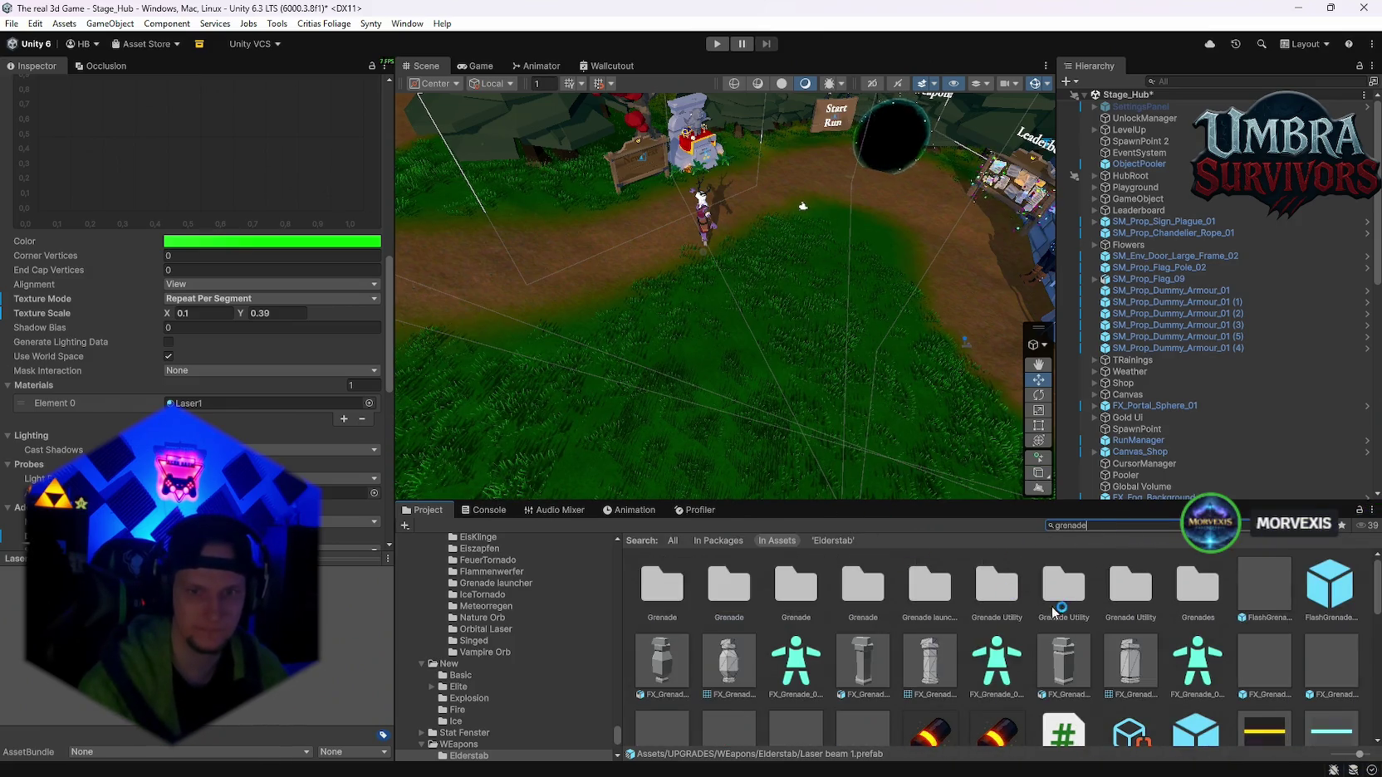
{"action": "double_click", "coordinate": [928, 585]}
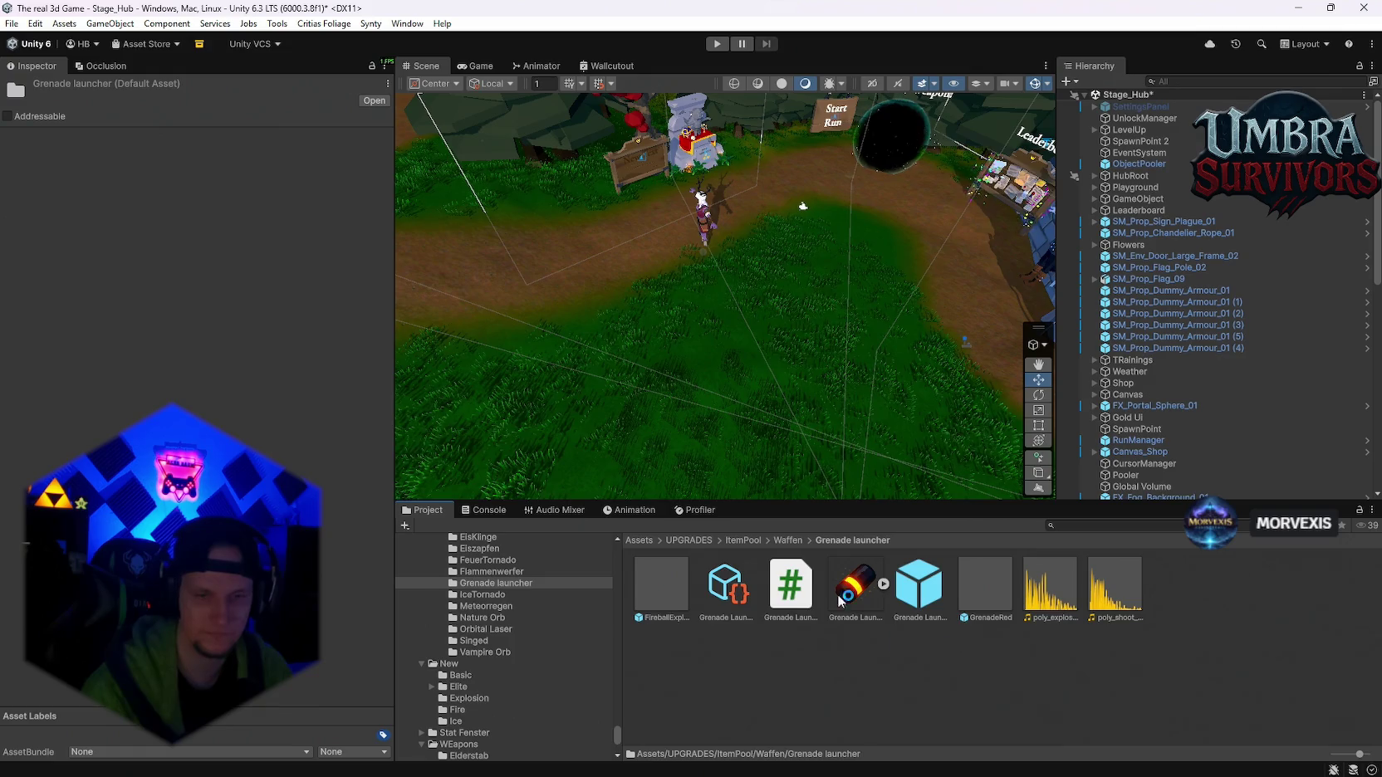
- Open FireballExplosionYellow, inspect its SphereGlow lights and Sparks, and preview the explosion
{"action": "double_click", "coordinate": [652, 584]}
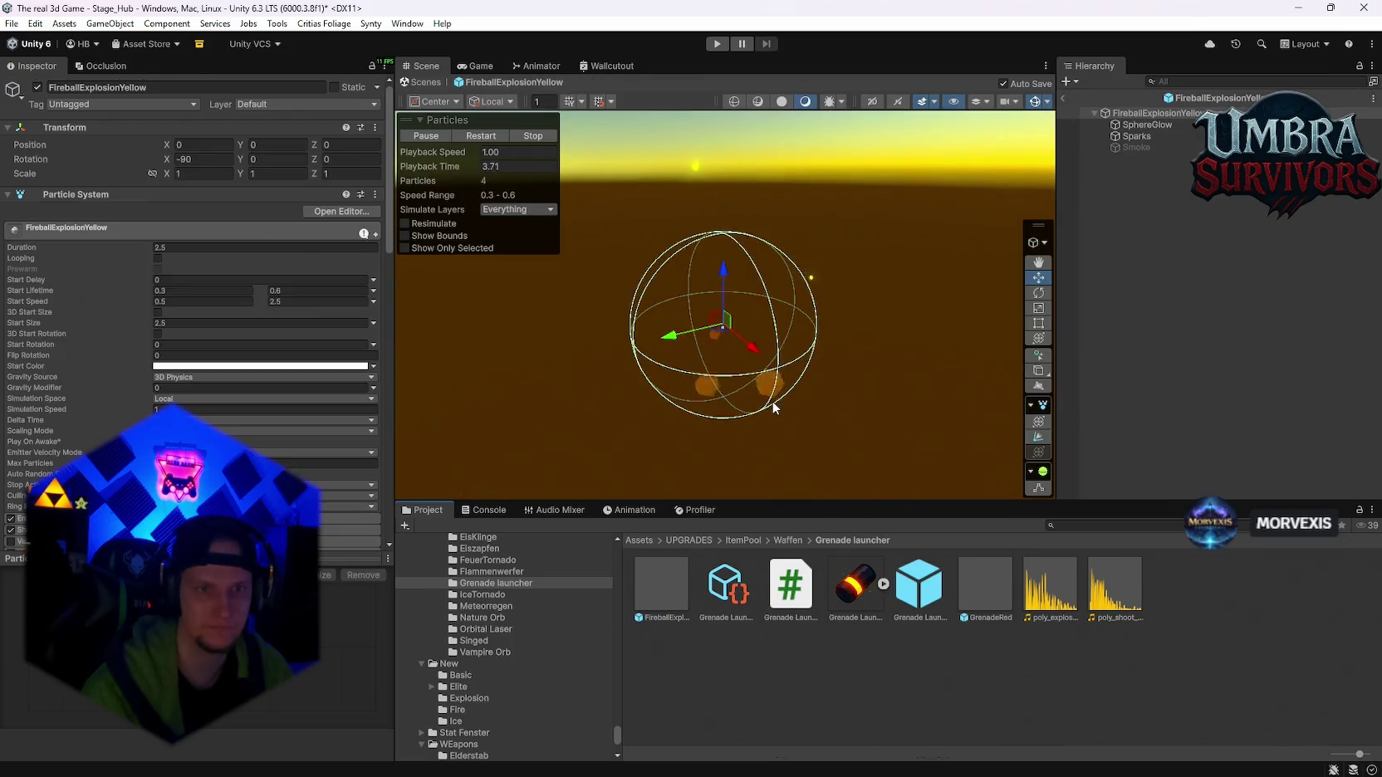
{"action": "scroll", "coordinate": [275, 394], "scroll_direction": "down", "scroll_amount": 8}
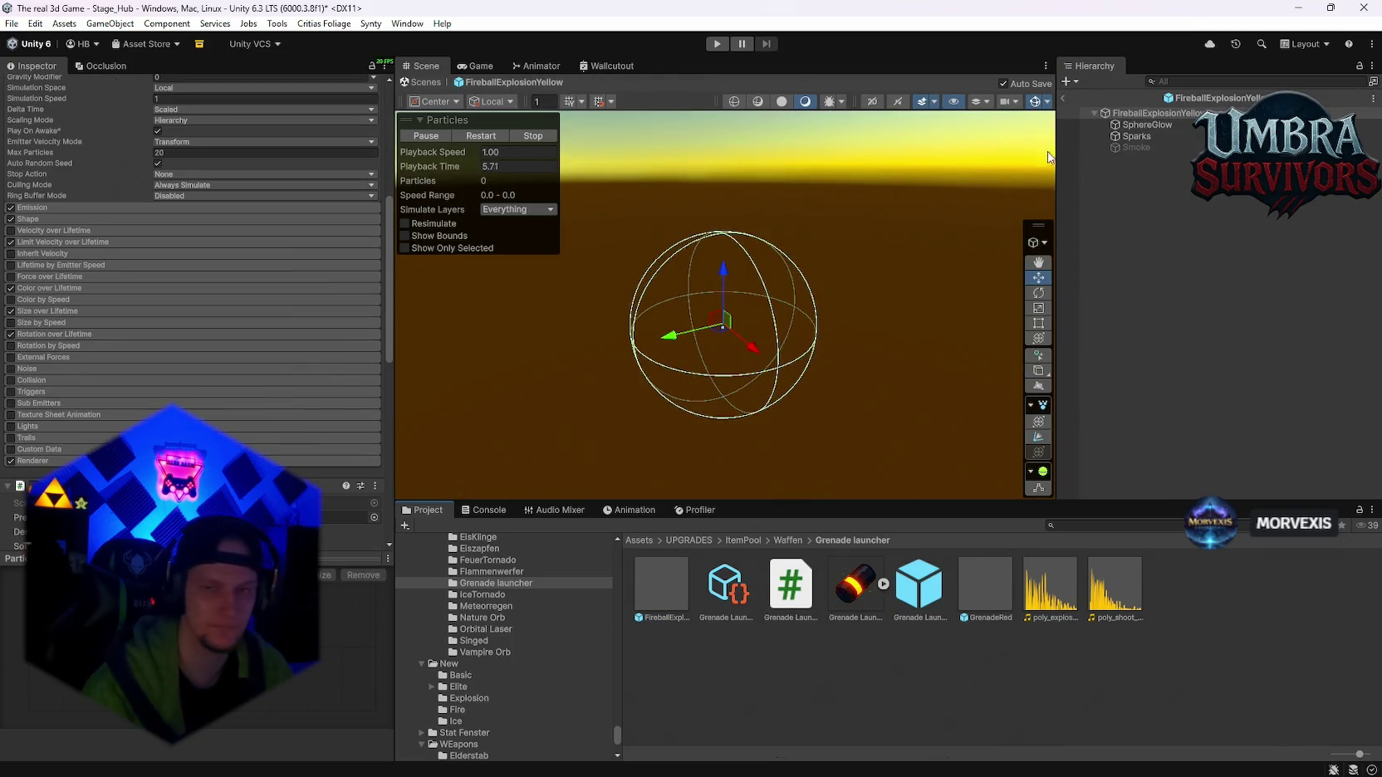
{"action": "left_click", "coordinate": [1136, 126]}
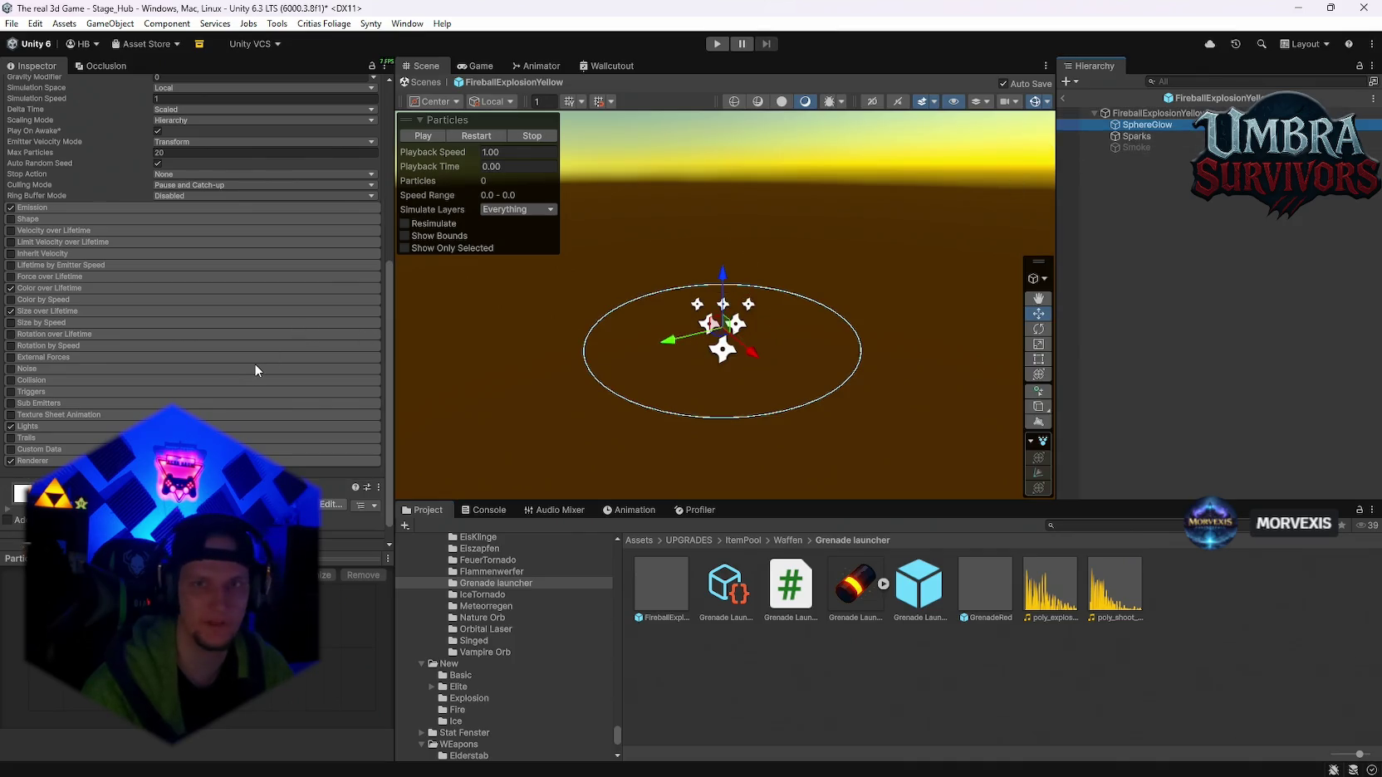
{"action": "left_click", "coordinate": [22, 427]}
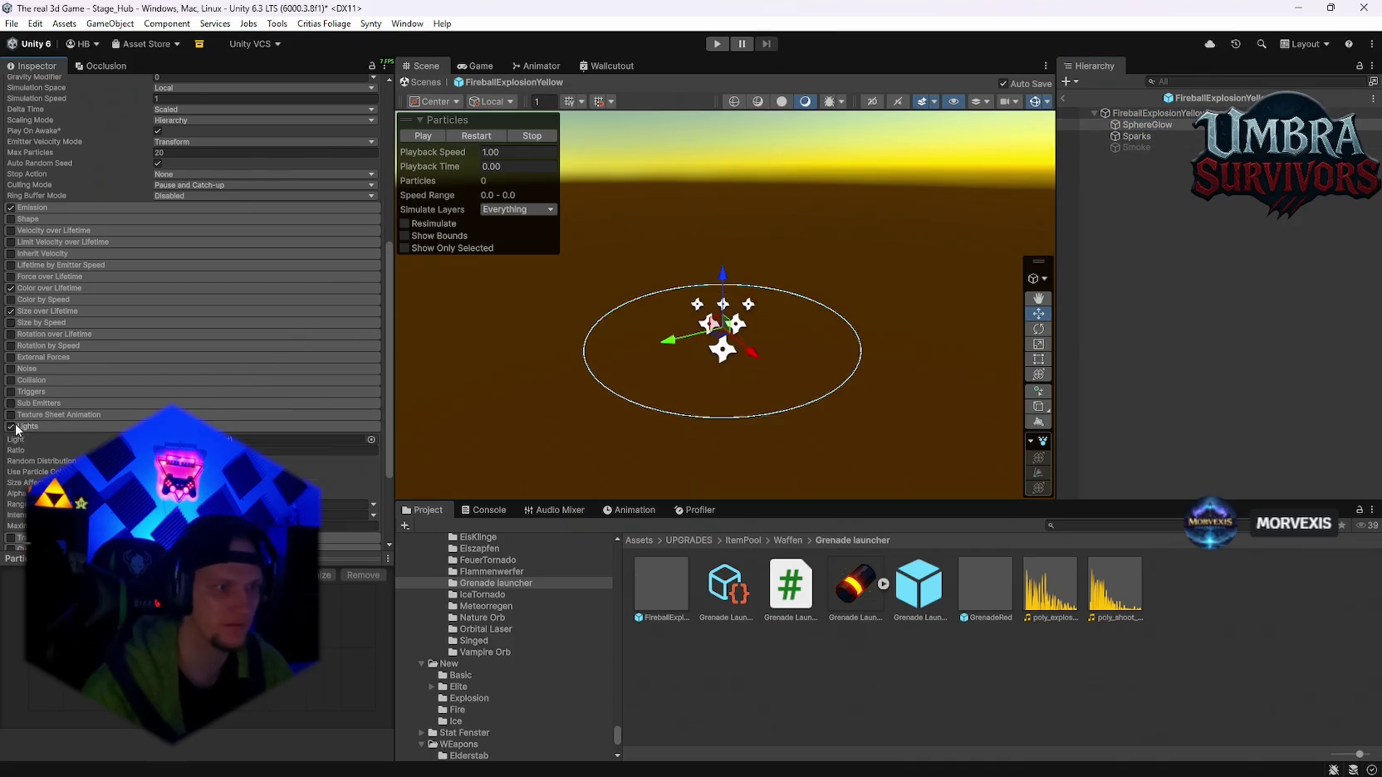
{"action": "left_click", "coordinate": [1137, 133]}
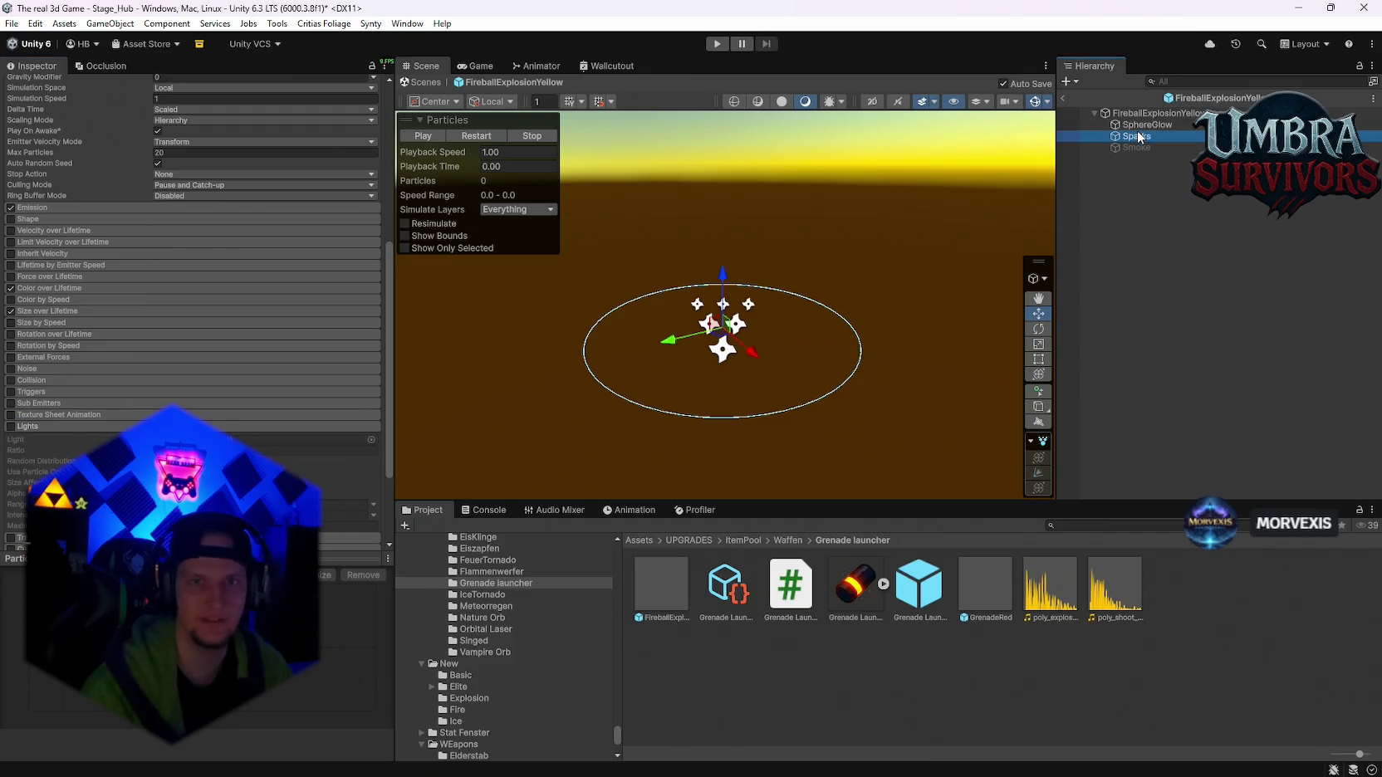
{"action": "left_click", "coordinate": [1154, 113]}
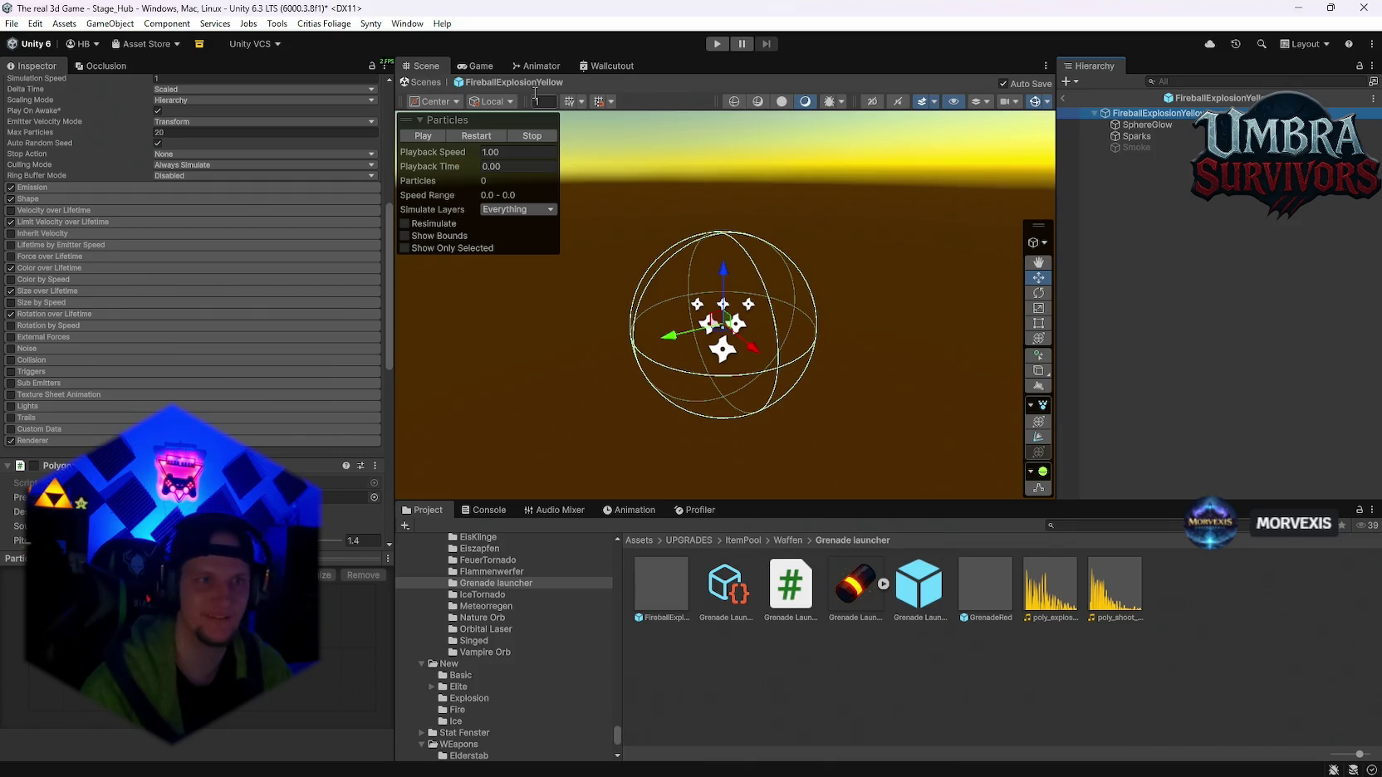
{"action": "left_click", "coordinate": [472, 133]}
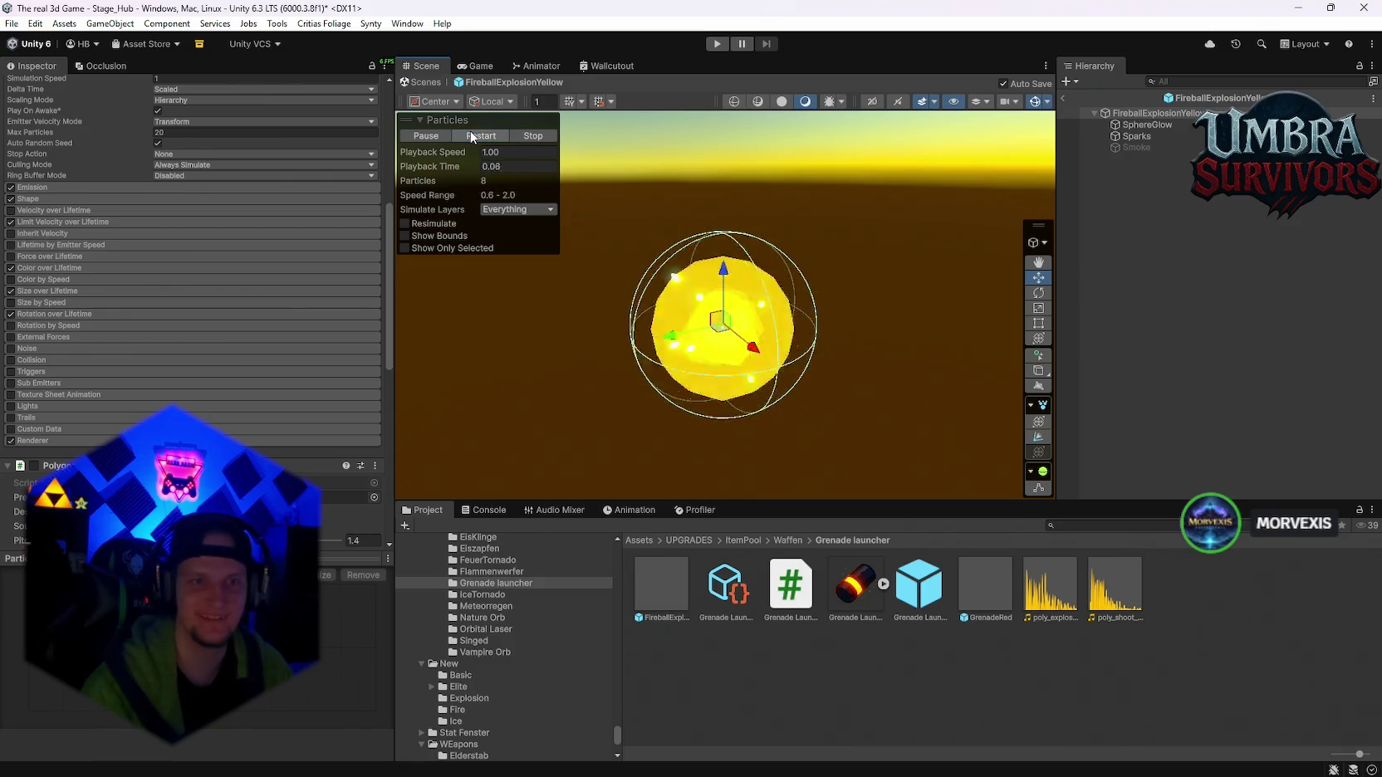
- Recheck Sparks and SphereGlow, replay the explosion, and return to Stage_Hub
{"action": "left_click", "coordinate": [1137, 136]}
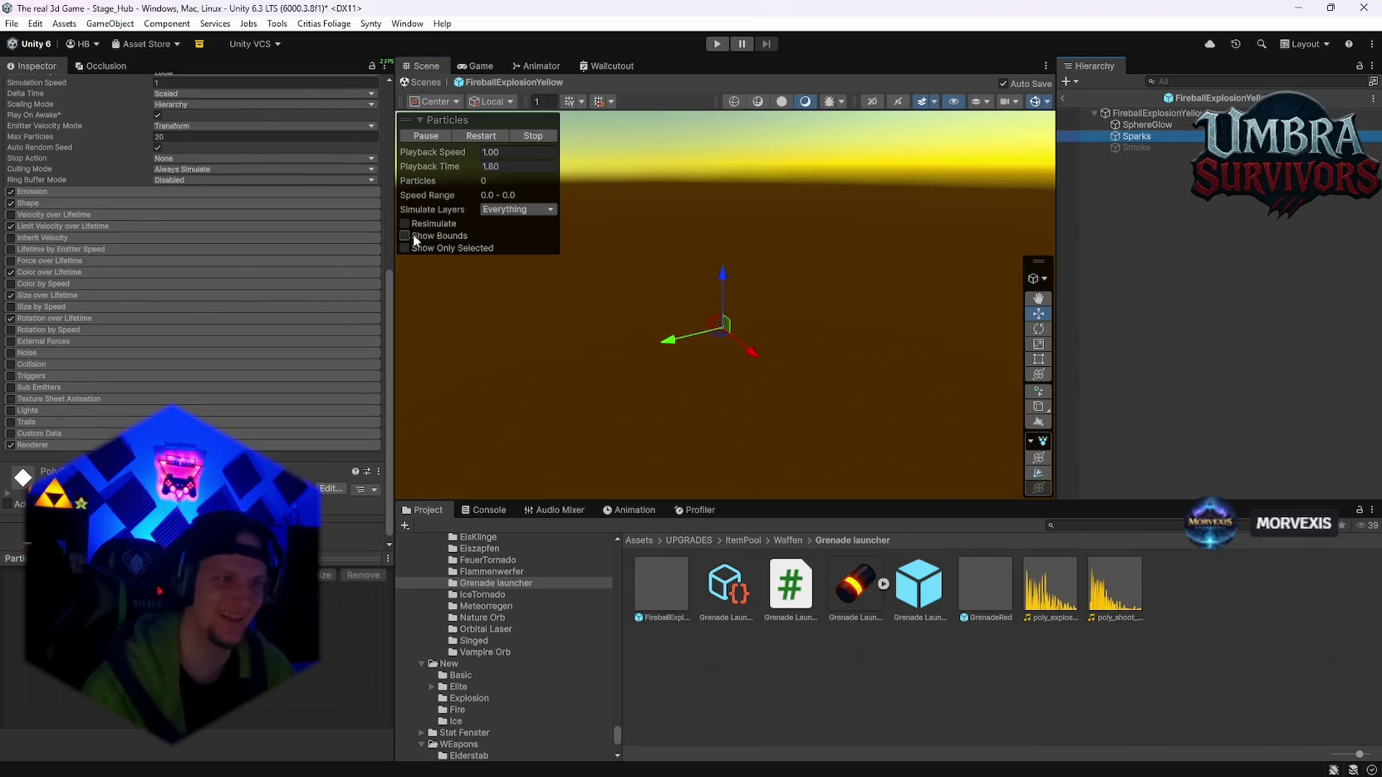
{"action": "left_click", "coordinate": [1144, 124]}
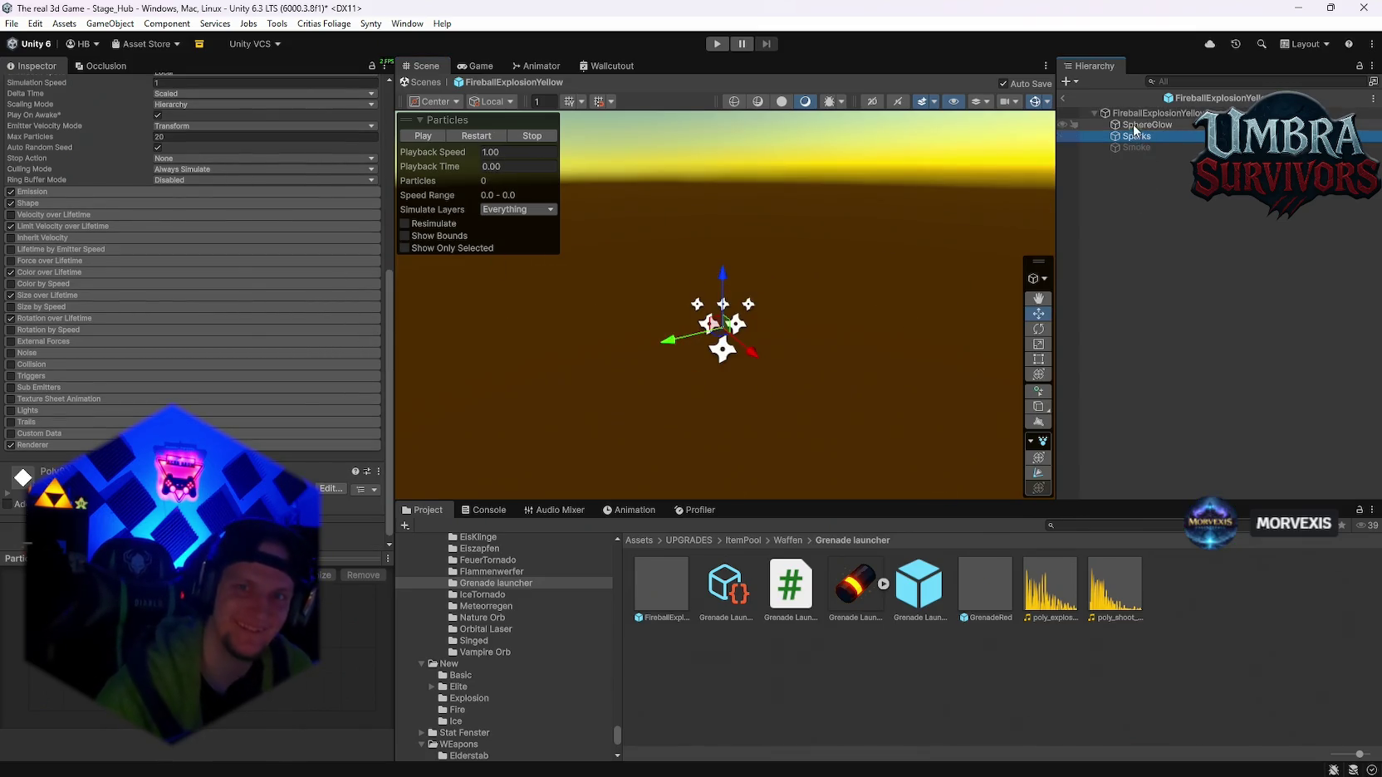
{"action": "scroll", "coordinate": [253, 311], "scroll_direction": "down", "scroll_amount": 3}
{"action": "scroll", "coordinate": [279, 309], "scroll_direction": "up", "scroll_amount": 3}
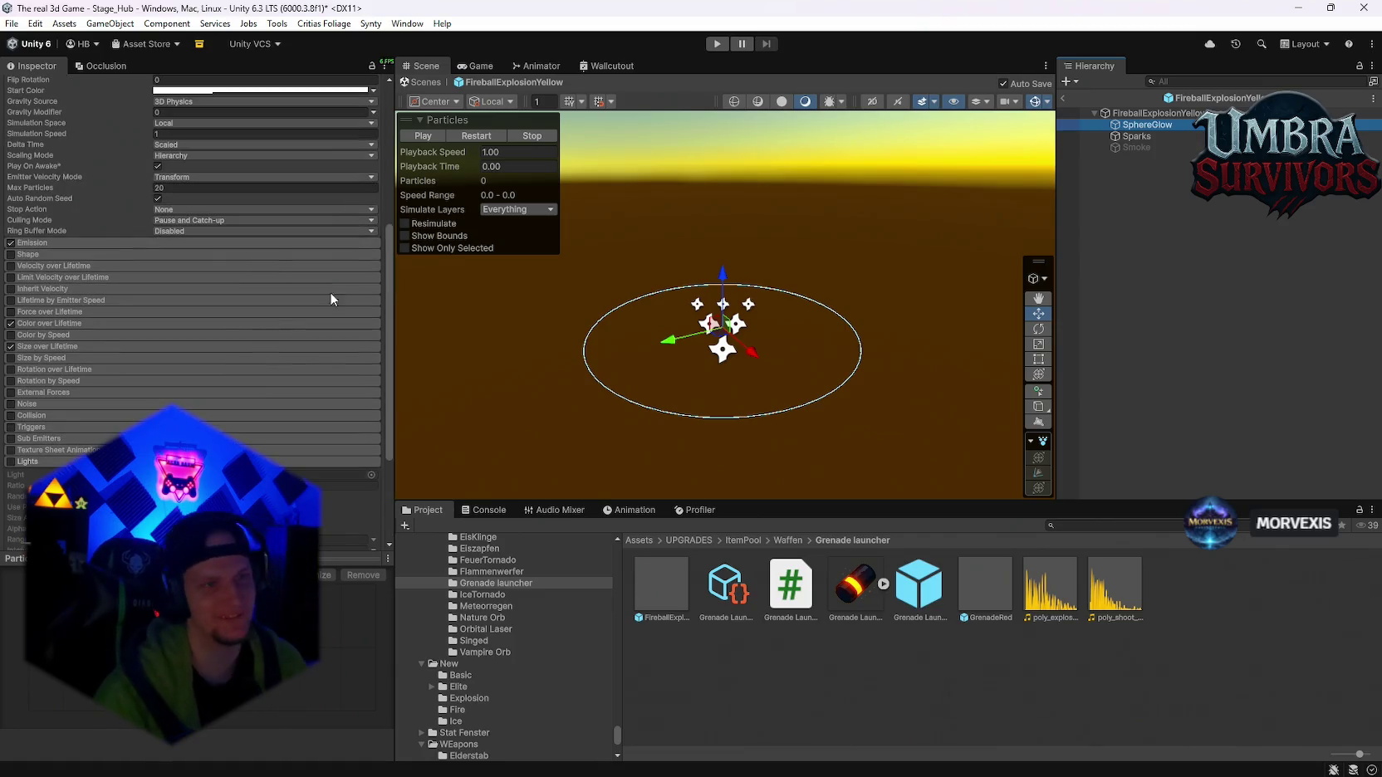
{"action": "left_click", "coordinate": [489, 136]}
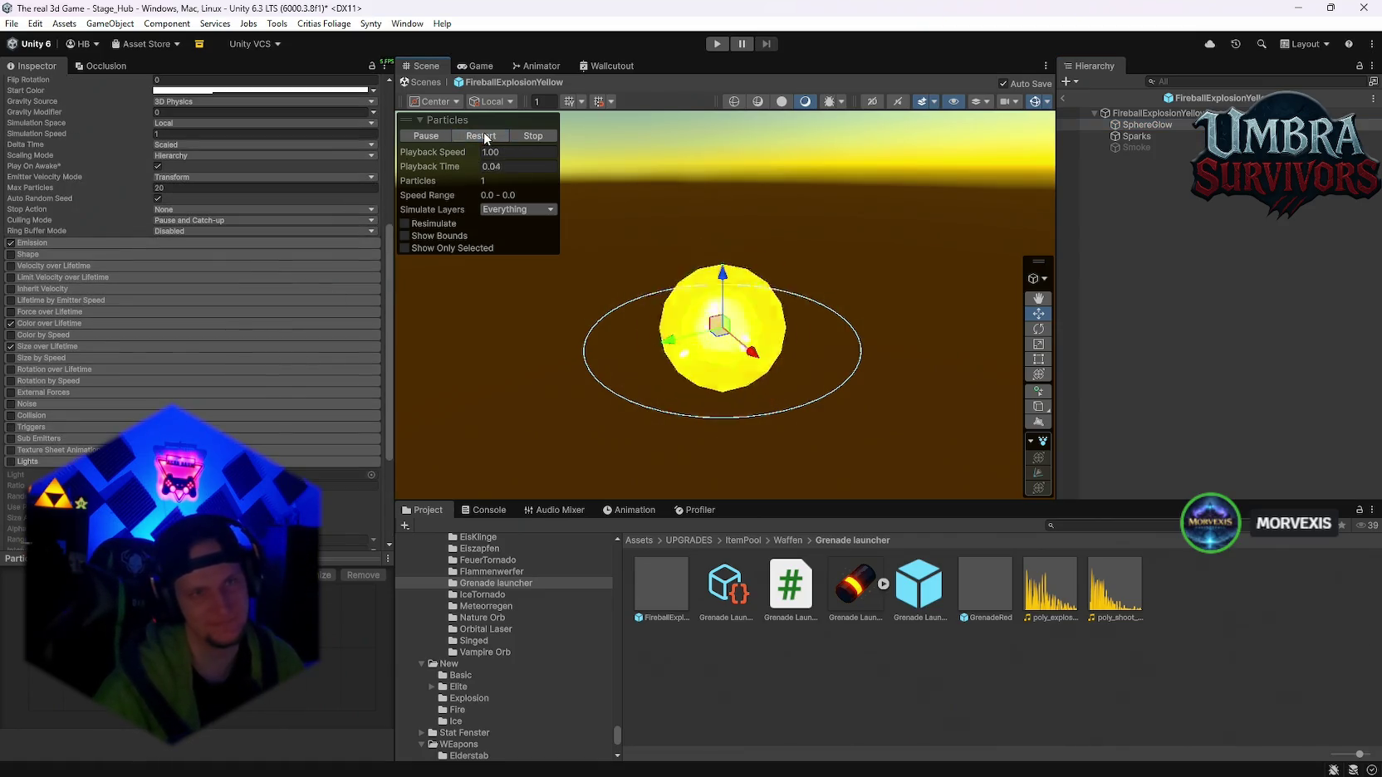
{"action": "left_click", "coordinate": [1060, 100]}
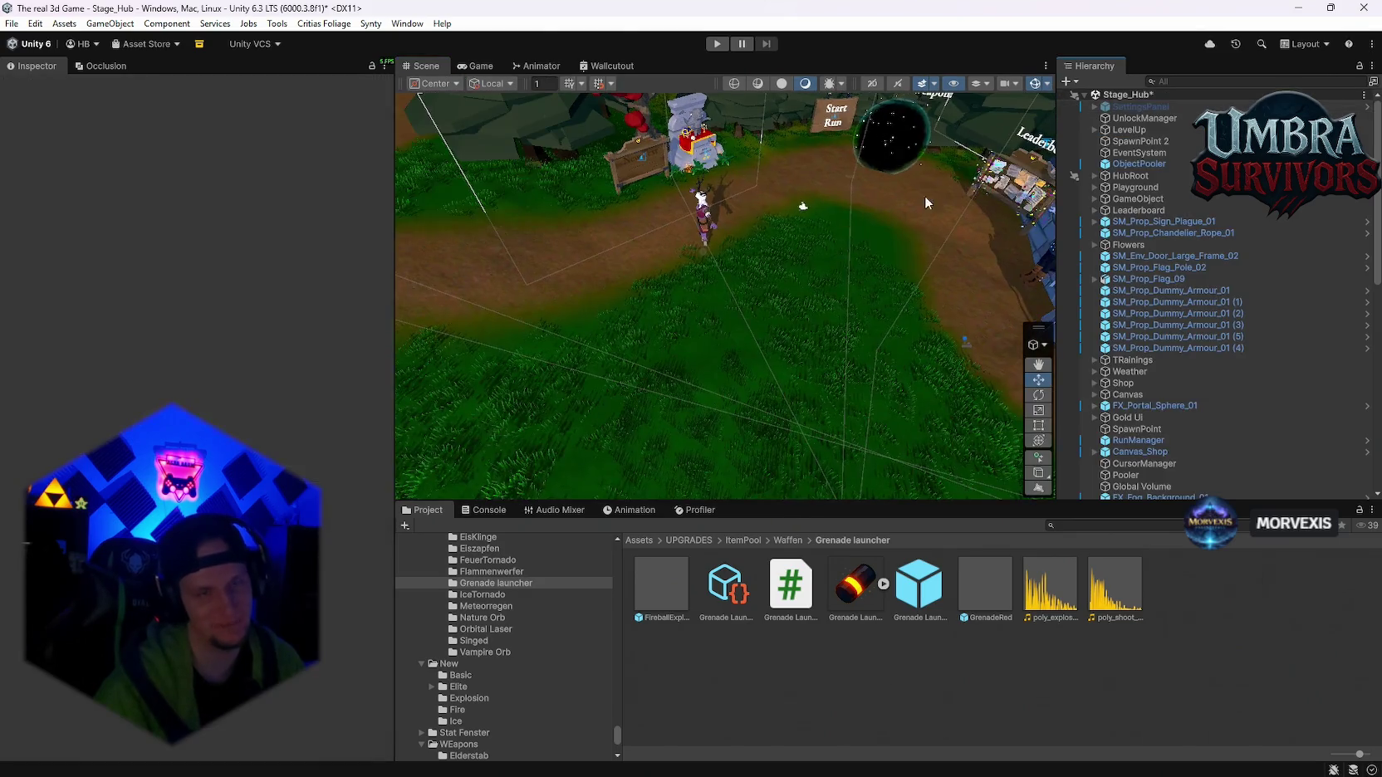
{"action": "mouse_move", "coordinate": [736, 117]}
{"action": "left_mouse_down"}
{"action": "mouse_move", "coordinate": [739, 329]}
{"action": "mouse_move", "coordinate": [633, 261]}
{"action": "mouse_move", "coordinate": [798, 301]}
{"action": "mouse_move", "coordinate": [759, 346]}
{"action": "left_mouse_up"}
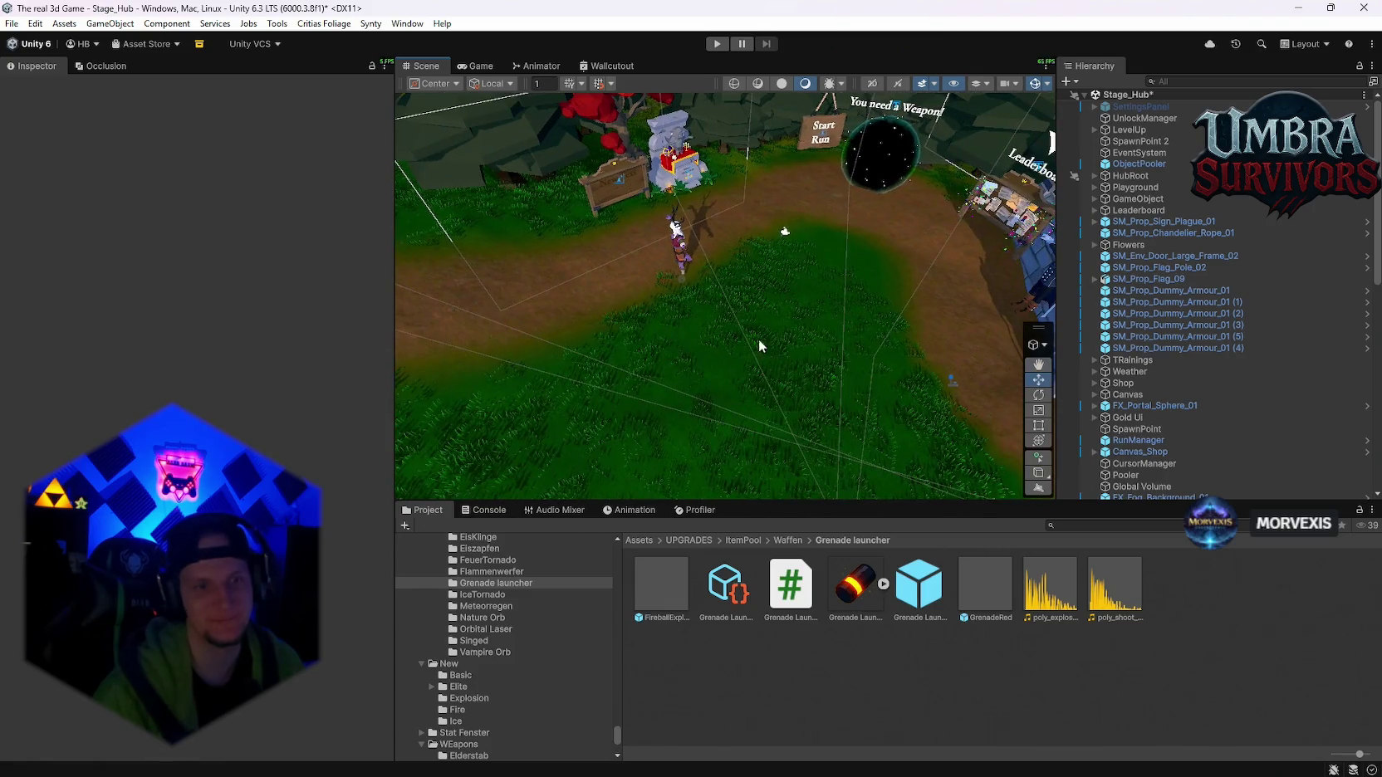
{"action": "scroll", "coordinate": [542, 663], "scroll_direction": "up", "scroll_amount": 5}
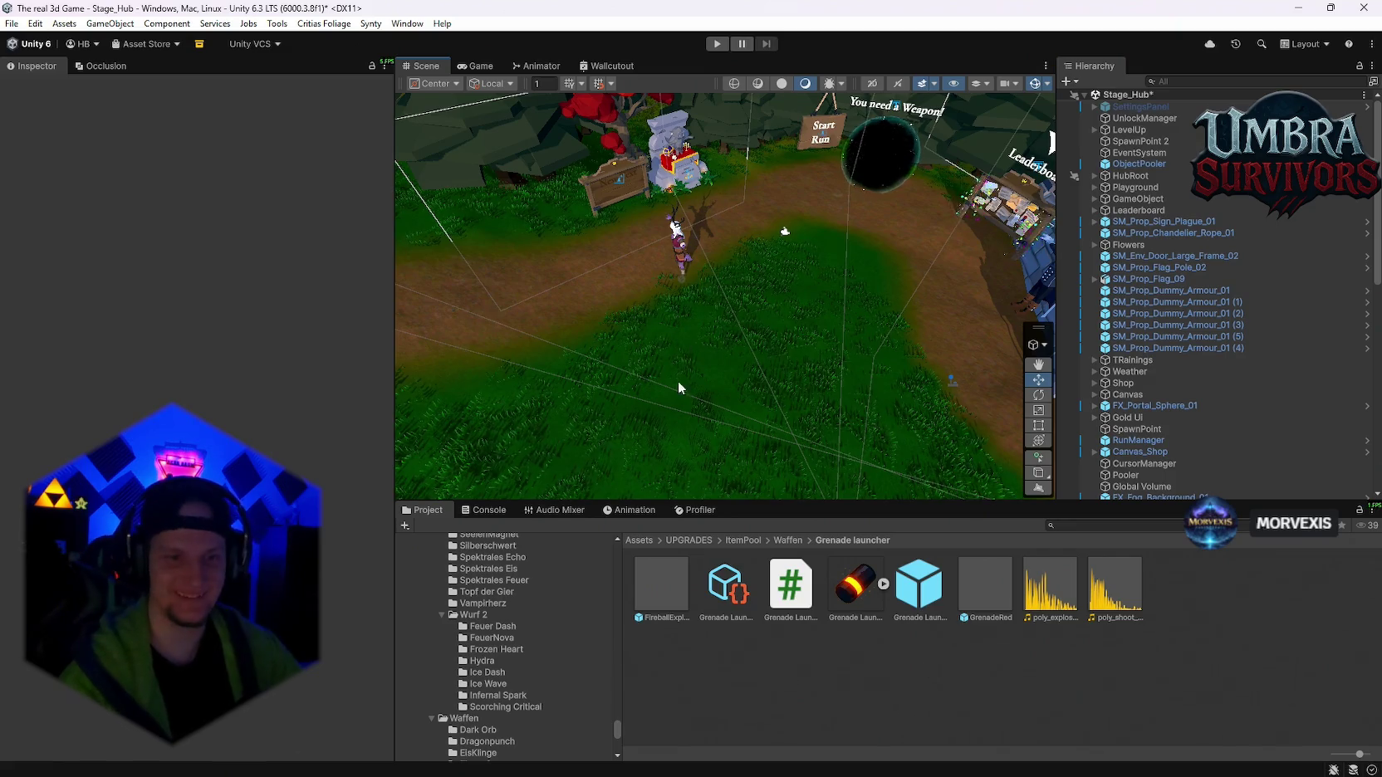
{"action": "scroll", "coordinate": [677, 380], "scroll_direction": "down", "scroll_amount": 2}
{"action": "scroll", "coordinate": [1204, 391], "scroll_direction": "down", "scroll_amount": 15}
{"action": "scroll", "coordinate": [803, 371], "scroll_direction": "up", "scroll_amount": 5}
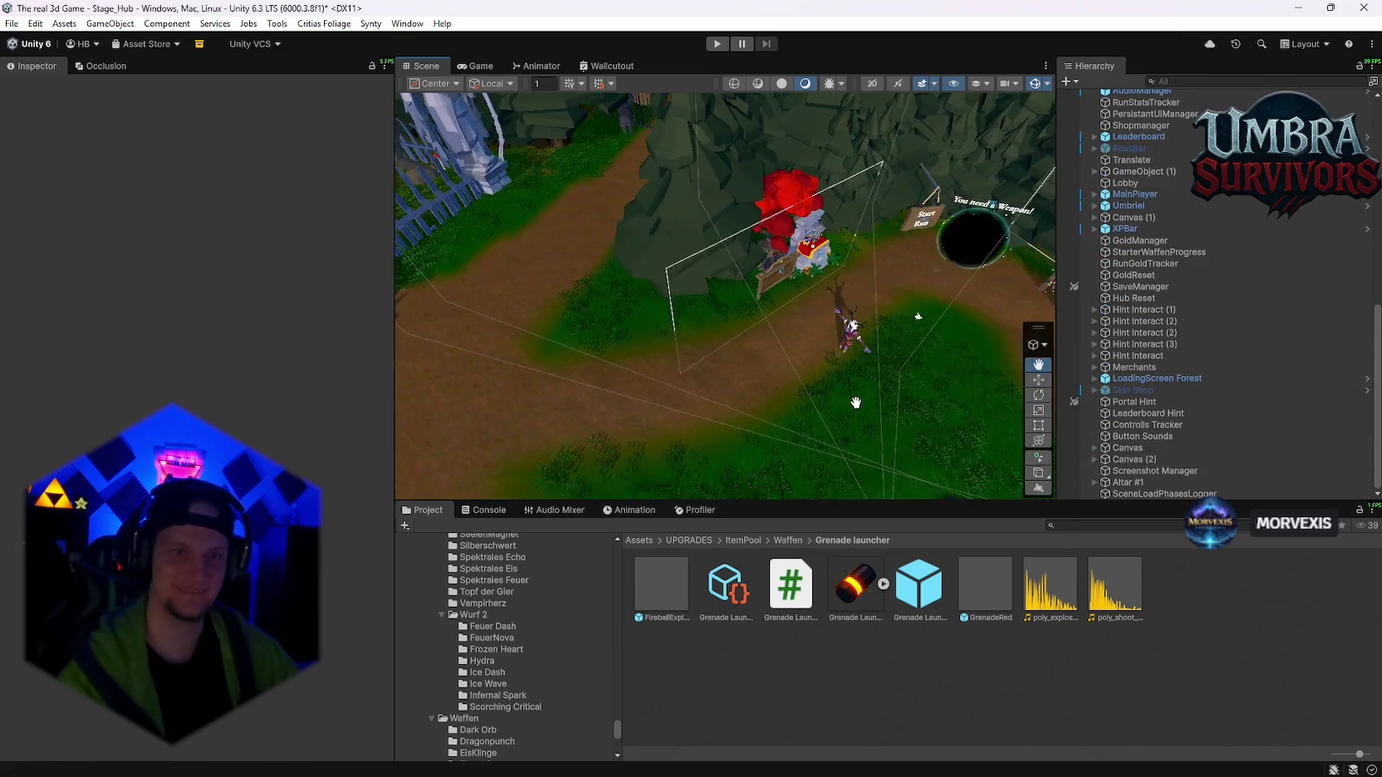
{"action": "mouse_move", "coordinate": [751, 422]}
{"action": "left_mouse_down"}
{"action": "mouse_move", "coordinate": [846, 317]}
{"action": "mouse_move", "coordinate": [813, 295]}
{"action": "left_mouse_up"}
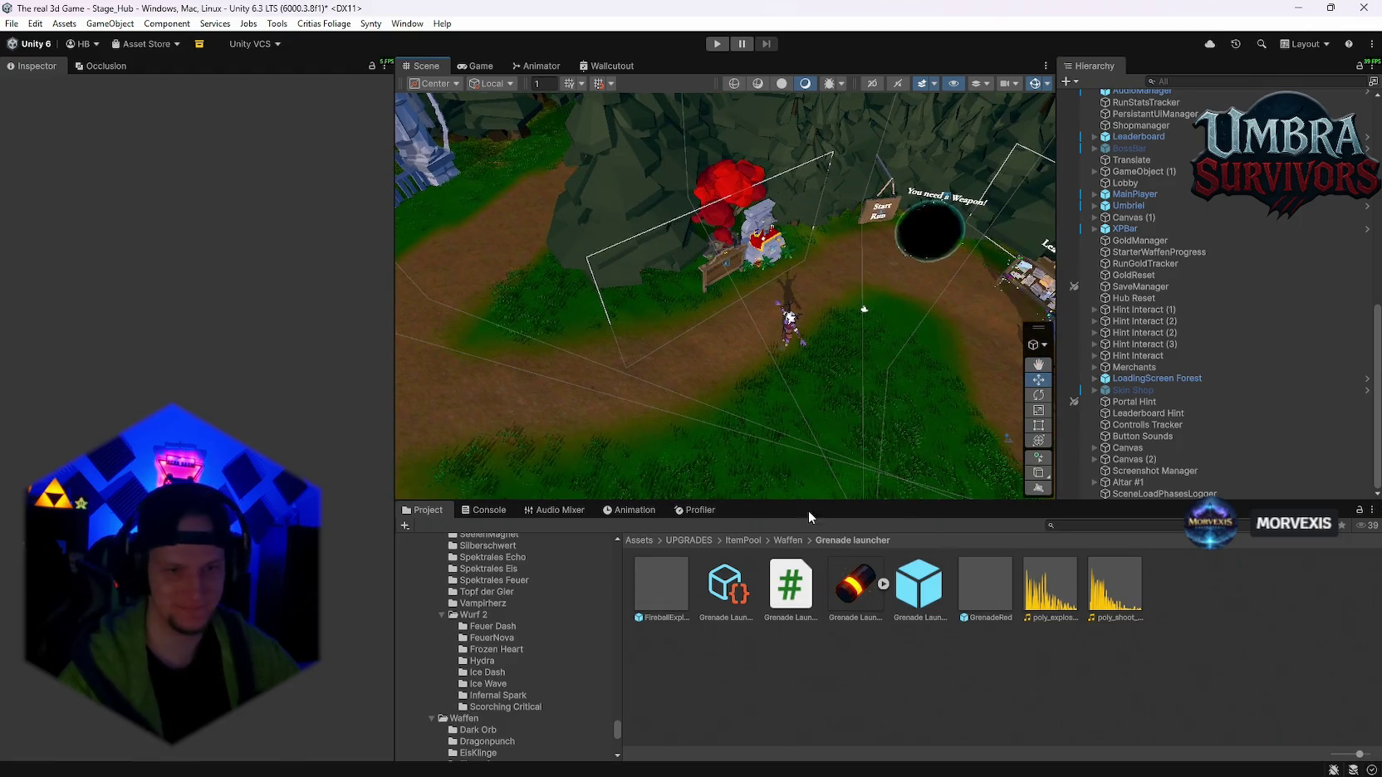
{"action": "scroll", "coordinate": [482, 681], "scroll_direction": "down", "scroll_amount": 10}
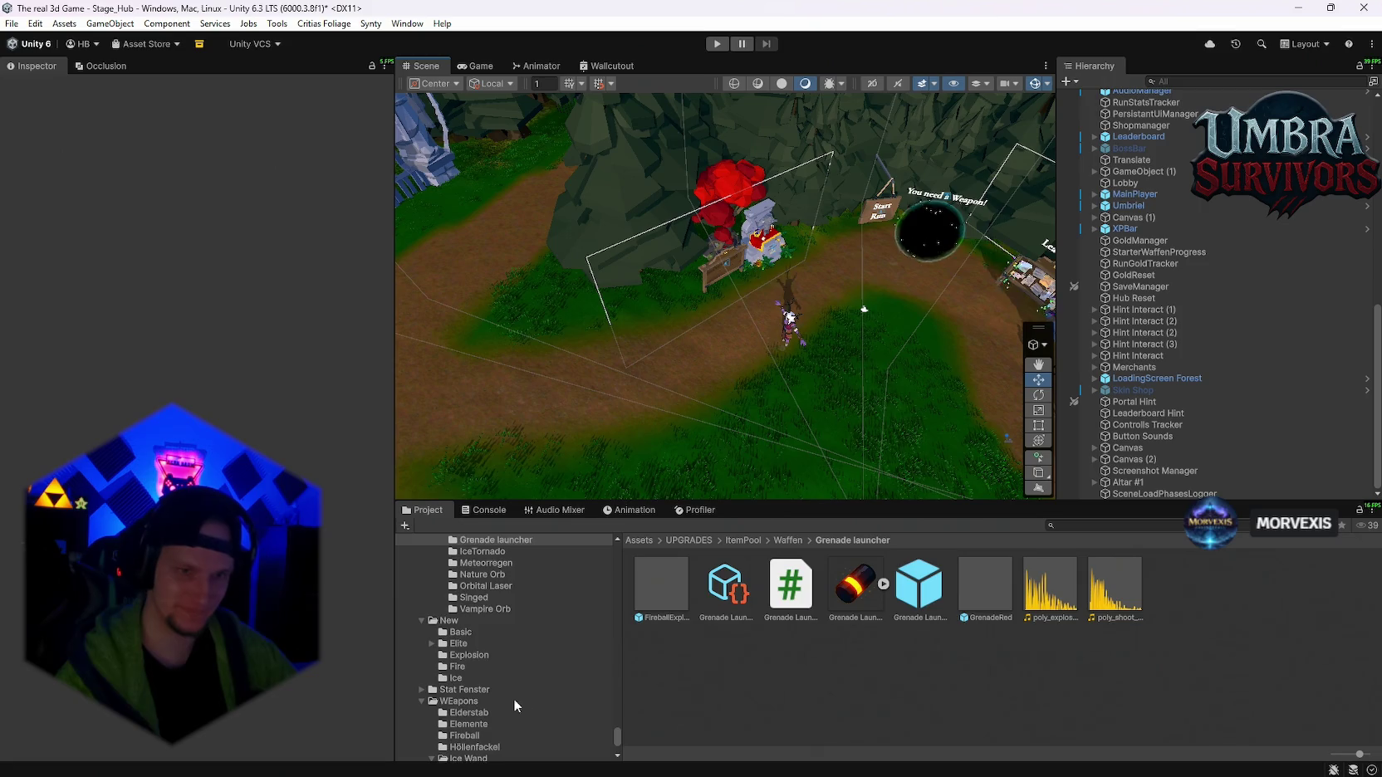
{"action": "scroll", "coordinate": [531, 661], "scroll_direction": "down", "scroll_amount": 5}
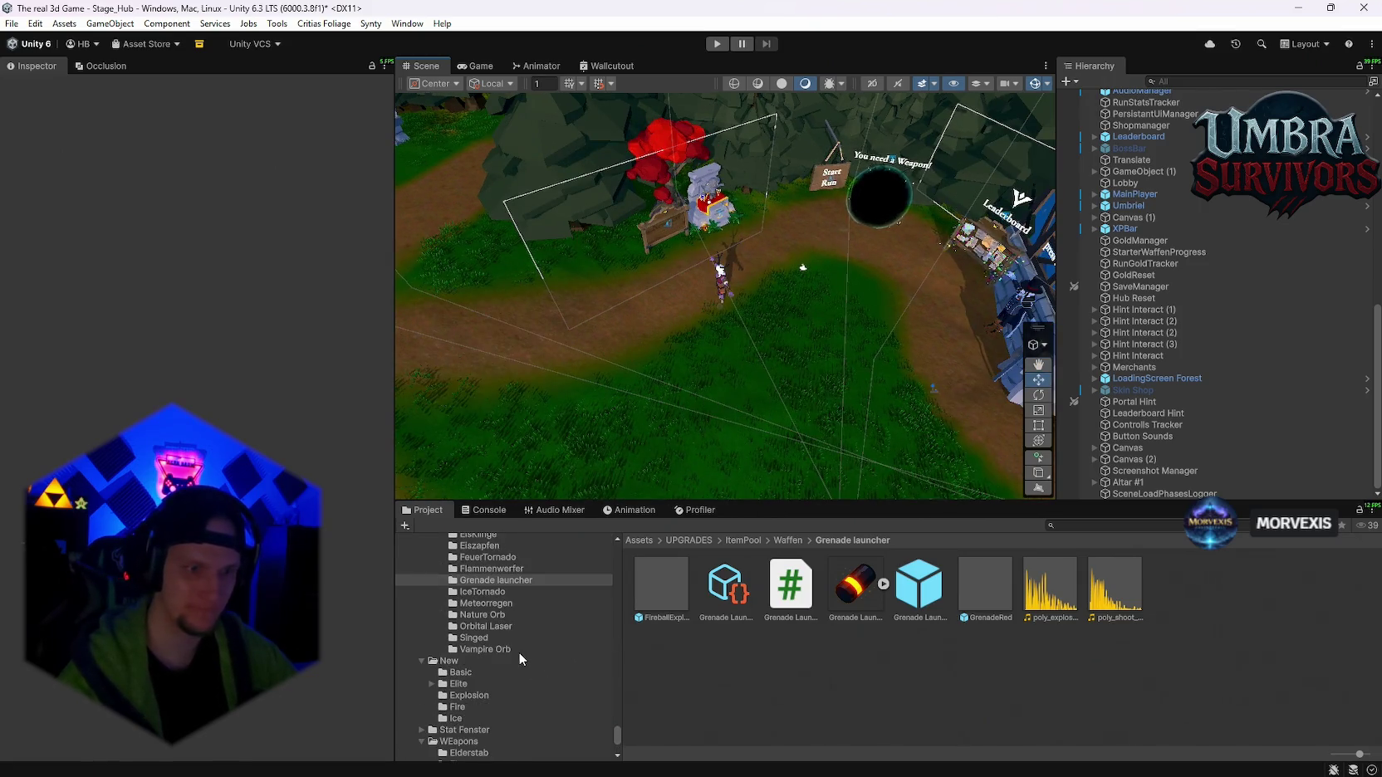
{"action": "left_click", "coordinate": [1080, 525]}
{"action": "type", "text": "waldschrat"}
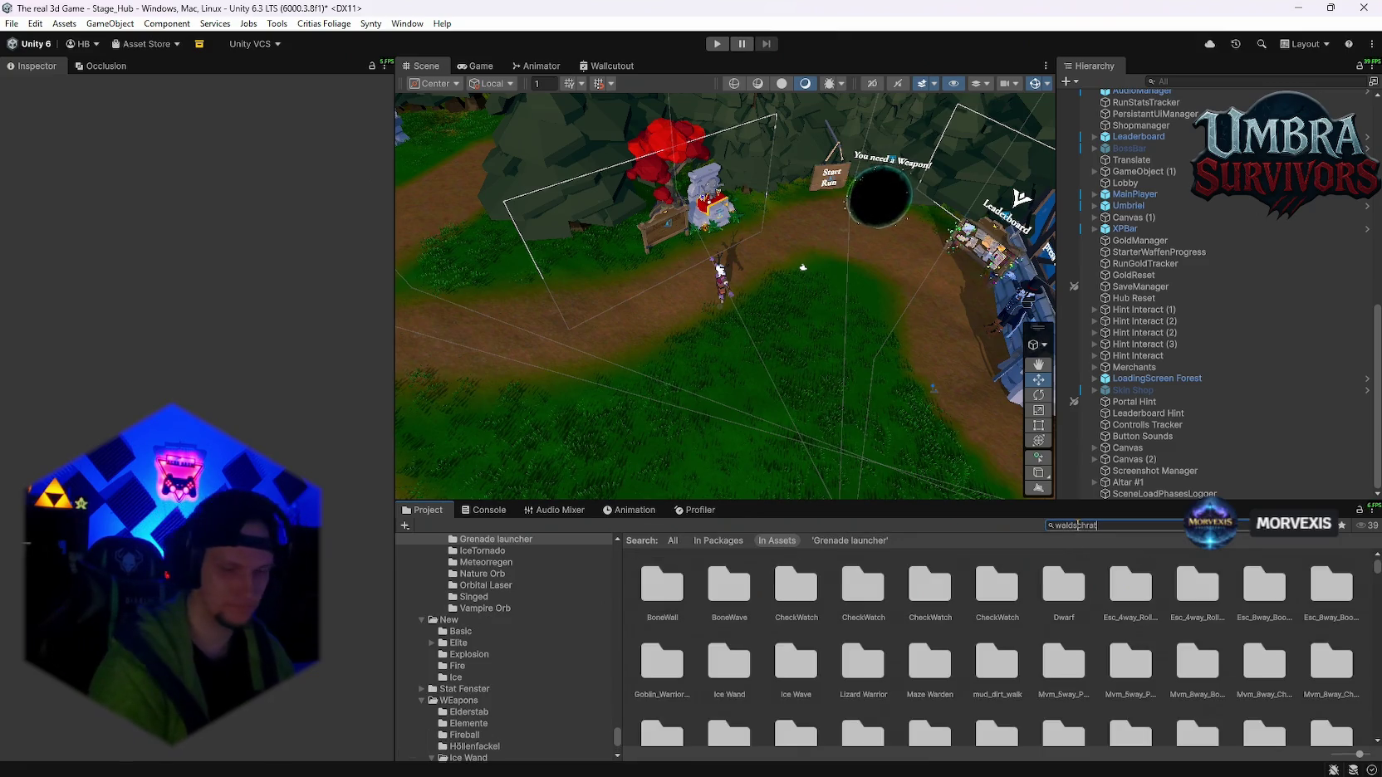
- Open the Waldschrat folder and the Laser beam 8 prefab, scrolling through its Line Renderer settings
{"action": "double_click", "coordinate": [676, 587]}
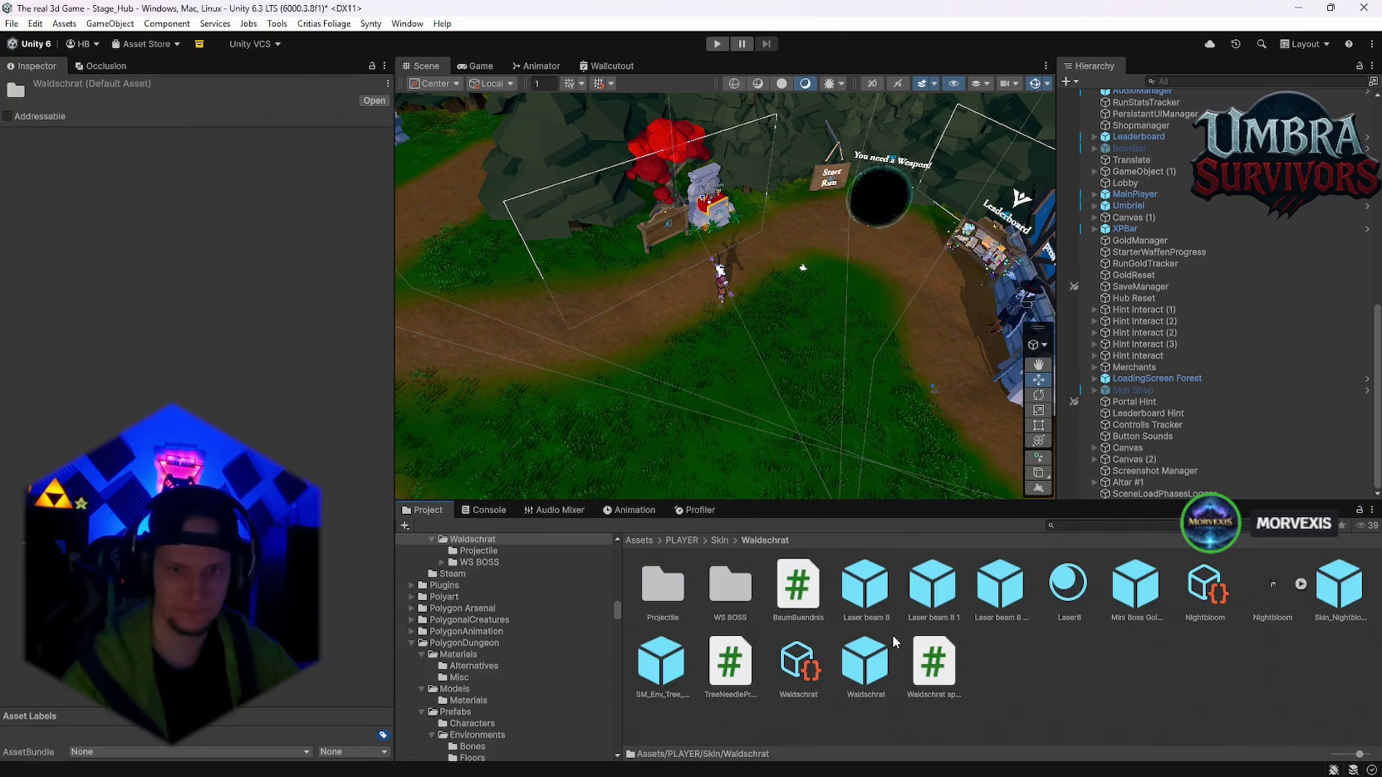
{"action": "double_click", "coordinate": [865, 585]}
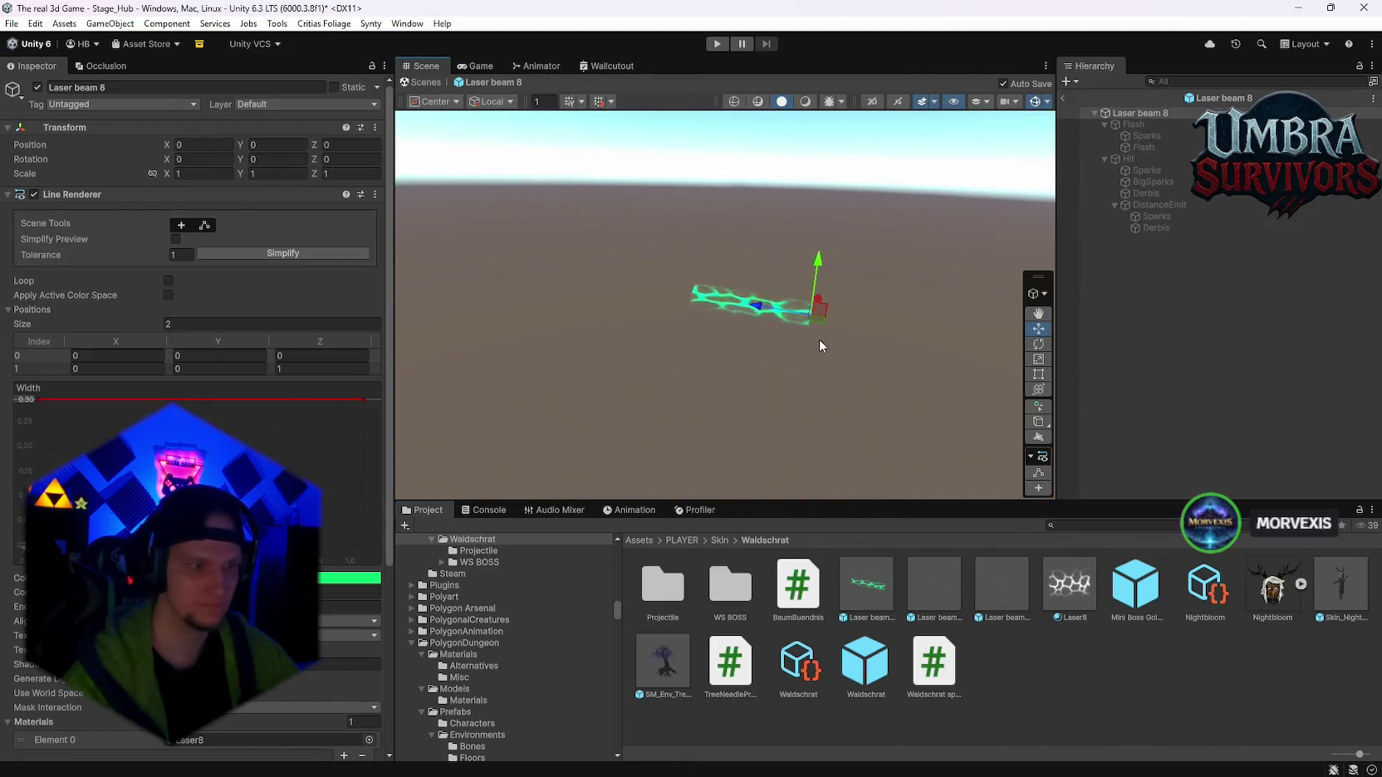
{"action": "scroll", "coordinate": [199, 249], "scroll_direction": "down", "scroll_amount": 5}
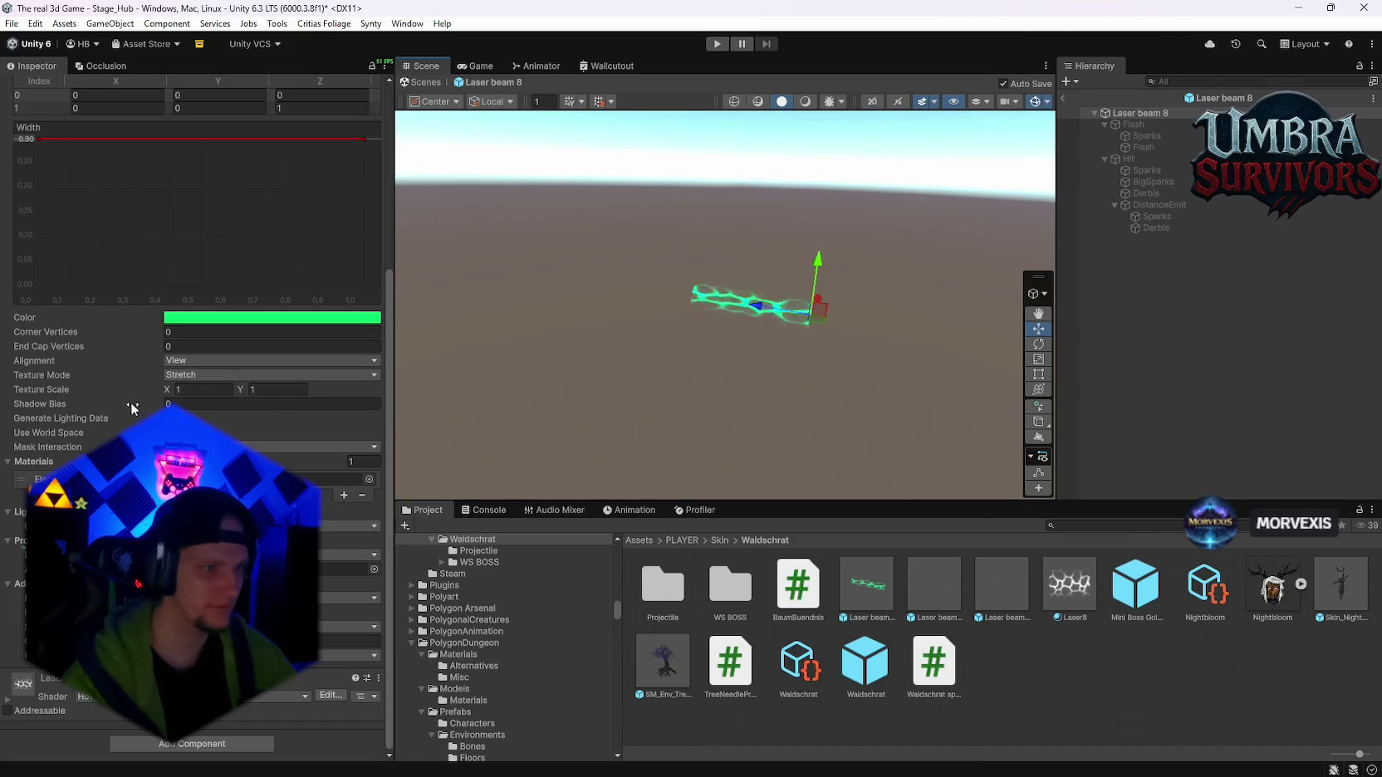
{"action": "scroll", "coordinate": [132, 409], "scroll_direction": "up", "scroll_amount": 5}
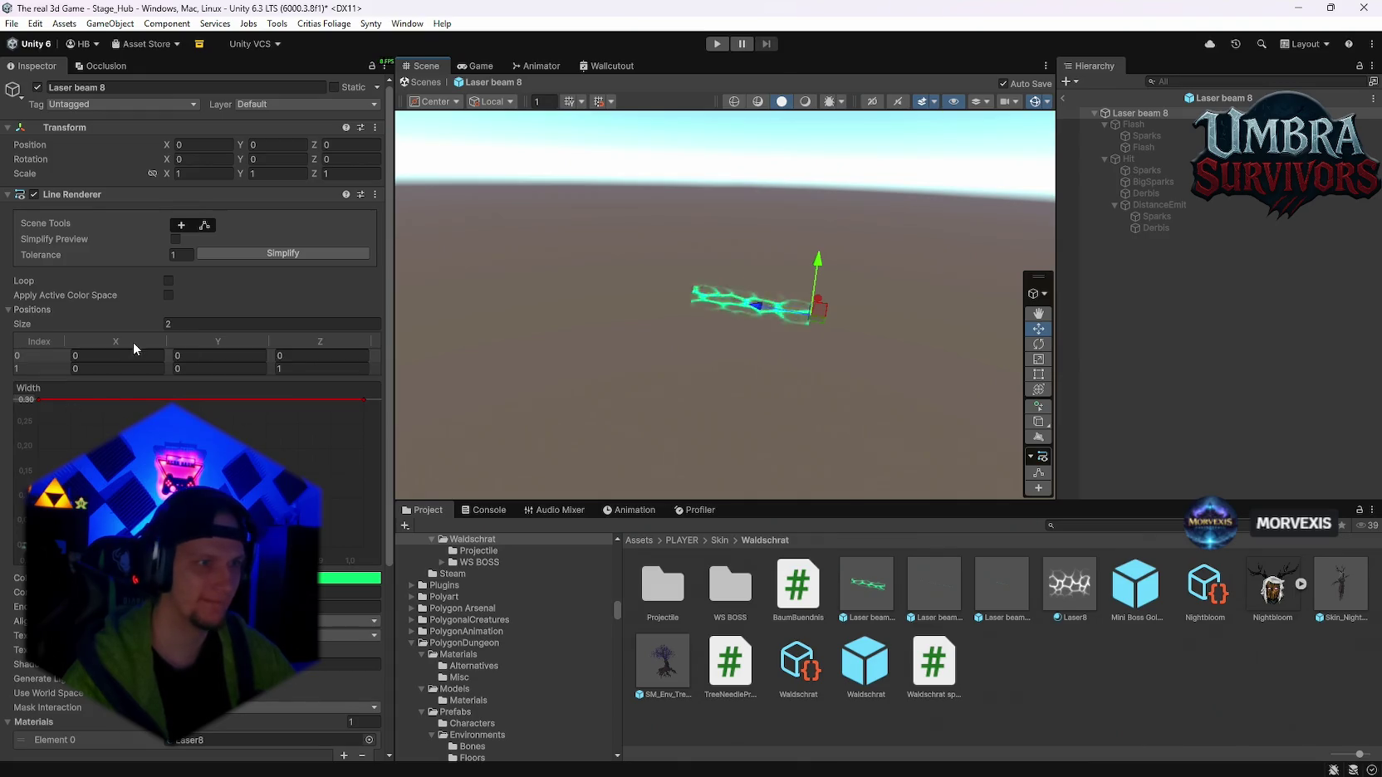
{"action": "scroll", "coordinate": [151, 316], "scroll_direction": "down", "scroll_amount": 4}
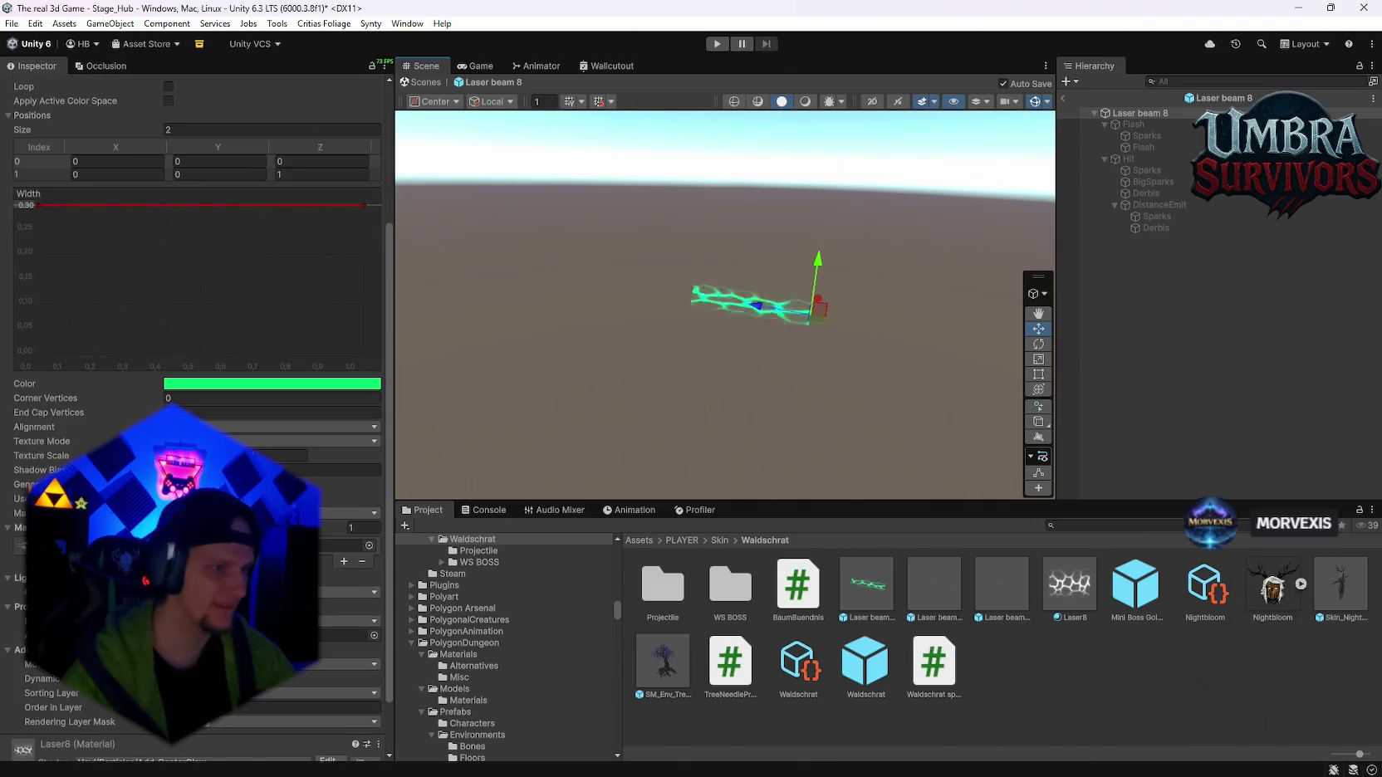
{"action": "scroll", "coordinate": [197, 332], "scroll_direction": "down", "scroll_amount": 2}
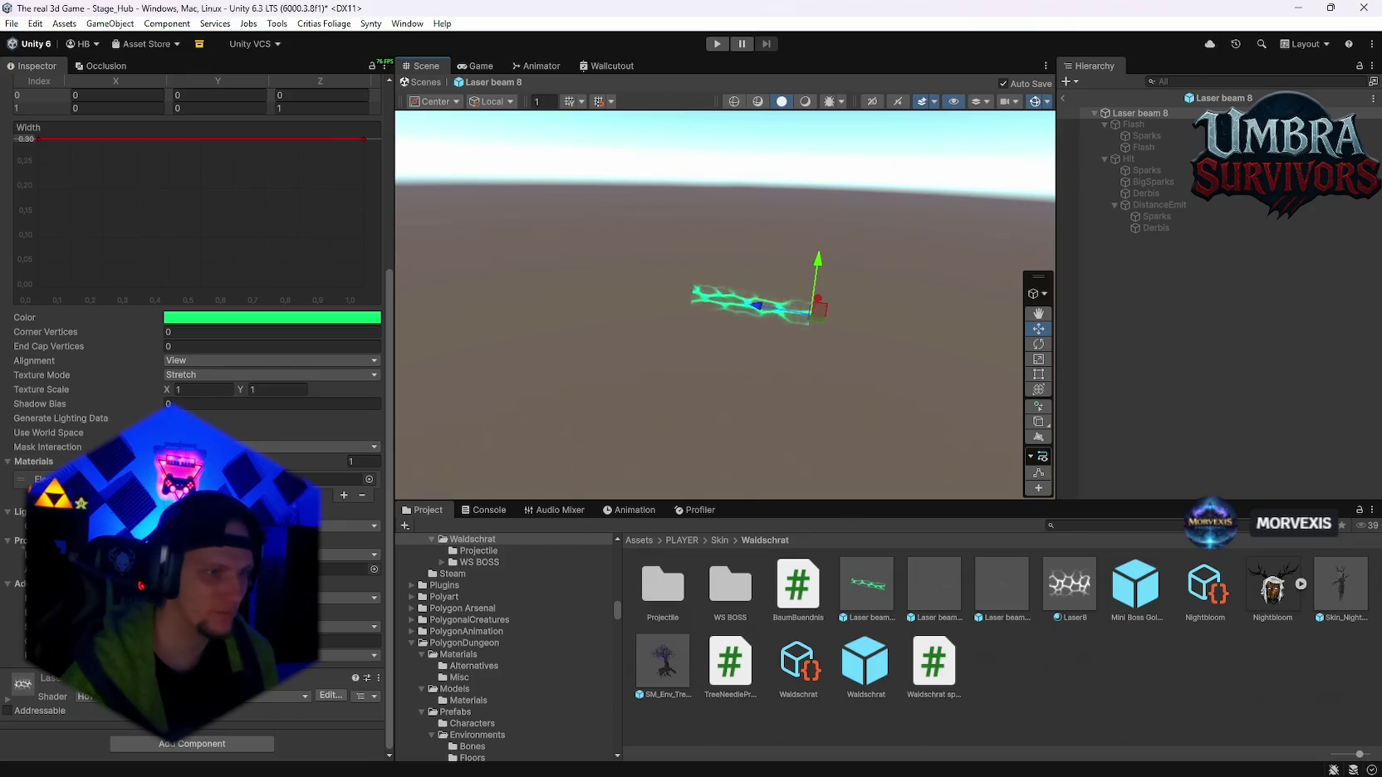
- Set the line's Texture Mode to Repeat Per Segment and enable Apply Active Color Space
{"action": "left_click", "coordinate": [188, 378]}
{"action": "left_click", "coordinate": [212, 433]}
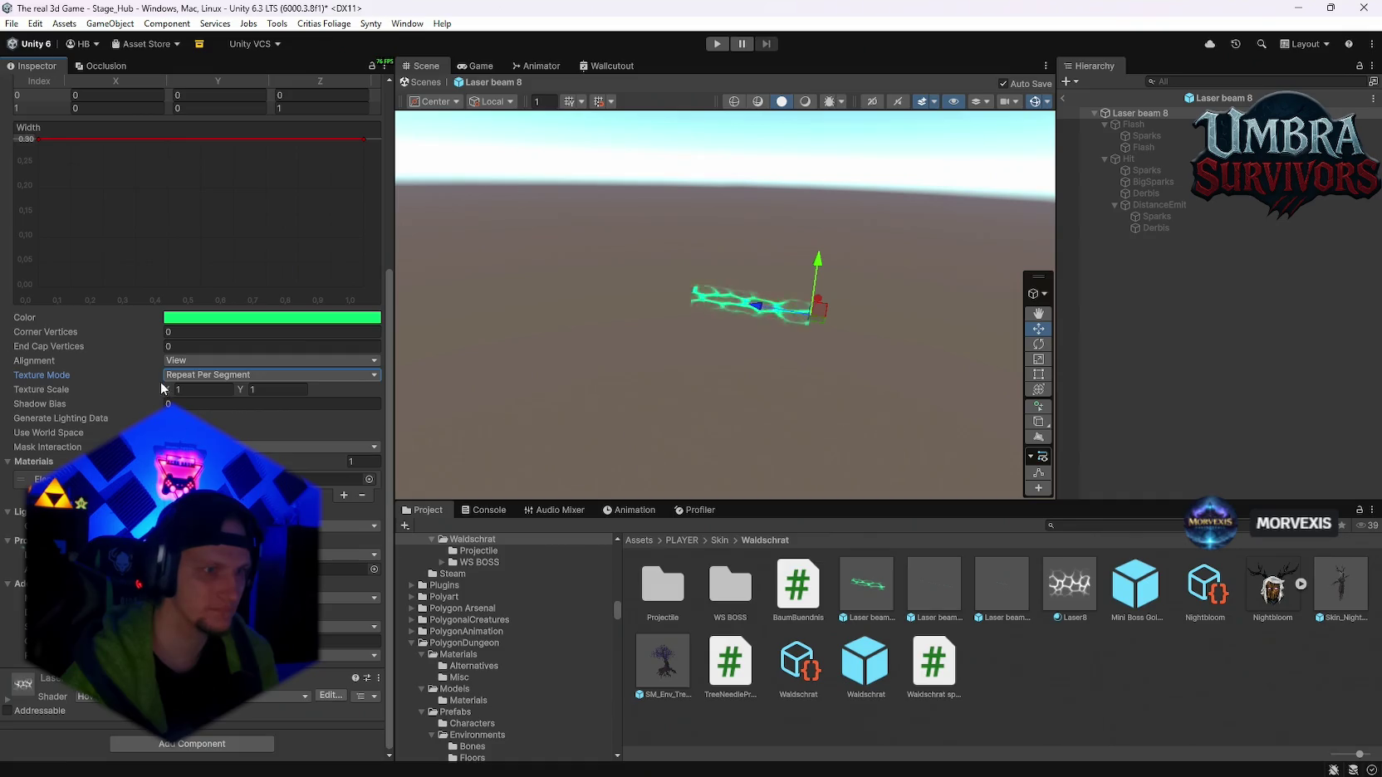
{"action": "scroll", "coordinate": [143, 384], "scroll_direction": "up", "scroll_amount": 5}
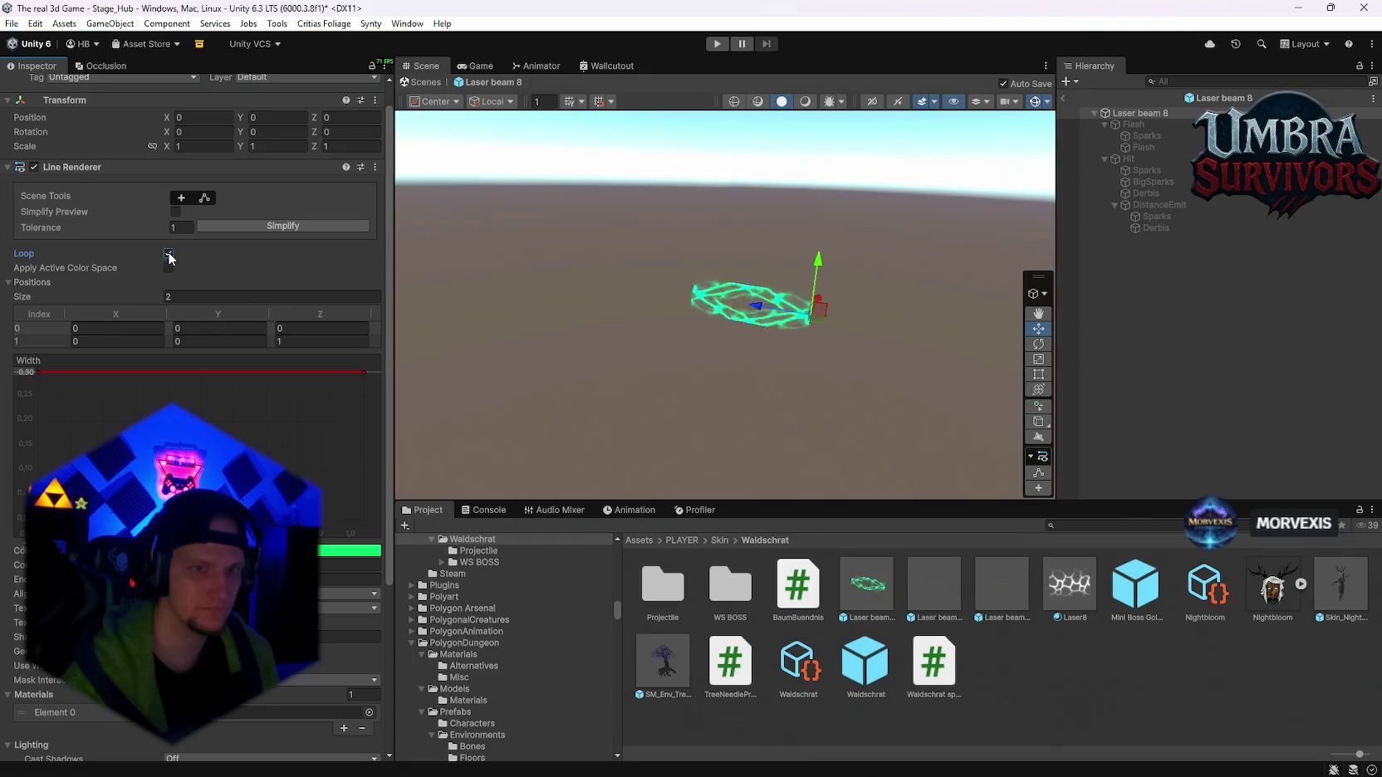
{"action": "left_click", "coordinate": [169, 269]}
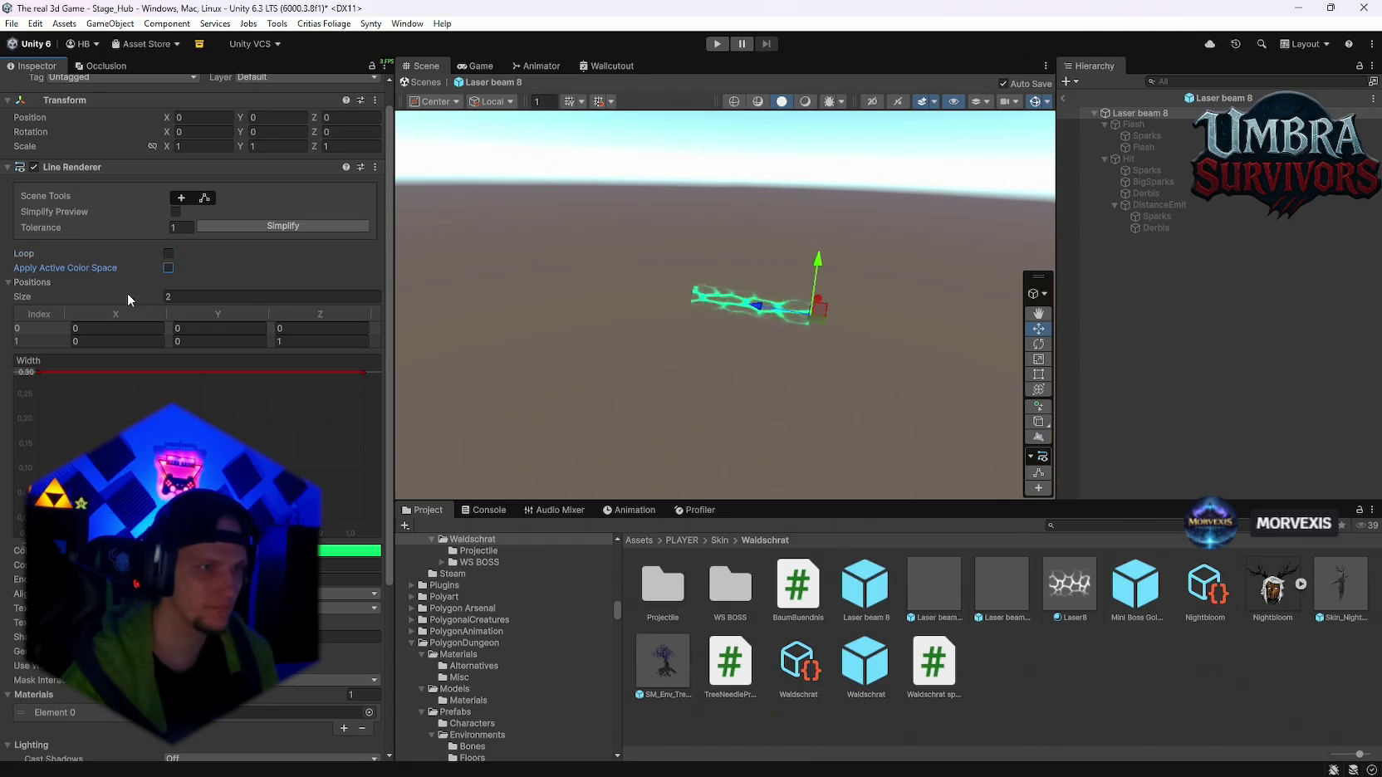
{"action": "scroll", "coordinate": [125, 374], "scroll_direction": "down", "scroll_amount": 3}
{"action": "scroll", "coordinate": [126, 390], "scroll_direction": "down", "scroll_amount": 3}
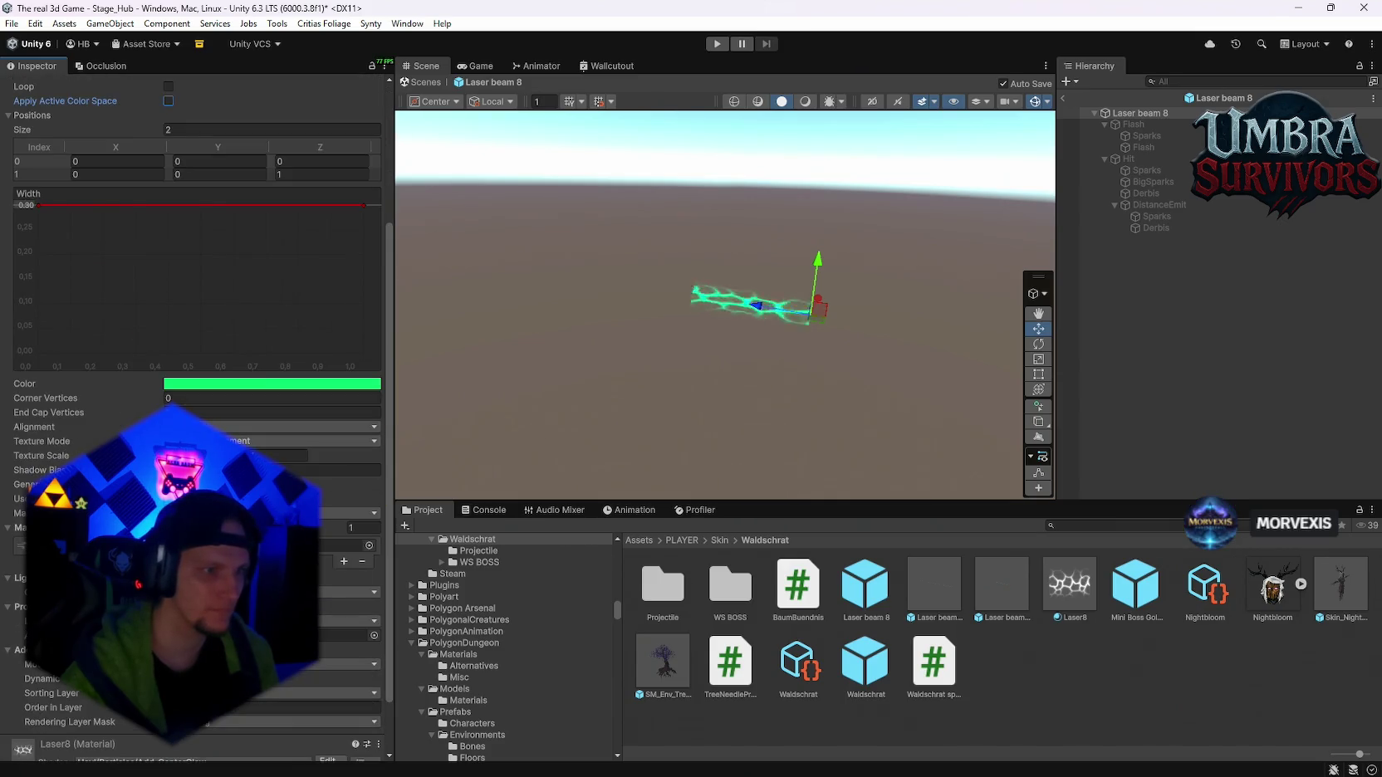
- Check the Shadow Bias value, then exit Prefab Mode back to Stage_Hub
{"action": "left_click", "coordinate": [324, 470]}
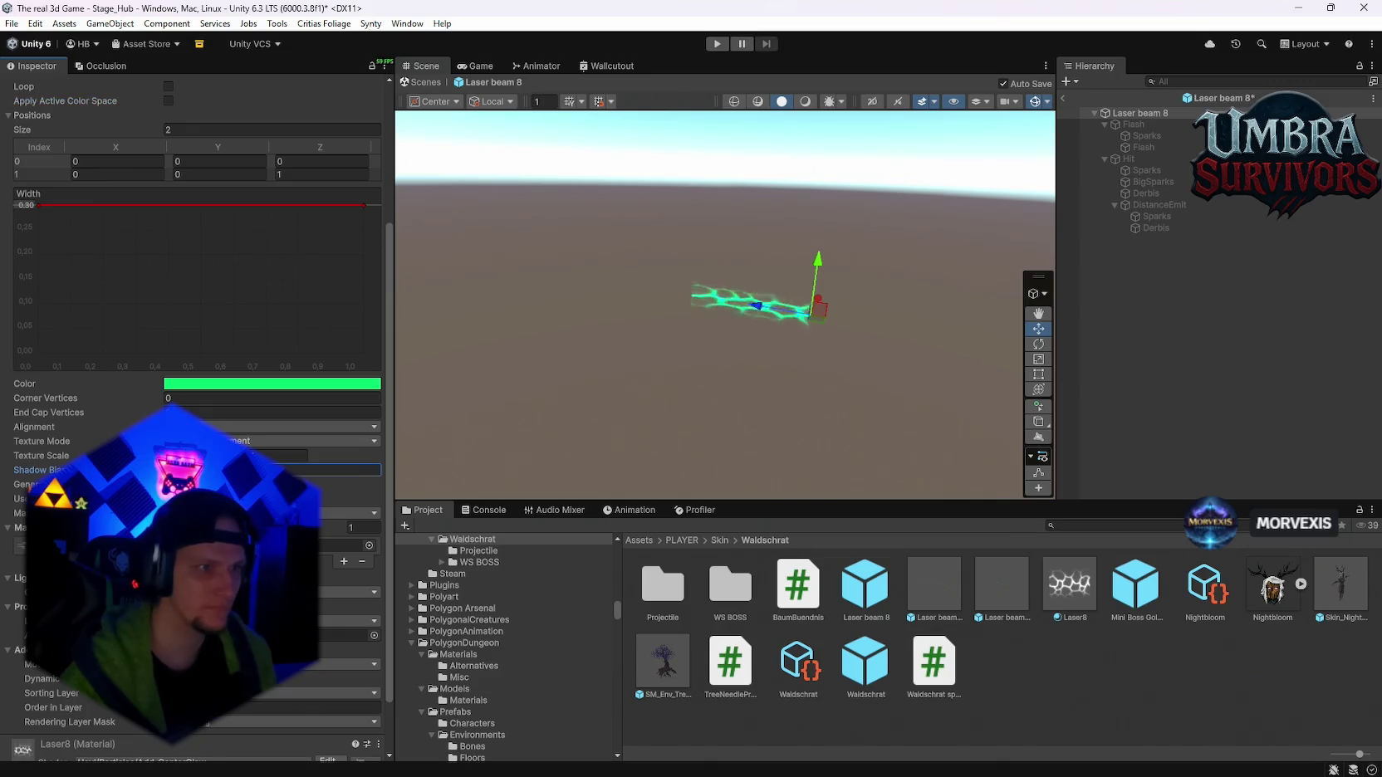
{"action": "scroll", "coordinate": [147, 370], "scroll_direction": "up", "scroll_amount": 3}
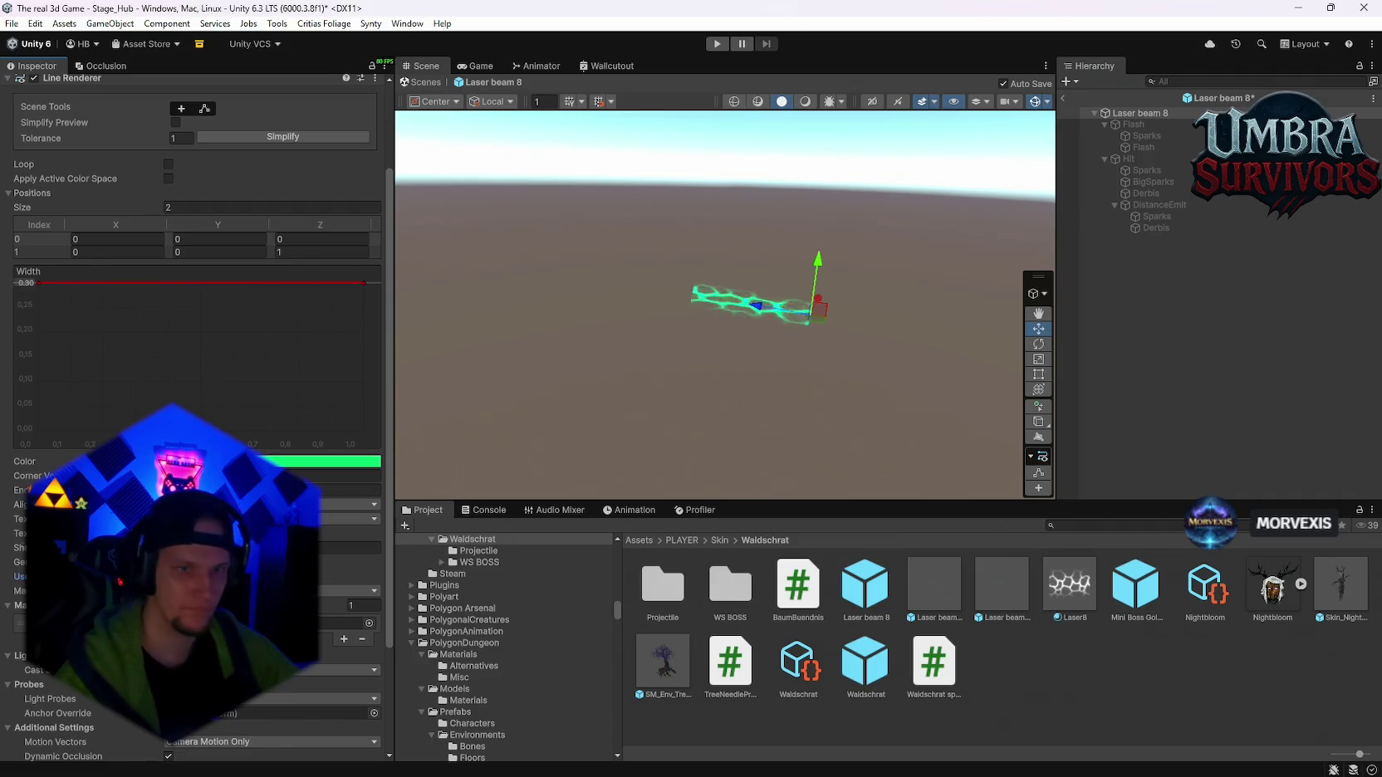
{"action": "scroll", "coordinate": [191, 332], "scroll_direction": "down", "scroll_amount": 3}
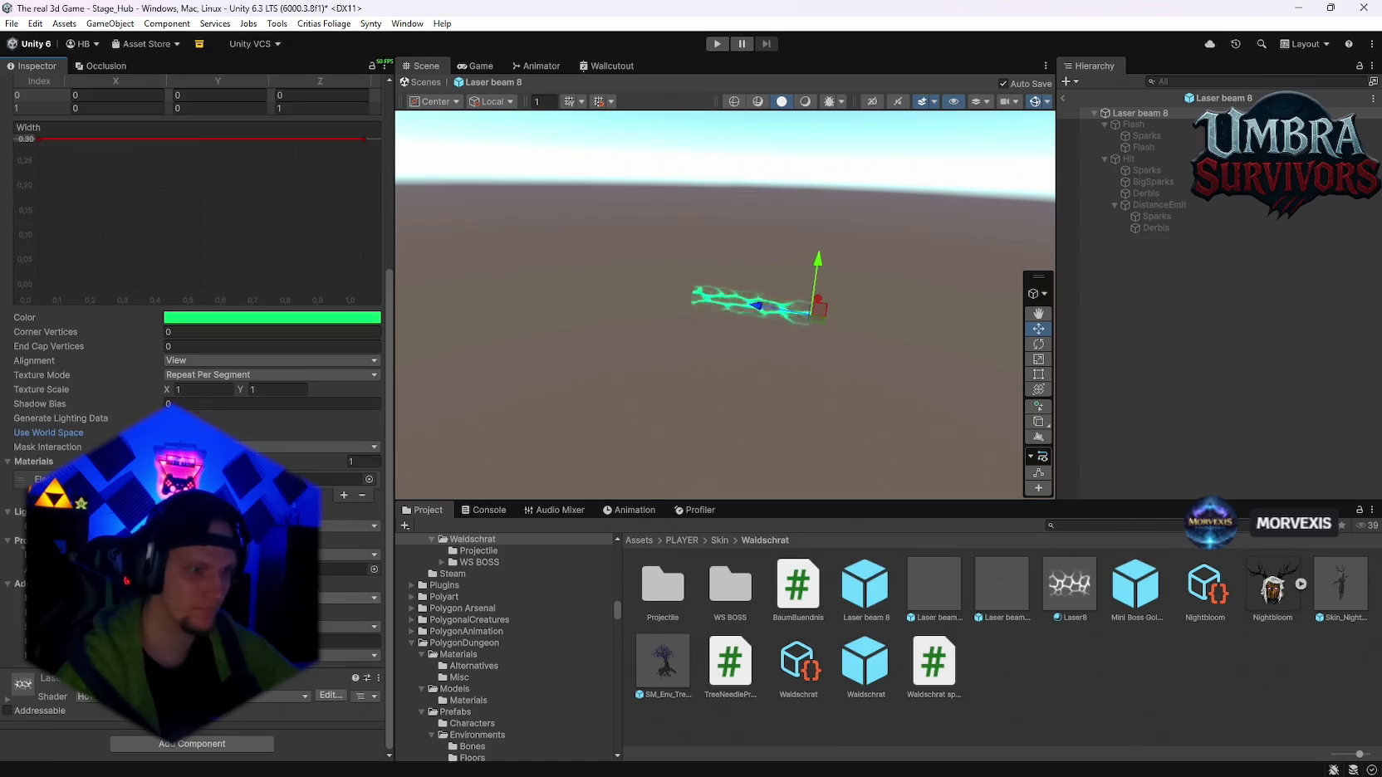
{"action": "left_click", "coordinate": [1062, 99]}
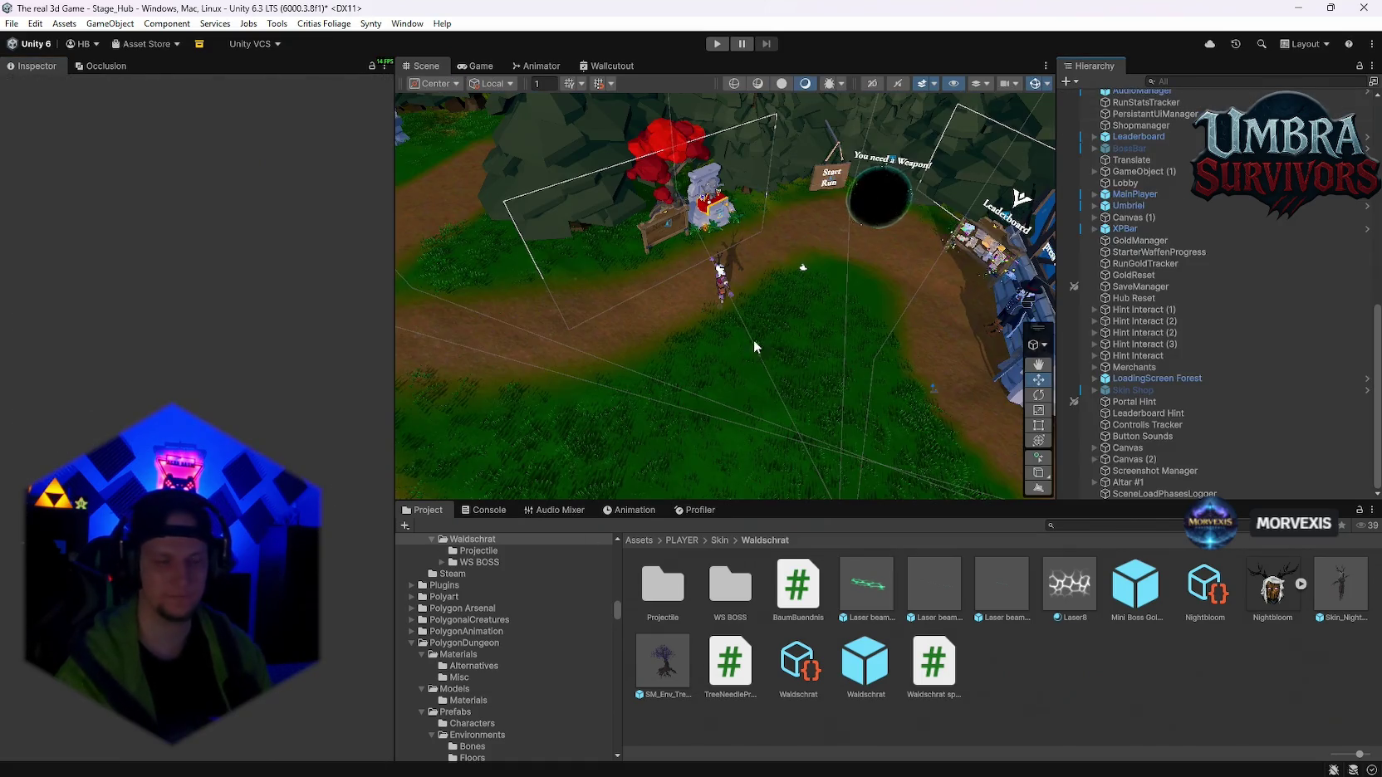
- Open the SM_Env_Tree_House_01 prefab and raise its Rigidbody Mass to 1e+08
{"action": "left_click", "coordinate": [664, 660]}
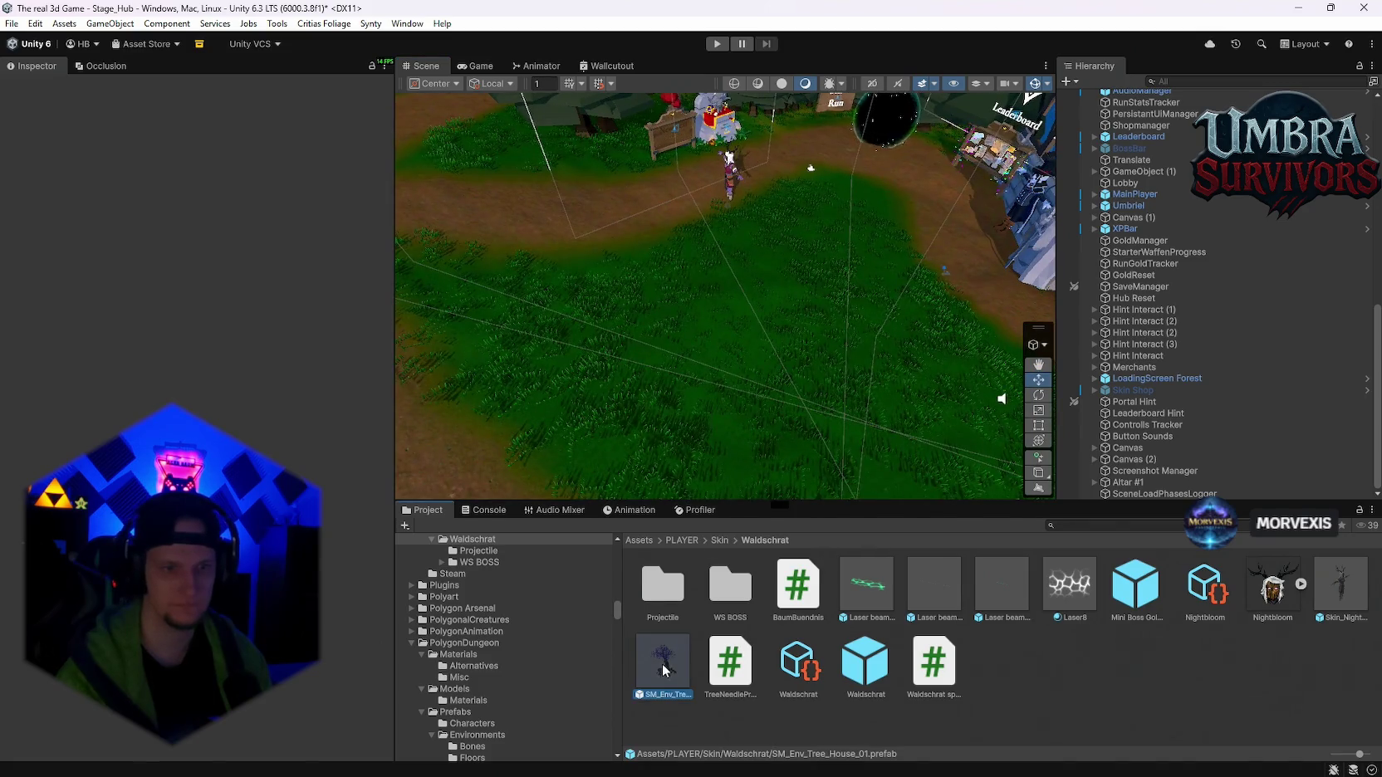
{"action": "double_click", "coordinate": [664, 660]}
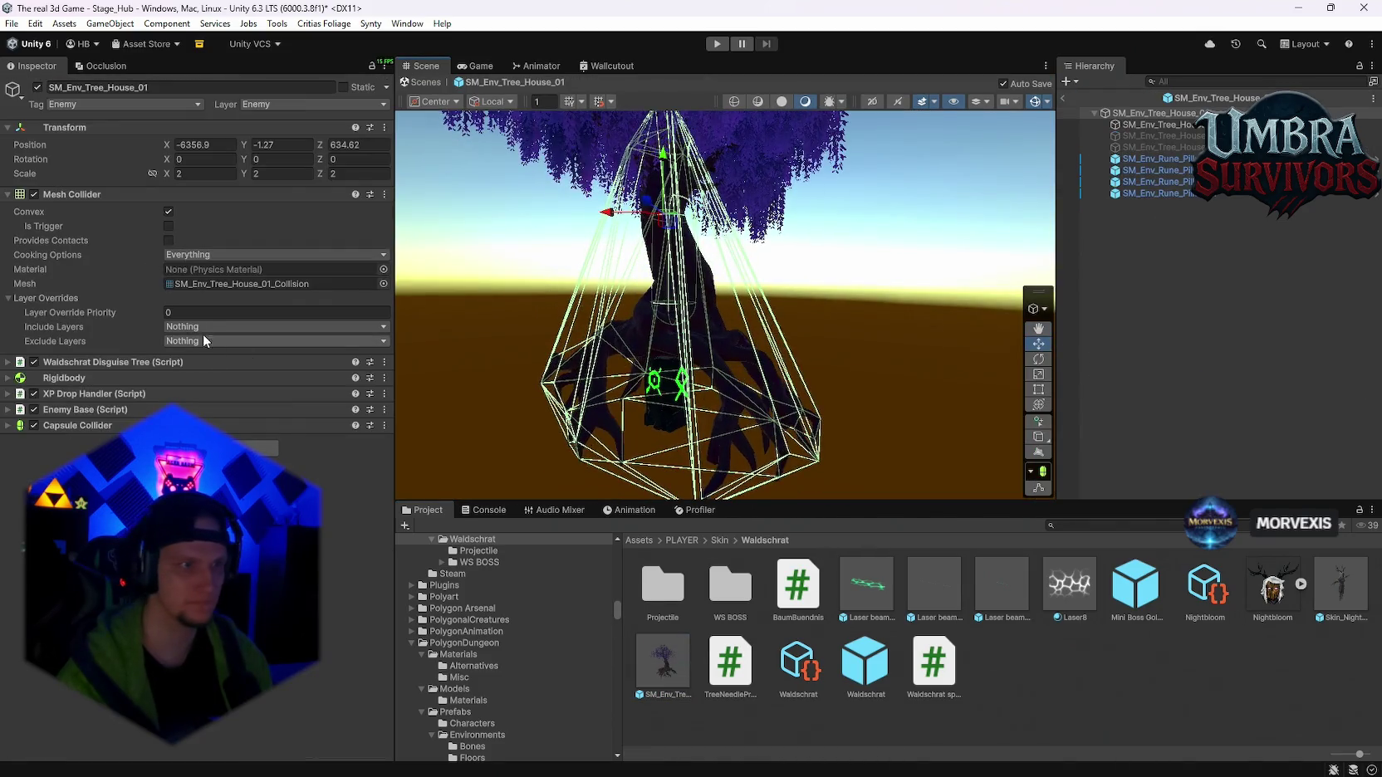
{"action": "left_click", "coordinate": [6, 380]}
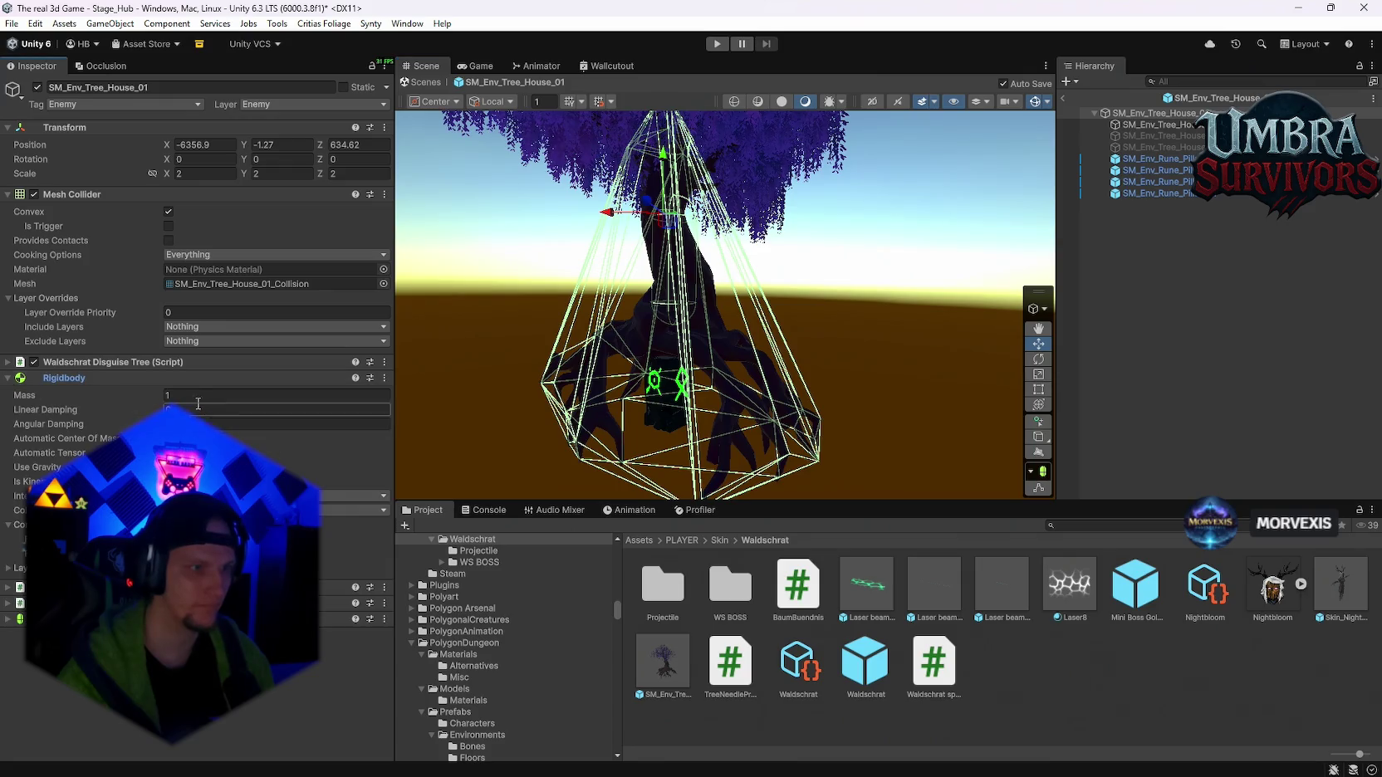
{"action": "type", "text": "10000"}
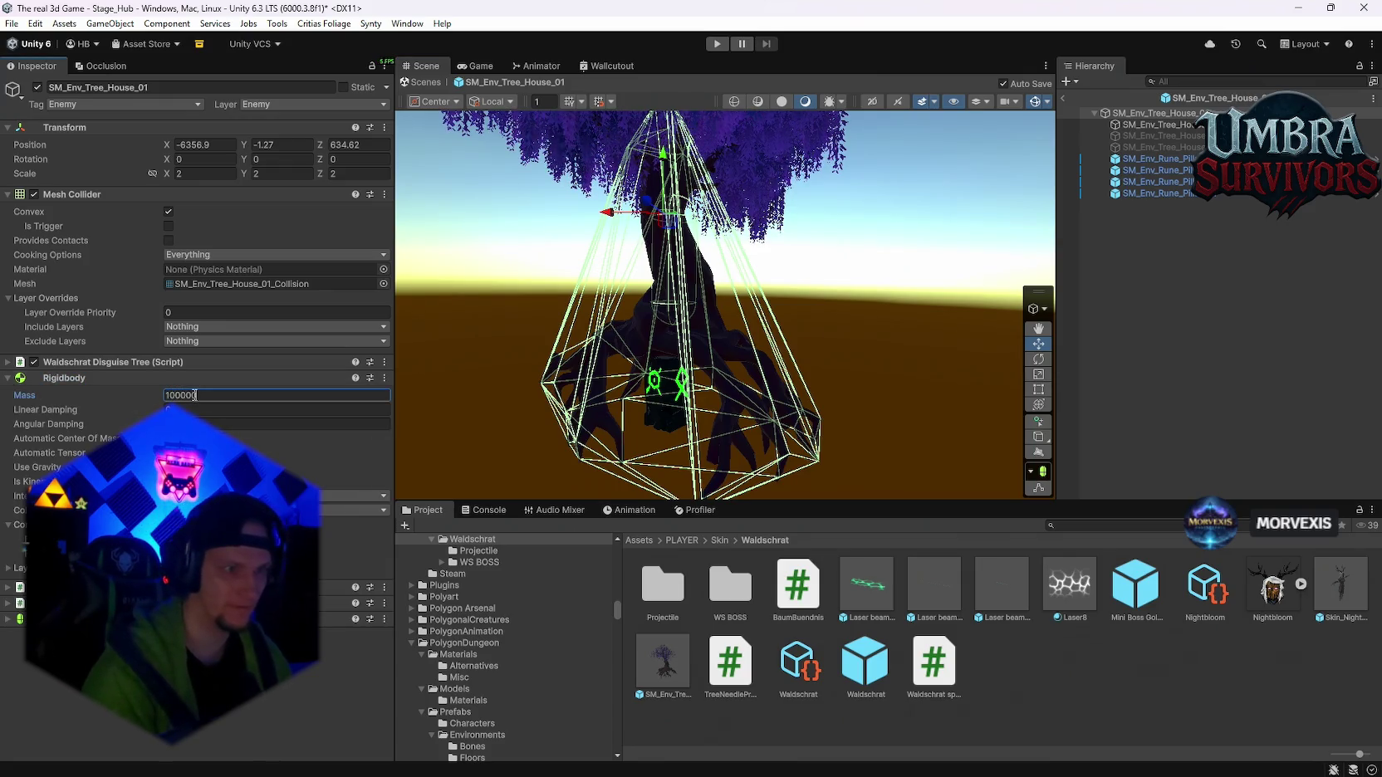
{"action": "key", "text": "BackSpace"}
{"action": "key", "text": "BackSpace"}
{"action": "key", "text": "BackSpace"}
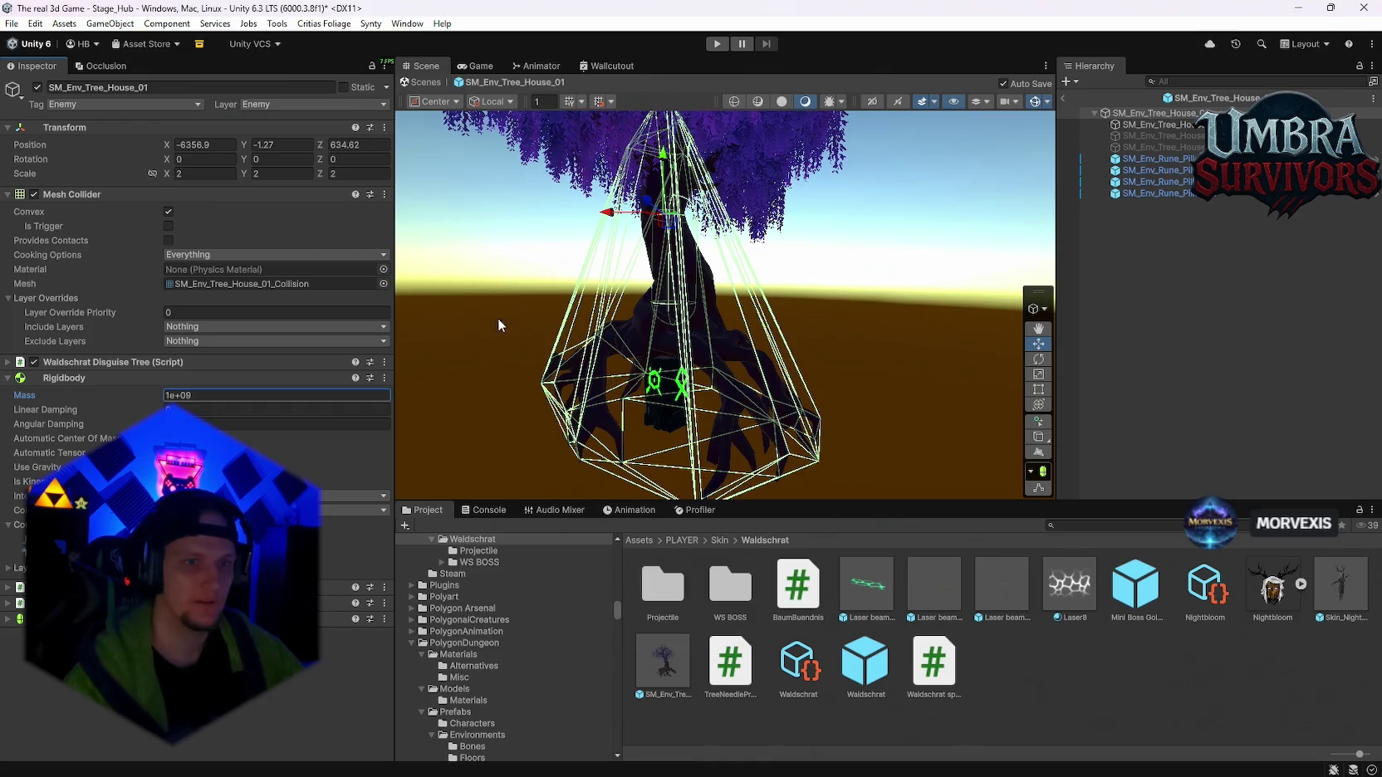
{"action": "scroll", "coordinate": [429, 364], "scroll_direction": "up", "scroll_amount": 3}
{"action": "left_click", "coordinate": [1154, 159]}
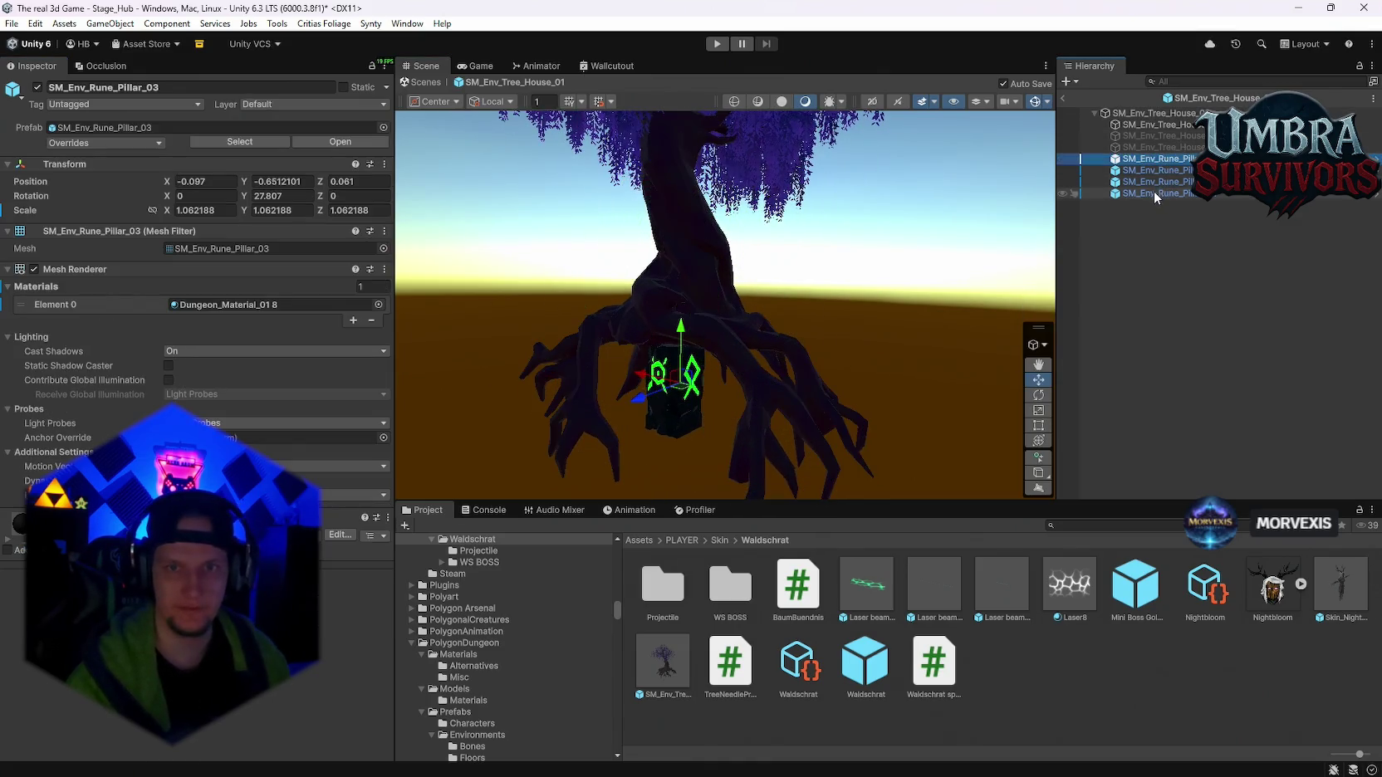
- Select all four SM_Env_Rune_Pillar objects and lower them to about Y -0.98 among the roots
{"action": "left_click", "coordinate": [1154, 193], "text": "shift"}
{"action": "key", "text": "f"}
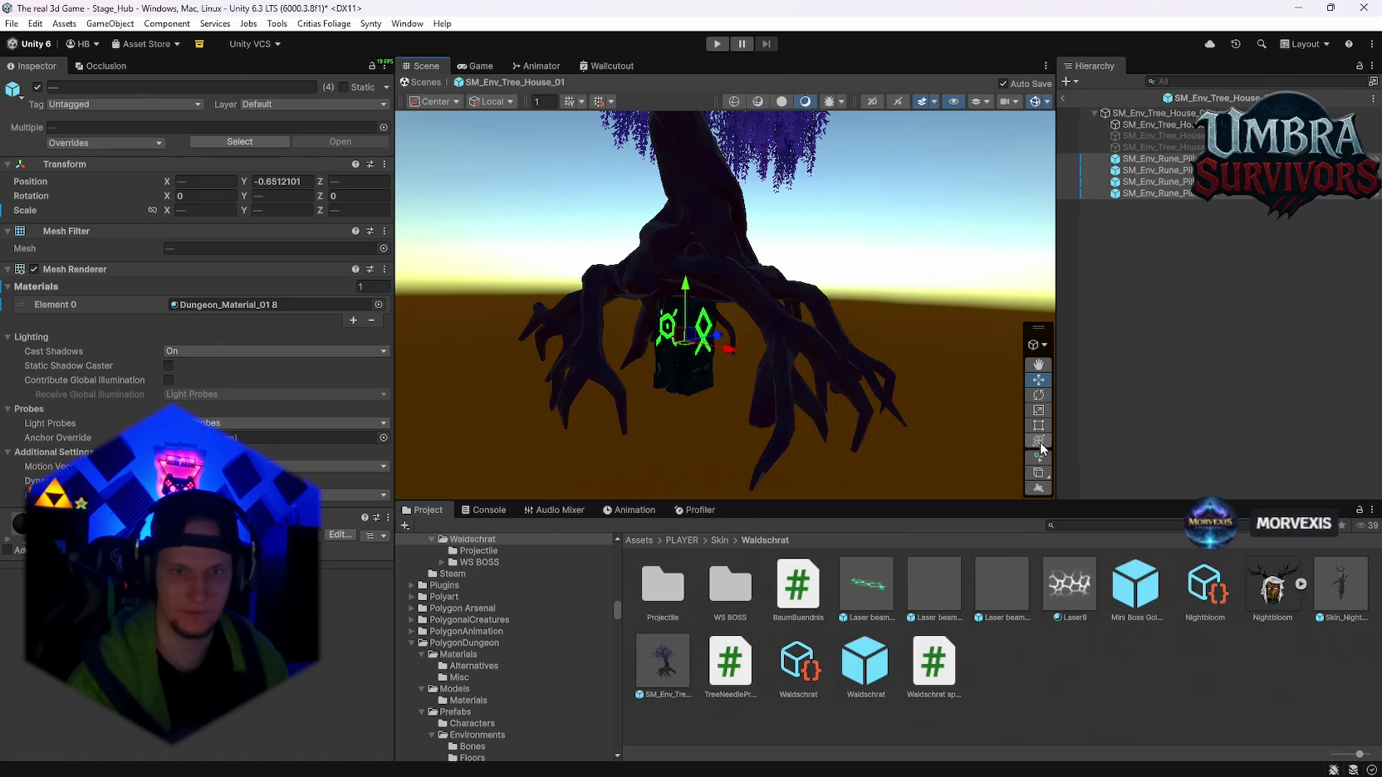
{"action": "left_click", "coordinate": [1038, 441]}
{"action": "left_click_drag", "start_coordinate": [685, 181], "coordinate": [702, 284]}
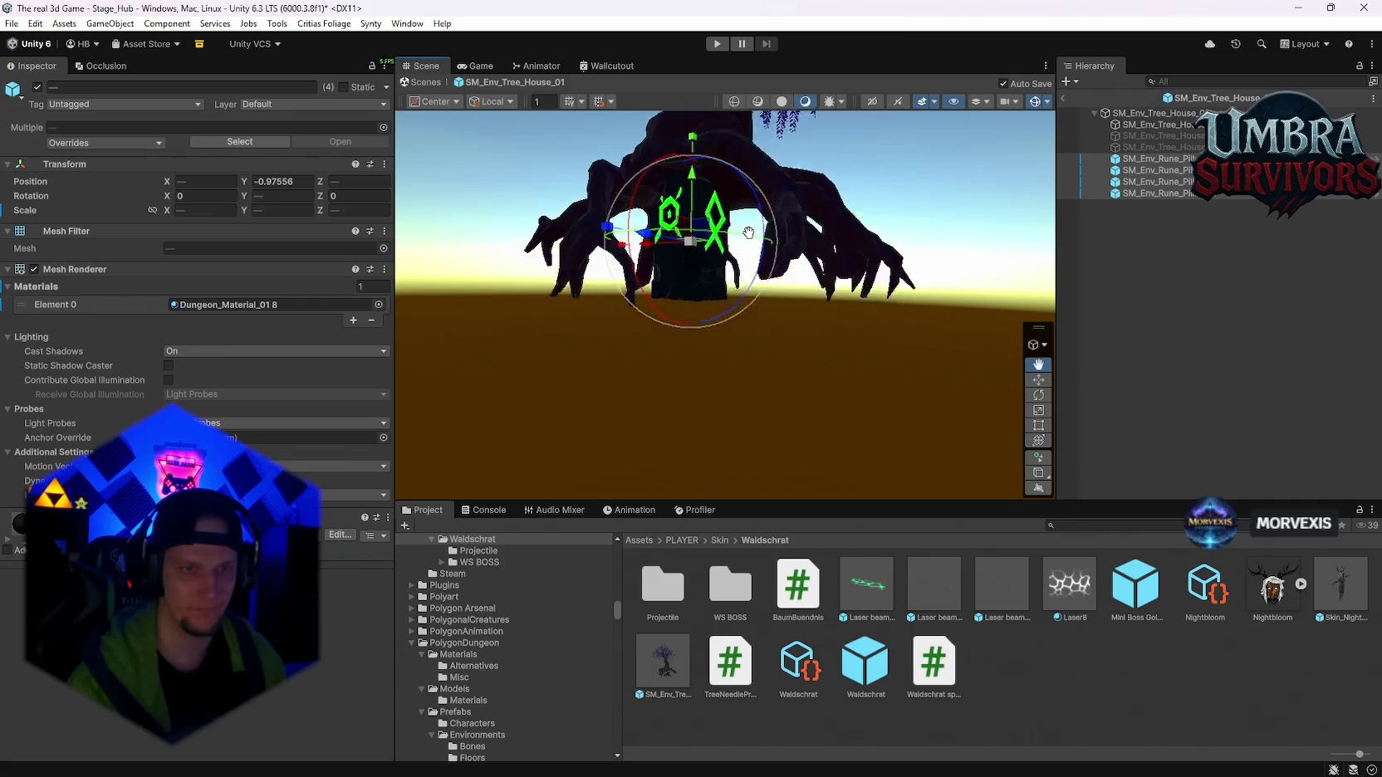
{"action": "scroll", "coordinate": [699, 366], "scroll_direction": "up", "scroll_amount": 3}
{"action": "mouse_move", "coordinate": [621, 329]}
{"action": "left_mouse_down"}
{"action": "mouse_move", "coordinate": [751, 237]}
{"action": "mouse_move", "coordinate": [820, 298]}
{"action": "mouse_move", "coordinate": [803, 386]}
{"action": "mouse_move", "coordinate": [740, 361]}
{"action": "mouse_move", "coordinate": [715, 332]}
{"action": "mouse_move", "coordinate": [740, 361]}
{"action": "mouse_move", "coordinate": [895, 285]}
{"action": "mouse_move", "coordinate": [690, 386]}
{"action": "mouse_move", "coordinate": [881, 270]}
{"action": "mouse_move", "coordinate": [610, 376]}
{"action": "mouse_move", "coordinate": [764, 330]}
{"action": "mouse_move", "coordinate": [327, 340]}
{"action": "mouse_move", "coordinate": [697, 340]}
{"action": "mouse_move", "coordinate": [530, 349]}
{"action": "mouse_move", "coordinate": [650, 272]}
{"action": "mouse_move", "coordinate": [647, 289]}
{"action": "mouse_move", "coordinate": [778, 370]}
{"action": "mouse_move", "coordinate": [710, 326]}
{"action": "mouse_move", "coordinate": [766, 413]}
{"action": "mouse_move", "coordinate": [759, 342]}
{"action": "left_mouse_up"}
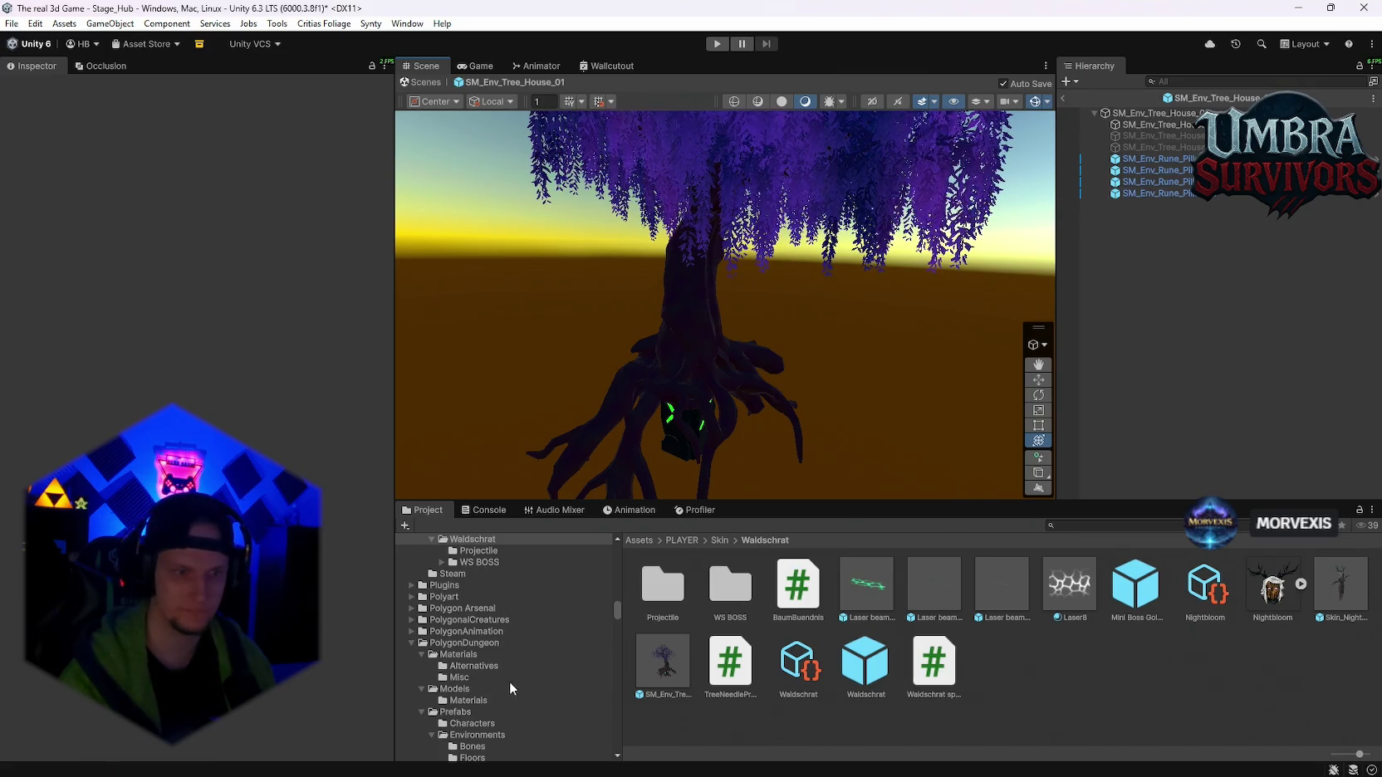
- Browse the project folders and settle on the WS BOSS folder's assets
{"action": "scroll", "coordinate": [498, 647], "scroll_direction": "up", "scroll_amount": 2}
{"action": "left_click", "coordinate": [480, 605]}
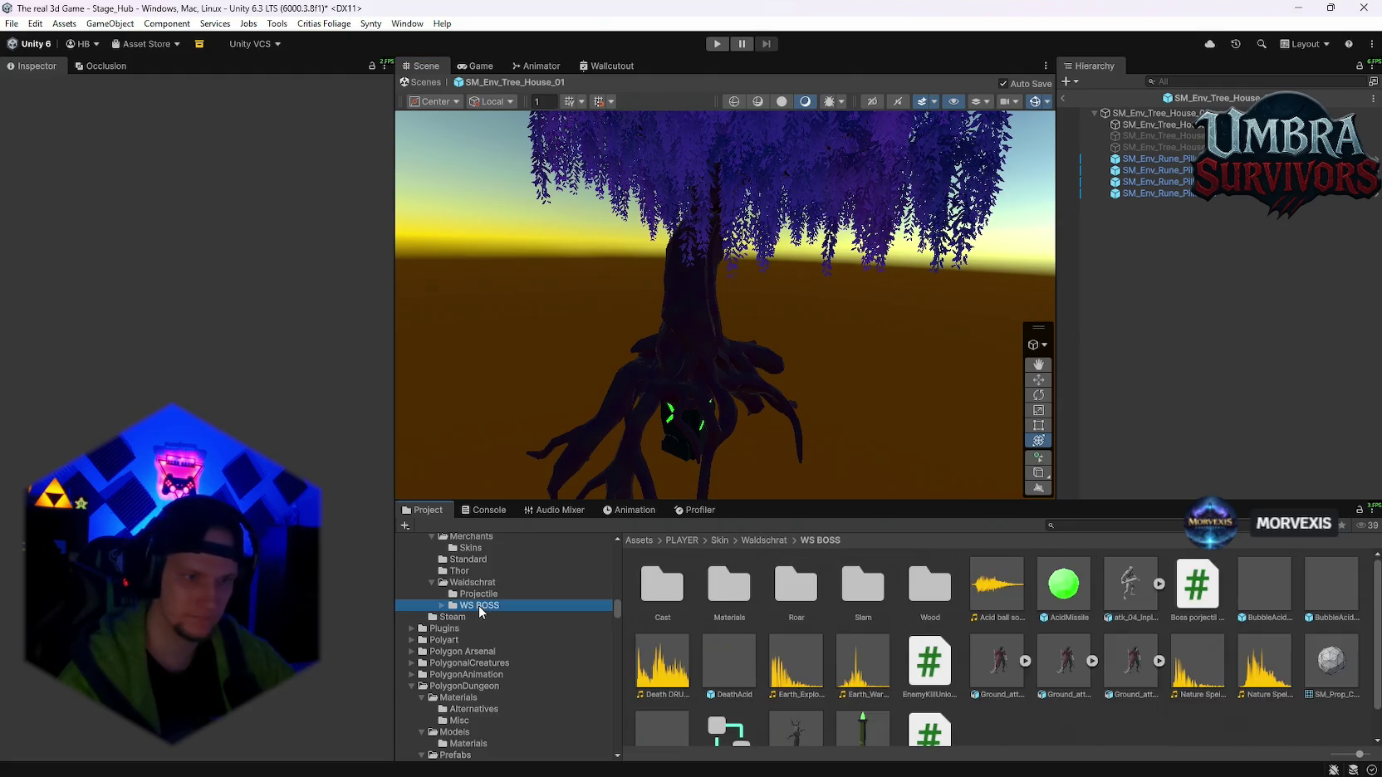
{"action": "left_click", "coordinate": [471, 594]}
{"action": "left_click", "coordinate": [479, 604]}
{"action": "left_click", "coordinate": [478, 583]}
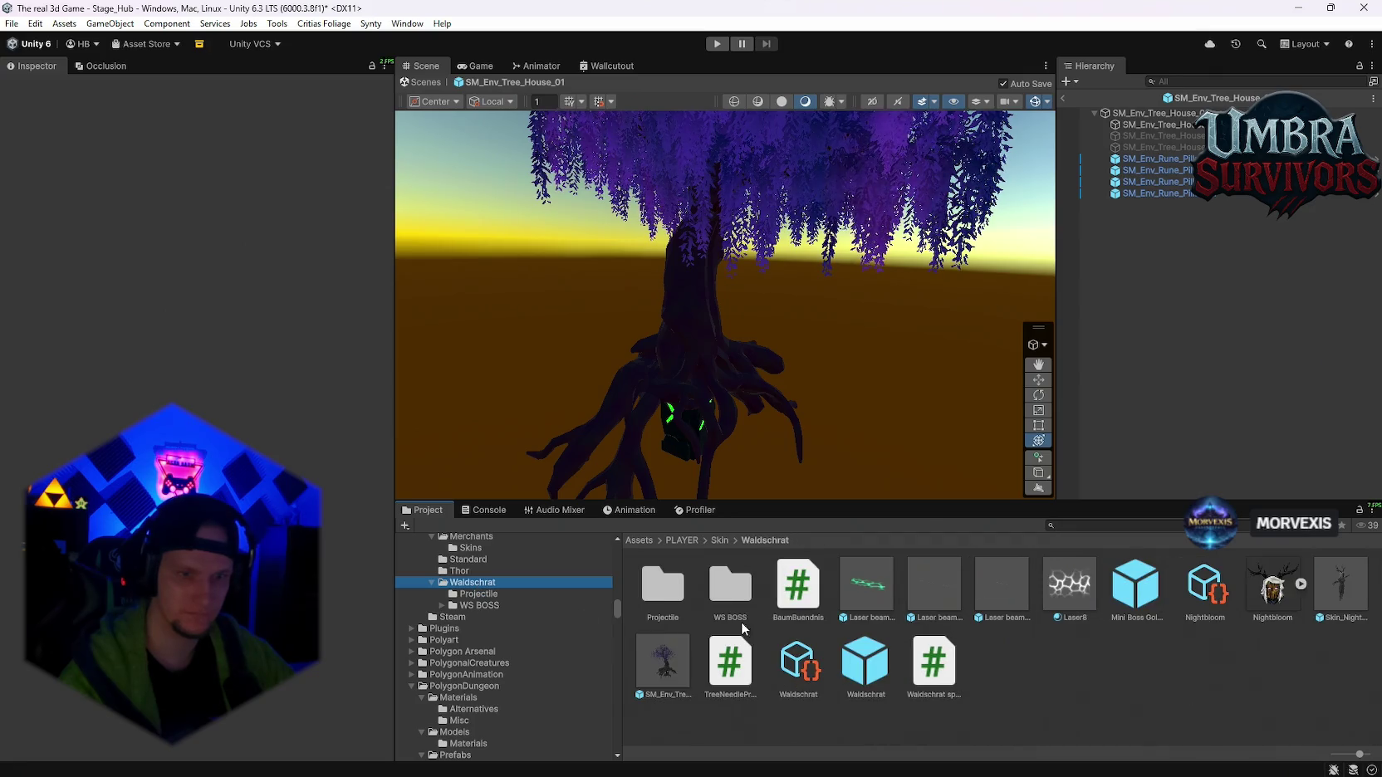
{"action": "left_click", "coordinate": [470, 606]}
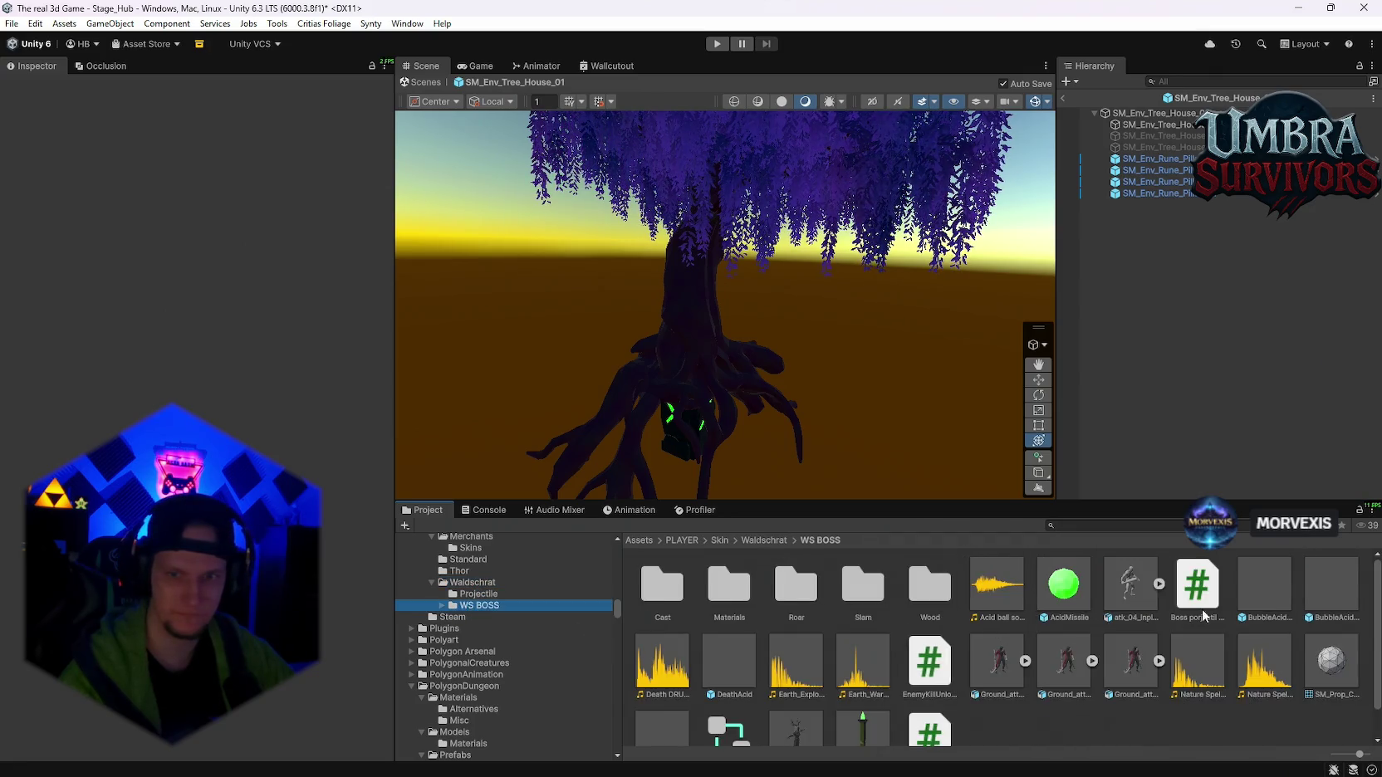
- Trial BubbleAcidExplosion in the tree prefab without its Audio Source, then delete it
{"action": "left_click_drag", "start_coordinate": [1137, 119], "coordinate": [1154, 214]}
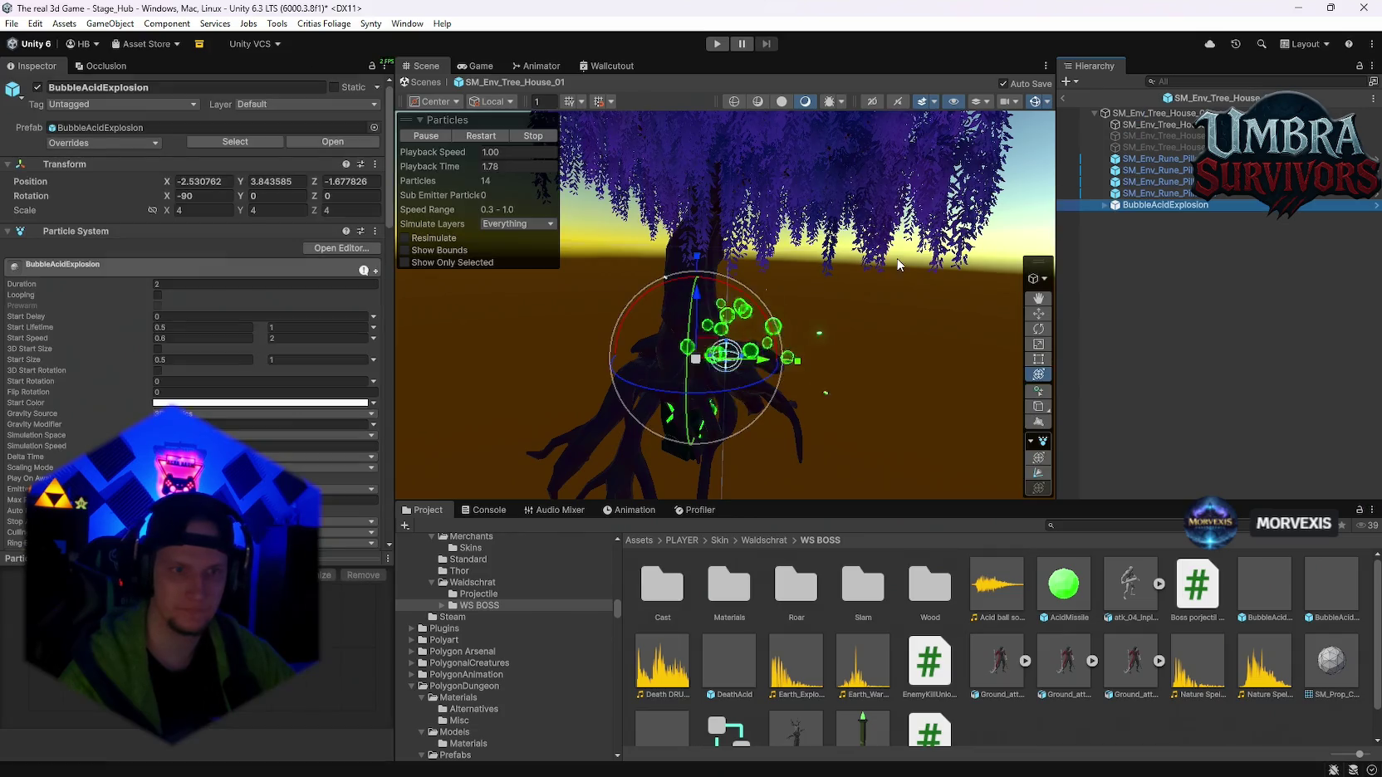
{"action": "scroll", "coordinate": [146, 399], "scroll_direction": "down", "scroll_amount": 3}
{"action": "right_click", "coordinate": [83, 212]}
{"action": "left_click", "coordinate": [124, 238]}
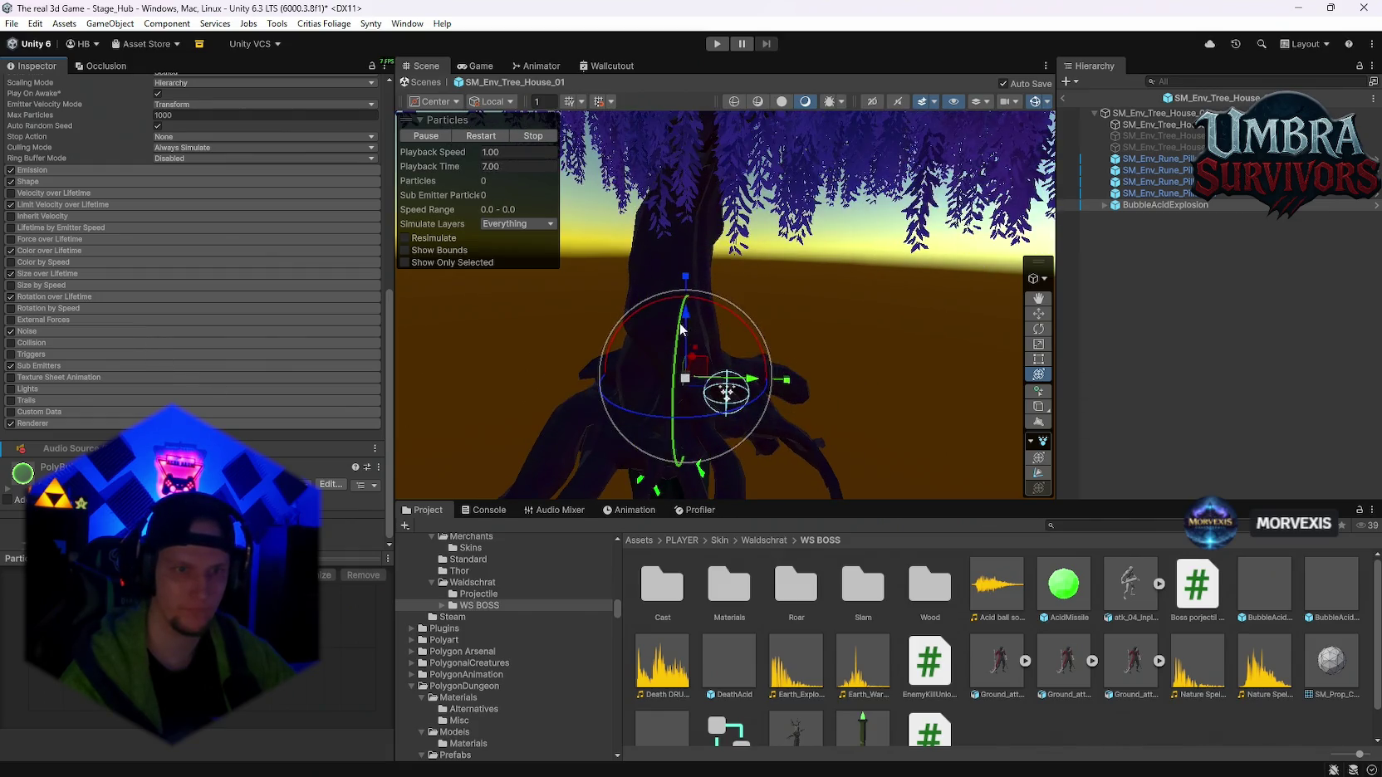
{"action": "left_click_drag", "start_coordinate": [681, 329], "coordinate": [692, 397]}
{"action": "left_click_drag", "start_coordinate": [709, 271], "coordinate": [690, 379]}
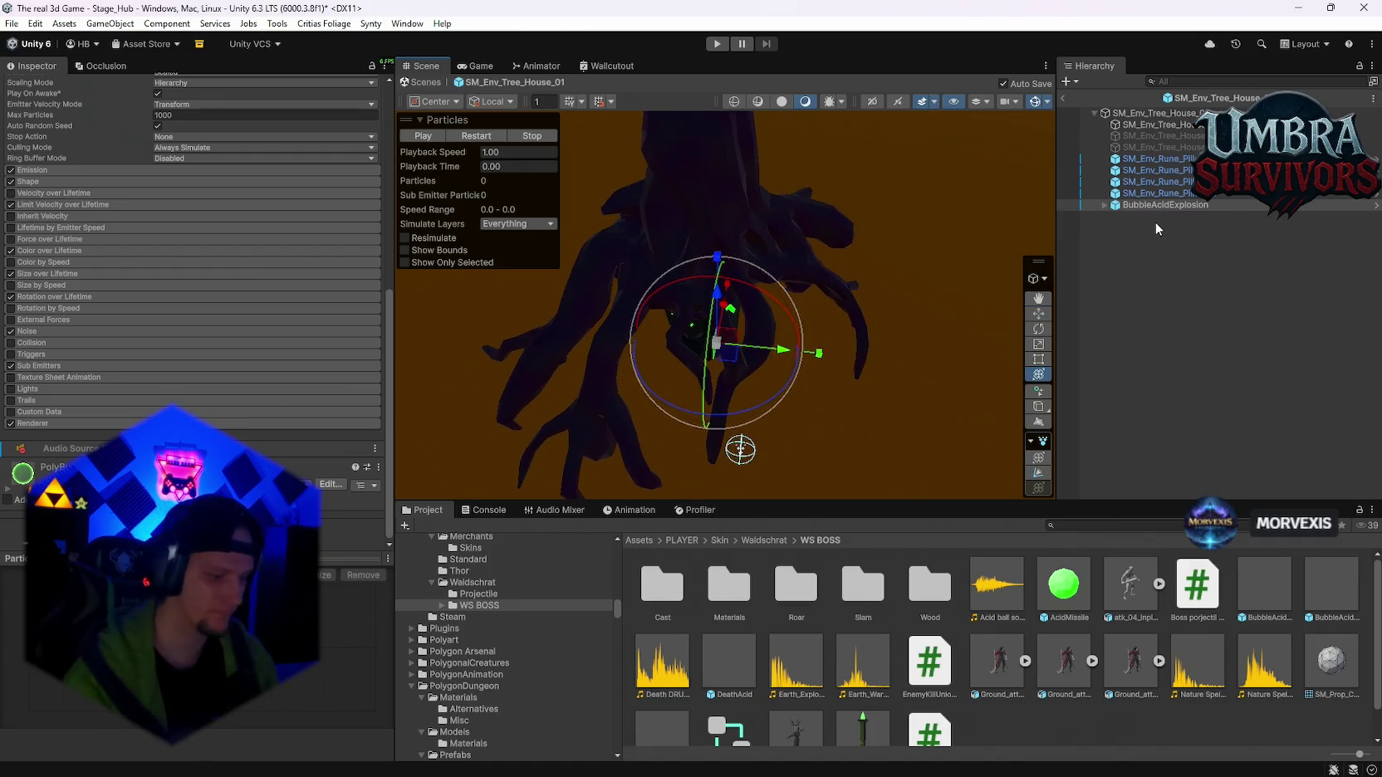
{"action": "key", "text": "Delete"}
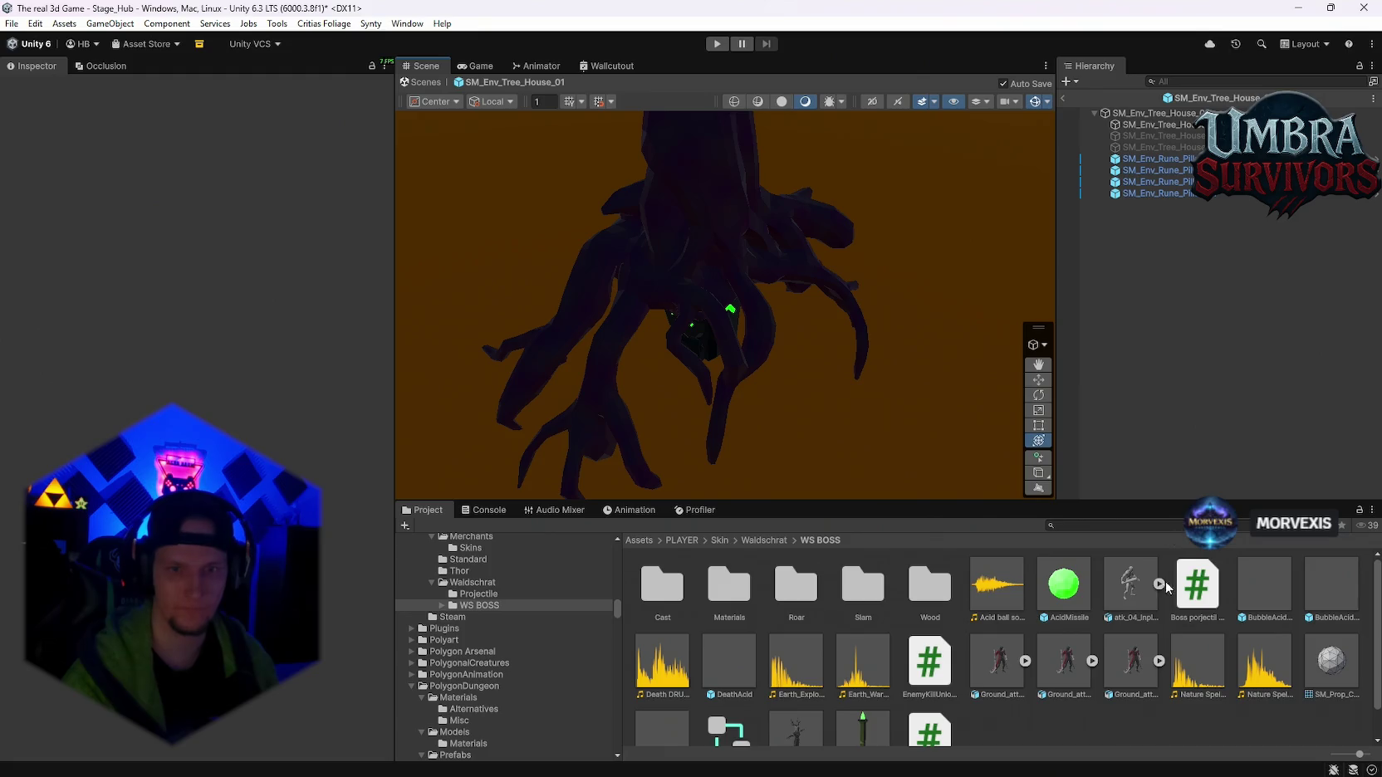
- Preview the BubbleAcidTrail and DeathAcid prefabs, then return to the scene
{"action": "double_click", "coordinate": [1327, 592]}
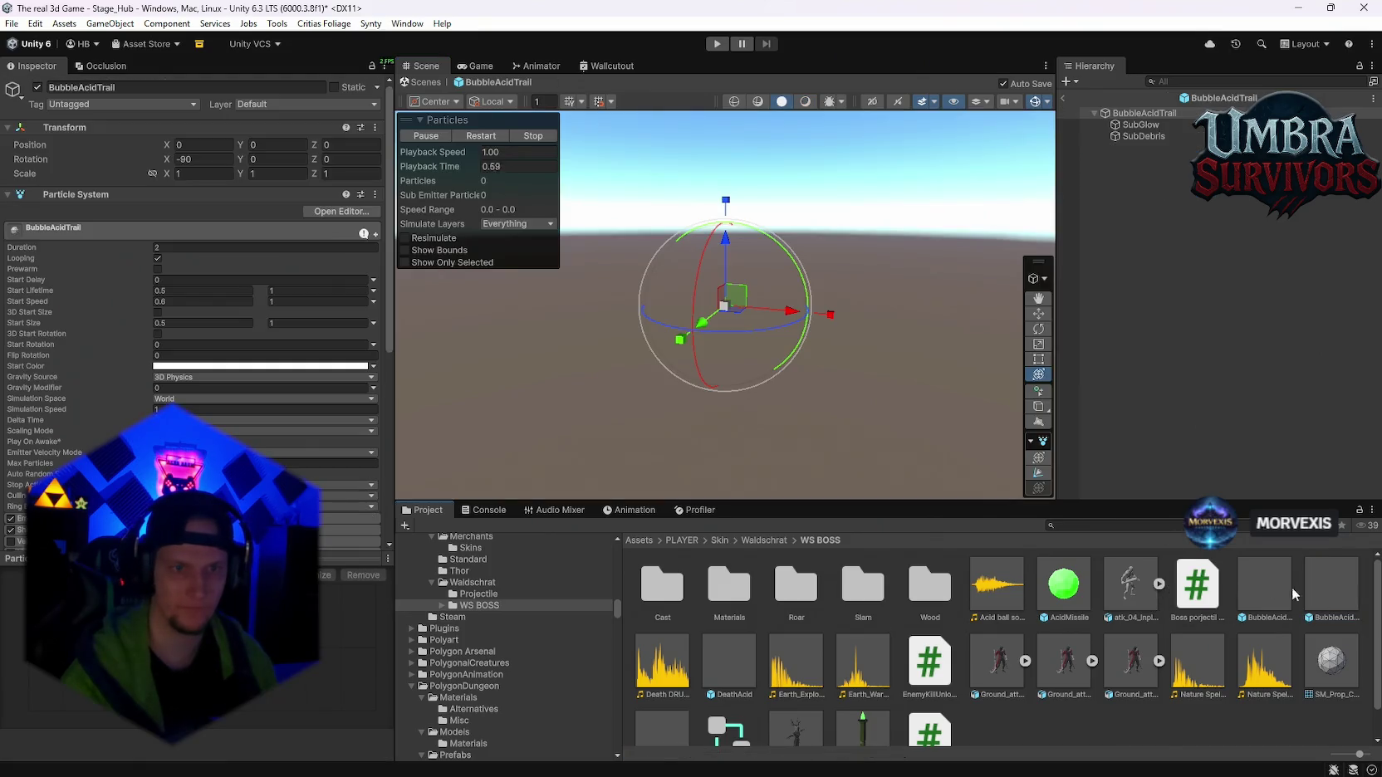
{"action": "double_click", "coordinate": [726, 659]}
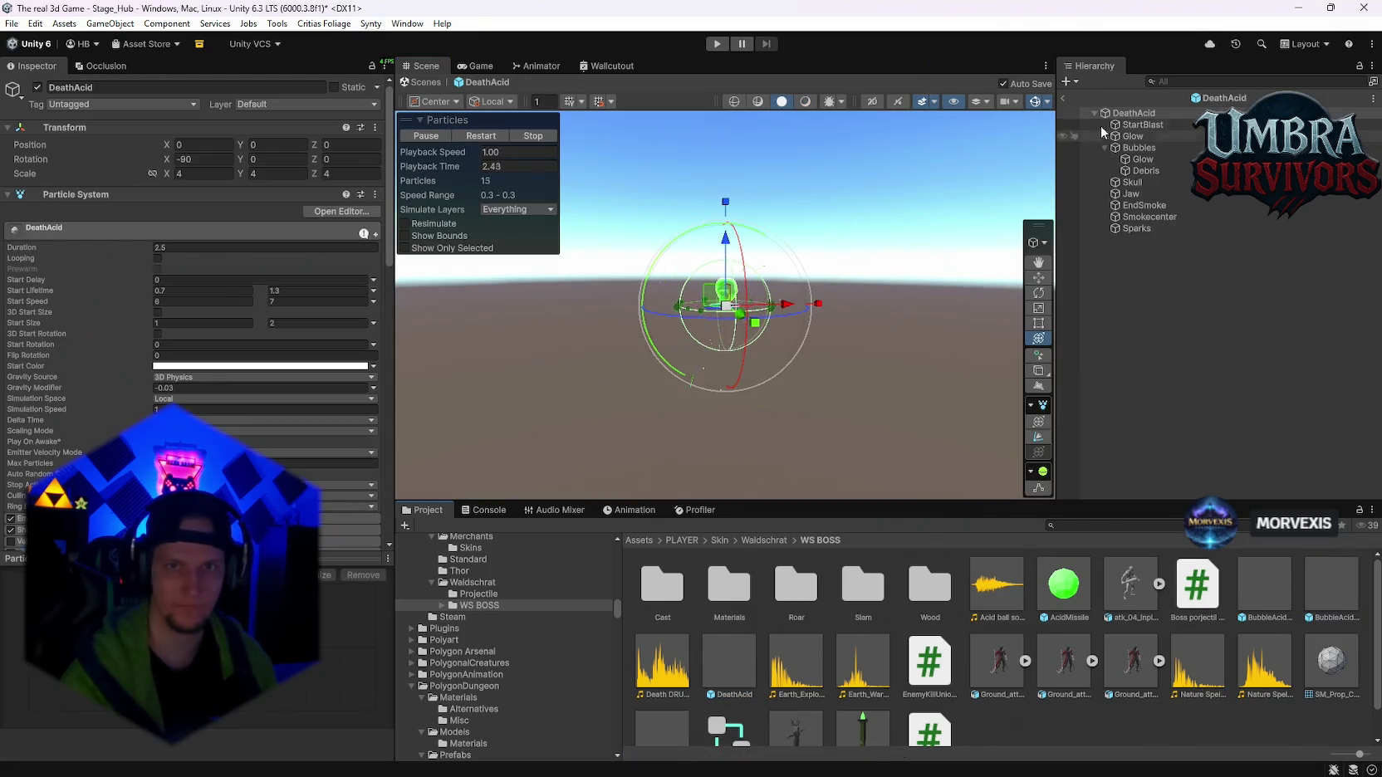
{"action": "left_click", "coordinate": [1065, 98]}
{"action": "scroll", "coordinate": [795, 664], "scroll_direction": "down", "scroll_amount": 1}
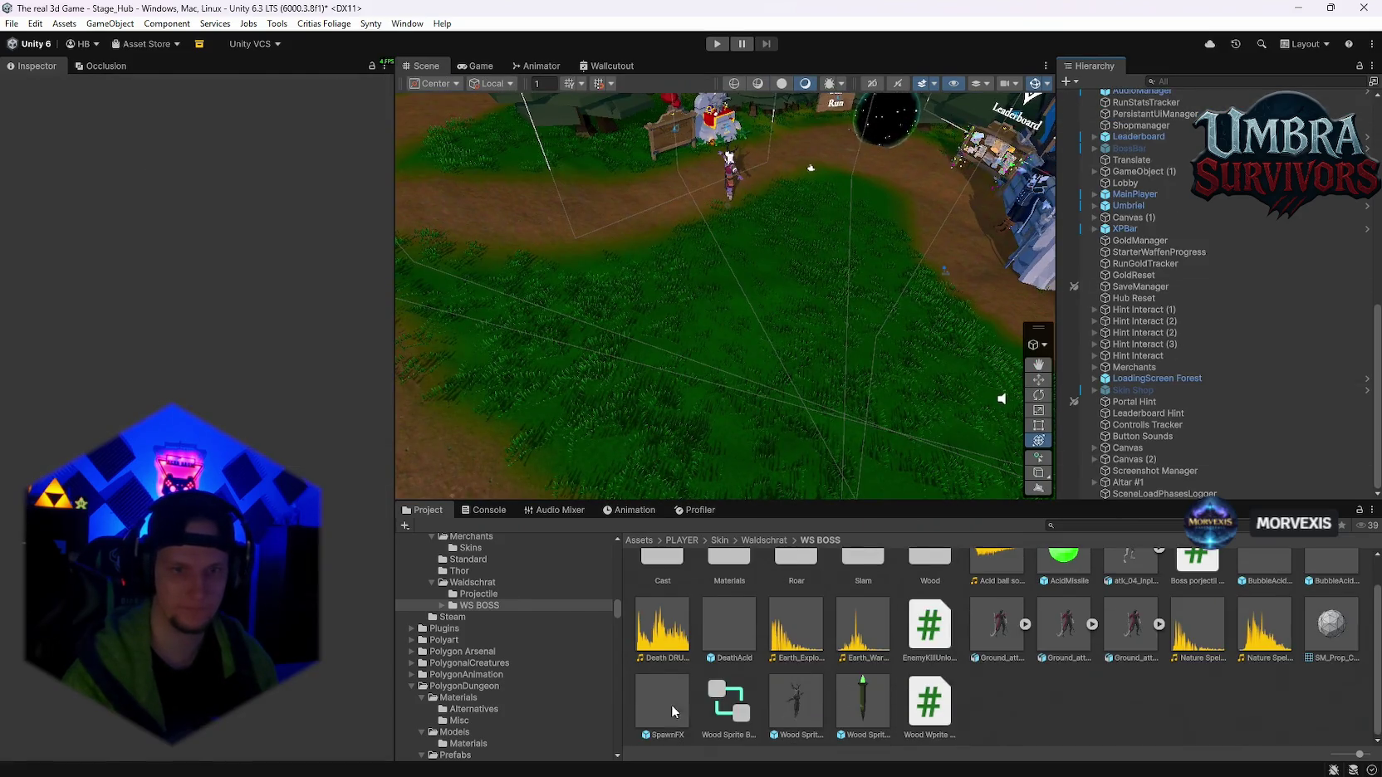
{"action": "scroll", "coordinate": [818, 712], "scroll_direction": "up", "scroll_amount": 1}
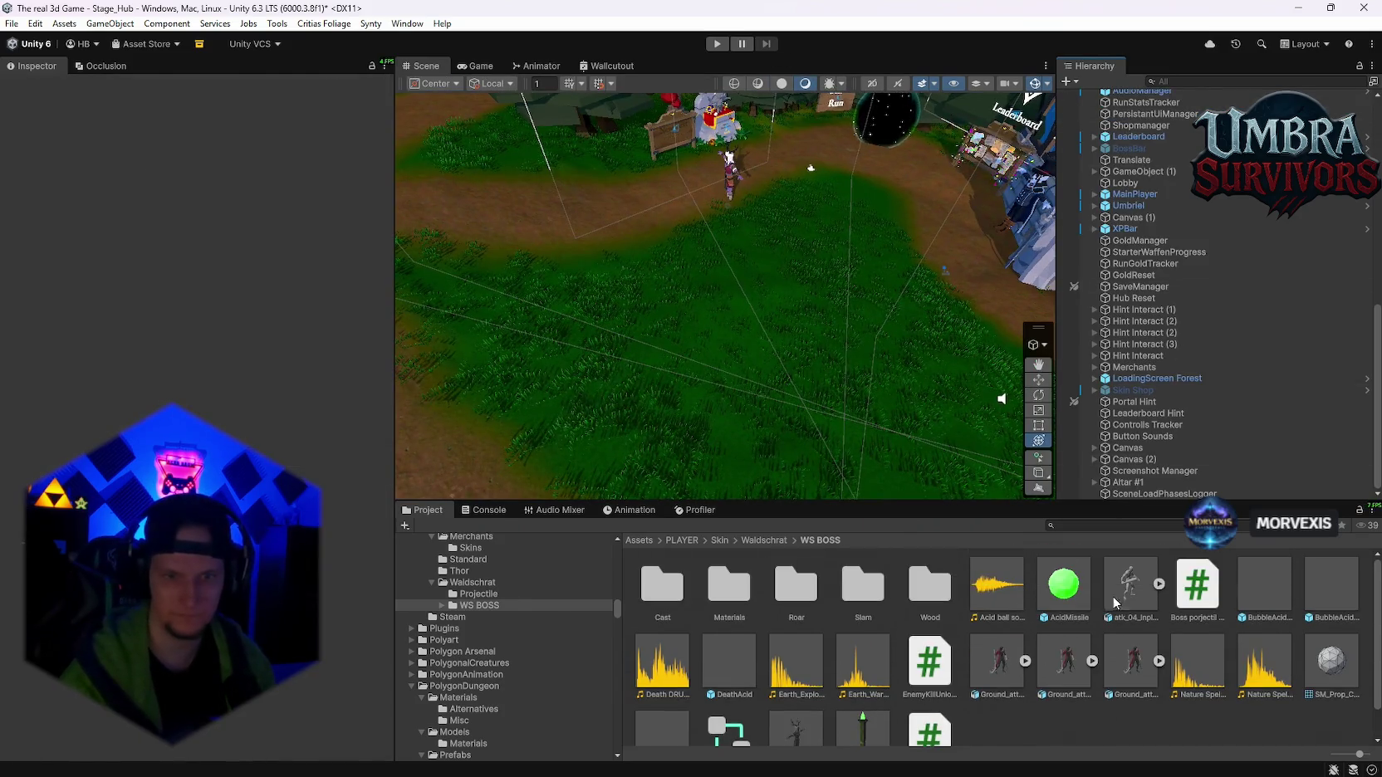
- Search the Project for 'acid' and preview BubbleAcidExplosion, AcidMuzzle and AcidExplosion
{"action": "left_click", "coordinate": [1134, 526]}
{"action": "type", "text": "acid"}
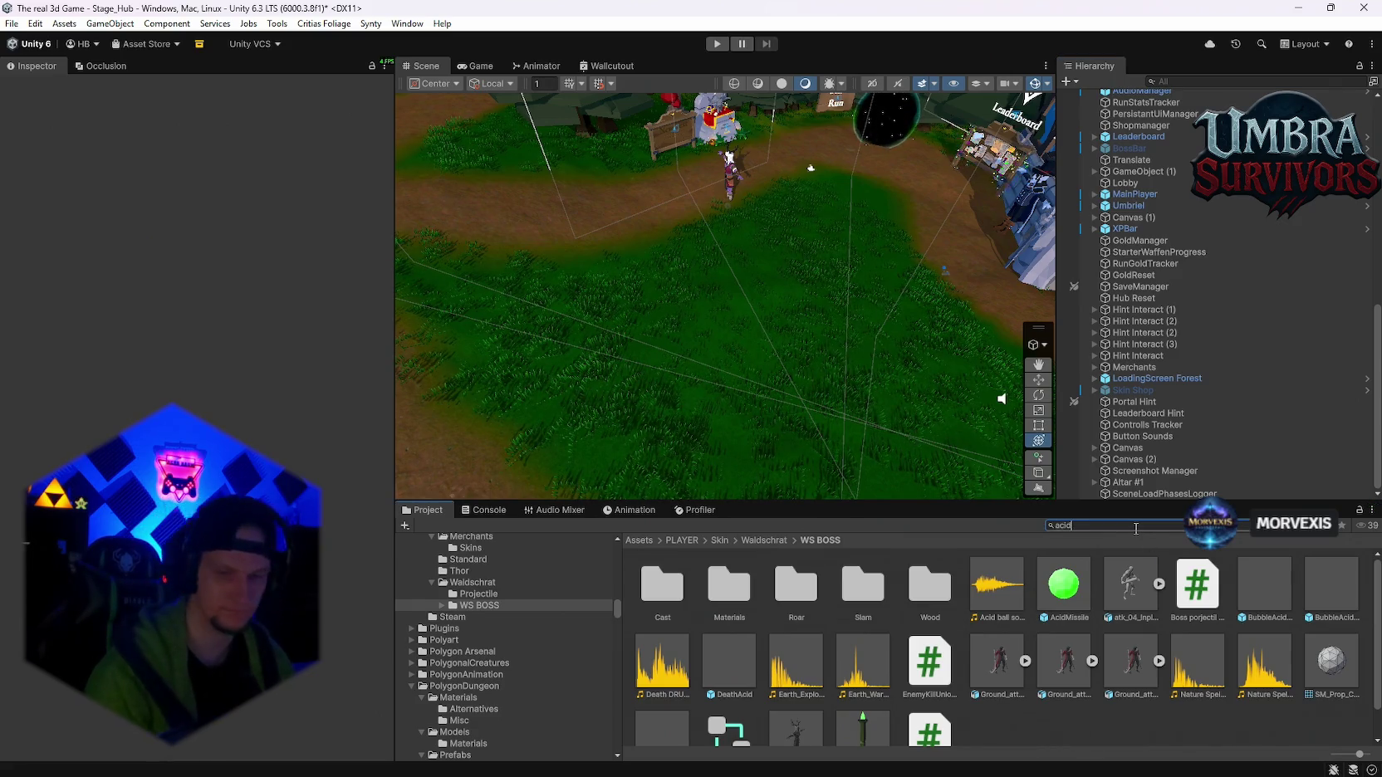
{"action": "scroll", "coordinate": [724, 636], "scroll_direction": "down", "scroll_amount": 1}
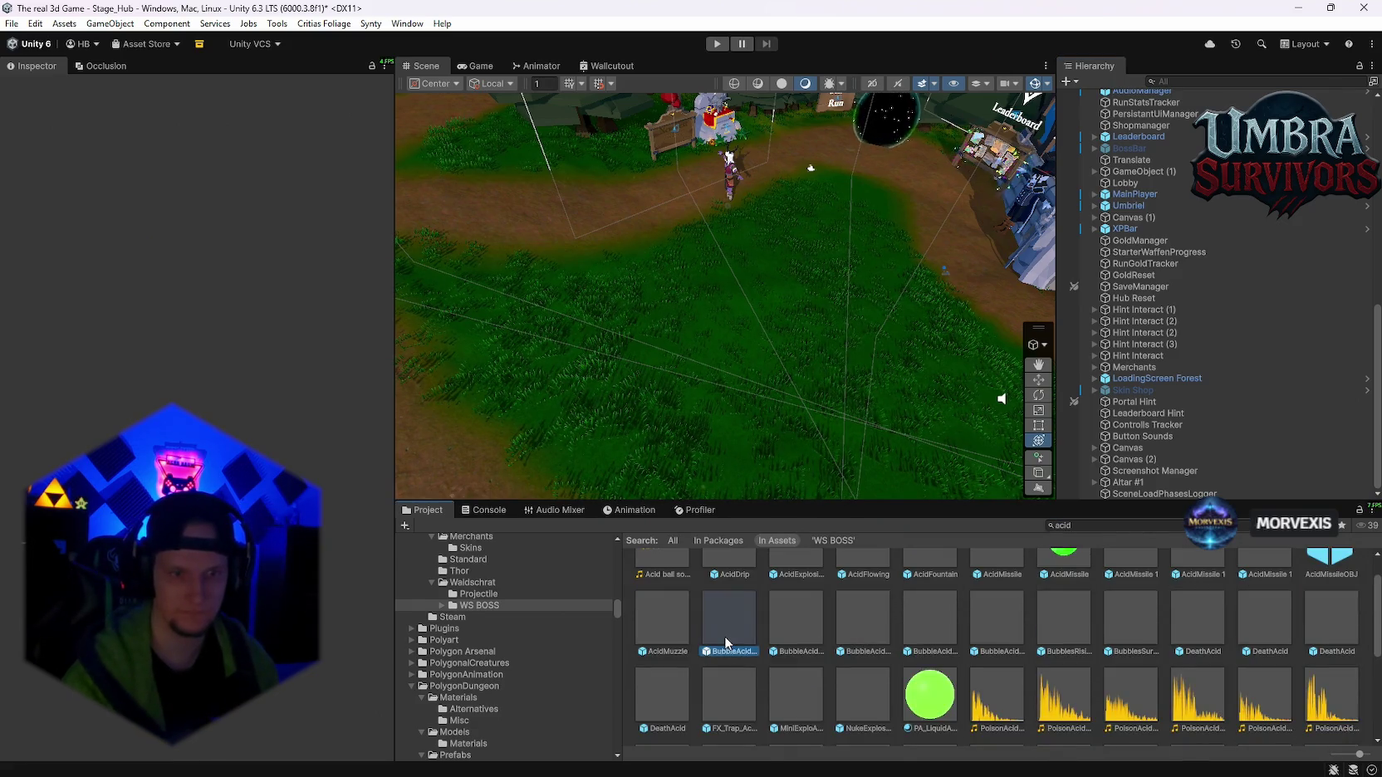
{"action": "double_click", "coordinate": [724, 636]}
{"action": "double_click", "coordinate": [665, 631]}
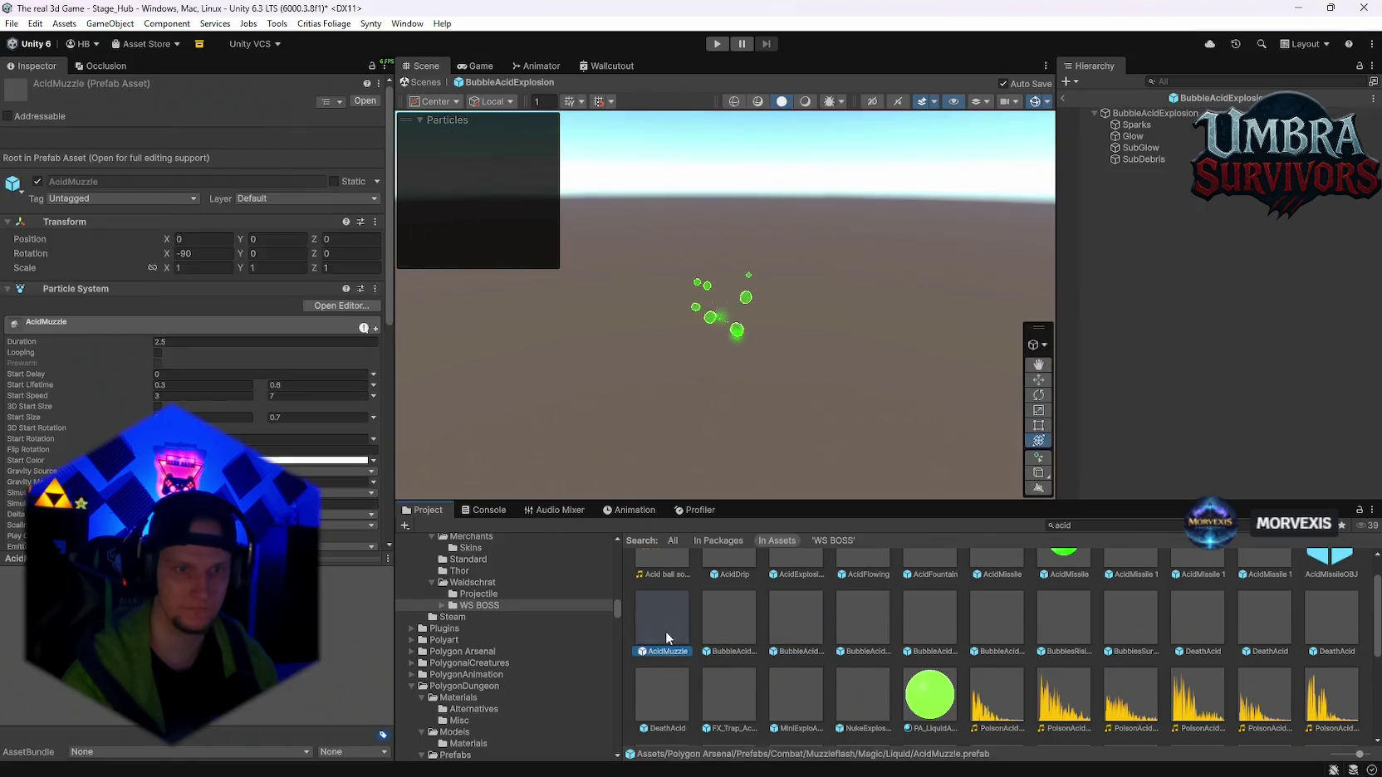
{"action": "scroll", "coordinate": [732, 621], "scroll_direction": "up", "scroll_amount": 1}
{"action": "left_click", "coordinate": [787, 607]}
{"action": "double_click", "coordinate": [787, 602]}
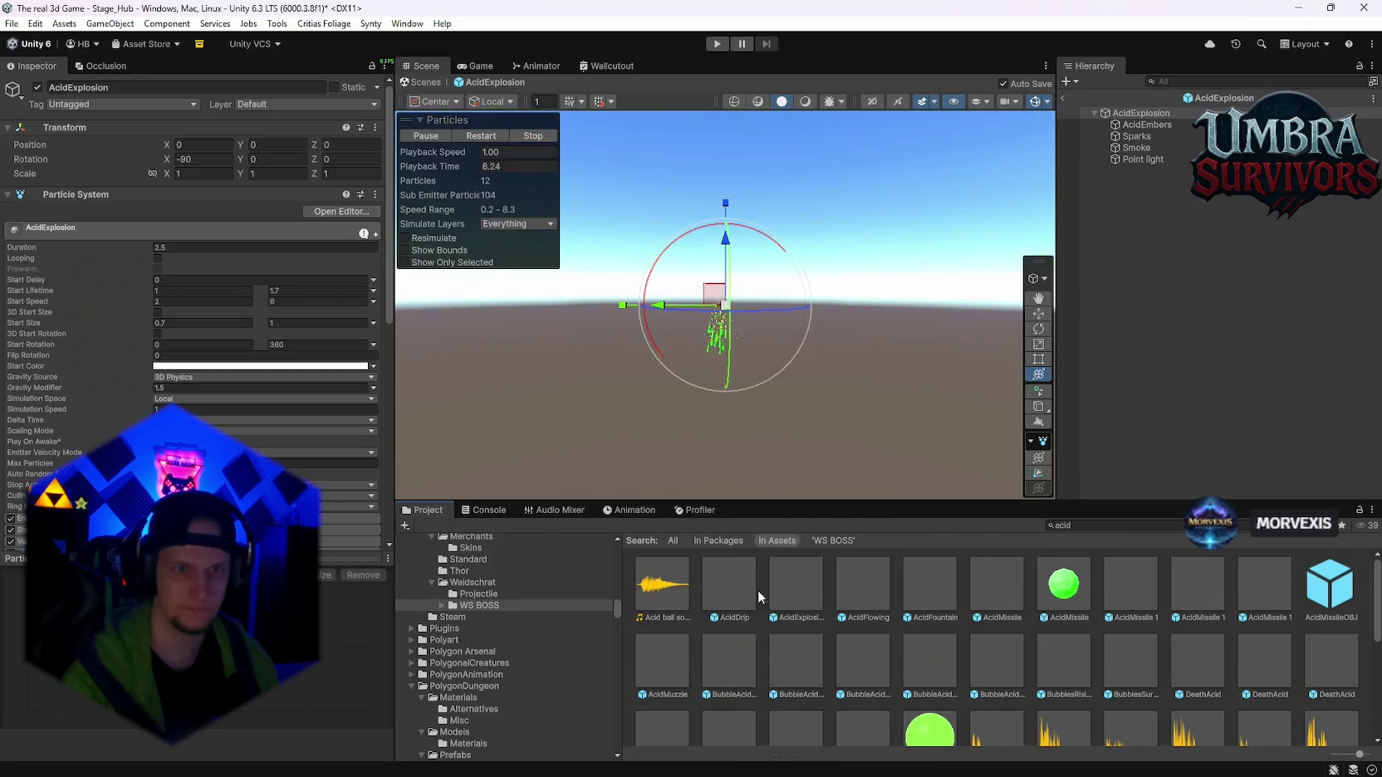
- Preview the AcidFlowing, AcidFountain, AcidMissile and AcidMissile 1 variant prefabs
{"action": "double_click", "coordinate": [881, 588]}
{"action": "double_click", "coordinate": [924, 588]}
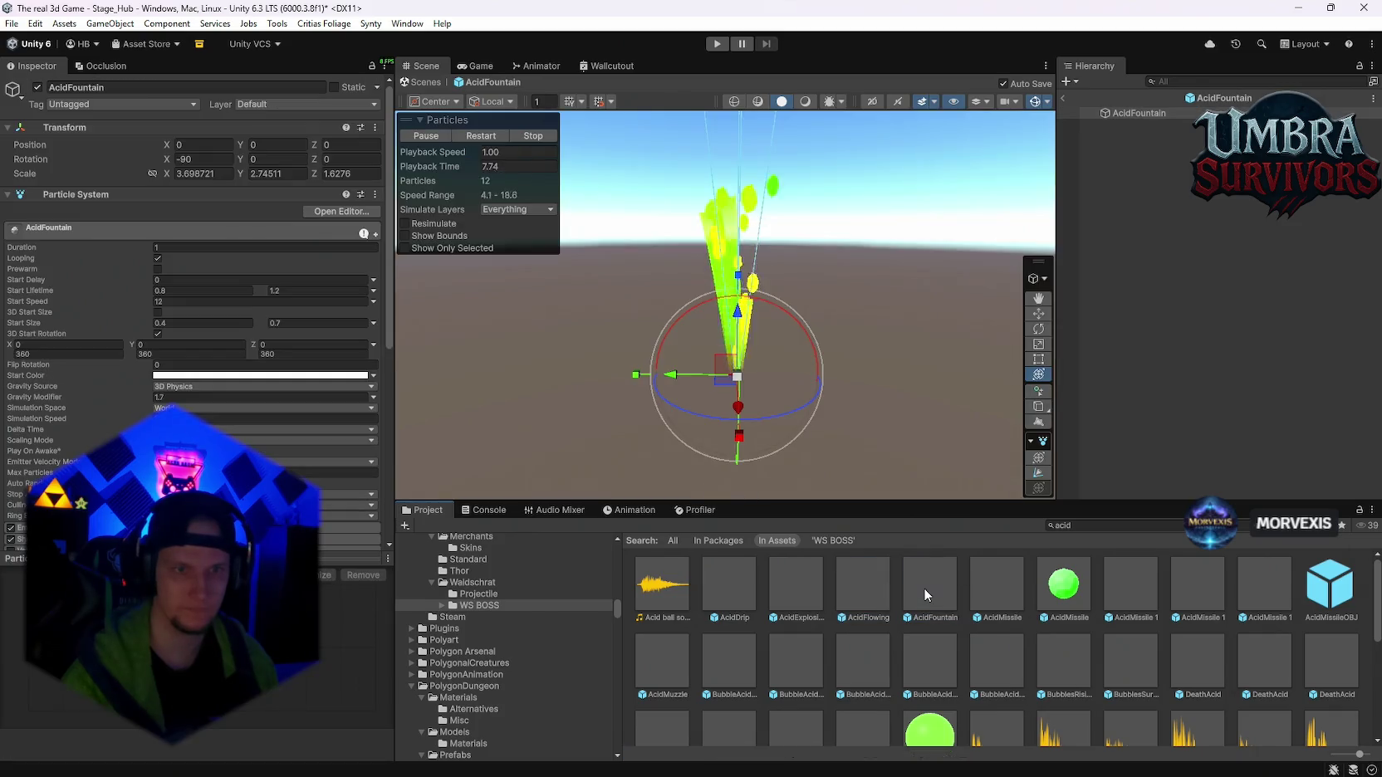
{"action": "double_click", "coordinate": [972, 587]}
{"action": "double_click", "coordinate": [1122, 592]}
{"action": "double_click", "coordinate": [1192, 586]}
{"action": "double_click", "coordinate": [1249, 586]}
- Preview BubbleAcid and BubblesRisingAcid, then return to Stage_Hub and open the Waldschrat Projectile folder
{"action": "double_click", "coordinate": [995, 660]}
{"action": "double_click", "coordinate": [1055, 656]}
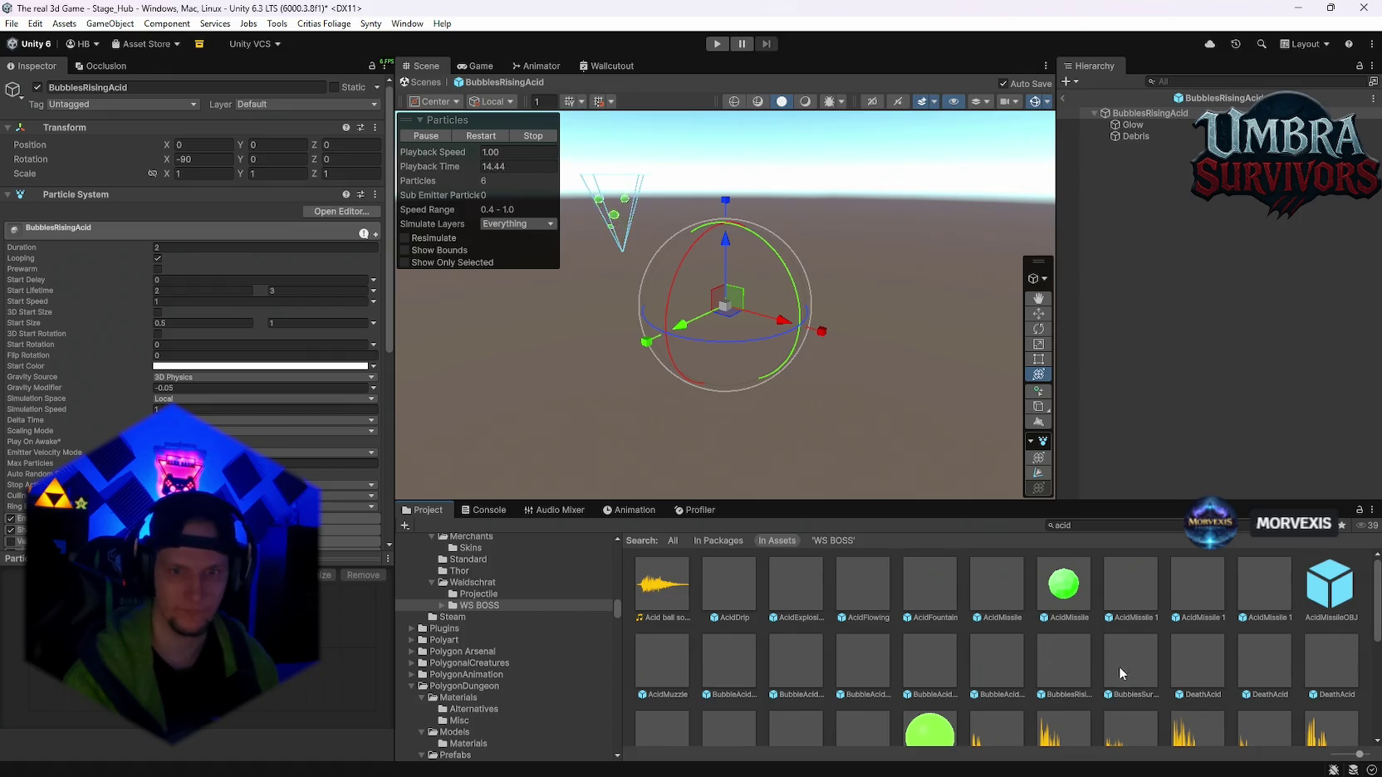
{"action": "left_click", "coordinate": [1069, 666]}
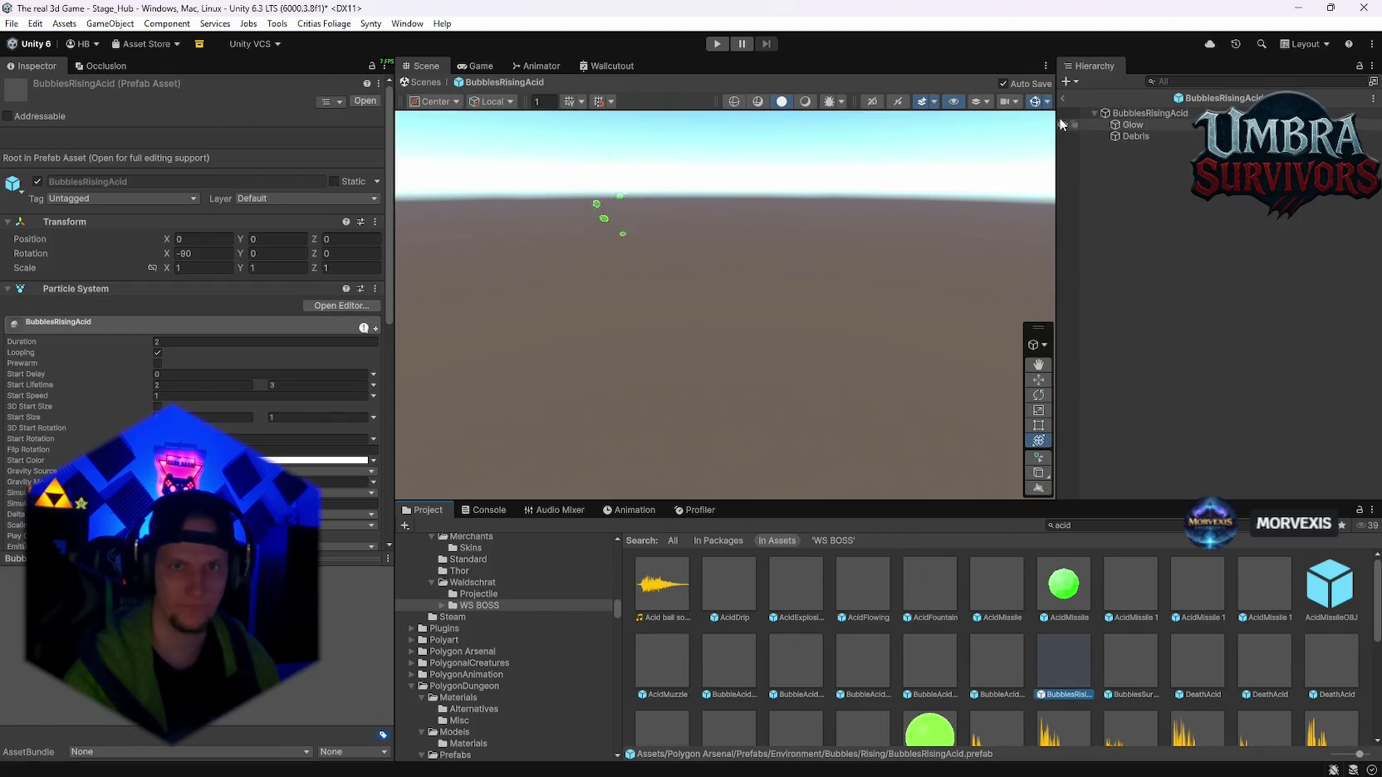
{"action": "left_click", "coordinate": [901, 546]}
{"action": "left_click", "coordinate": [480, 605]}
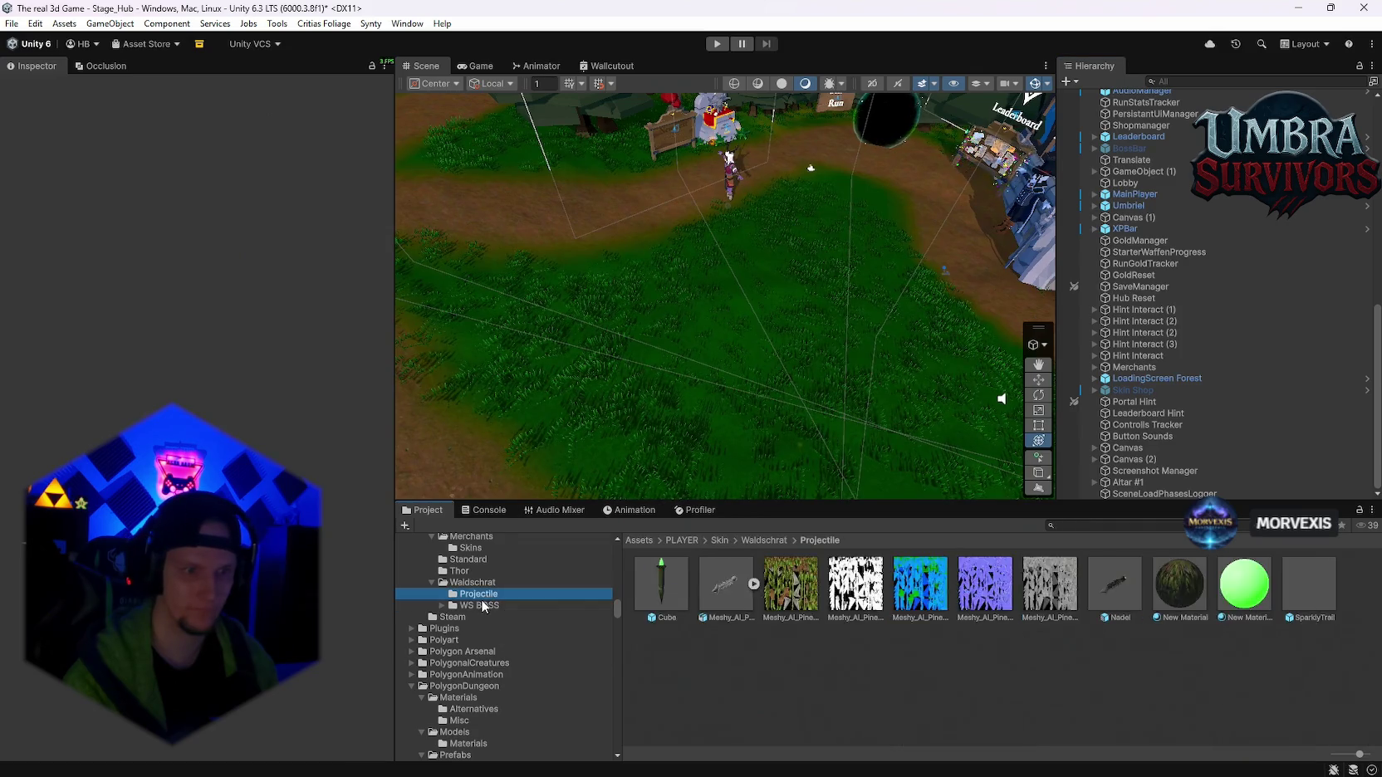
- Add a copy of BubblesRisingAcid to WS BOSS and browse into the Waldschrat folder
{"action": "scroll", "coordinate": [1039, 700], "scroll_direction": "down", "scroll_amount": 1}
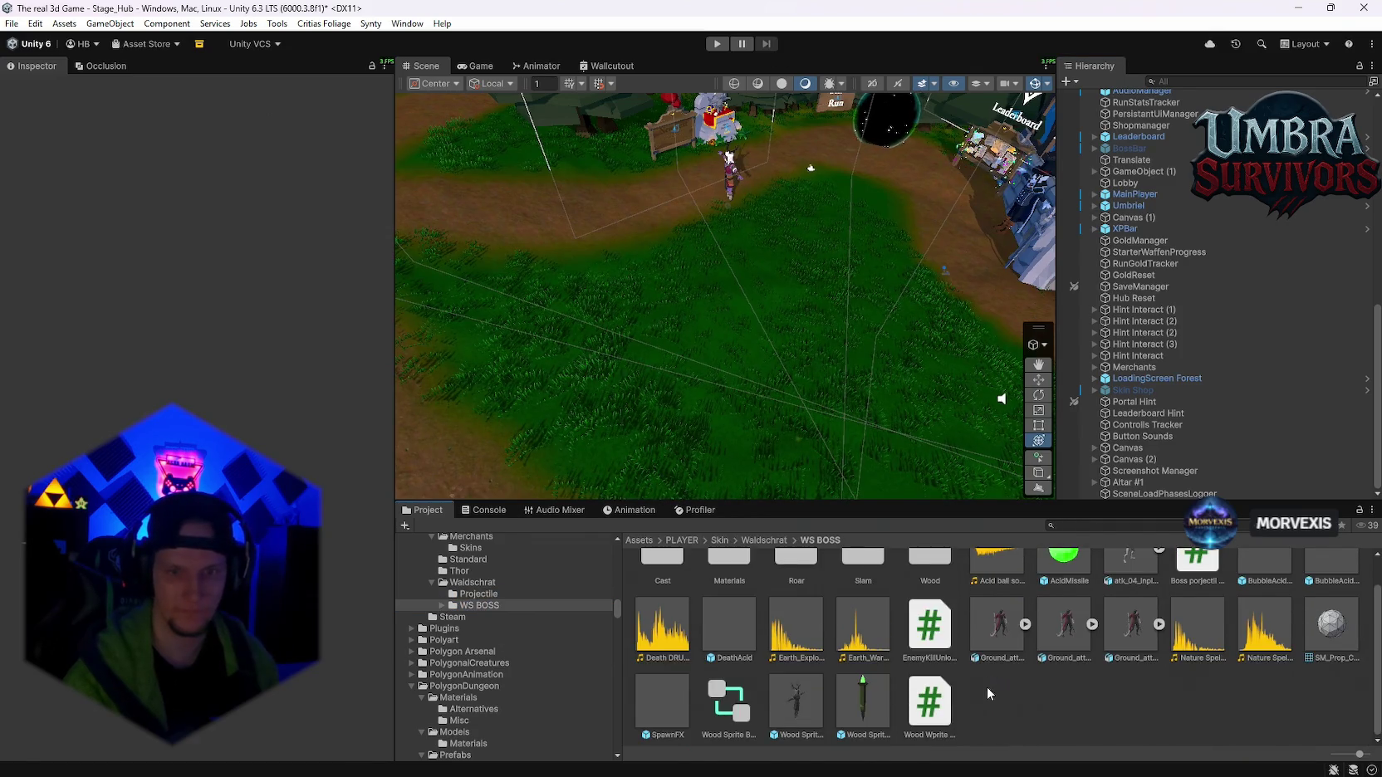
{"action": "key", "text": "ctrl+z"}
{"action": "scroll", "coordinate": [825, 661], "scroll_direction": "down", "scroll_amount": 1}
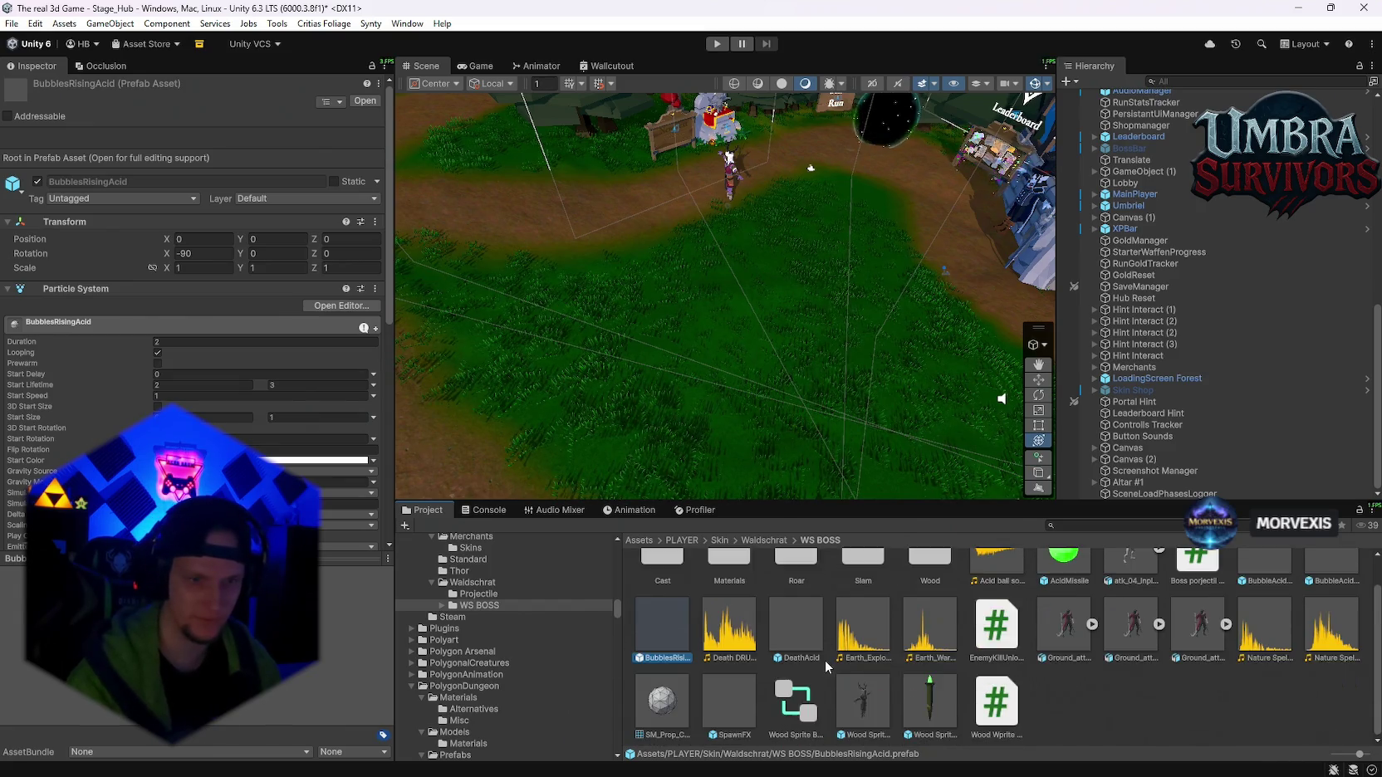
{"action": "left_click", "coordinate": [441, 605]}
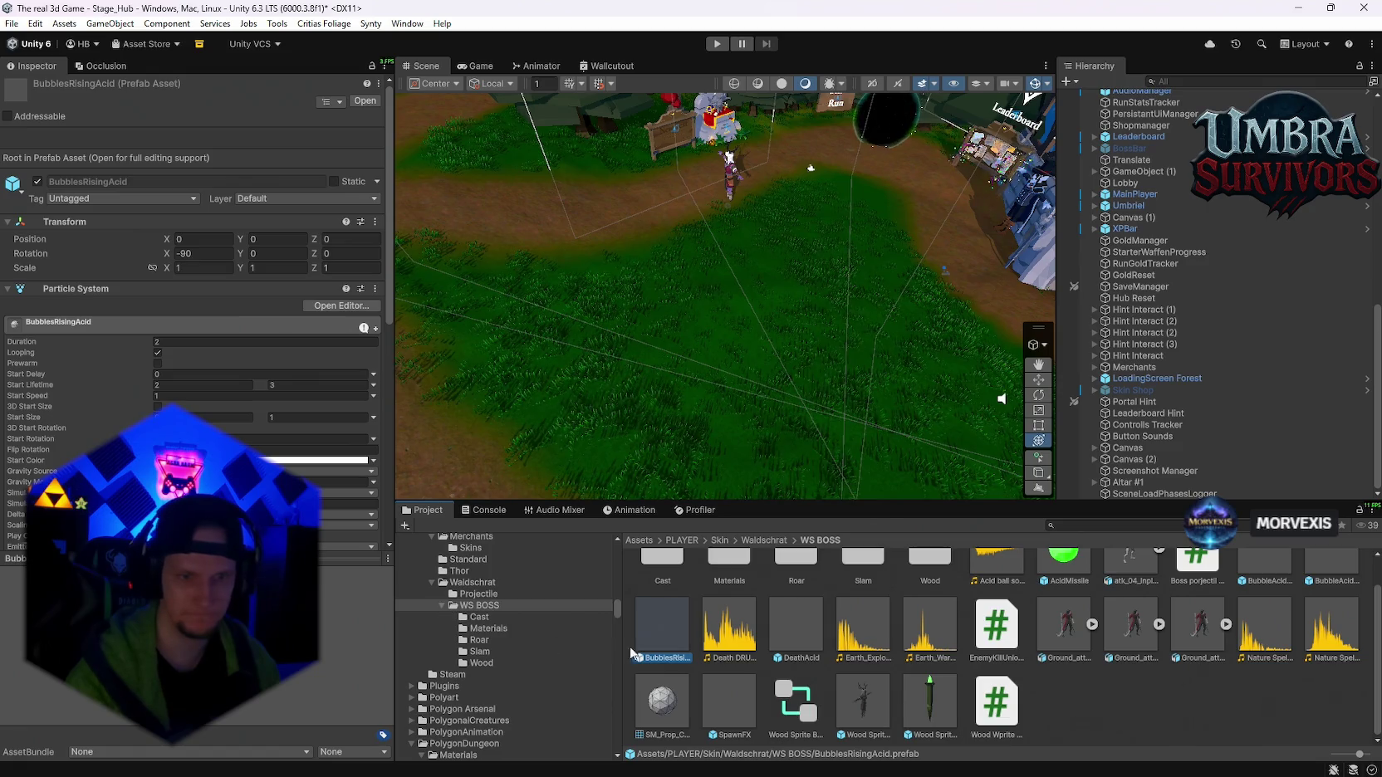
{"action": "scroll", "coordinate": [780, 715], "scroll_direction": "up", "scroll_amount": 1}
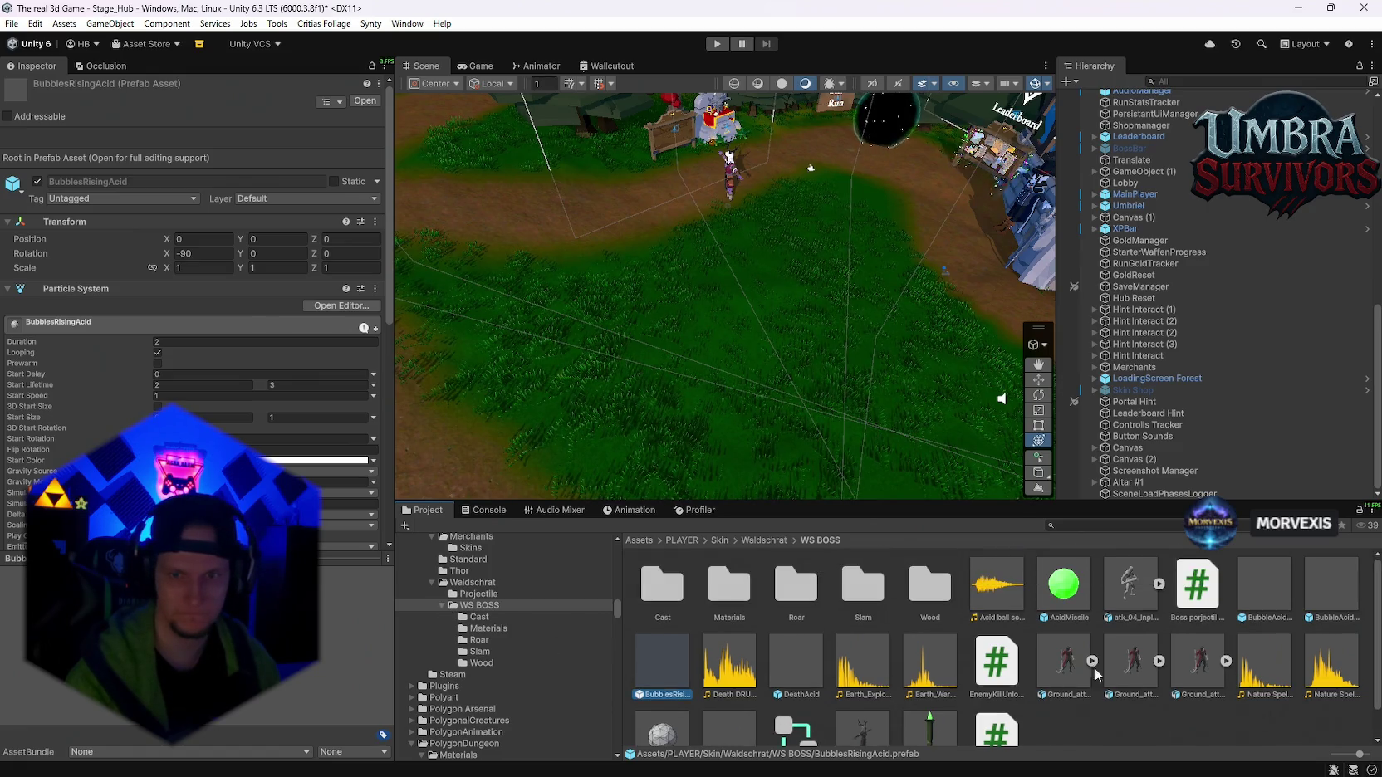
{"action": "scroll", "coordinate": [1071, 645], "scroll_direction": "down", "scroll_amount": 1}
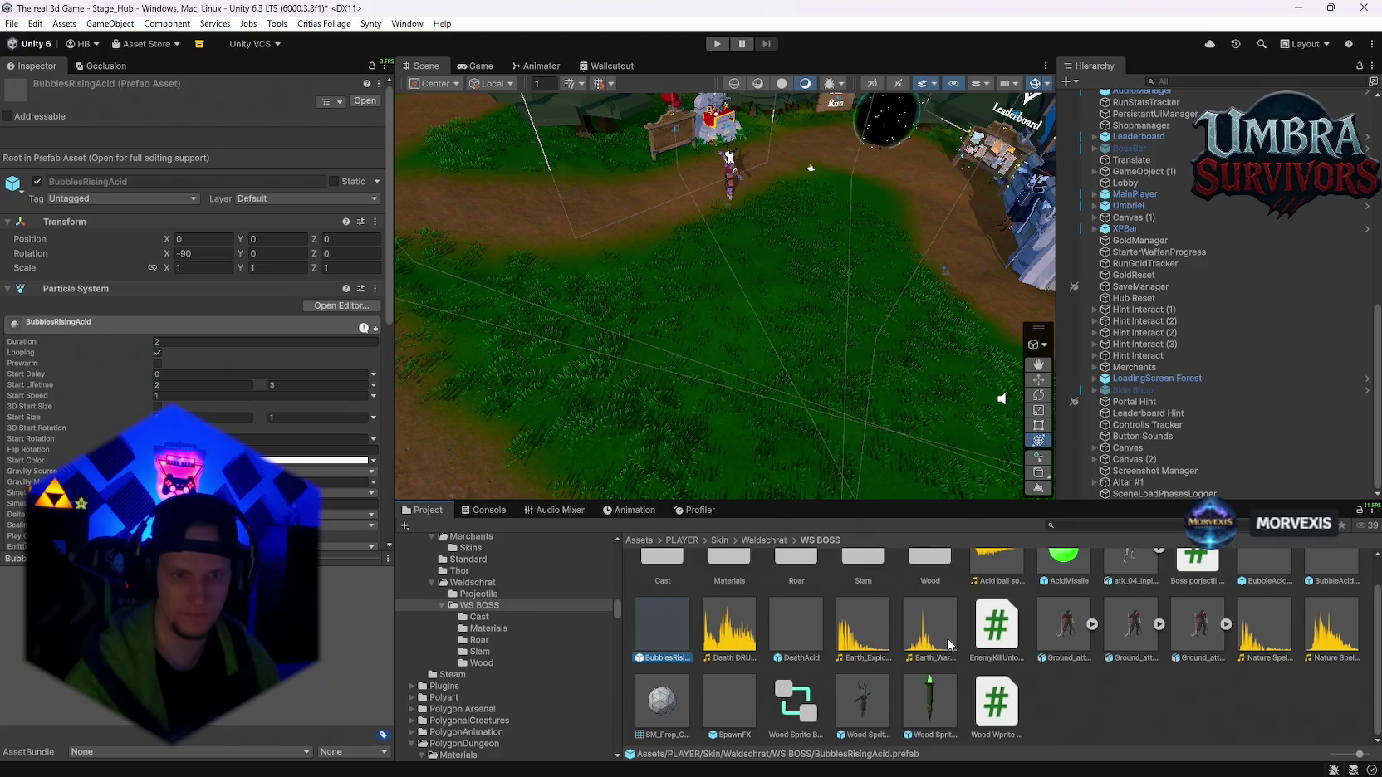
{"action": "scroll", "coordinate": [947, 645], "scroll_direction": "up", "scroll_amount": 1}
{"action": "scroll", "coordinate": [831, 660], "scroll_direction": "down", "scroll_amount": 1}
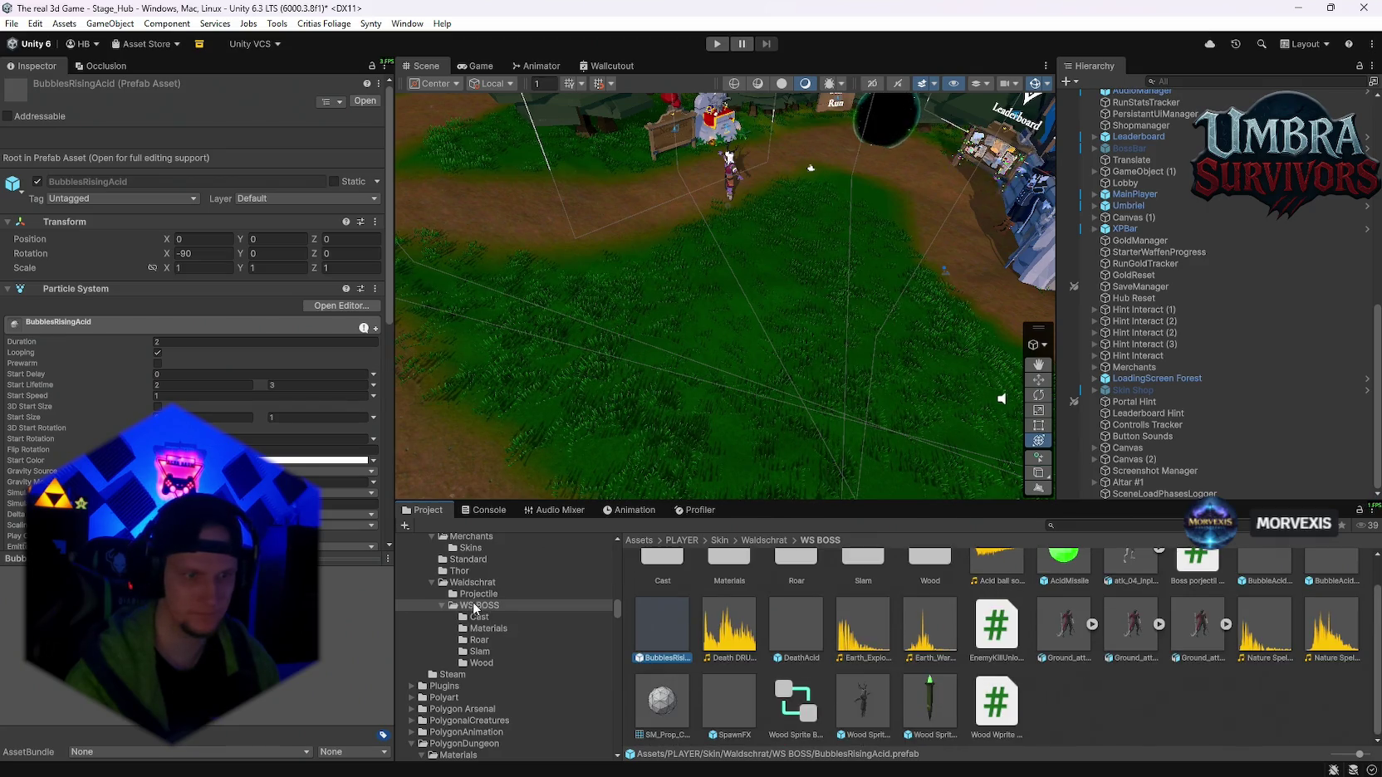
{"action": "left_click", "coordinate": [472, 582]}
- Open SM_Env_Tree_House_01 and drop the BubblesRisingAcid prefab into its Hierarchy
{"action": "double_click", "coordinate": [665, 661]}
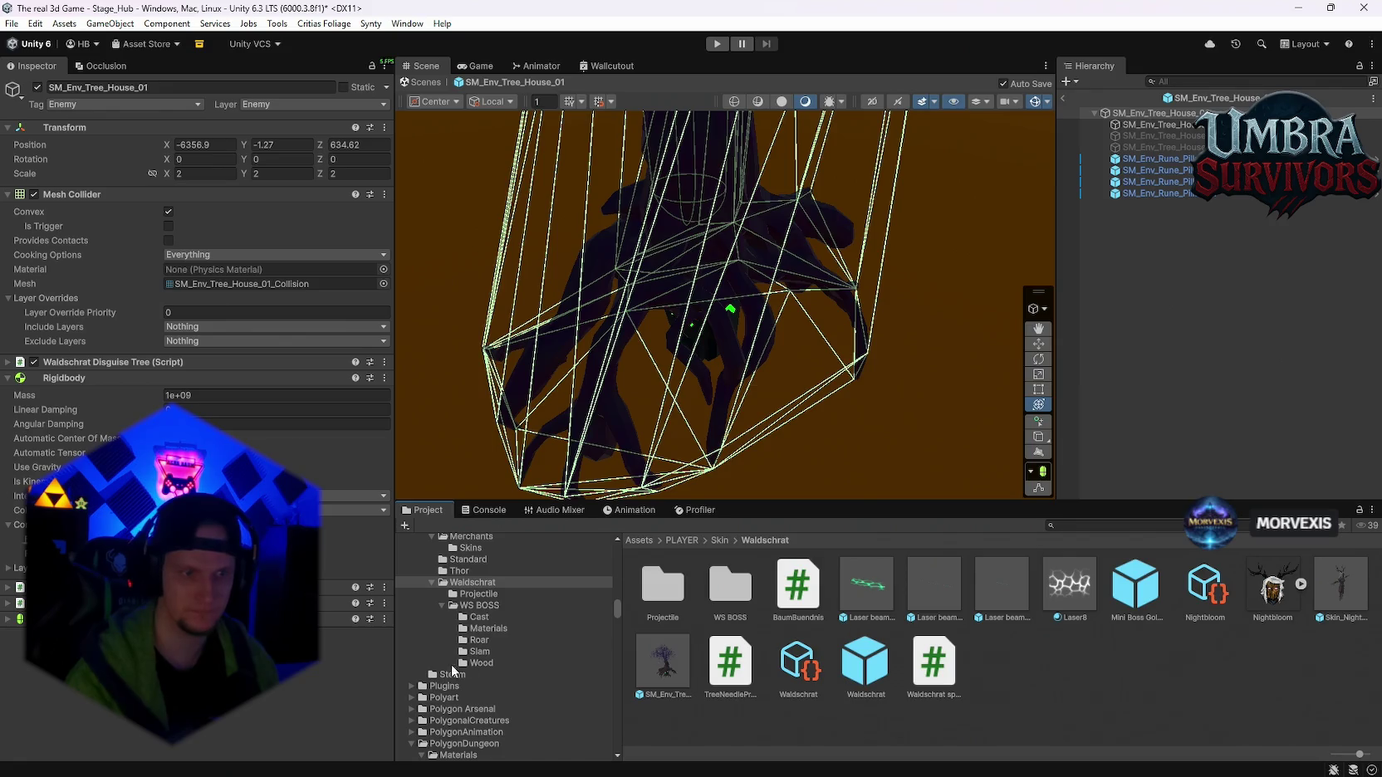
{"action": "left_click", "coordinate": [476, 606]}
{"action": "scroll", "coordinate": [751, 655], "scroll_direction": "down", "scroll_amount": 1}
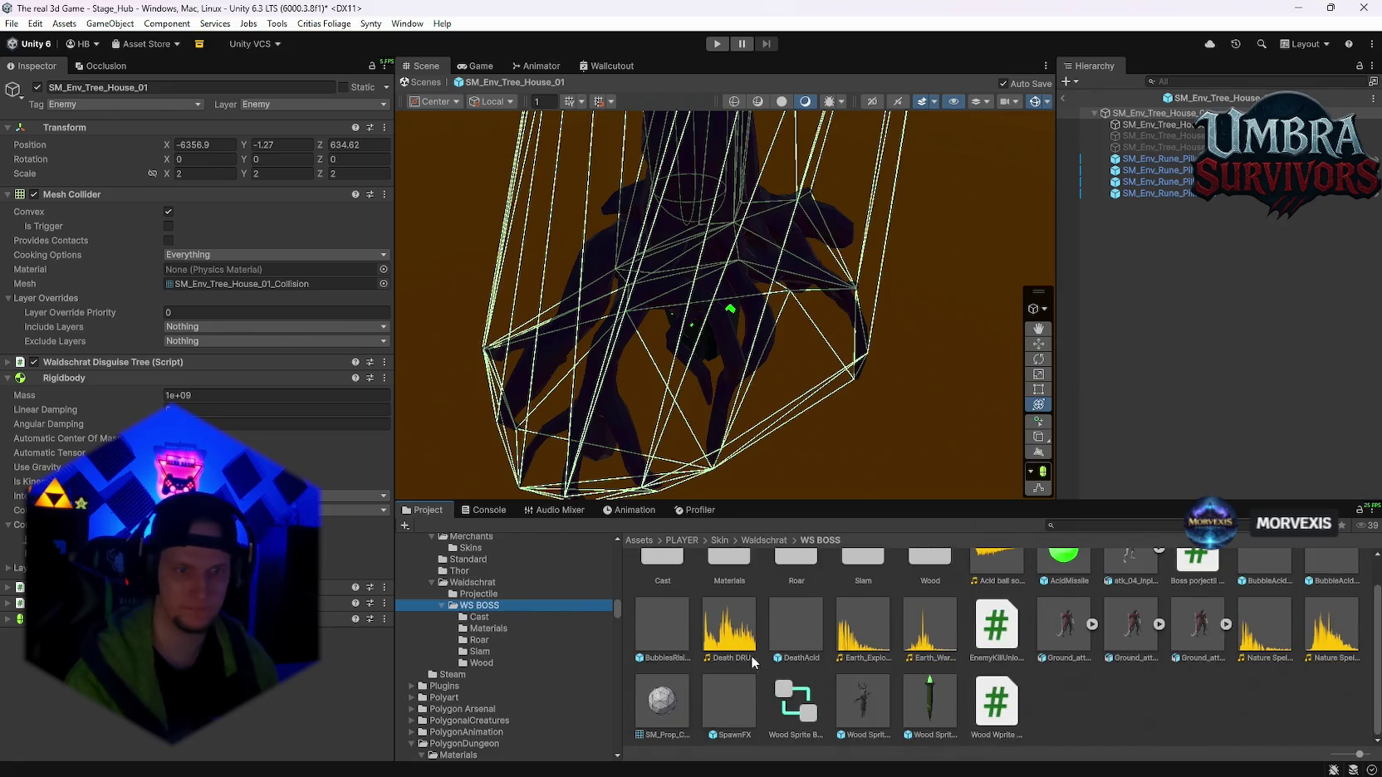
{"action": "mouse_move", "coordinate": [666, 641]}
{"action": "left_mouse_down"}
{"action": "mouse_move", "coordinate": [1149, 99]}
{"action": "mouse_move", "coordinate": [1135, 116]}
{"action": "left_mouse_up"}
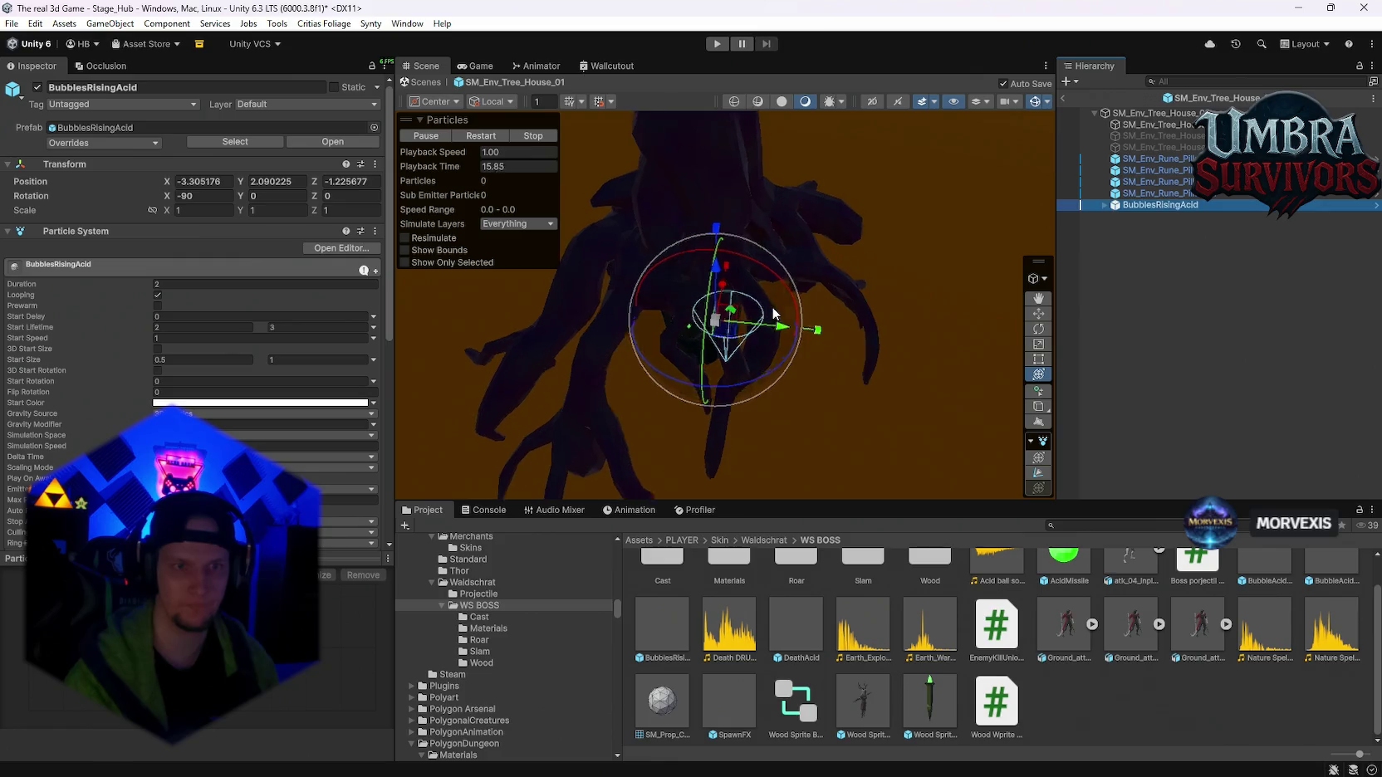
{"action": "key", "text": "f"}
{"action": "mouse_move", "coordinate": [913, 482]}
{"action": "left_mouse_down"}
{"action": "mouse_move", "coordinate": [799, 340]}
{"action": "mouse_move", "coordinate": [828, 458]}
{"action": "mouse_move", "coordinate": [905, 435]}
{"action": "mouse_move", "coordinate": [880, 399]}
{"action": "mouse_move", "coordinate": [795, 359]}
{"action": "mouse_move", "coordinate": [835, 415]}
{"action": "mouse_move", "coordinate": [818, 411]}
{"action": "left_mouse_up"}
{"action": "mouse_move", "coordinate": [772, 369]}
{"action": "left_mouse_down"}
{"action": "mouse_move", "coordinate": [760, 310]}
{"action": "mouse_move", "coordinate": [787, 354]}
{"action": "mouse_move", "coordinate": [712, 352]}
{"action": "mouse_move", "coordinate": [698, 452]}
{"action": "mouse_move", "coordinate": [771, 477]}
{"action": "mouse_move", "coordinate": [808, 404]}
{"action": "mouse_move", "coordinate": [795, 450]}
{"action": "mouse_move", "coordinate": [822, 478]}
{"action": "left_mouse_up"}
- Scale the bubbles to 1.857, move them to the rune pillar, and lengthen and widen the cone
{"action": "mouse_move", "coordinate": [795, 404]}
{"action": "left_mouse_down"}
{"action": "mouse_move", "coordinate": [858, 333]}
{"action": "mouse_move", "coordinate": [553, 326]}
{"action": "left_mouse_up"}
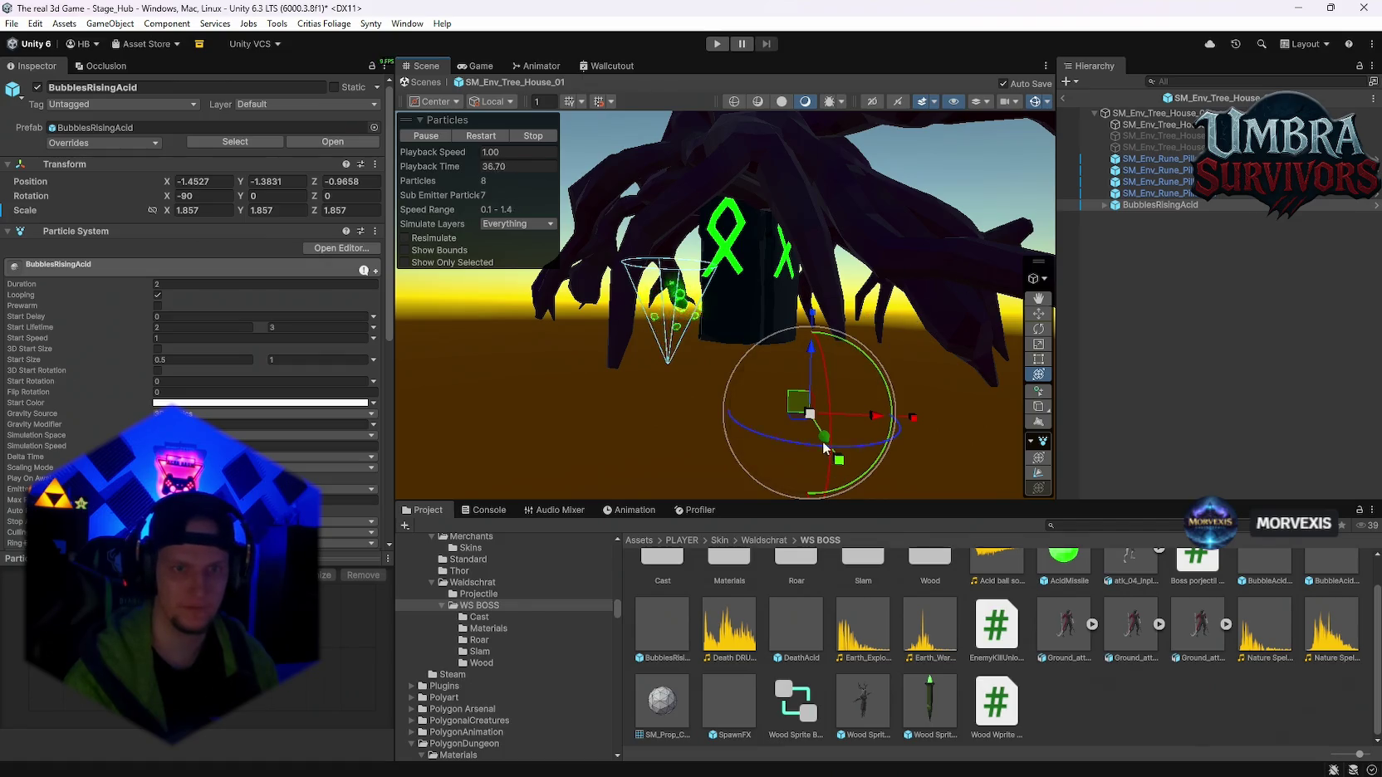
{"action": "mouse_move", "coordinate": [857, 414]}
{"action": "left_mouse_down"}
{"action": "mouse_move", "coordinate": [934, 411]}
{"action": "mouse_move", "coordinate": [913, 437]}
{"action": "mouse_move", "coordinate": [897, 425]}
{"action": "left_mouse_up"}
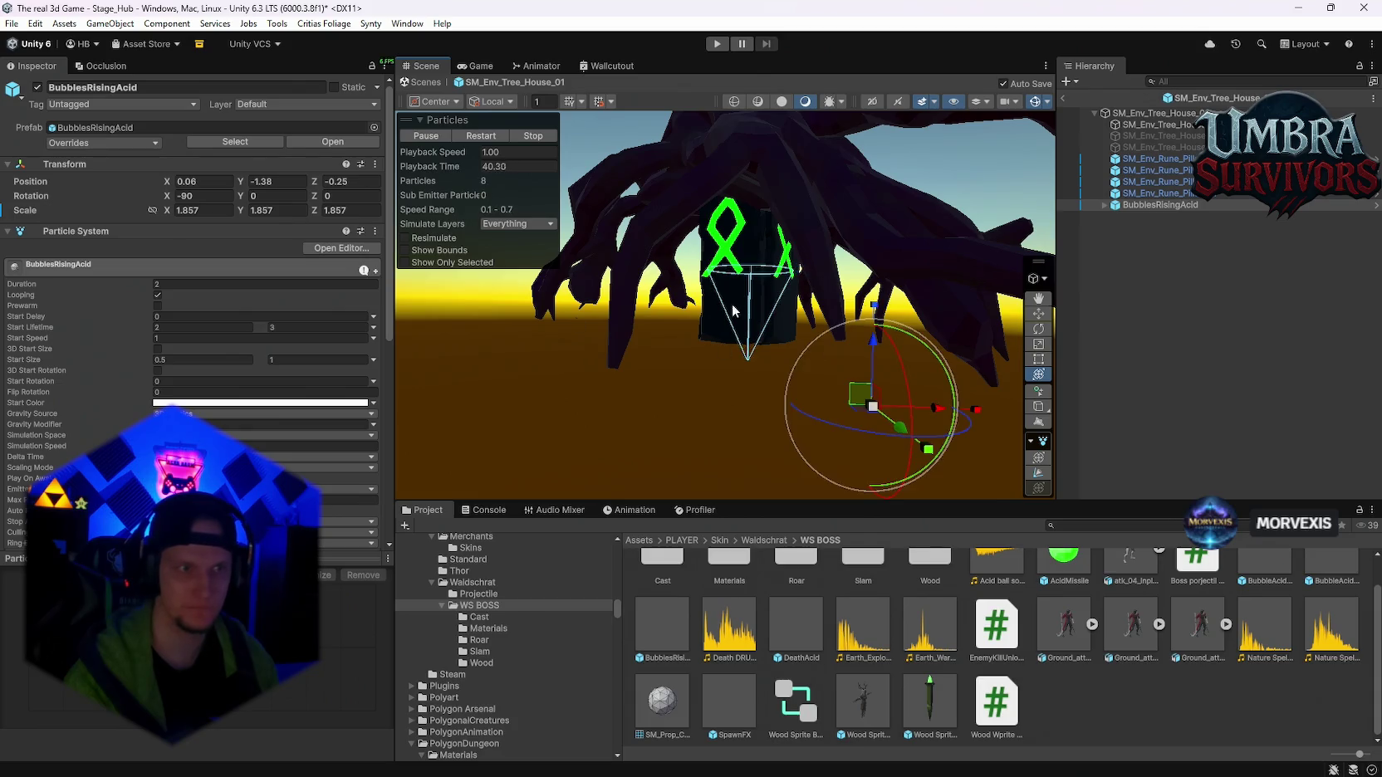
{"action": "scroll", "coordinate": [253, 371], "scroll_direction": "down", "scroll_amount": 5}
{"action": "left_click", "coordinate": [1036, 474]}
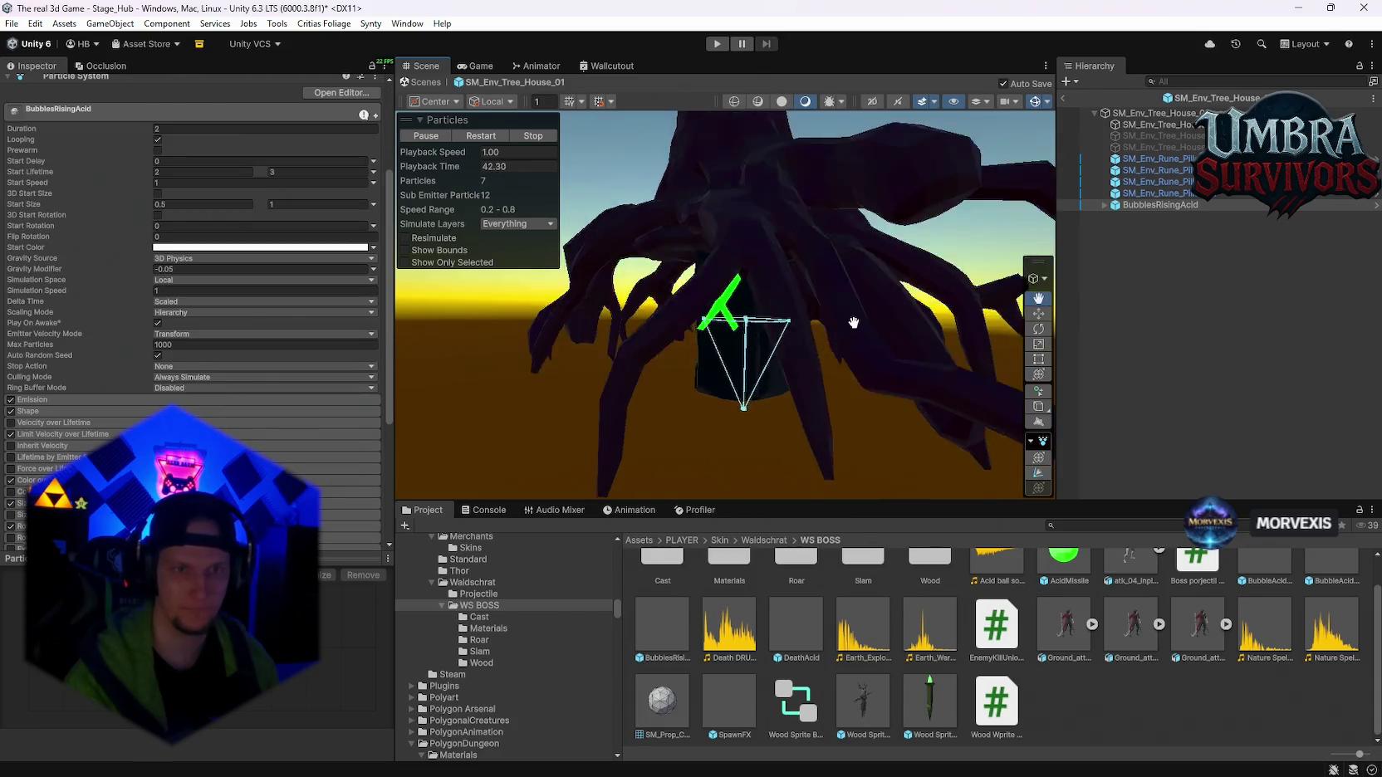
{"action": "scroll", "coordinate": [831, 349], "scroll_direction": "up", "scroll_amount": 5}
{"action": "mouse_move", "coordinate": [766, 403]}
{"action": "left_mouse_down"}
{"action": "mouse_move", "coordinate": [802, 296]}
{"action": "mouse_move", "coordinate": [906, 285]}
{"action": "mouse_move", "coordinate": [835, 373]}
{"action": "left_mouse_up"}
{"action": "mouse_move", "coordinate": [886, 322]}
{"action": "left_mouse_down"}
{"action": "mouse_move", "coordinate": [769, 424]}
{"action": "mouse_move", "coordinate": [729, 432]}
{"action": "mouse_move", "coordinate": [772, 364]}
{"action": "mouse_move", "coordinate": [863, 335]}
{"action": "mouse_move", "coordinate": [752, 348]}
{"action": "mouse_move", "coordinate": [920, 308]}
{"action": "mouse_move", "coordinate": [841, 322]}
{"action": "mouse_move", "coordinate": [925, 333]}
{"action": "mouse_move", "coordinate": [797, 316]}
{"action": "mouse_move", "coordinate": [777, 280]}
{"action": "mouse_move", "coordinate": [845, 297]}
{"action": "left_mouse_up"}
{"action": "mouse_move", "coordinate": [764, 351]}
{"action": "left_mouse_down"}
{"action": "mouse_move", "coordinate": [769, 415]}
{"action": "mouse_move", "coordinate": [882, 369]}
{"action": "mouse_move", "coordinate": [874, 333]}
{"action": "mouse_move", "coordinate": [809, 371]}
{"action": "mouse_move", "coordinate": [861, 294]}
{"action": "mouse_move", "coordinate": [673, 321]}
{"action": "mouse_move", "coordinate": [892, 298]}
{"action": "mouse_move", "coordinate": [805, 297]}
{"action": "left_mouse_up"}
- Watch the bubble effect from a wider view and expand the particle renderer settings
{"action": "left_click", "coordinate": [861, 294]}
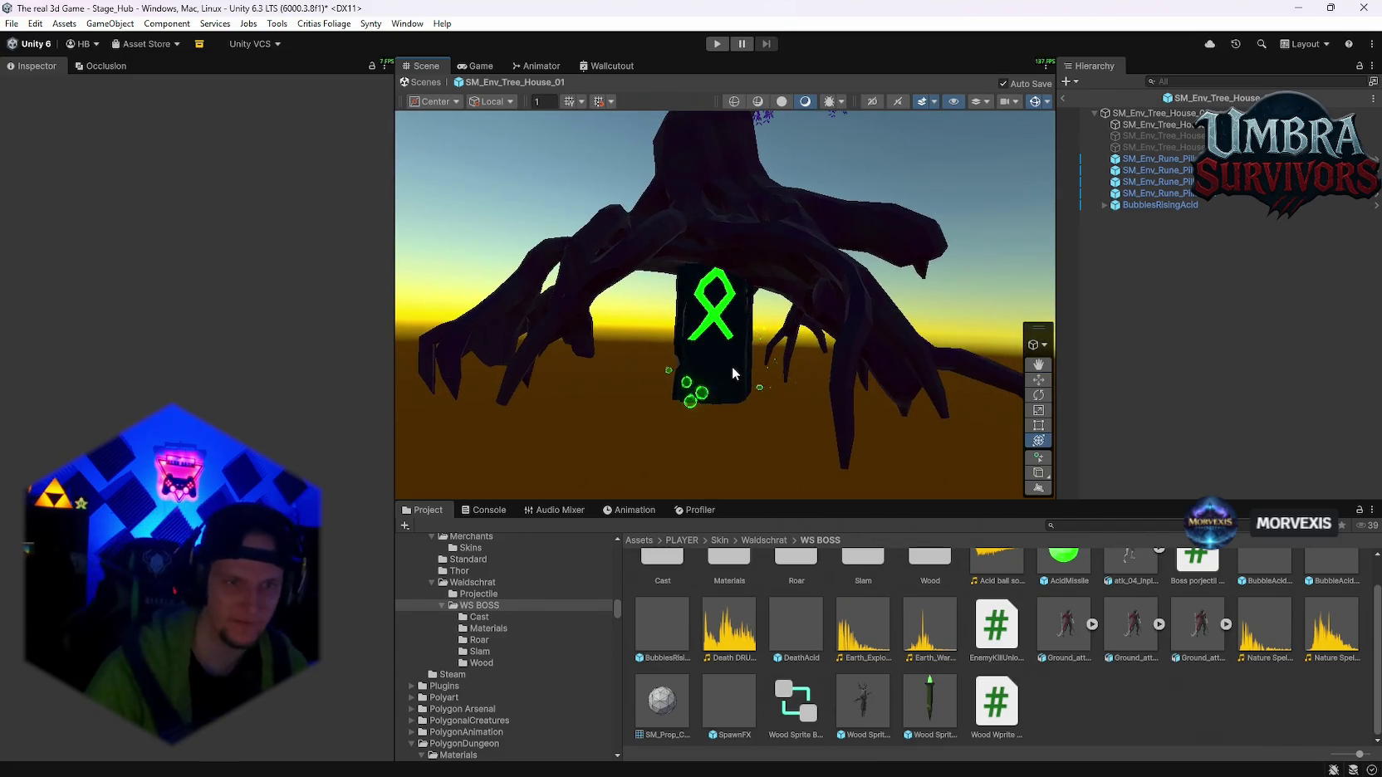
{"action": "left_click_drag", "start_coordinate": [846, 354], "coordinate": [878, 336]}
{"action": "mouse_move", "coordinate": [929, 363]}
{"action": "left_mouse_down"}
{"action": "mouse_move", "coordinate": [802, 335]}
{"action": "mouse_move", "coordinate": [952, 284]}
{"action": "left_mouse_up"}
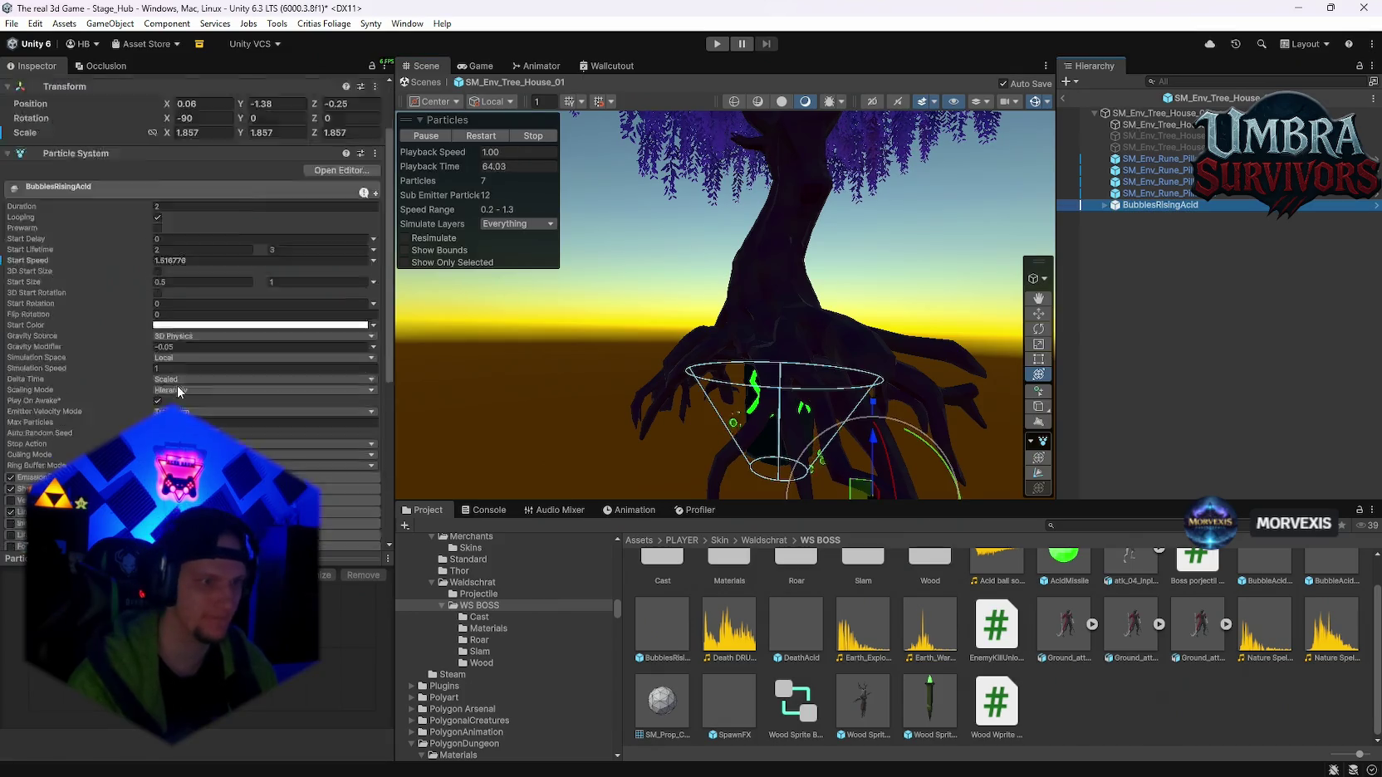
{"action": "left_click", "coordinate": [38, 462]}
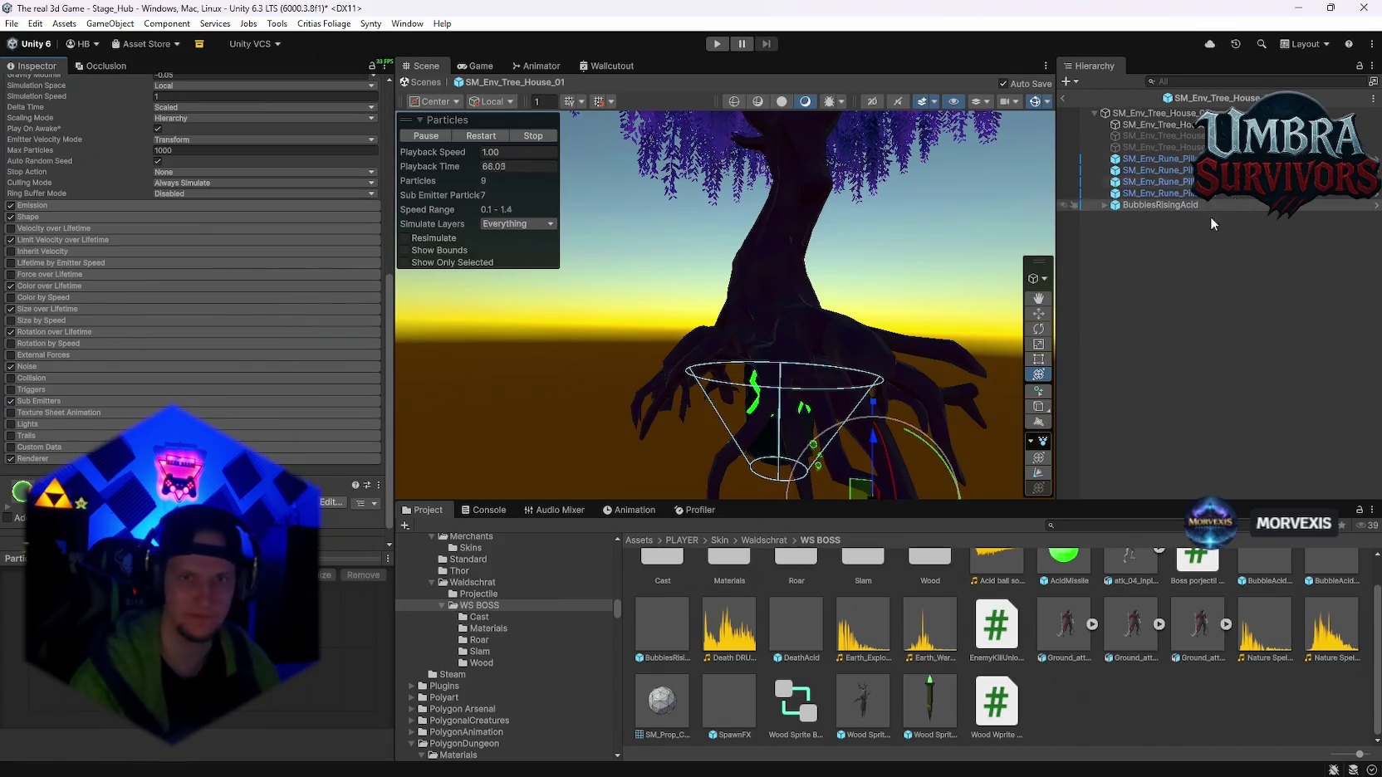
- Leave the tree house prefab and list the Wurf 2/FeuerNova folder's Nova assets
{"action": "left_click", "coordinate": [1063, 100]}
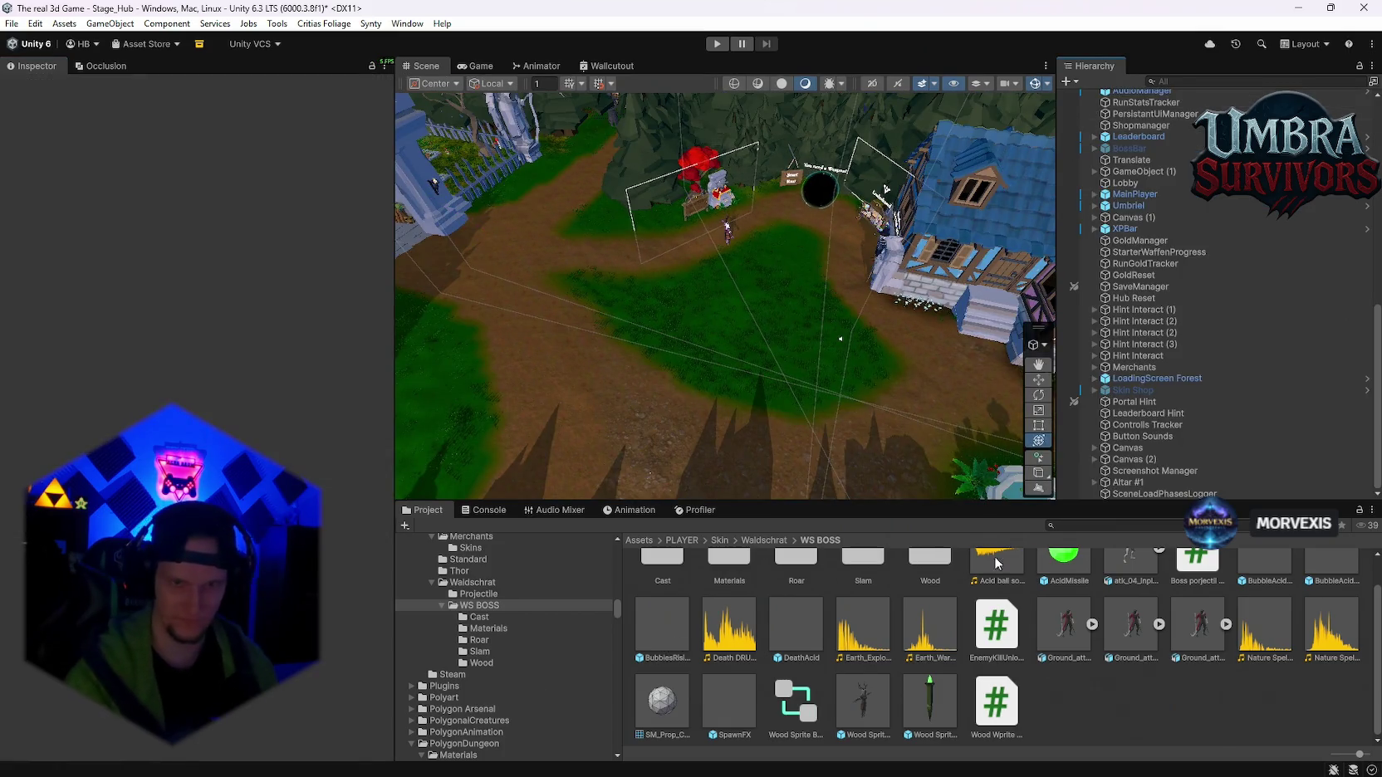
{"action": "scroll", "coordinate": [519, 635], "scroll_direction": "down", "scroll_amount": 10}
{"action": "scroll", "coordinate": [529, 642], "scroll_direction": "down", "scroll_amount": 10}
{"action": "scroll", "coordinate": [523, 686], "scroll_direction": "up", "scroll_amount": 6}
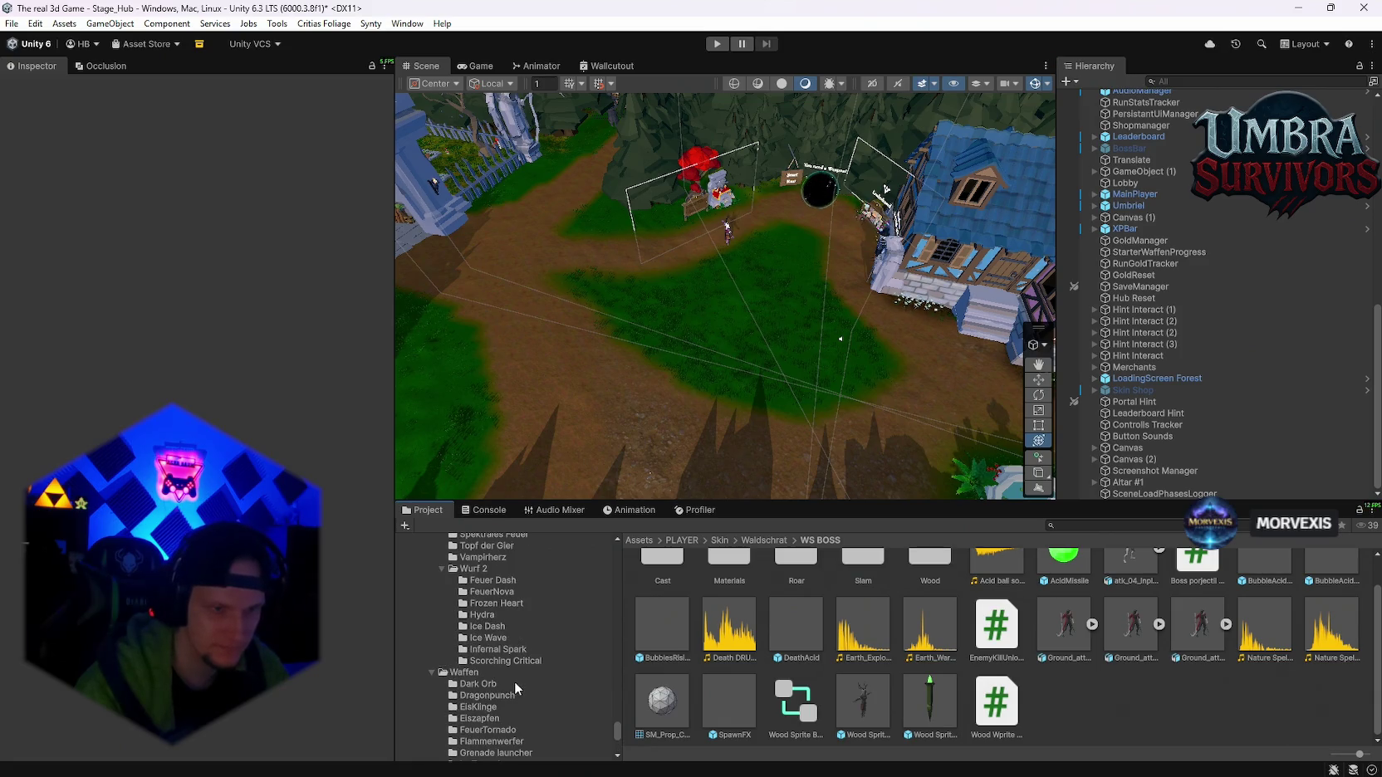
{"action": "left_click", "coordinate": [493, 592]}
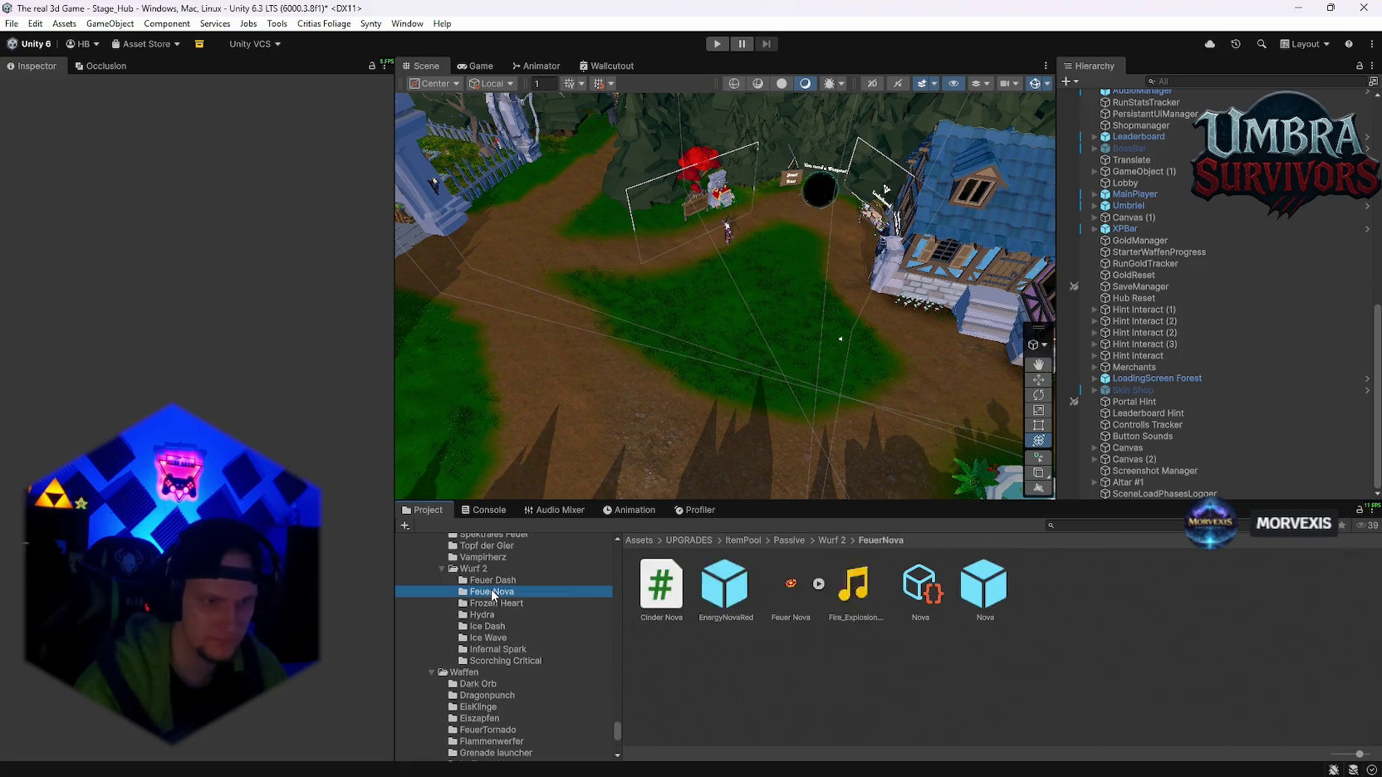
- Open EnergyNovaRed and preview each child system, from CenterSphereGlow to VerticalGlowRing
{"action": "double_click", "coordinate": [725, 590]}
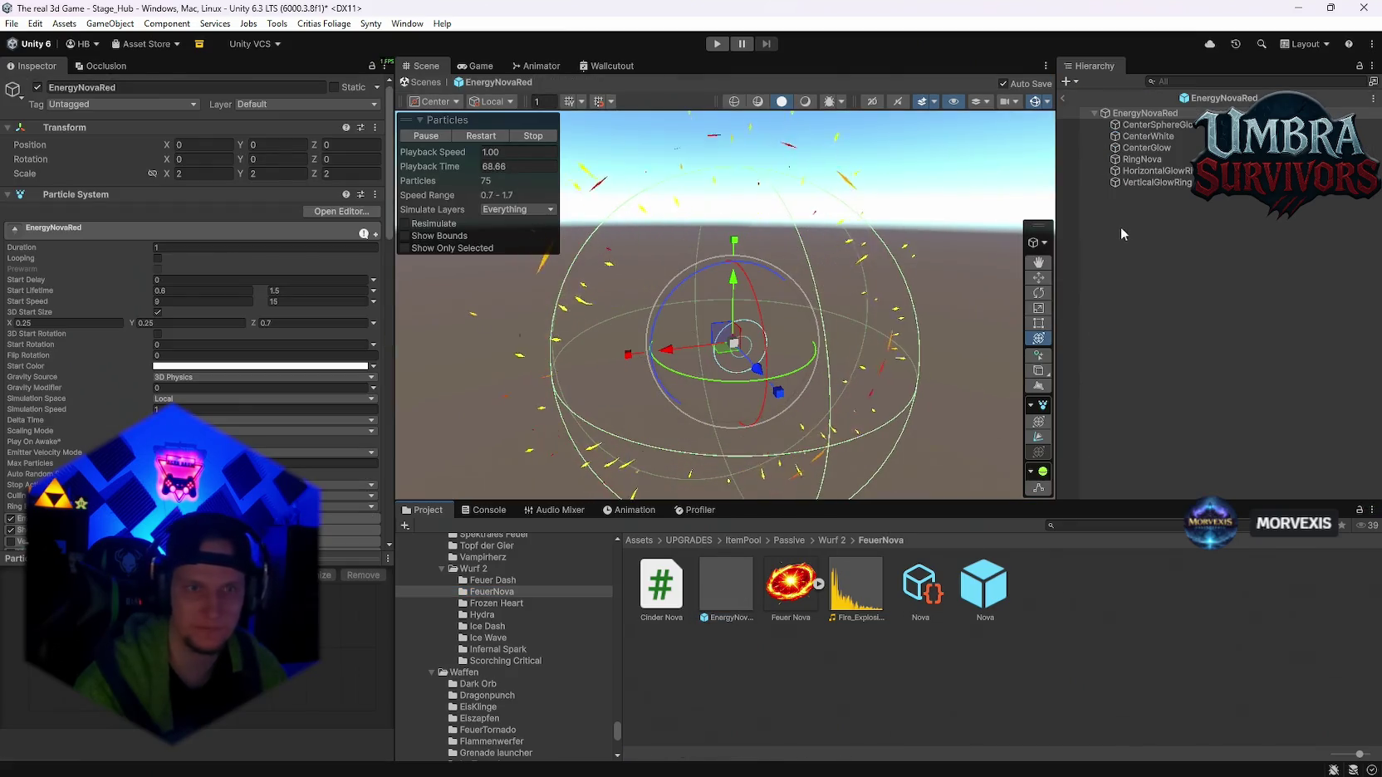
{"action": "scroll", "coordinate": [151, 393], "scroll_direction": "down", "scroll_amount": 10}
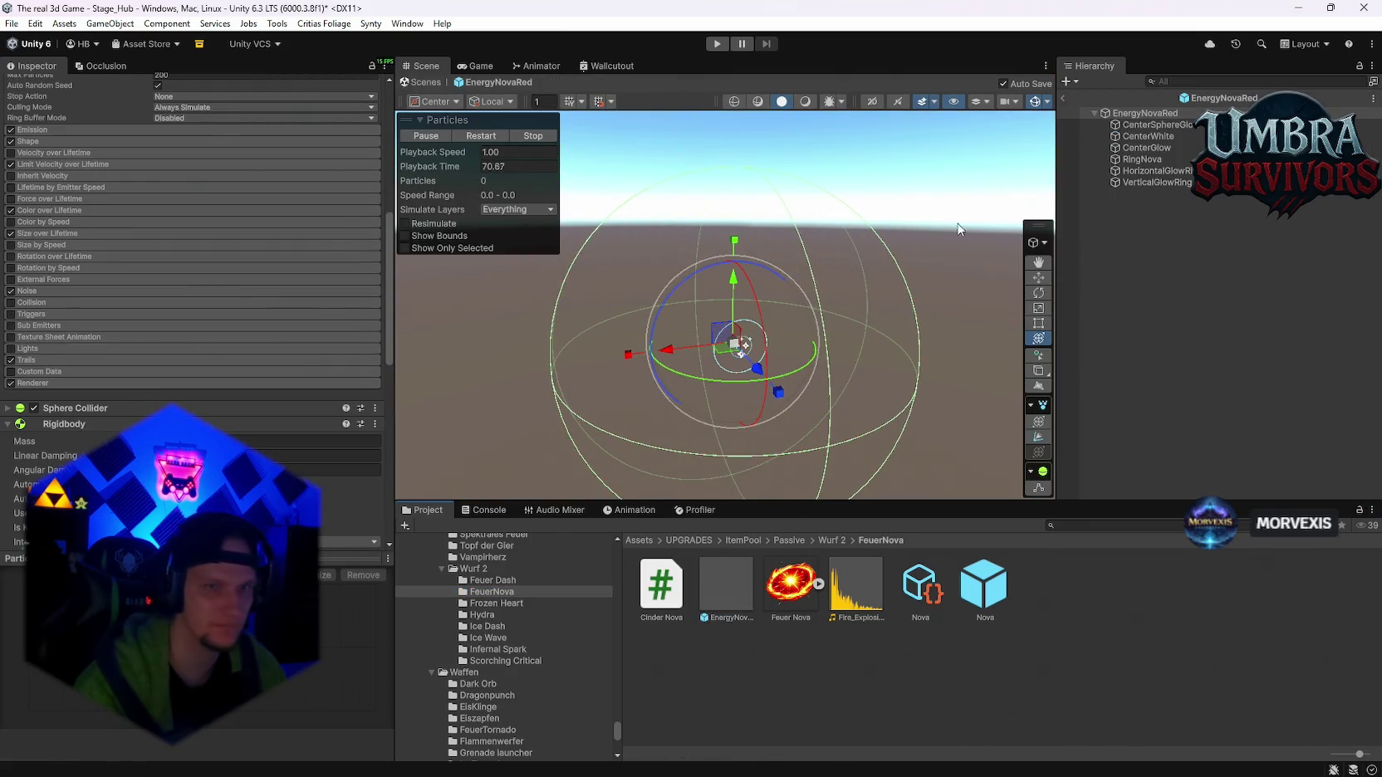
{"action": "left_click", "coordinate": [1148, 125]}
{"action": "left_click", "coordinate": [1148, 137]}
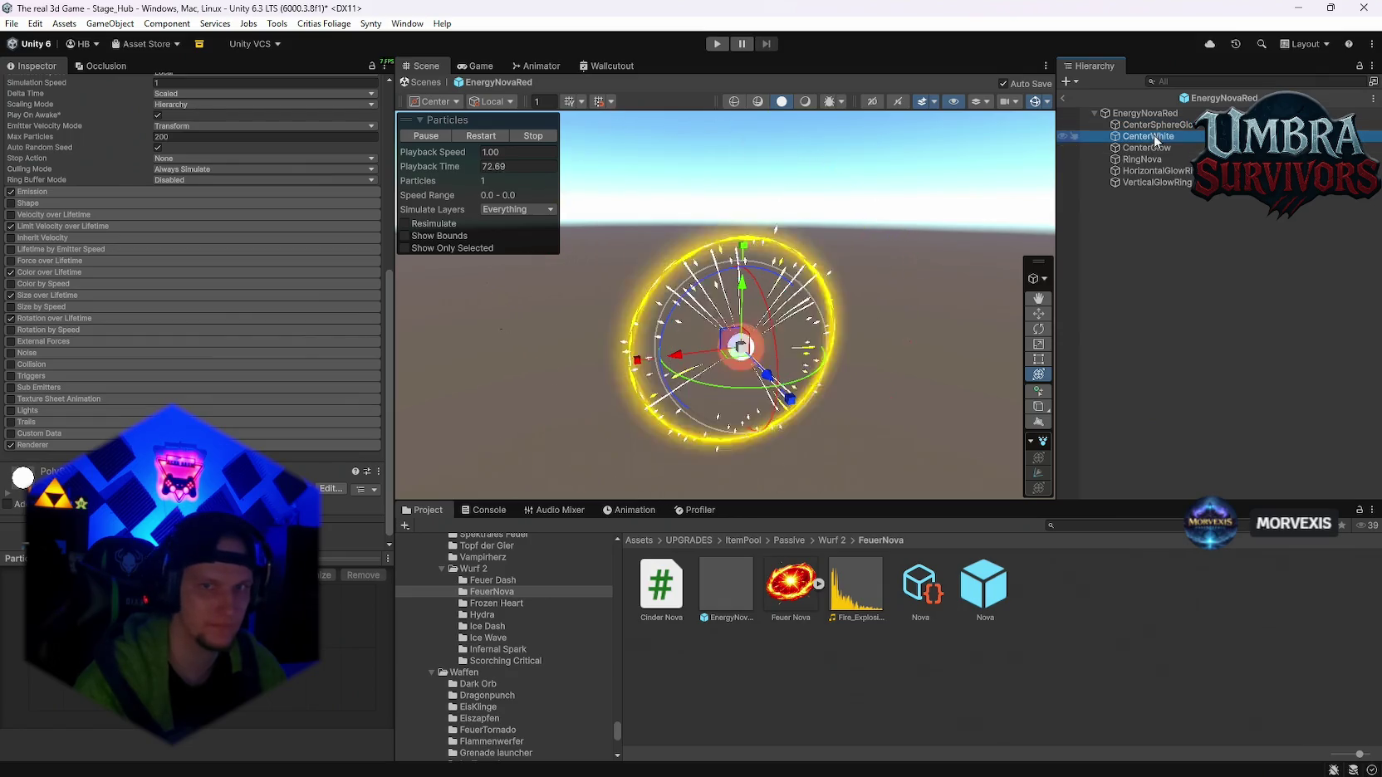
{"action": "left_click", "coordinate": [1146, 148]}
{"action": "left_click", "coordinate": [1144, 158]}
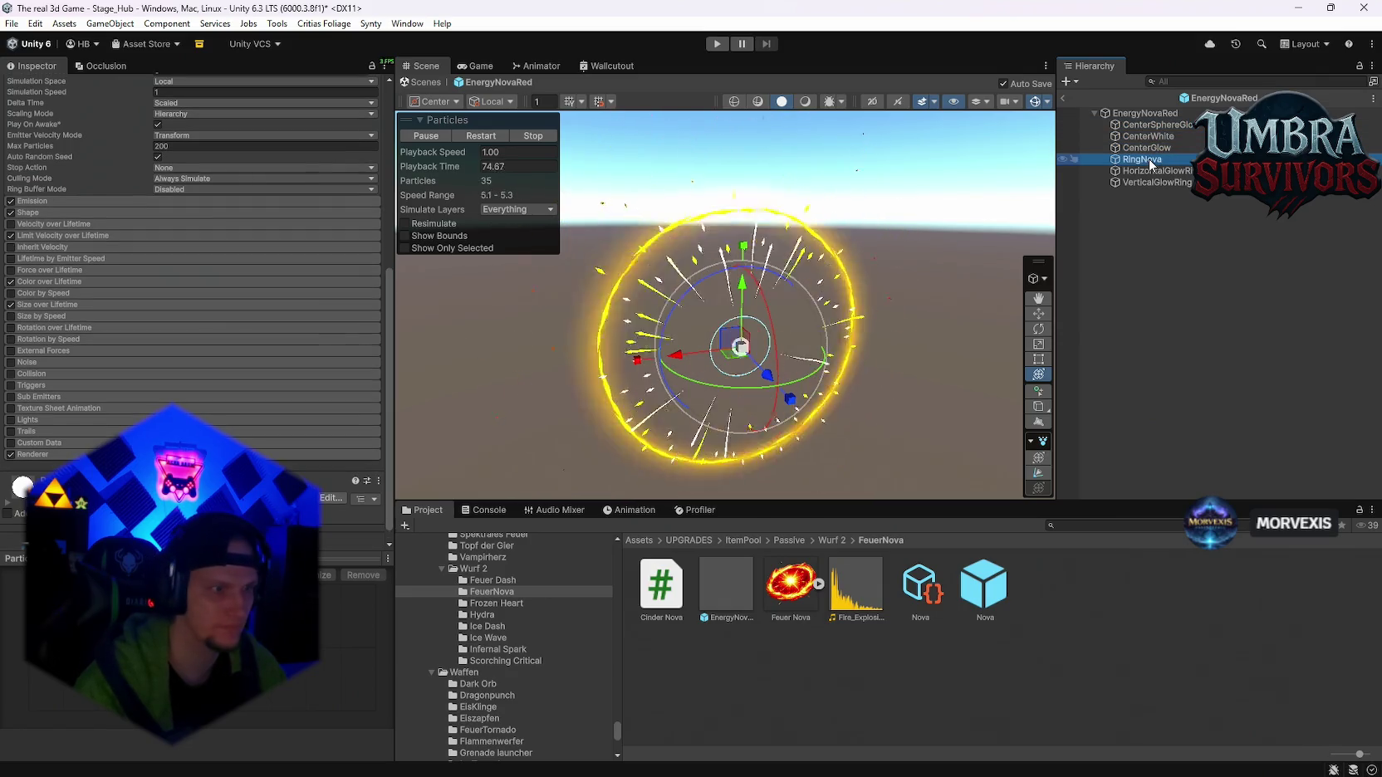
{"action": "left_click", "coordinate": [1149, 170]}
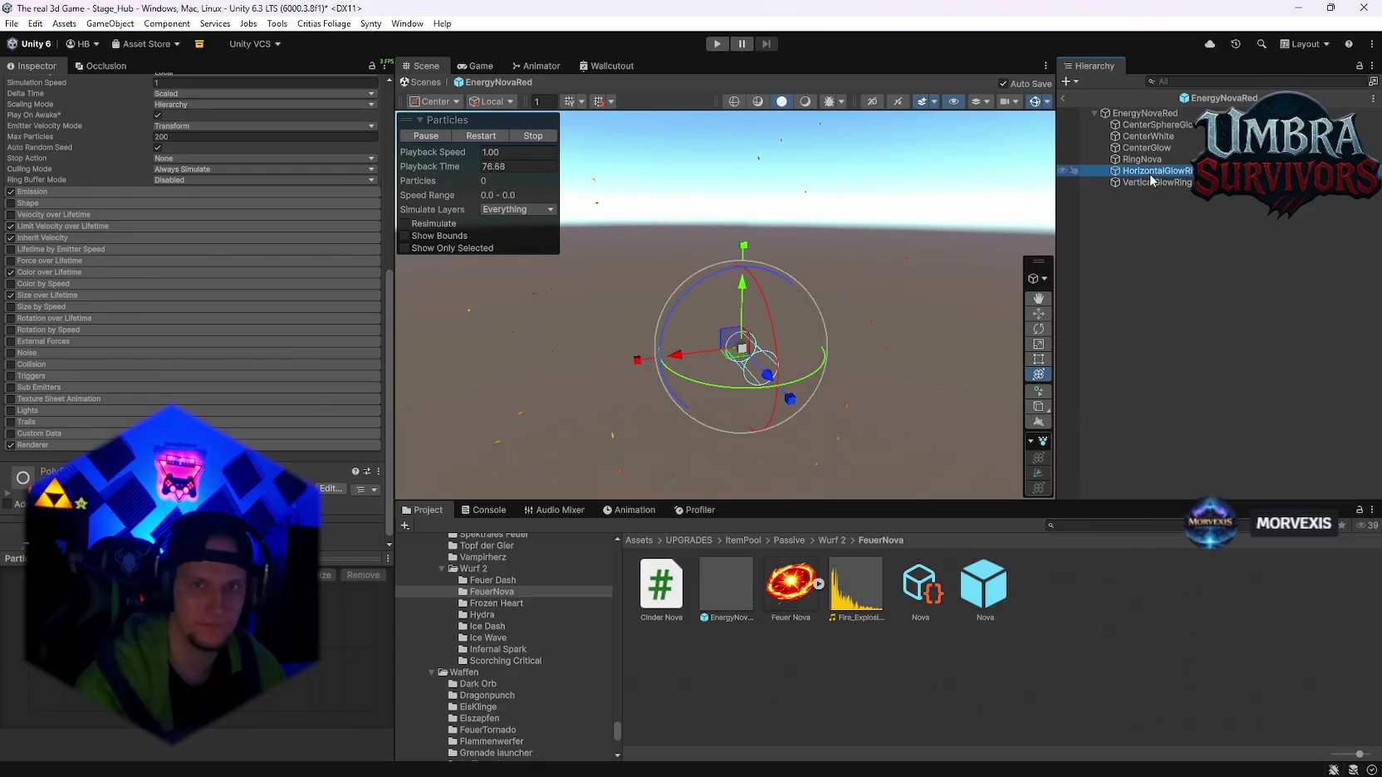
{"action": "left_click", "coordinate": [1151, 181]}
{"action": "left_click", "coordinate": [1145, 115]}
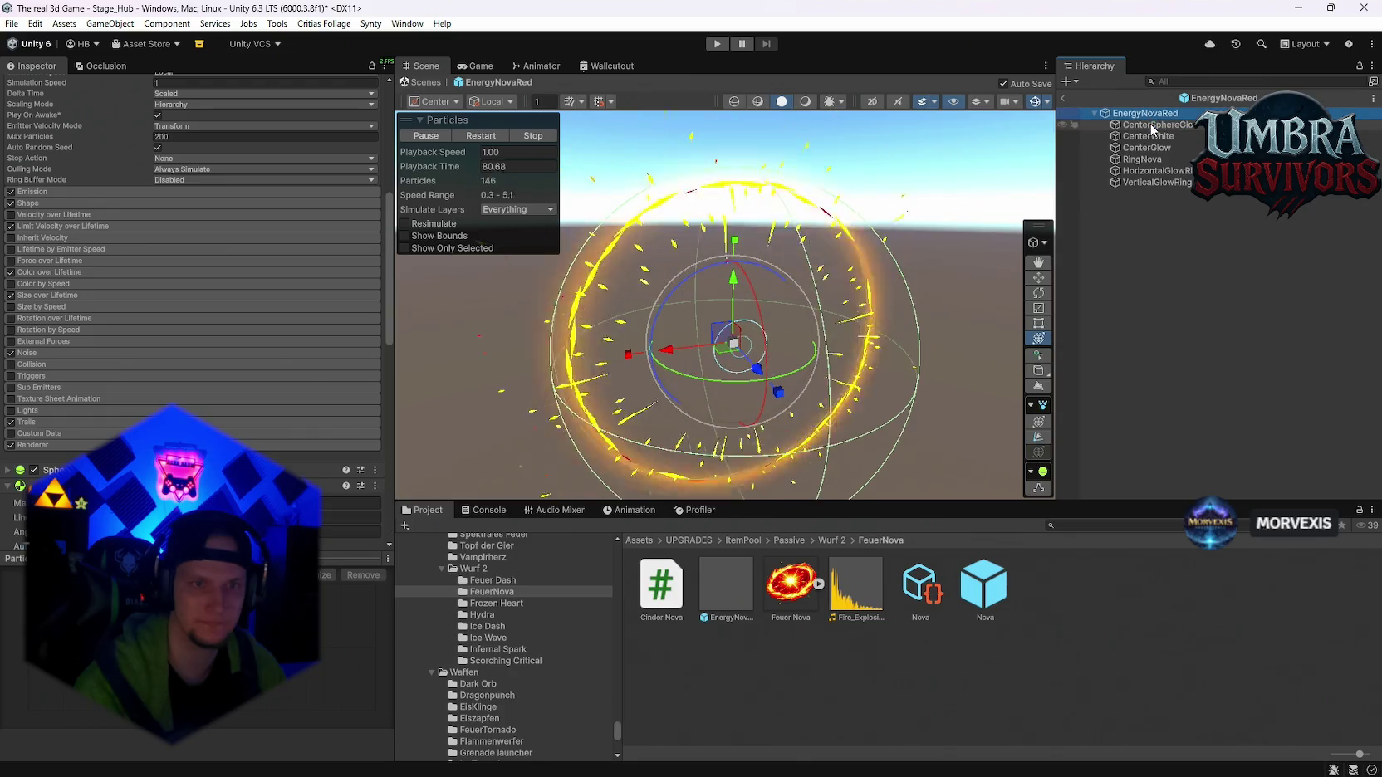
{"action": "left_click", "coordinate": [1155, 136]}
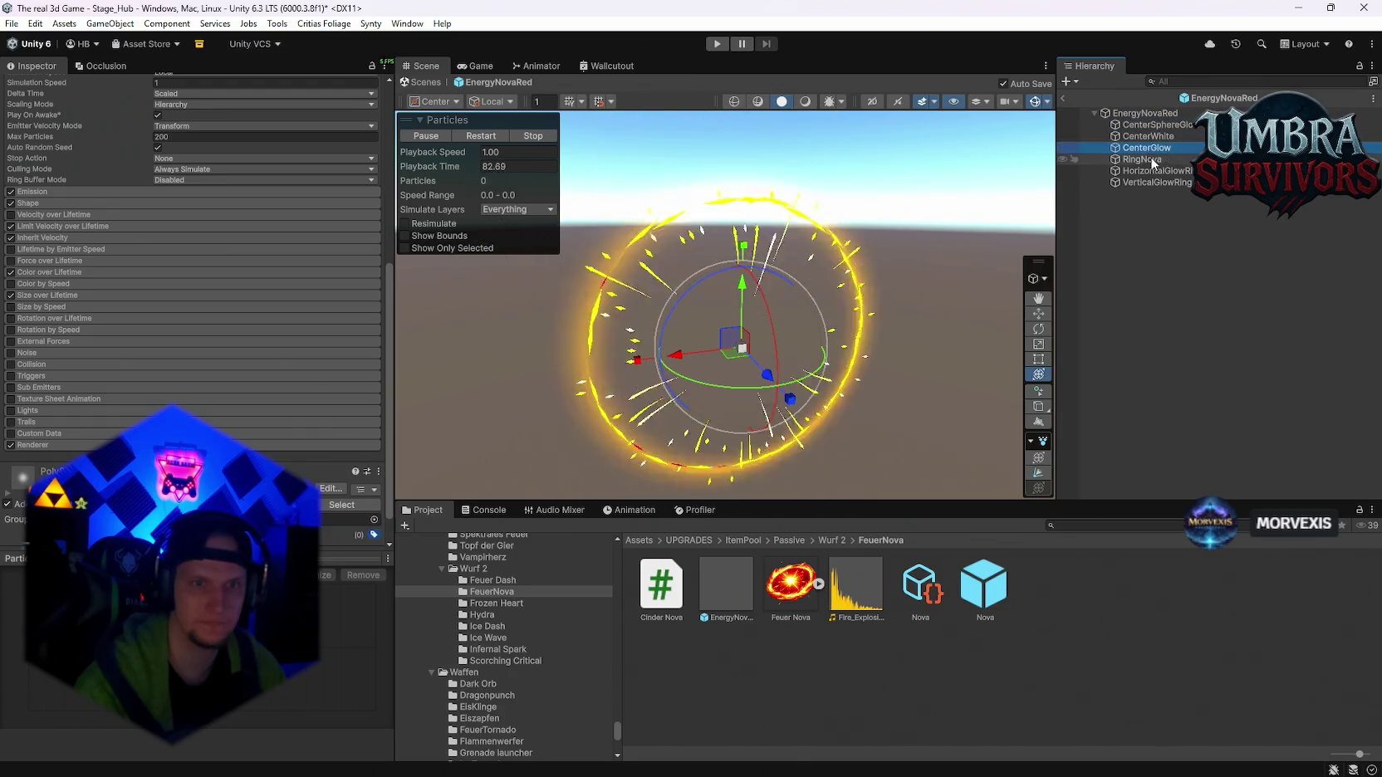
{"action": "left_click", "coordinate": [1153, 126]}
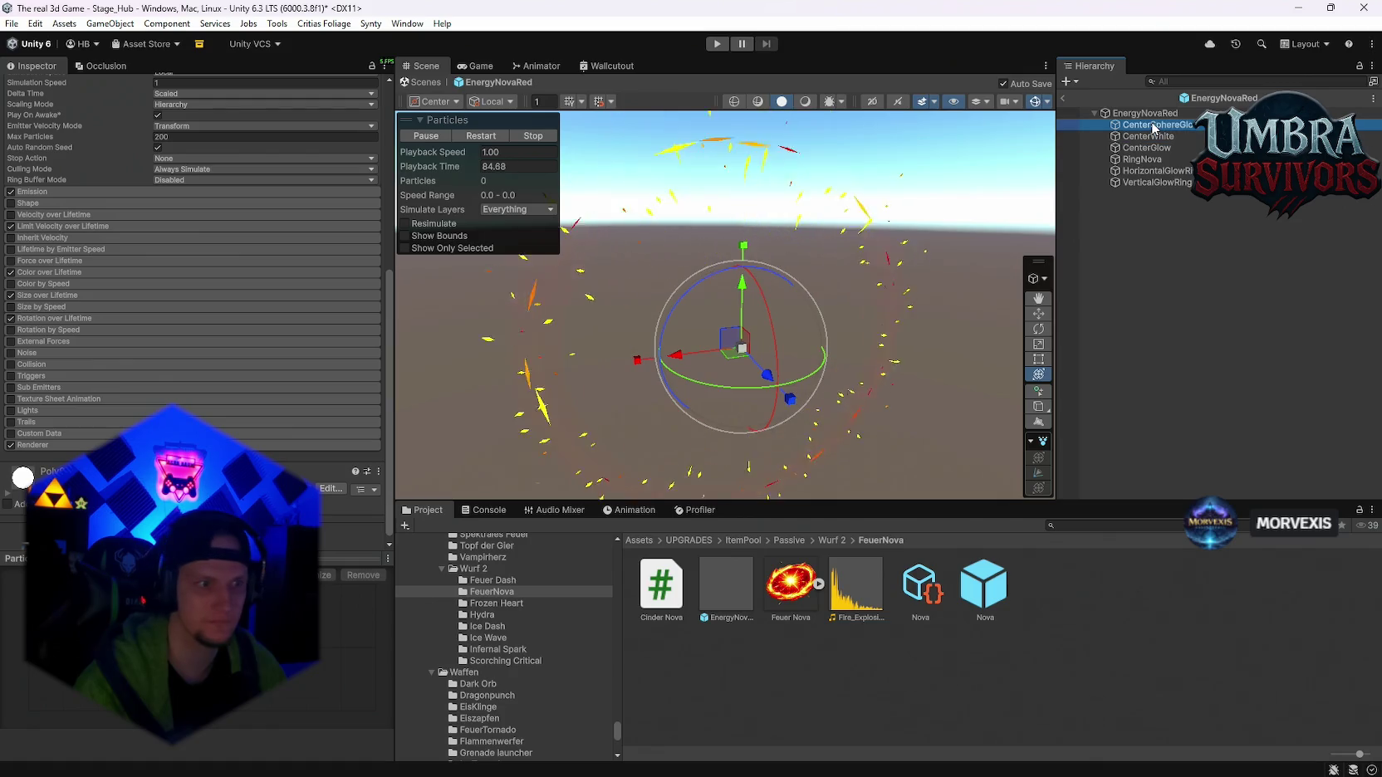
- Select CenterSphereGlow, CenterWhite and CenterGlow together and delete them
{"action": "scroll", "coordinate": [106, 309], "scroll_direction": "up", "scroll_amount": 4}
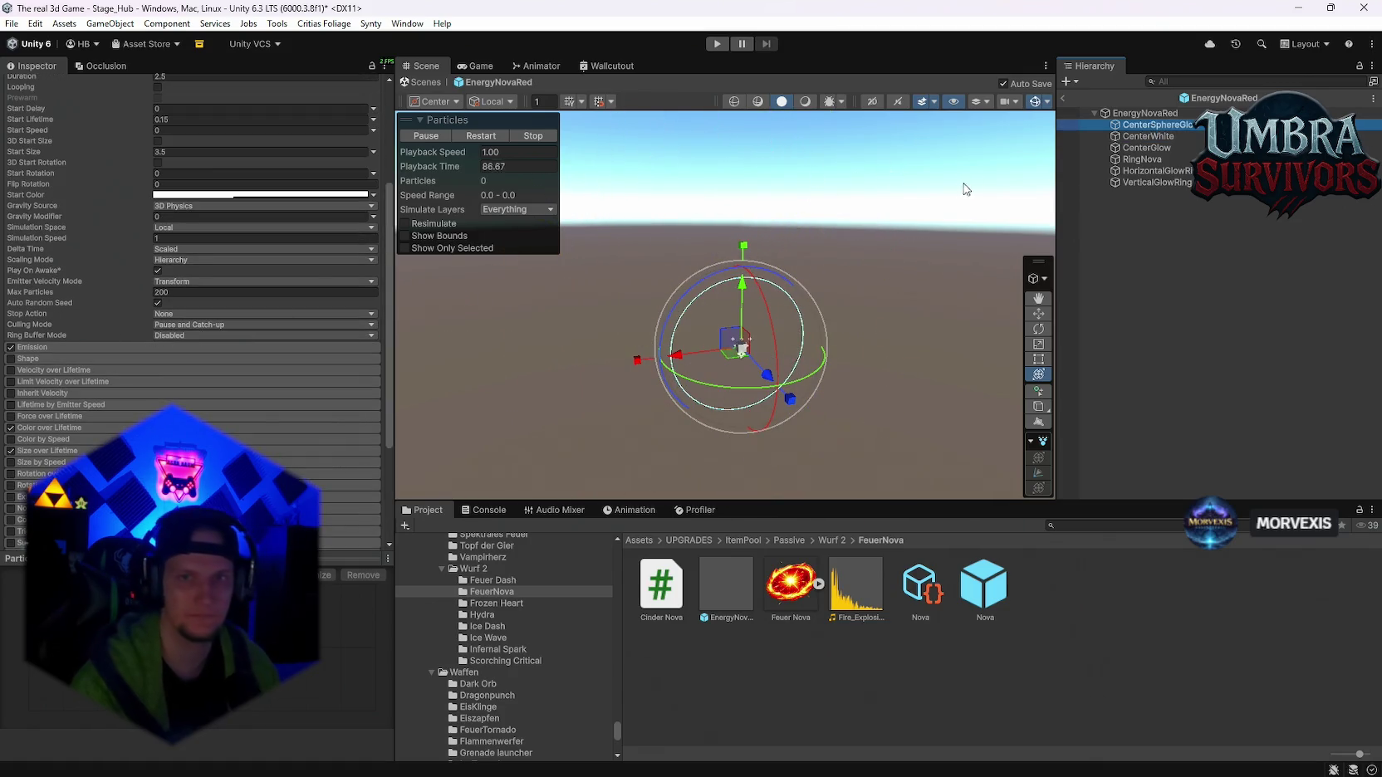
{"action": "left_click", "coordinate": [1158, 148], "text": "shift"}
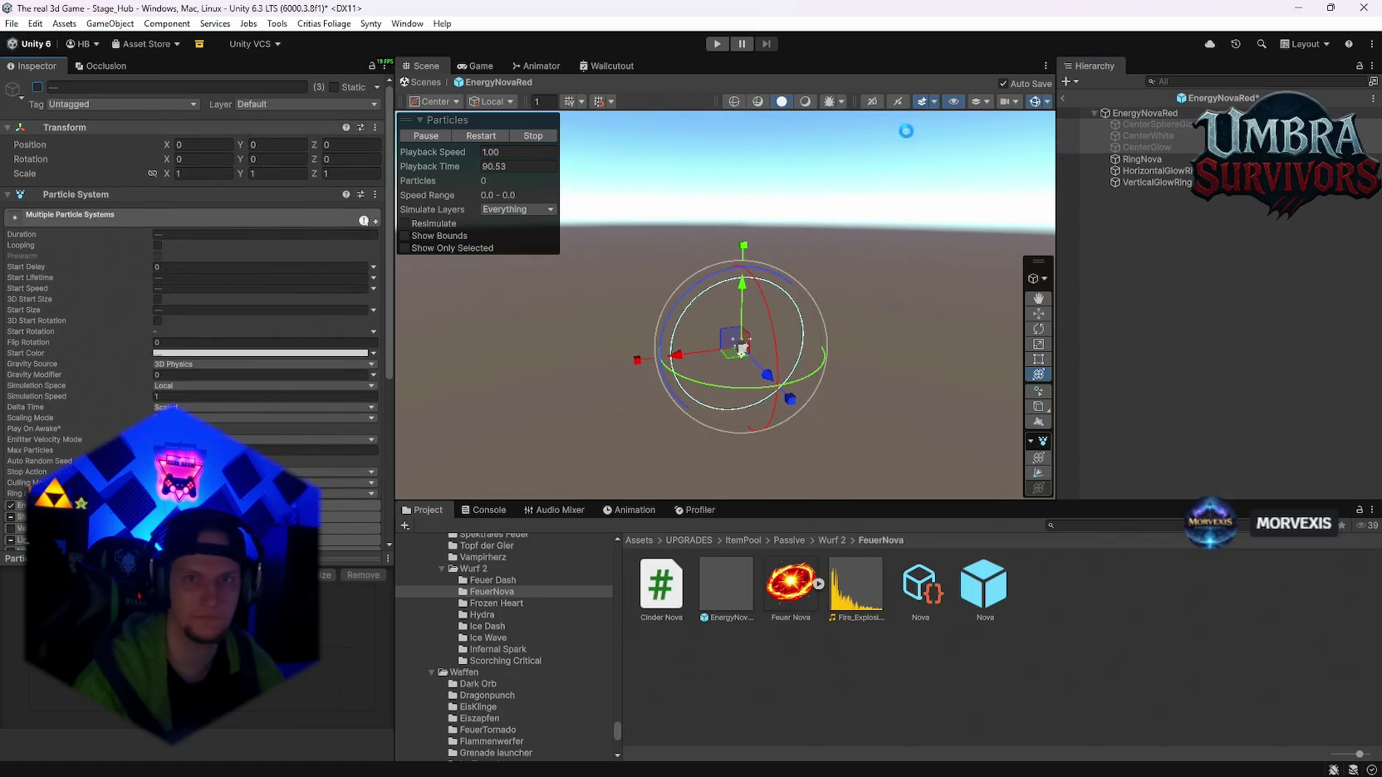
{"action": "left_click", "coordinate": [497, 135]}
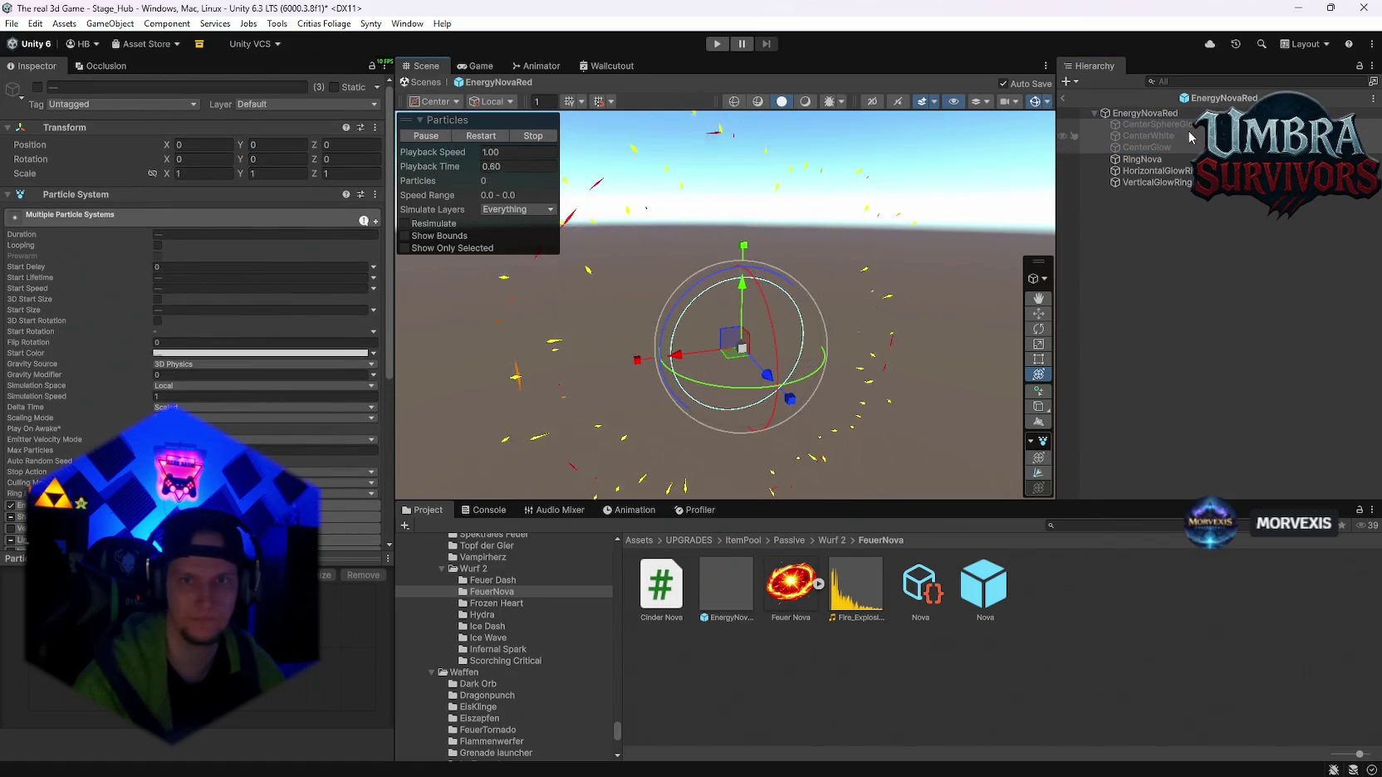
{"action": "key", "text": "Delete"}
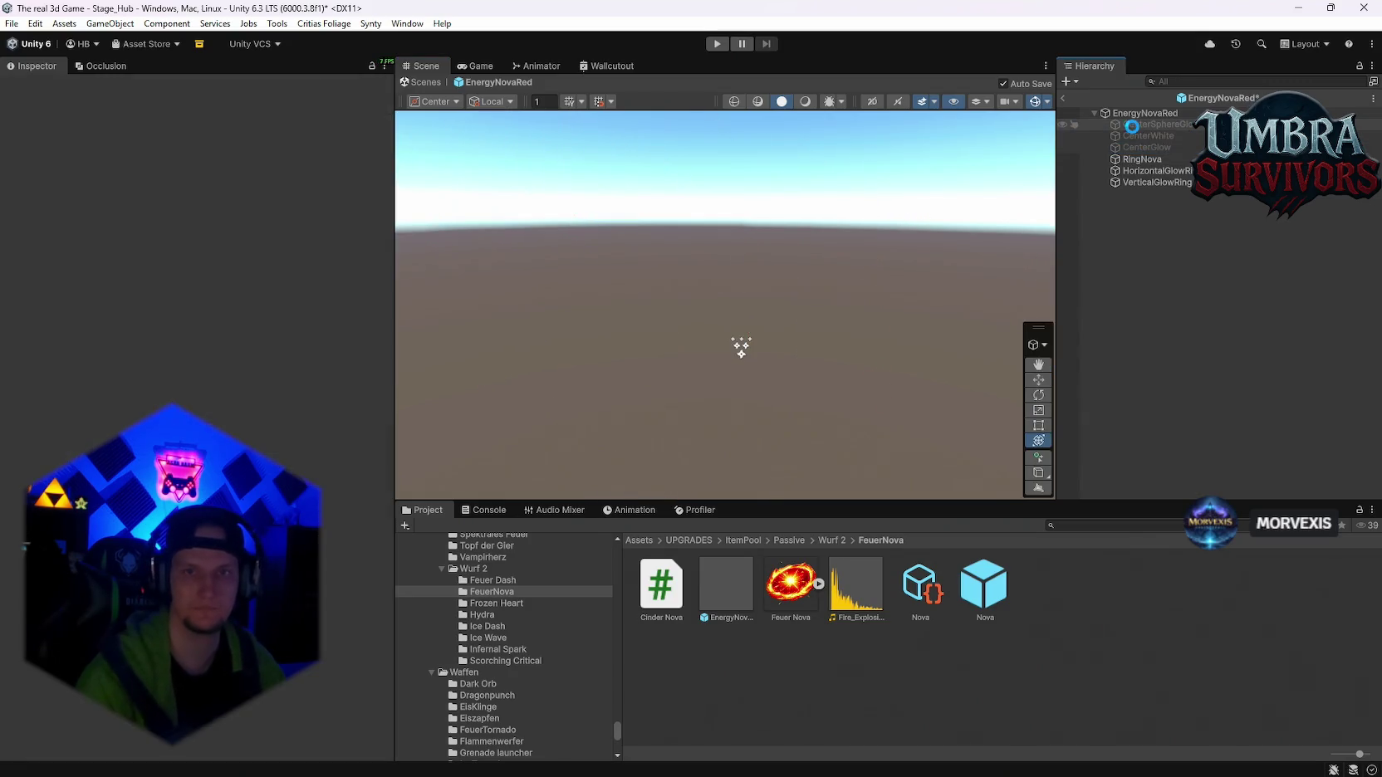
- Replay the trimmed nova with RingNova and HorizontalGlowRing selected, then return to Stage_Hub
{"action": "left_click", "coordinate": [1146, 114]}
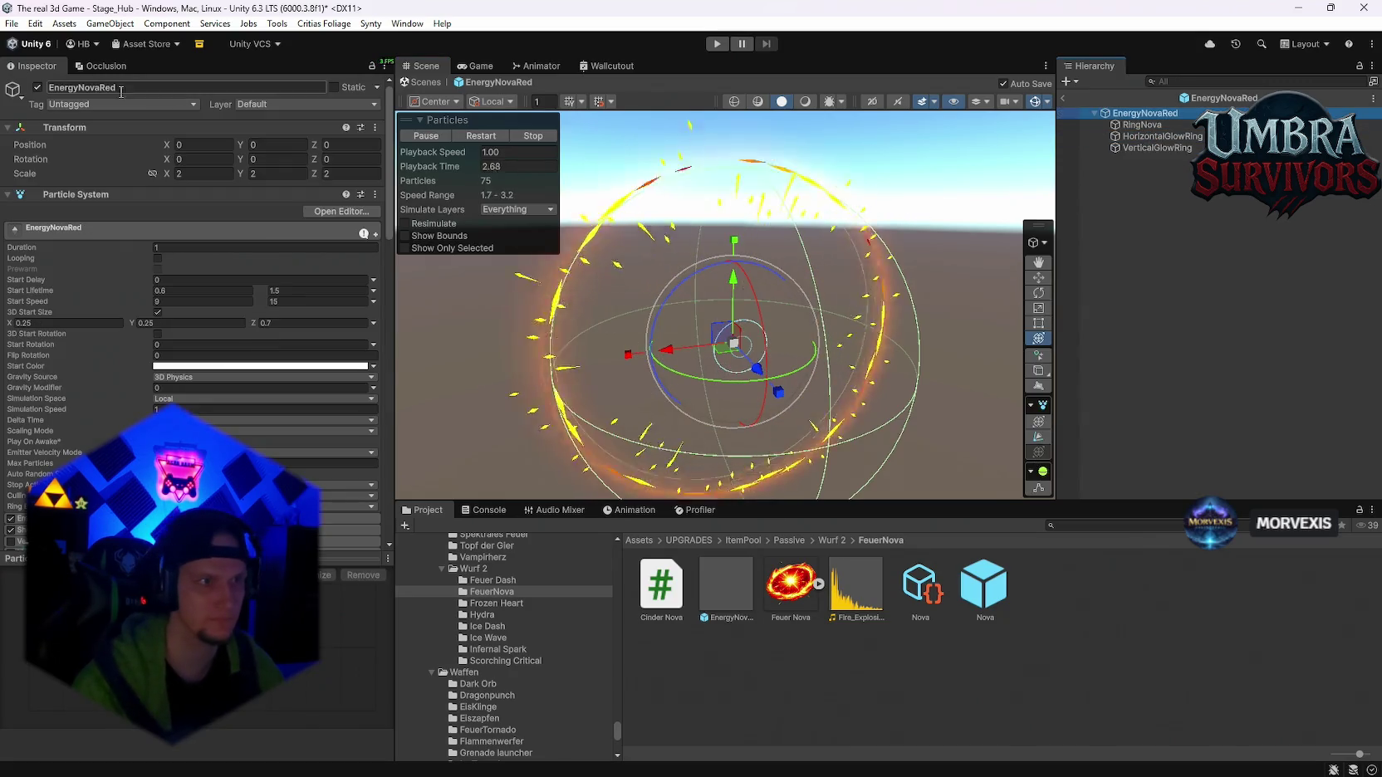
{"action": "left_click", "coordinate": [492, 137]}
{"action": "left_click", "coordinate": [1159, 137]}
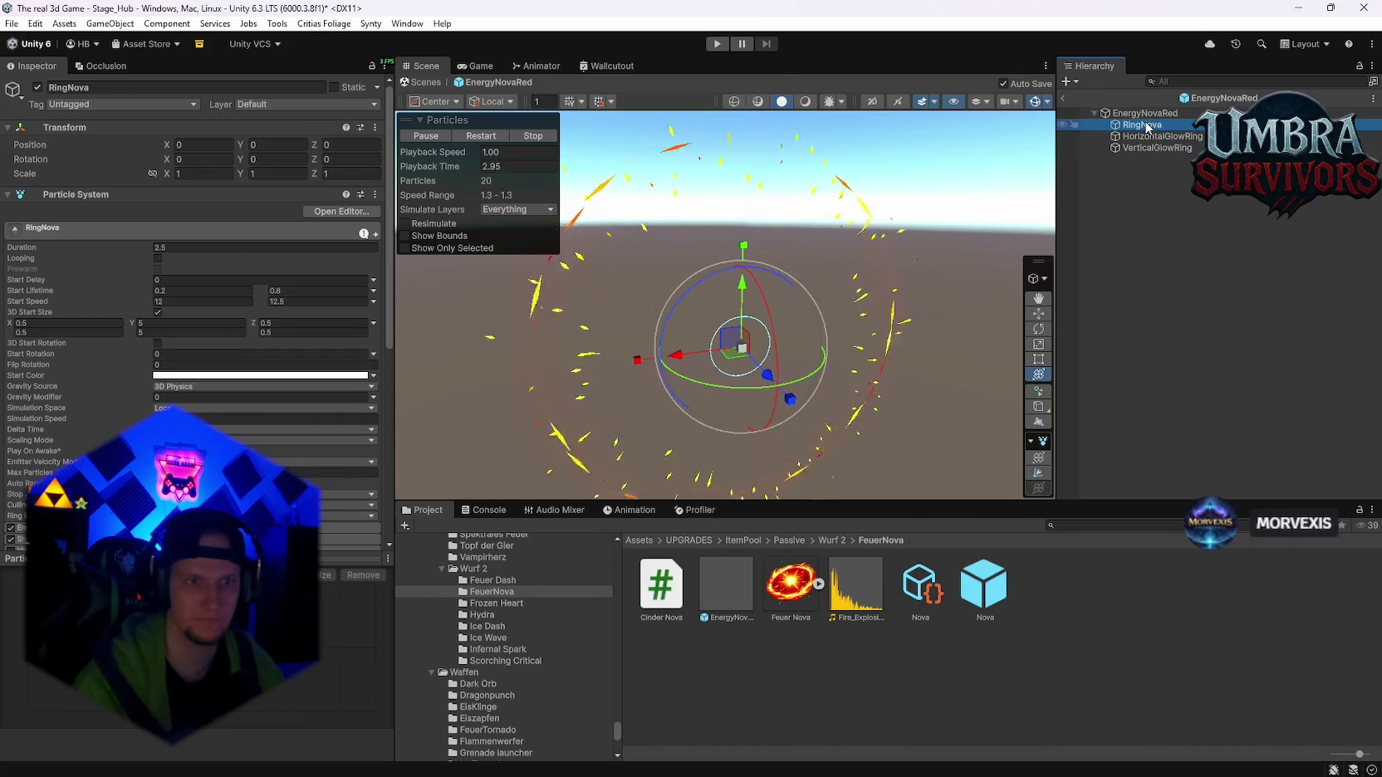
{"action": "left_click", "coordinate": [1160, 137]}
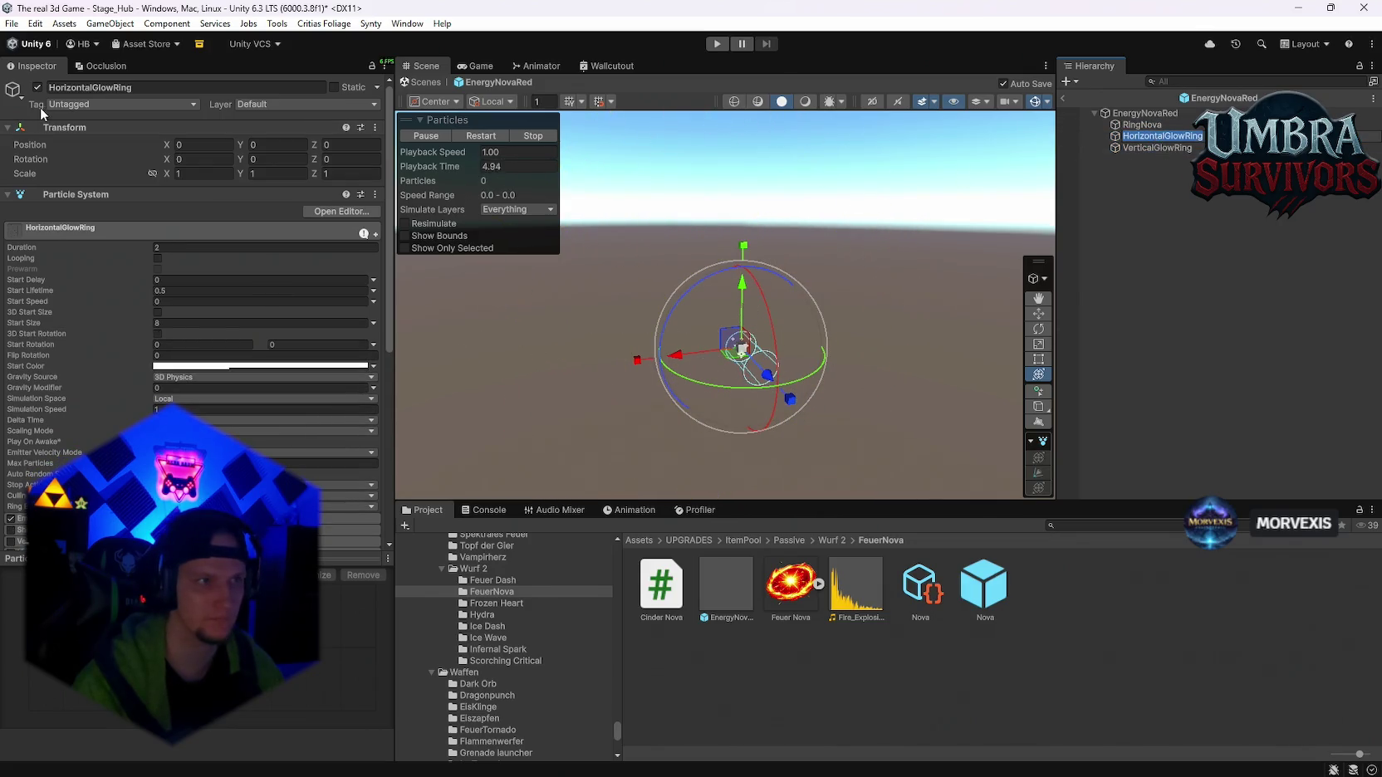
{"action": "left_click", "coordinate": [480, 136]}
{"action": "left_click", "coordinate": [478, 134]}
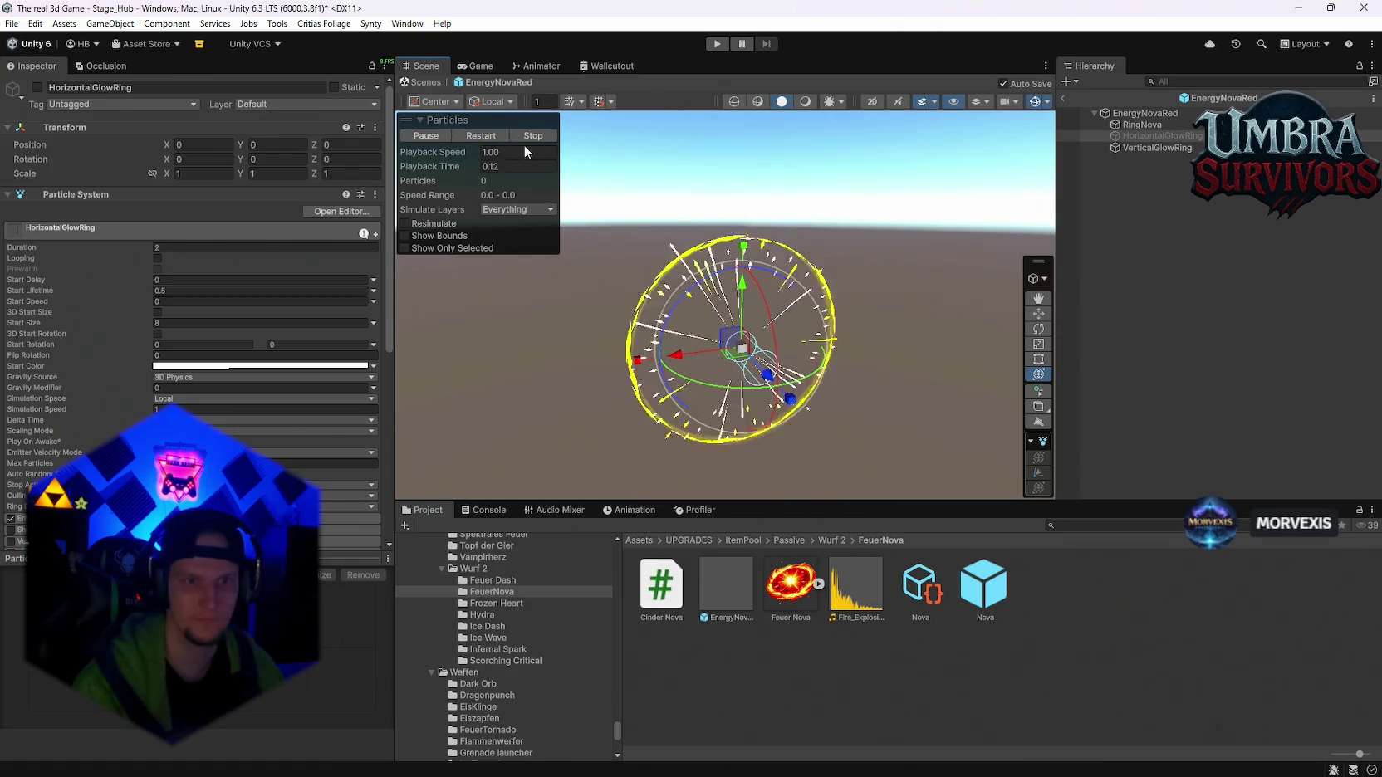
{"action": "left_click", "coordinate": [480, 135]}
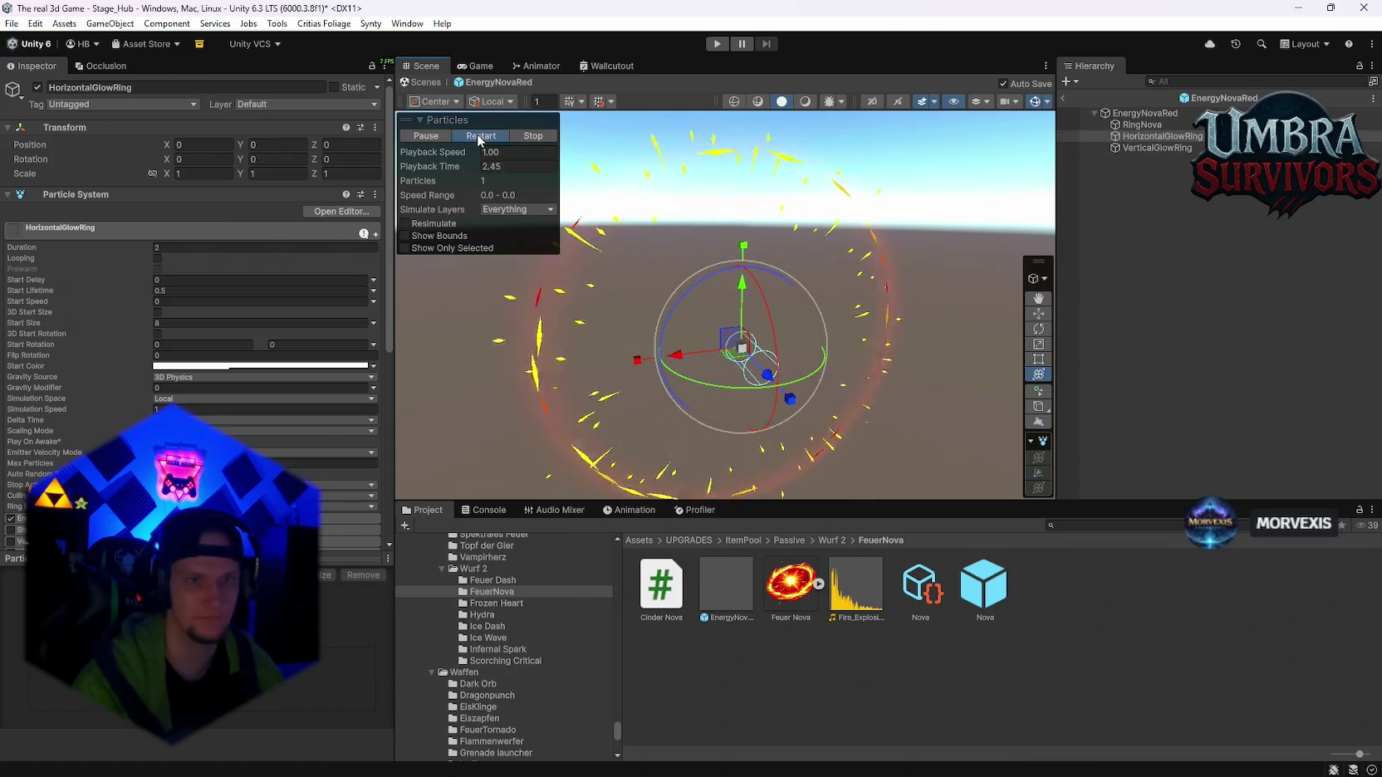
{"action": "left_click", "coordinate": [1063, 98]}
{"action": "scroll", "coordinate": [796, 389], "scroll_direction": "up", "scroll_amount": 5}
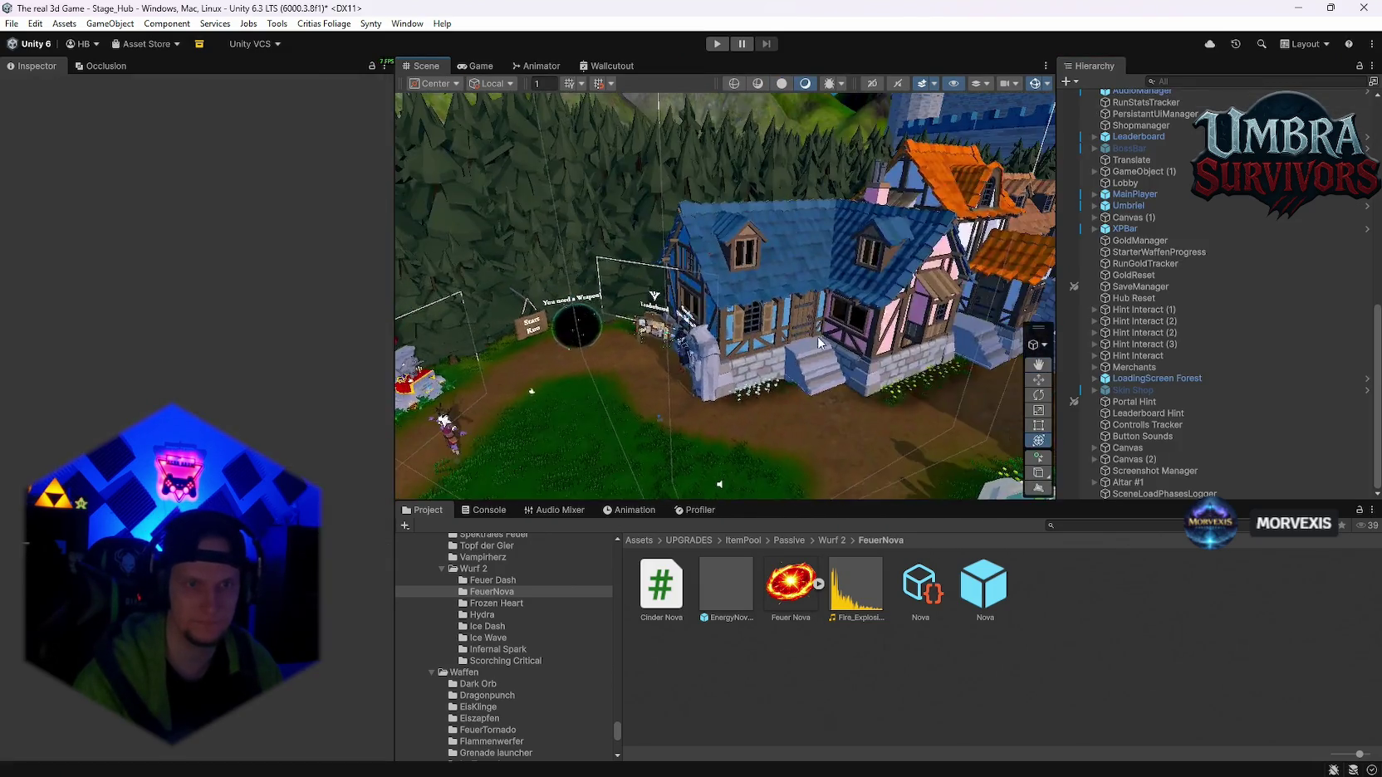
- Search the Project for 'stage_forest' and open the Stage_Forest prefabs folder
{"action": "mouse_move", "coordinate": [819, 342]}
{"action": "left_mouse_down"}
{"action": "mouse_move", "coordinate": [831, 327]}
{"action": "mouse_move", "coordinate": [679, 272]}
{"action": "mouse_move", "coordinate": [880, 370]}
{"action": "mouse_move", "coordinate": [757, 295]}
{"action": "left_mouse_up"}
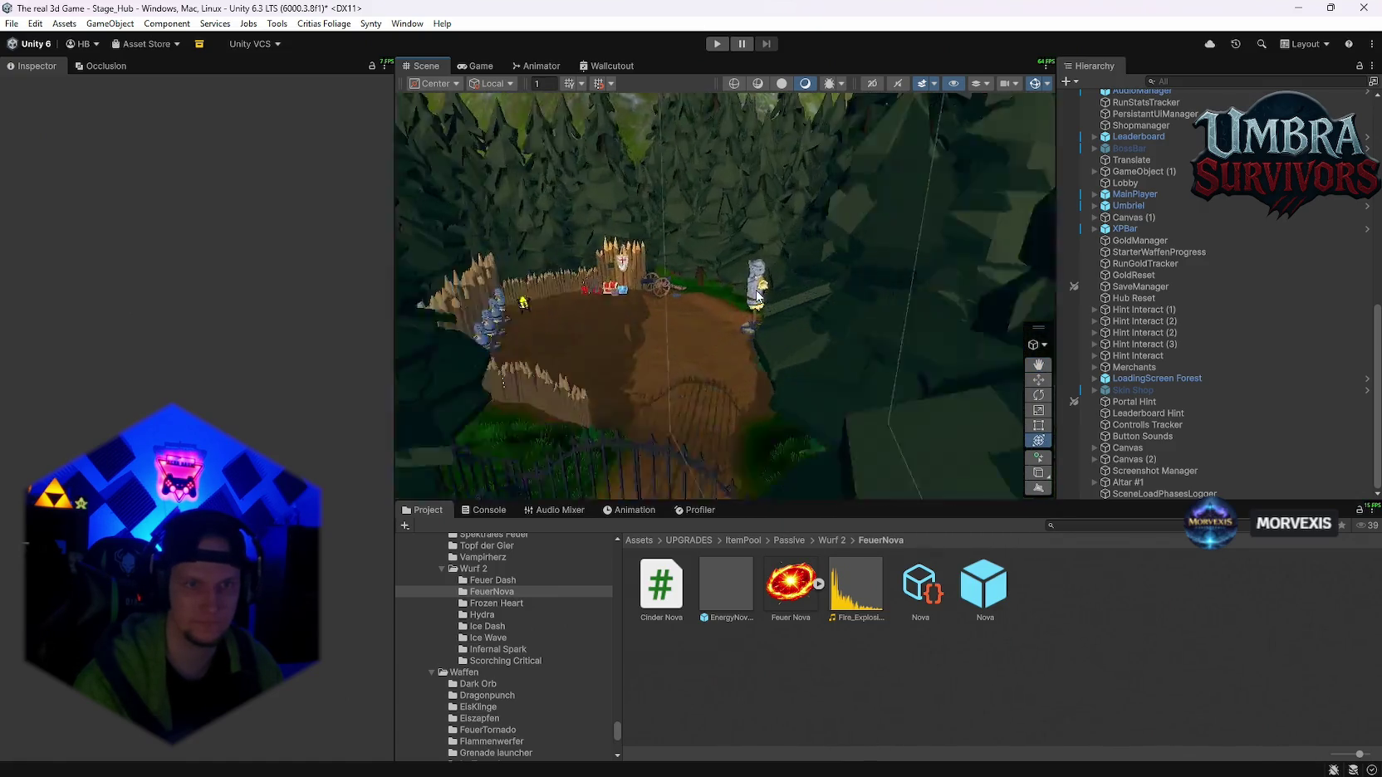
{"action": "scroll", "coordinate": [757, 294], "scroll_direction": "up", "scroll_amount": 10}
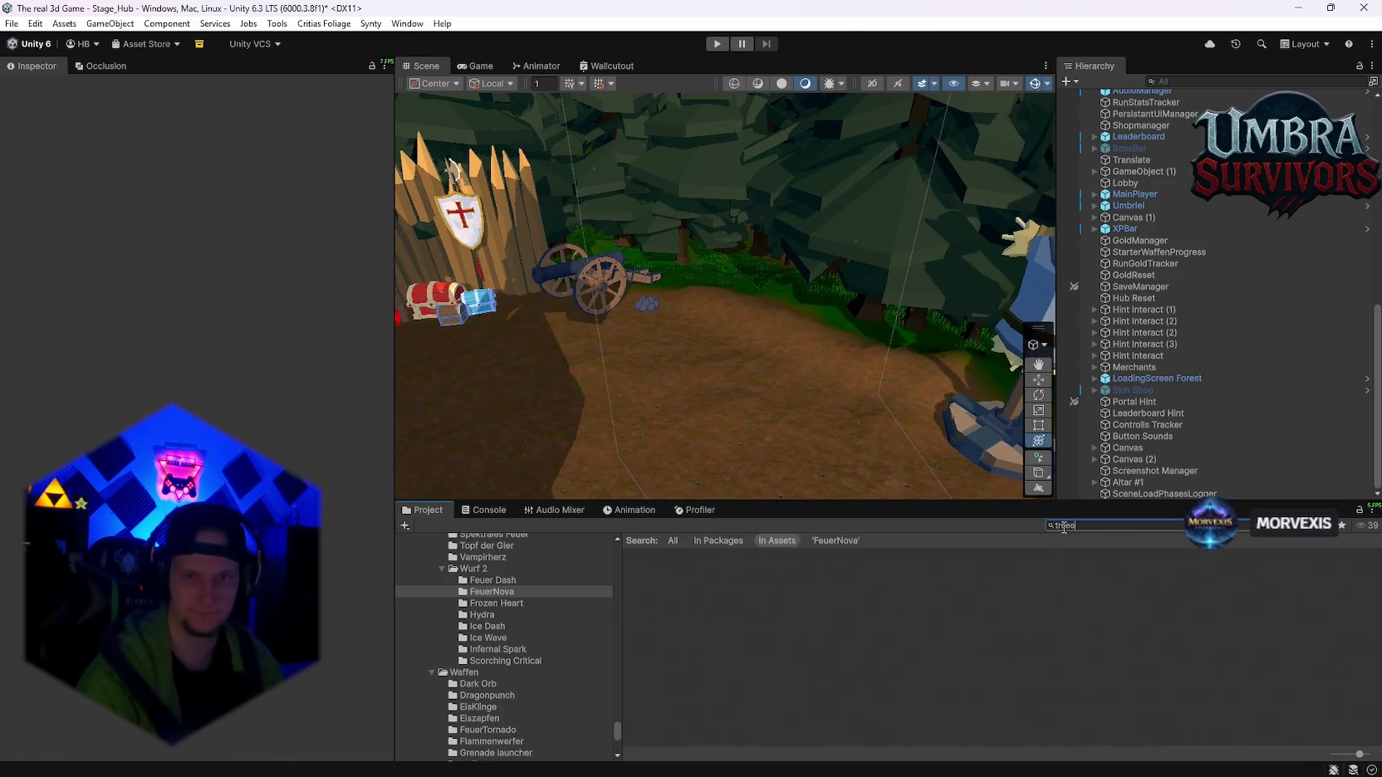
{"action": "key", "text": "BackSpace"}
{"action": "key", "text": "BackSpace"}
{"action": "key", "text": "BackSpace"}
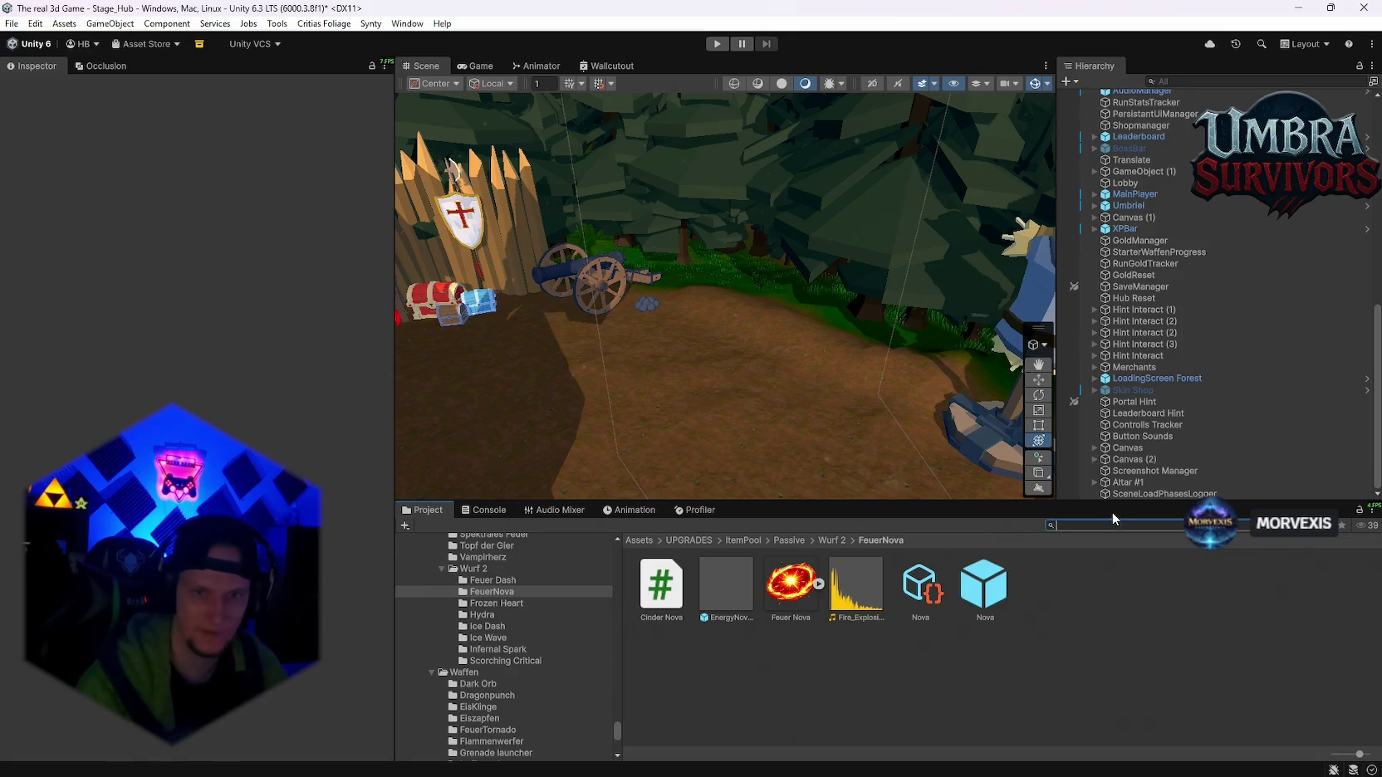
{"action": "type", "text": "stage_fores"}
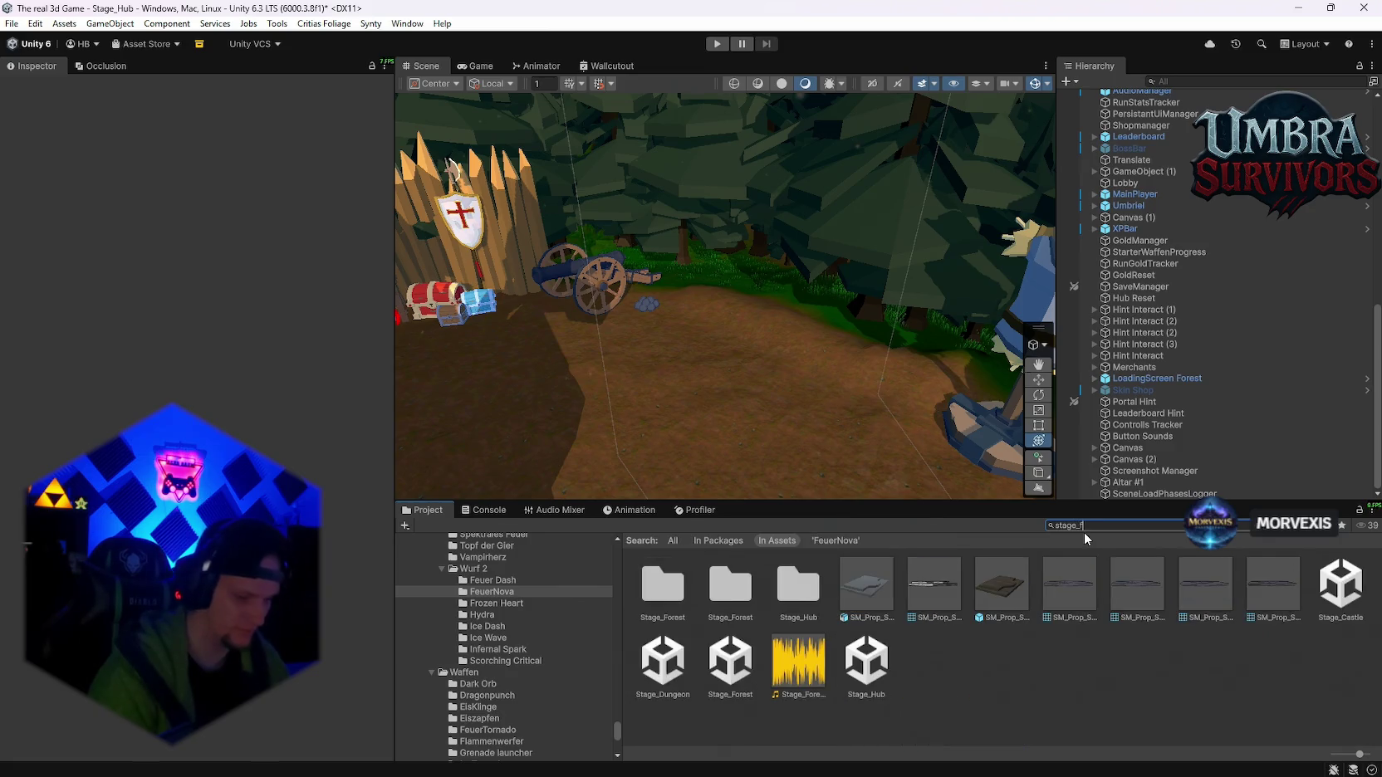
{"action": "type", "text": "t"}
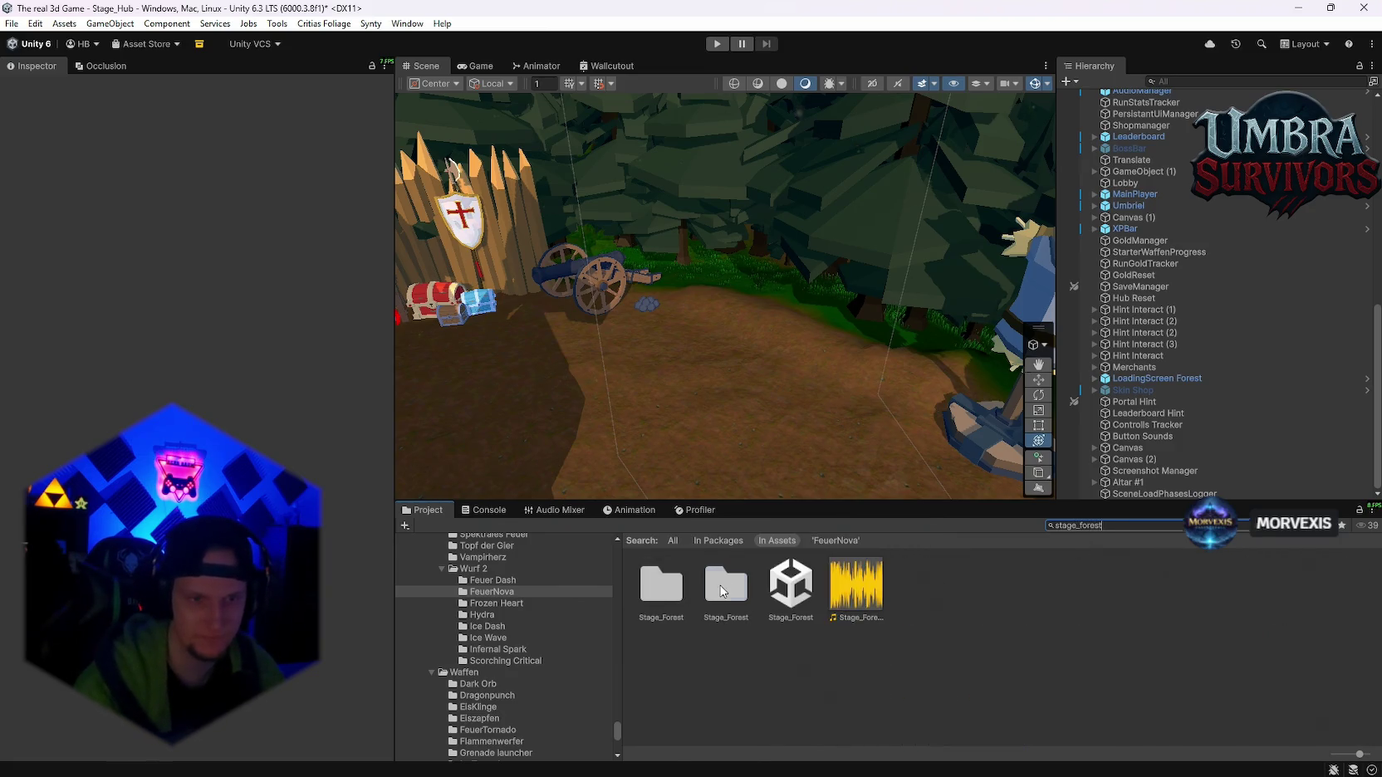
{"action": "double_click", "coordinate": [721, 588]}
{"action": "scroll", "coordinate": [1004, 684], "scroll_direction": "down", "scroll_amount": 3}
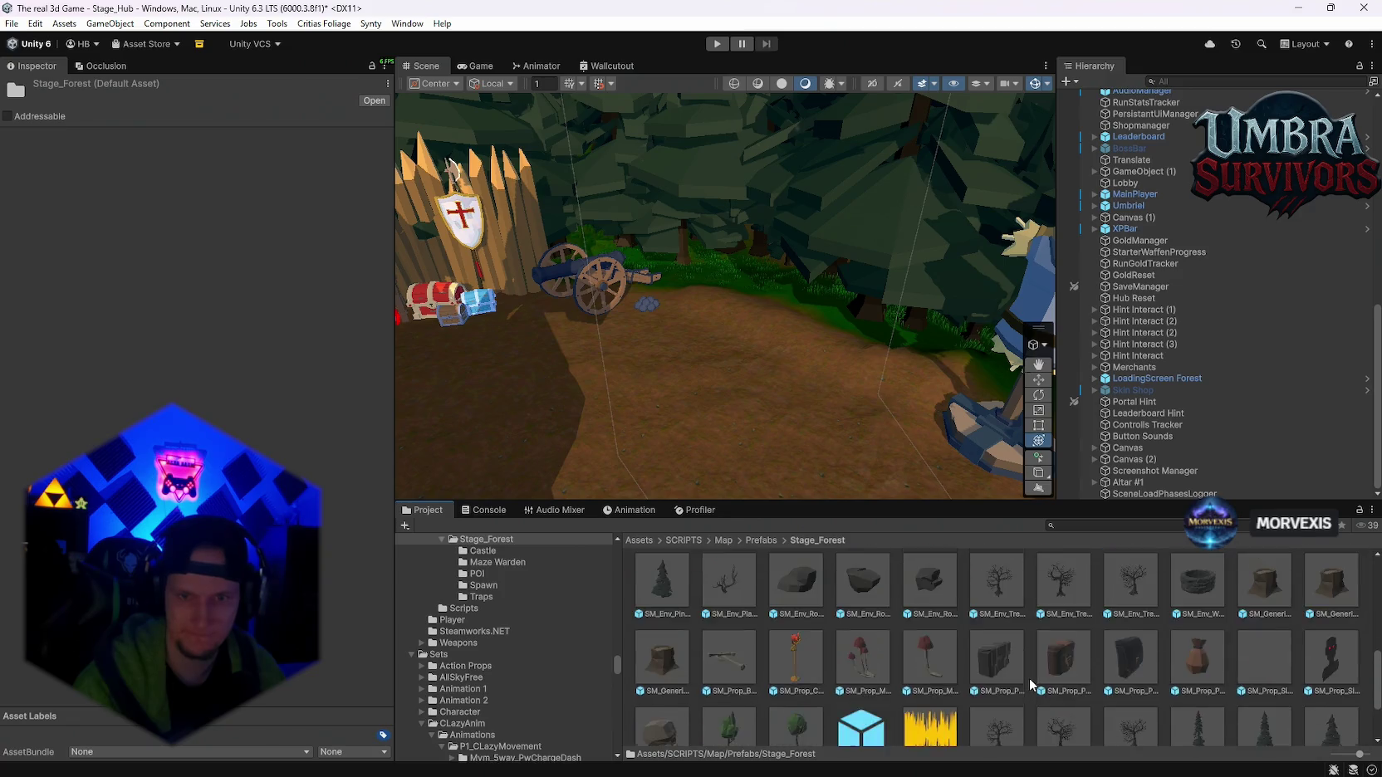
{"action": "scroll", "coordinate": [1088, 679], "scroll_direction": "down", "scroll_amount": 3}
{"action": "left_click_drag", "start_coordinate": [863, 399], "coordinate": [804, 420]}
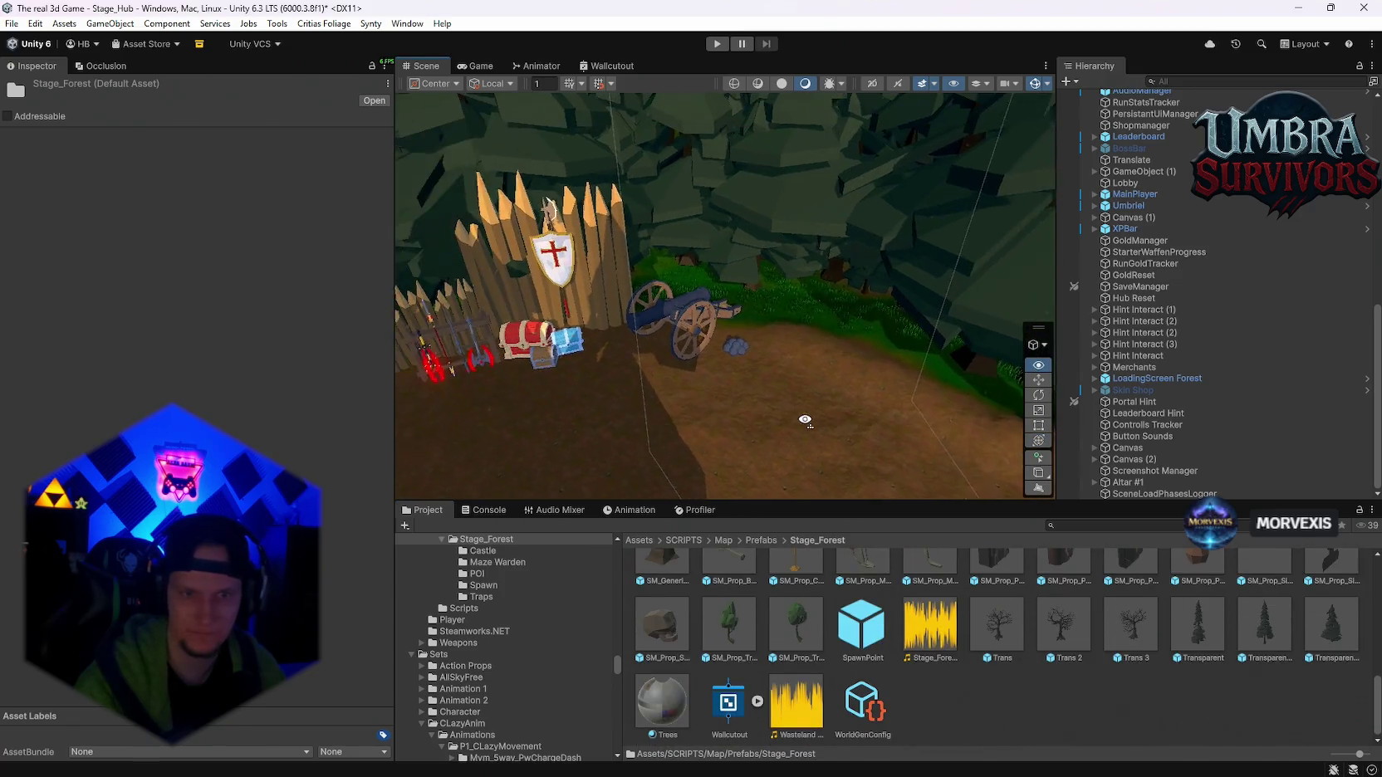
{"action": "scroll", "coordinate": [805, 420], "scroll_direction": "up", "scroll_amount": 2}
{"action": "scroll", "coordinate": [1128, 651], "scroll_direction": "up", "scroll_amount": 5}
- Drop an SM_Env_Pine_02 pine into the scene and scale it down to about 2.58
{"action": "mouse_move", "coordinate": [1261, 668]}
{"action": "left_mouse_down"}
{"action": "mouse_move", "coordinate": [784, 353]}
{"action": "mouse_move", "coordinate": [795, 336]}
{"action": "left_mouse_up"}
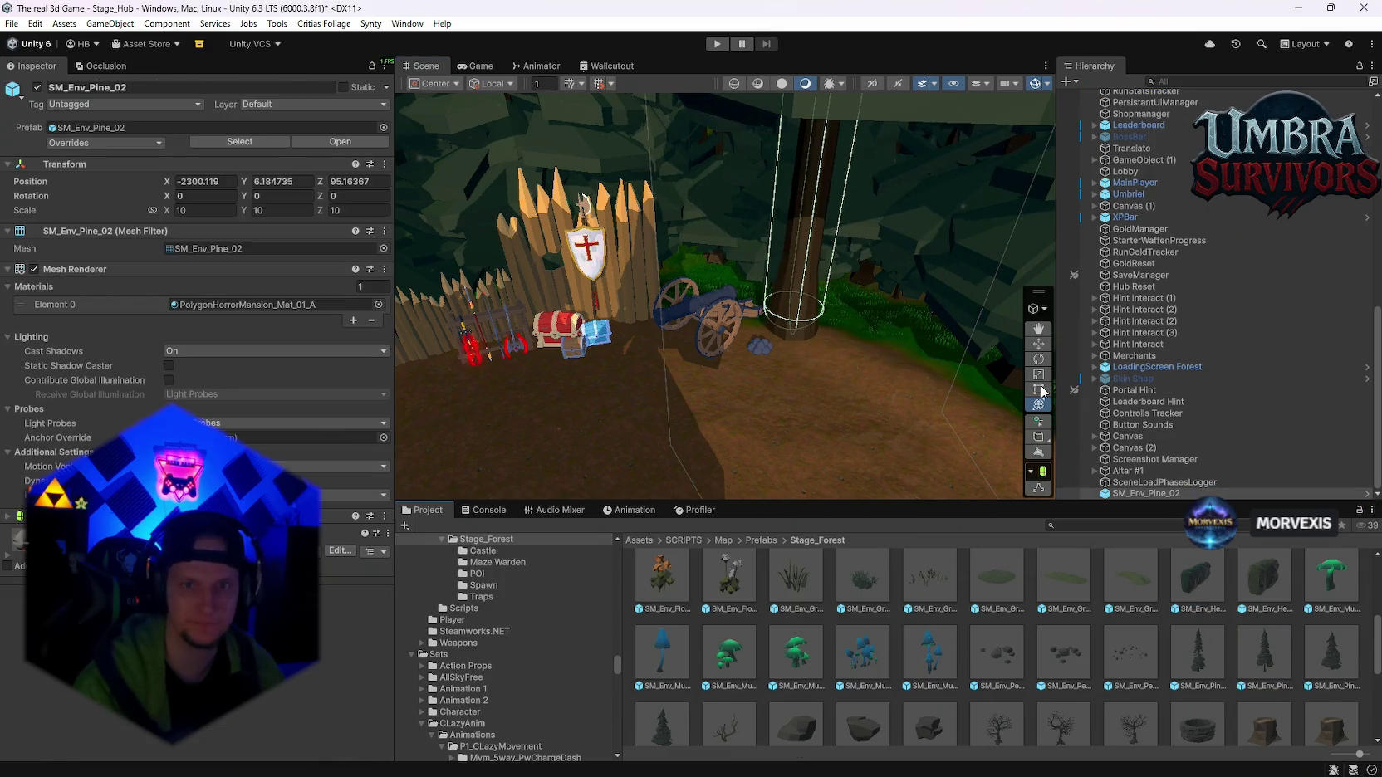
{"action": "scroll", "coordinate": [528, 280], "scroll_direction": "down", "scroll_amount": 5}
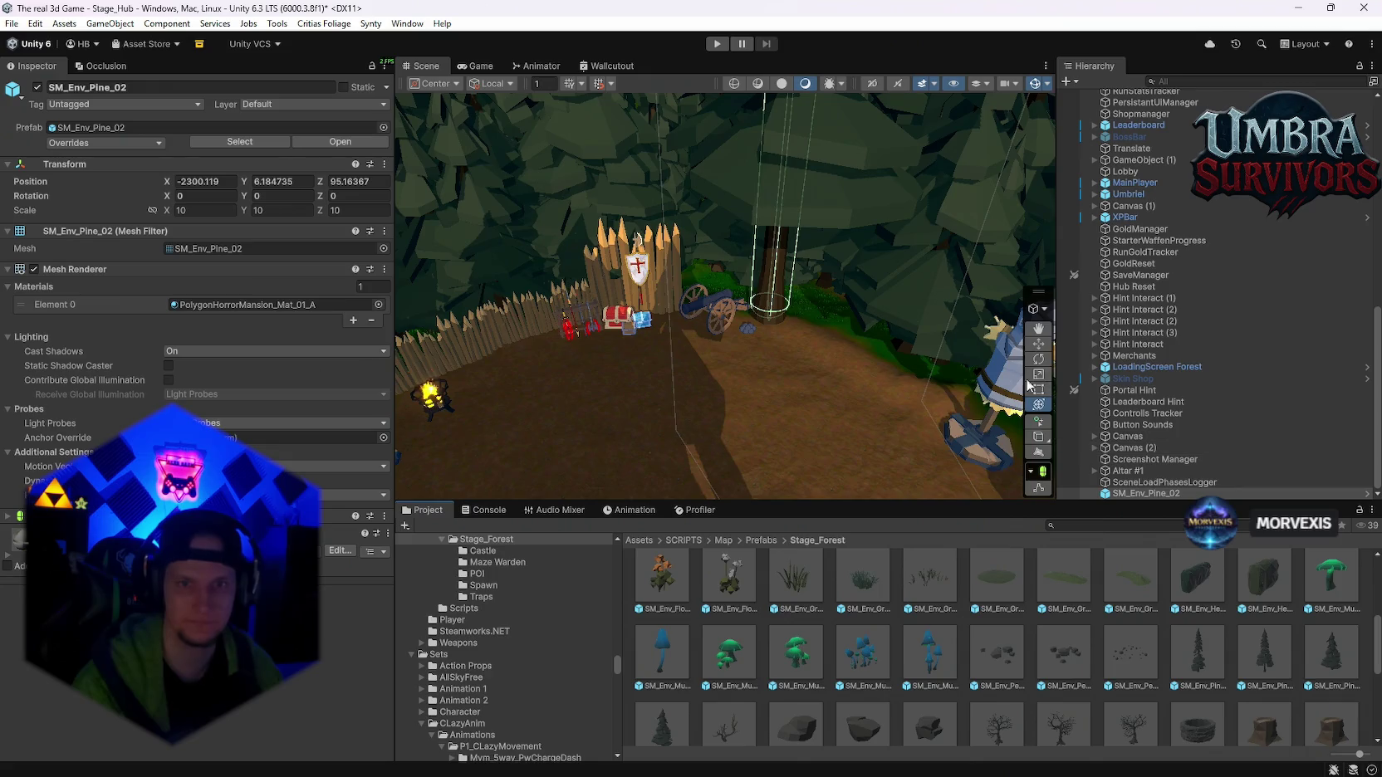
{"action": "mouse_move", "coordinate": [1009, 390]}
{"action": "left_mouse_down"}
{"action": "mouse_move", "coordinate": [929, 329]}
{"action": "mouse_move", "coordinate": [955, 357]}
{"action": "left_mouse_up"}
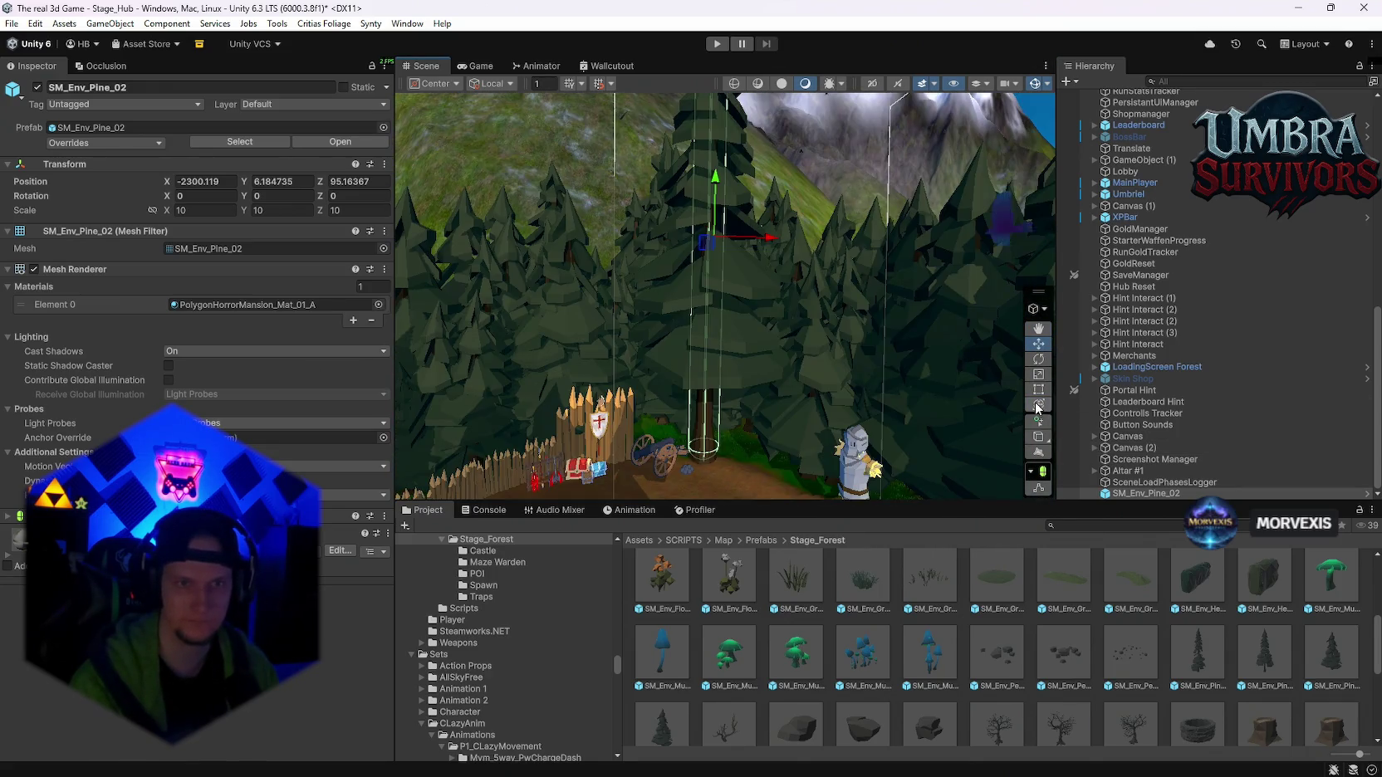
{"action": "left_click_drag", "start_coordinate": [715, 238], "coordinate": [706, 233]}
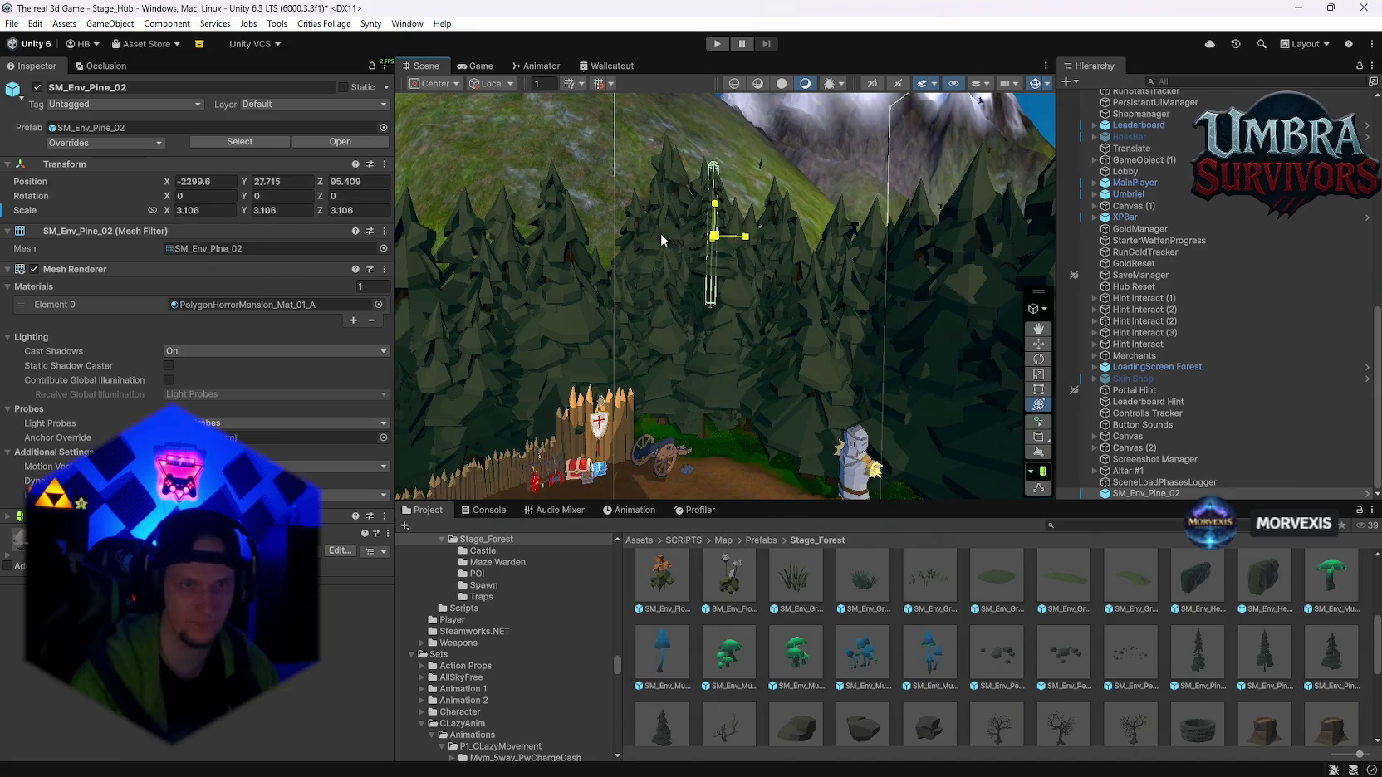